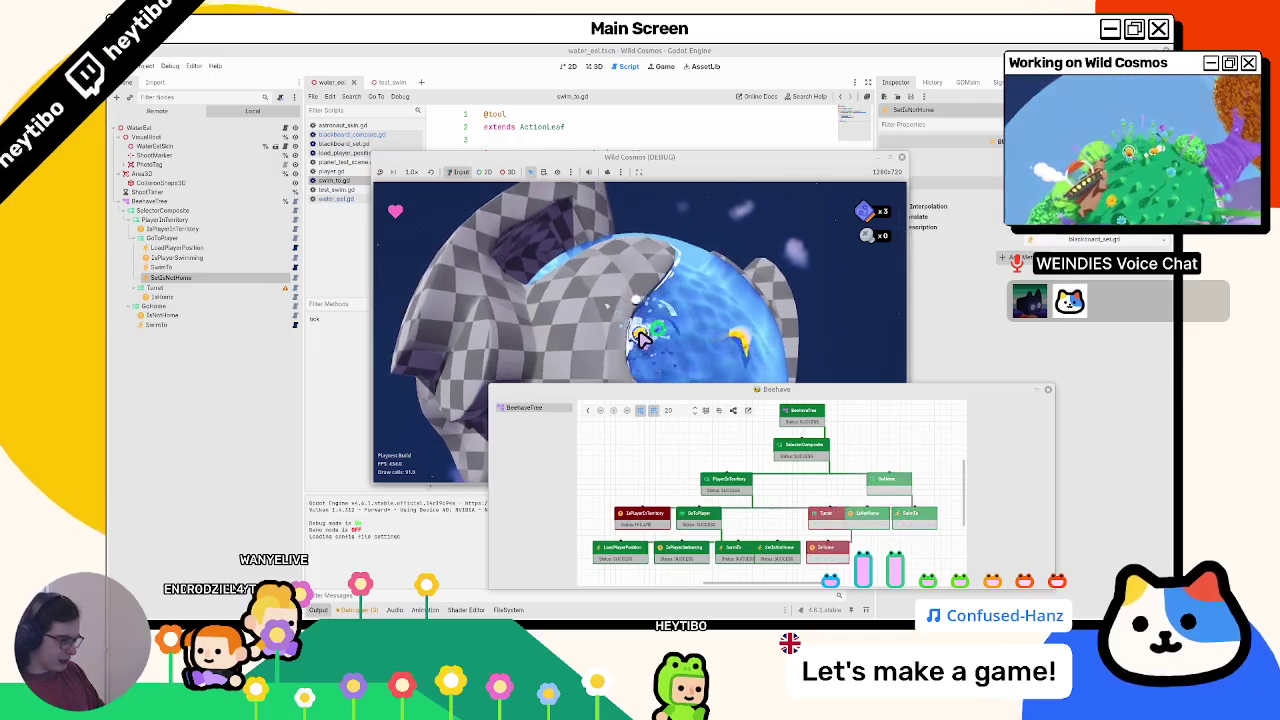
# - Stop the game, inspect IsHome and SwimTo, then start adding a child node under GoHome
pyautogui.press('F8')
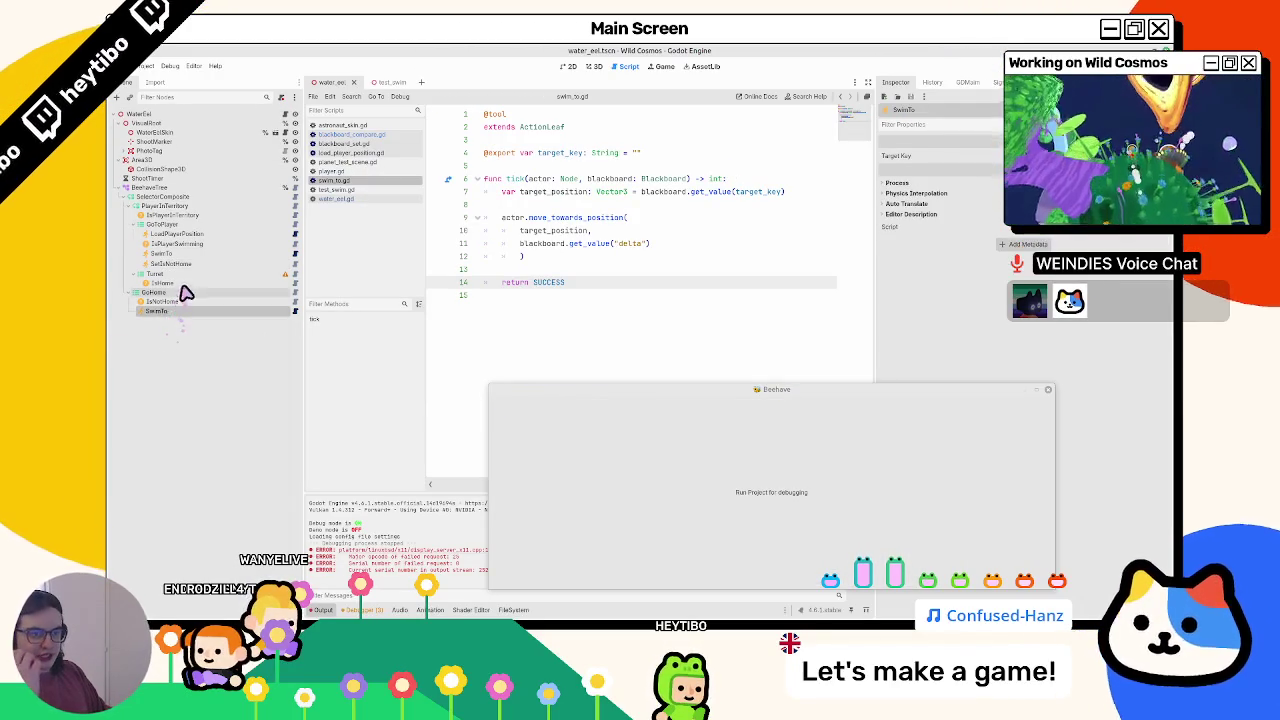
pyautogui.click(178, 285)
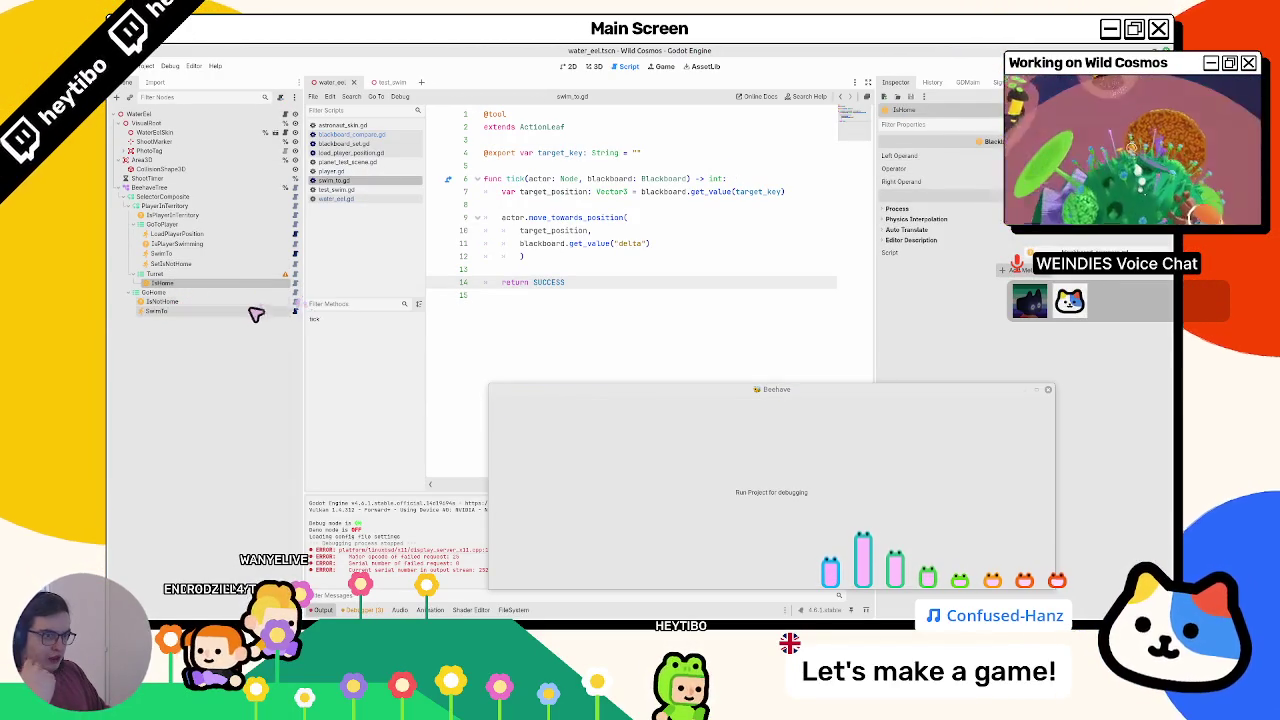
pyautogui.click(250, 312)
pyautogui.click(296, 311)
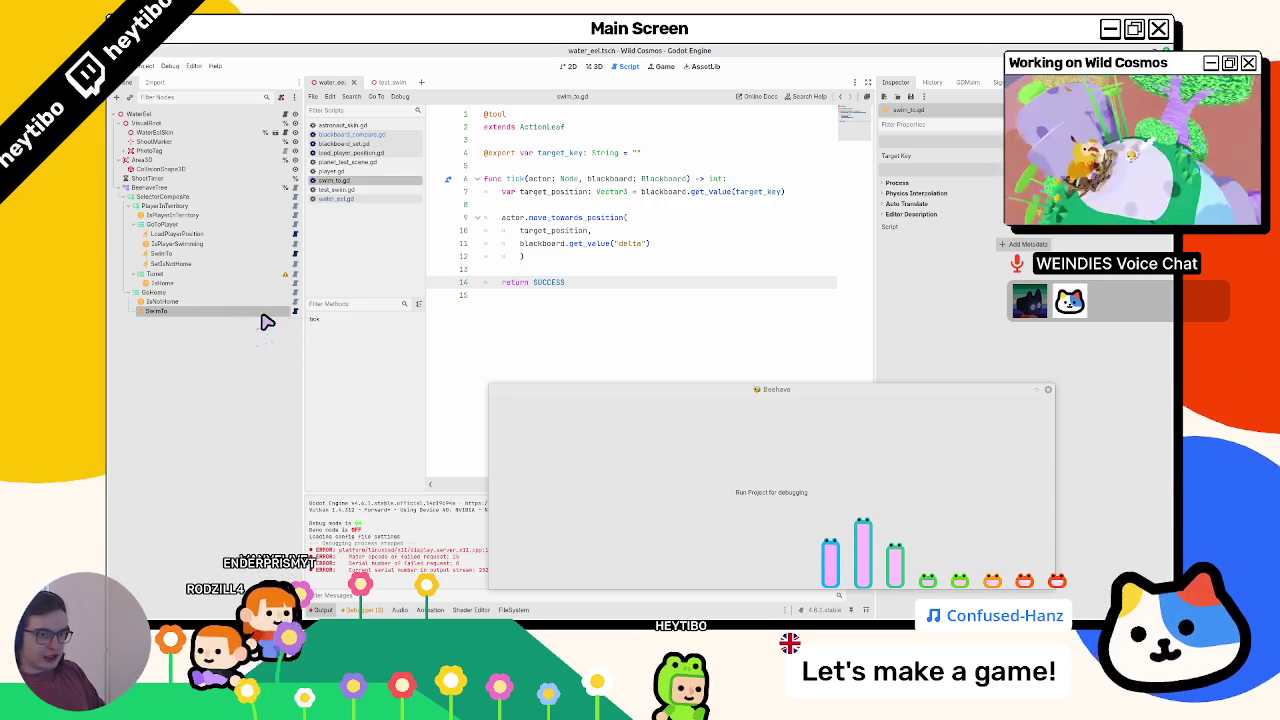
pyautogui.click(252, 293)
pyautogui.hotkey('ctrl', 'a')
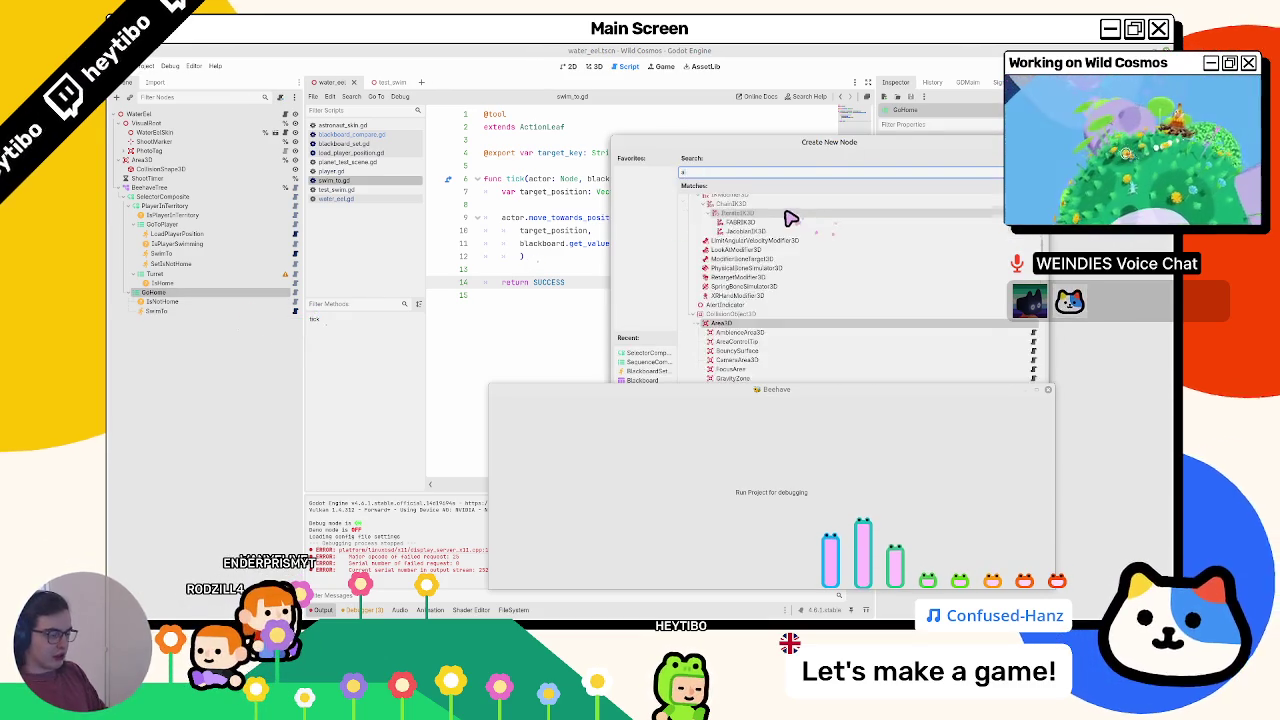
# - Add an ActionLeaf child node under GoHome
pyautogui.write('actionleaf')
pyautogui.press('Return')
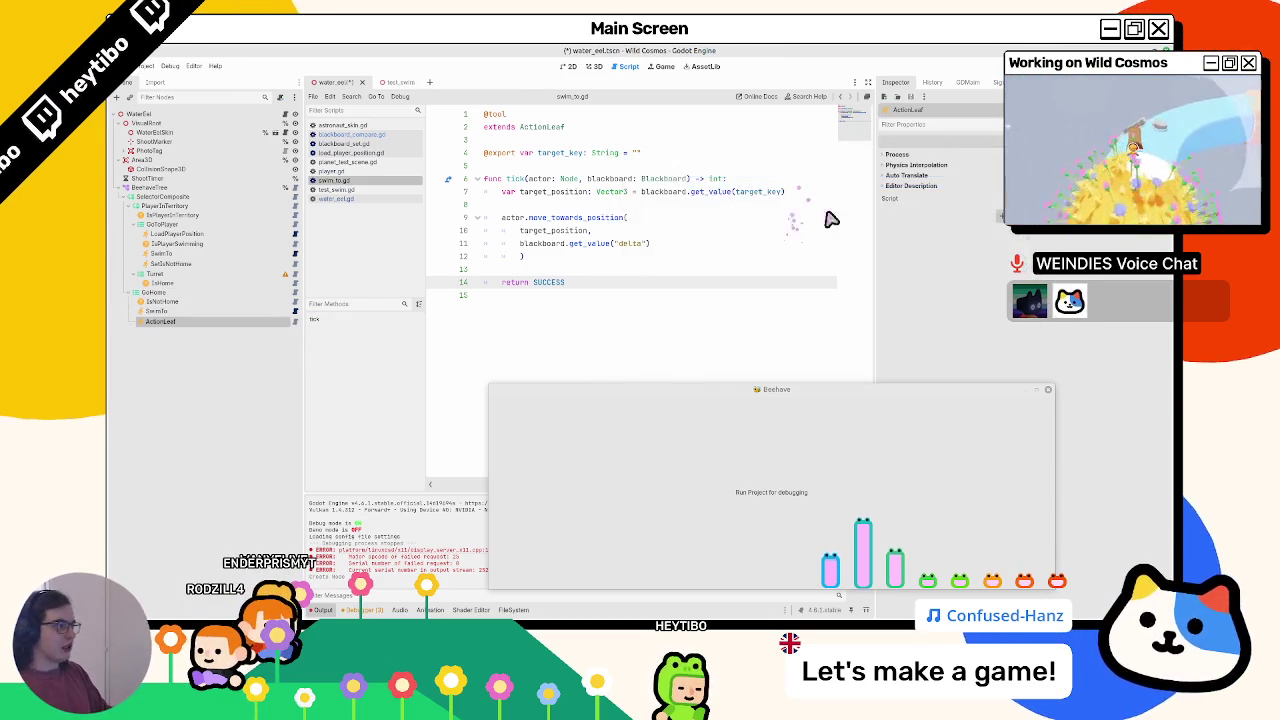
pyautogui.moveTo(986, 397); pyautogui.dragTo(678, 390)
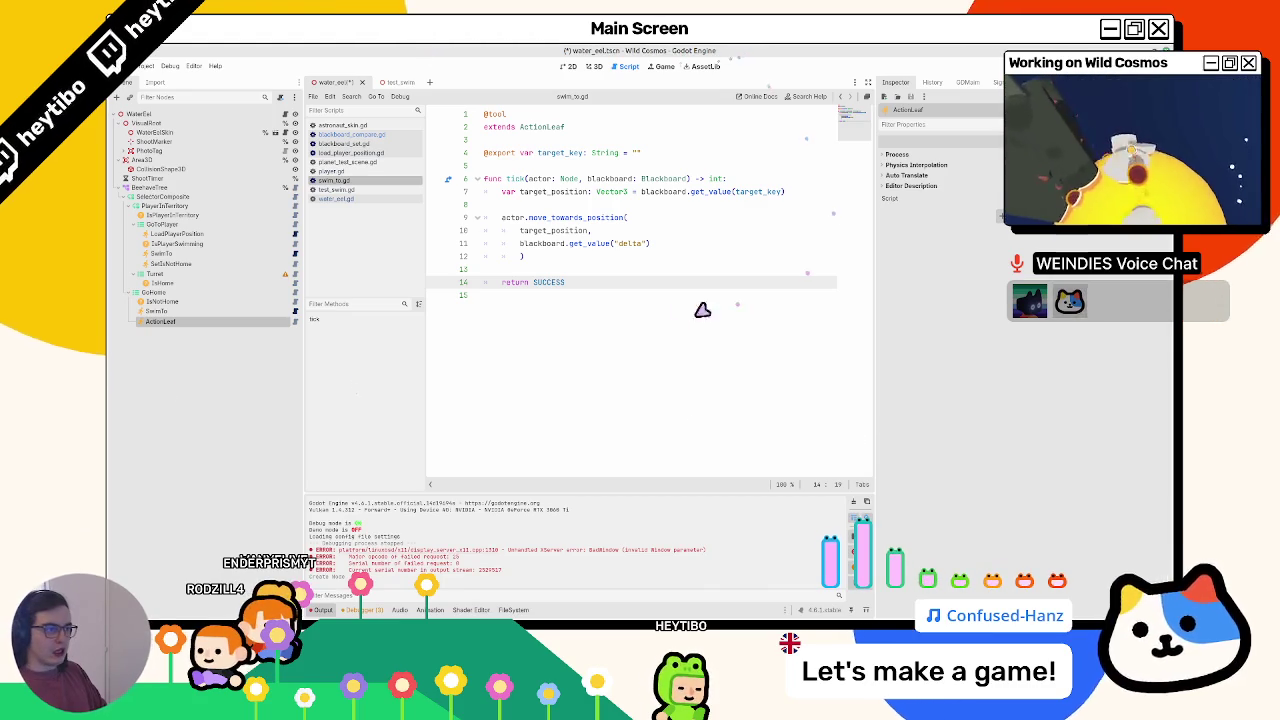
# - Rename the new node CheckIfHome and open the action.gd base script
pyautogui.doubleClick(163, 321)
pyautogui.write('CheckIfHome')
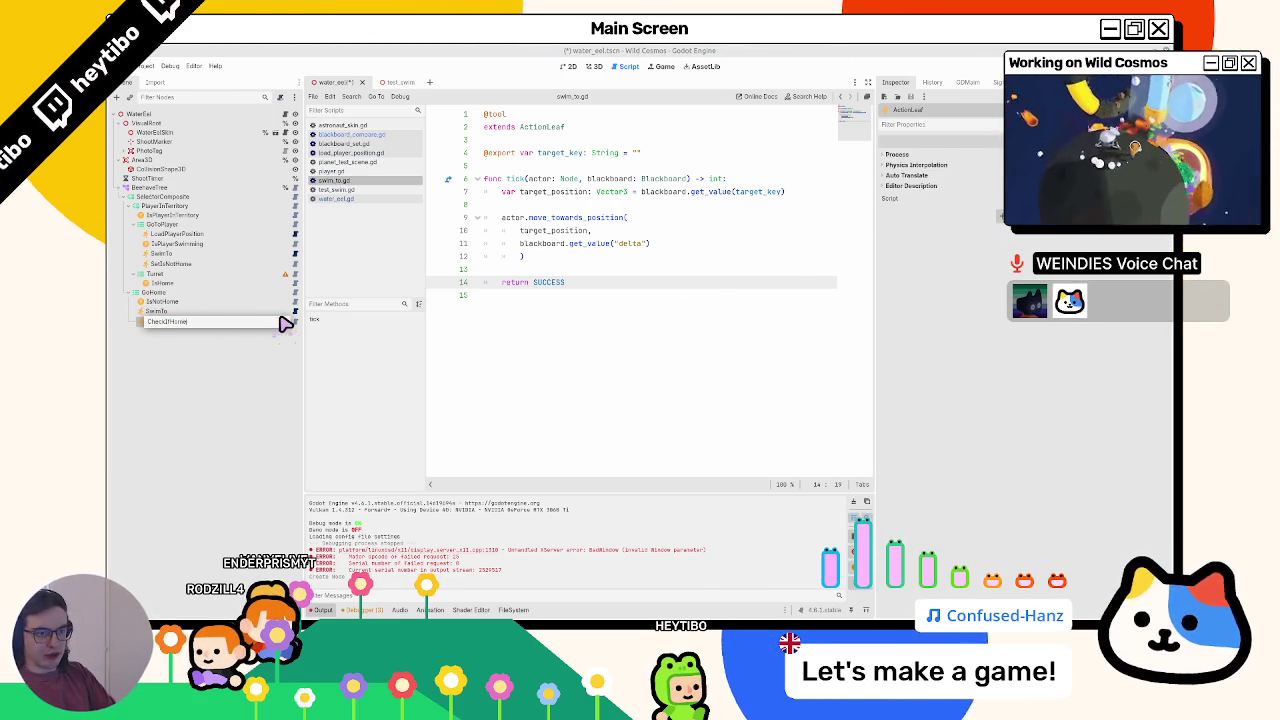
pyautogui.press('Return')
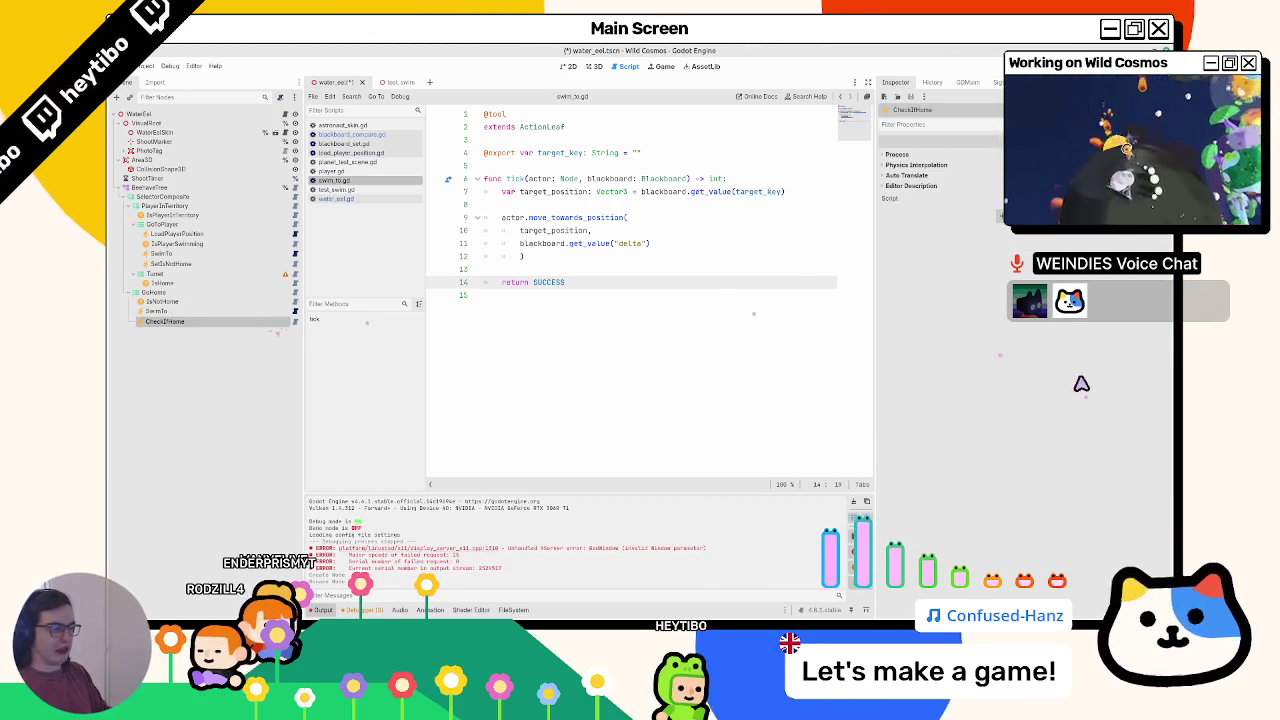
pyautogui.keyDown('ctrl'); pyautogui.click(541, 127); pyautogui.keyUp('ctrl')
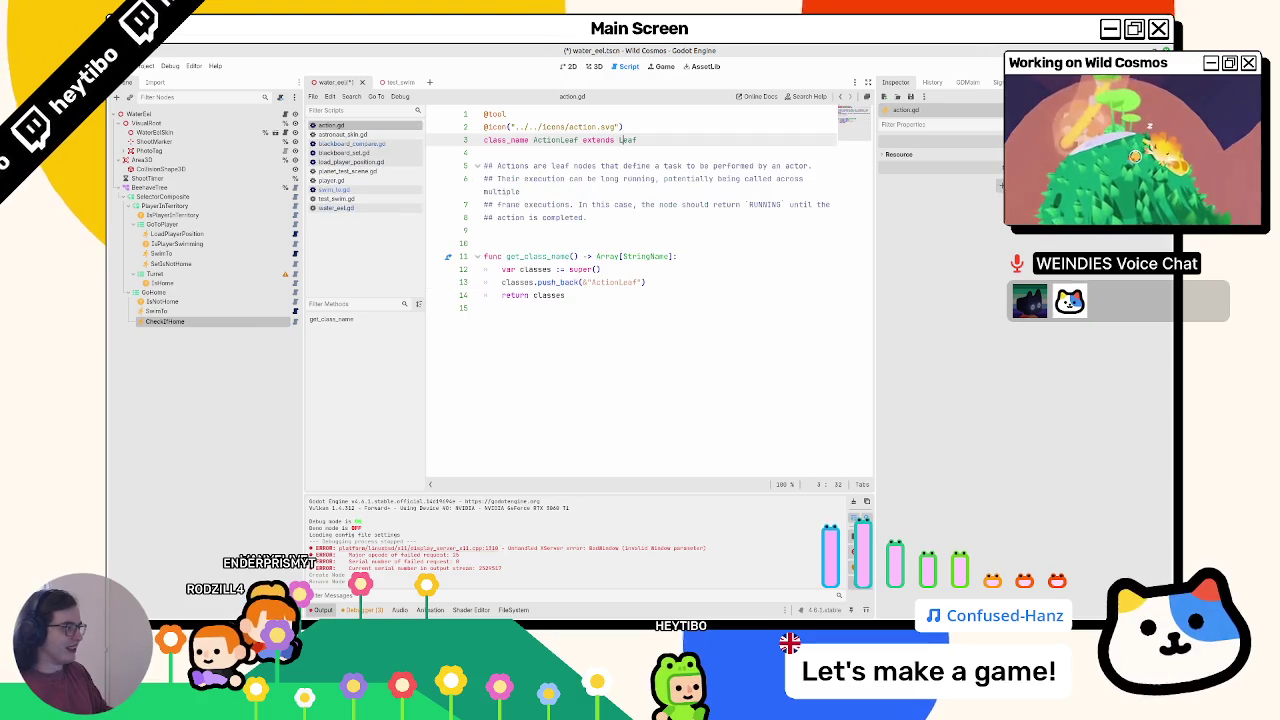
pyautogui.click(170, 322)
pyautogui.click(1090, 198)
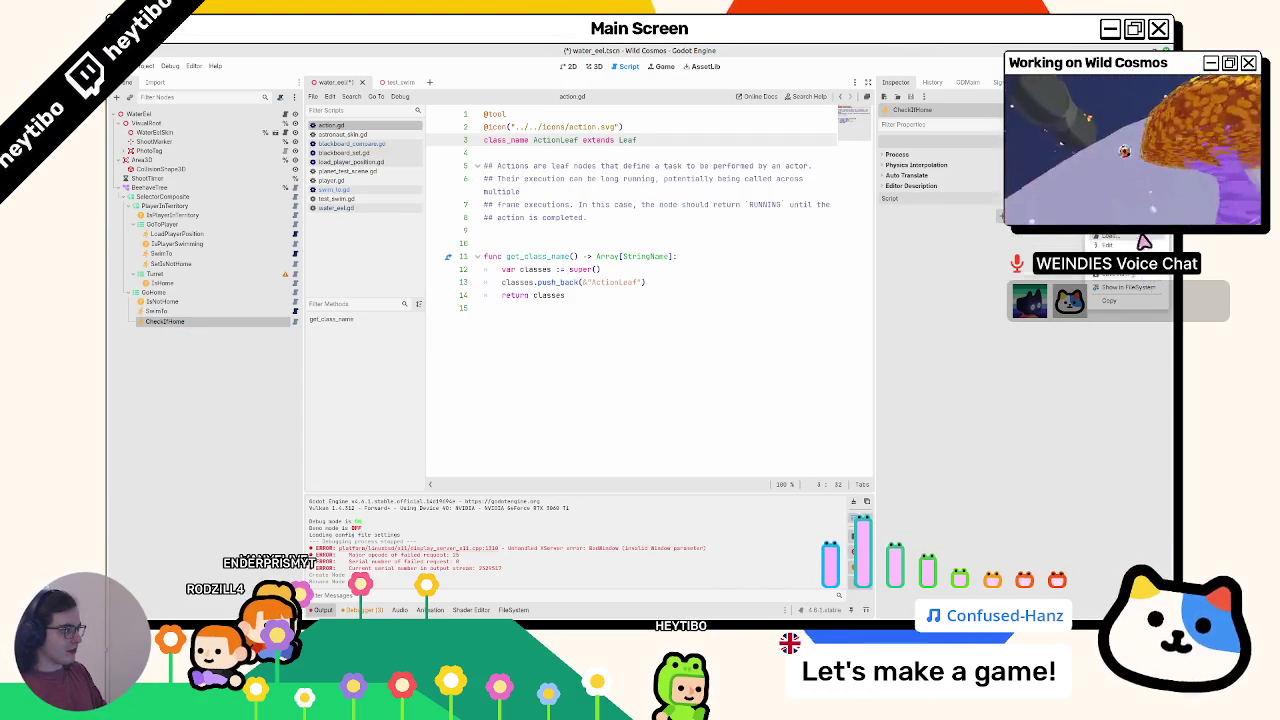
# - Attach a new check_if_home.gd script saved in the behavior_tree folder
pyautogui.click(1110, 278)
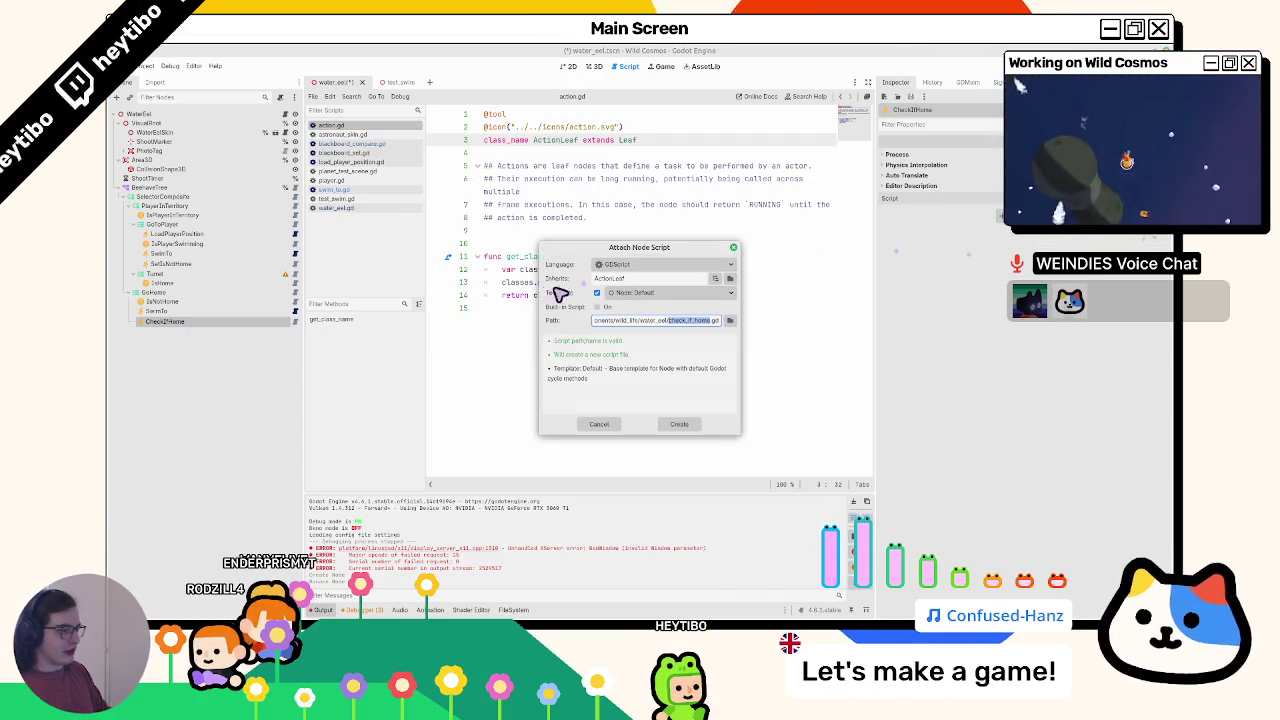
pyautogui.click(730, 321)
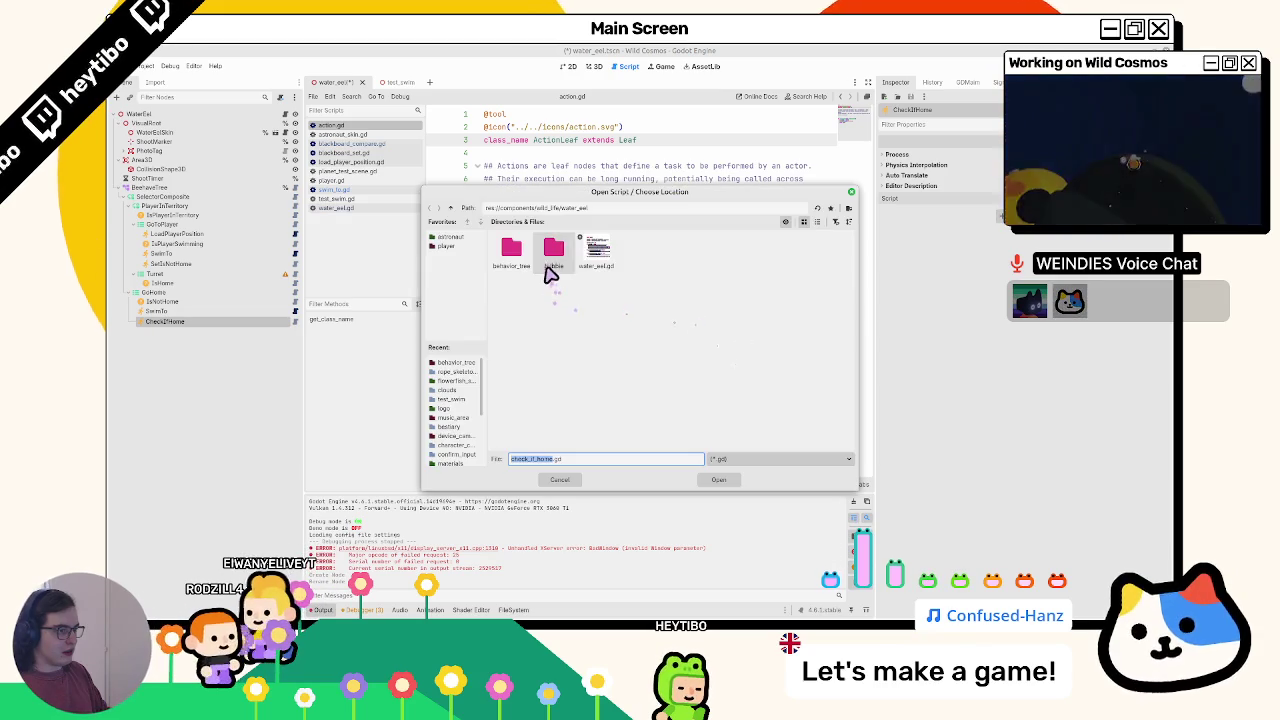
pyautogui.click(718, 480)
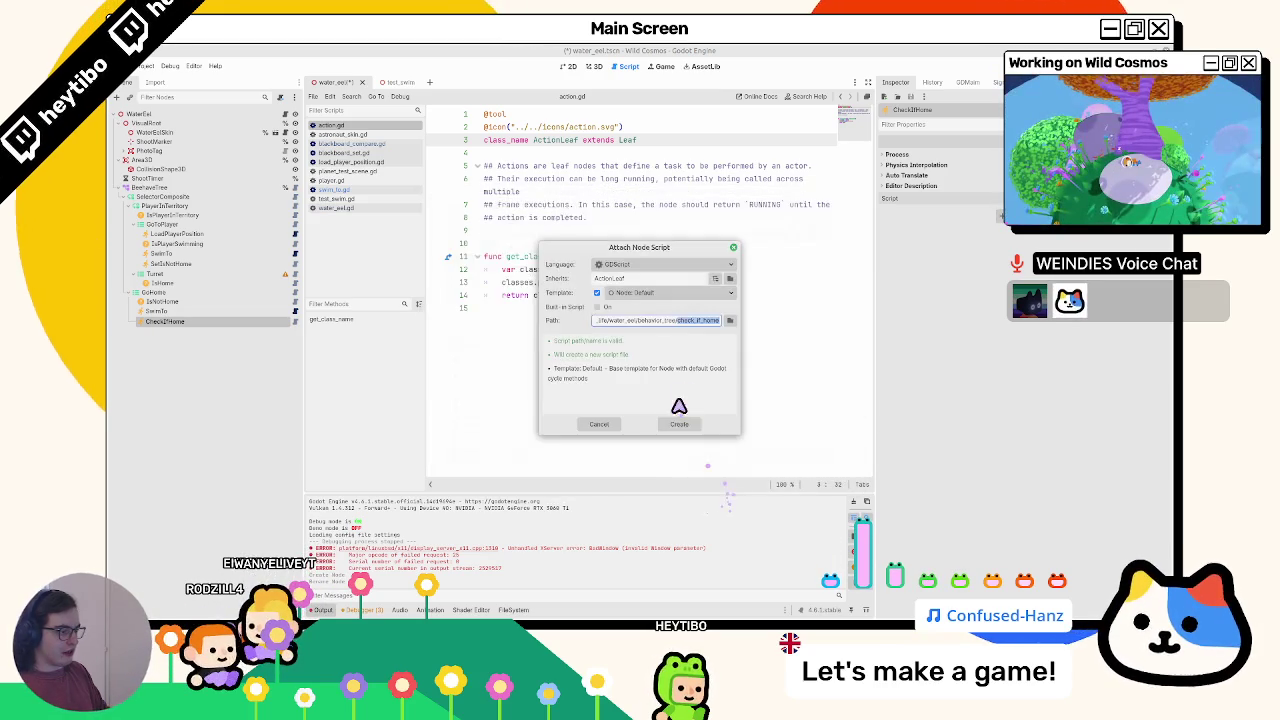
pyautogui.click(681, 431)
# - Replace the template code with the tick() function copied from swim_to.gd
pyautogui.moveTo(523, 256)
pyautogui.mouseDown()
pyautogui.moveTo(440, 152)
pyautogui.moveTo(540, 178)
pyautogui.moveTo(257, 334)
pyautogui.mouseUp()
pyautogui.press('BackSpace')
pyautogui.click(294, 311)
pyautogui.hotkey('ctrl', 'c')
pyautogui.click(295, 321)
pyautogui.hotkey('ctrl', 'v')
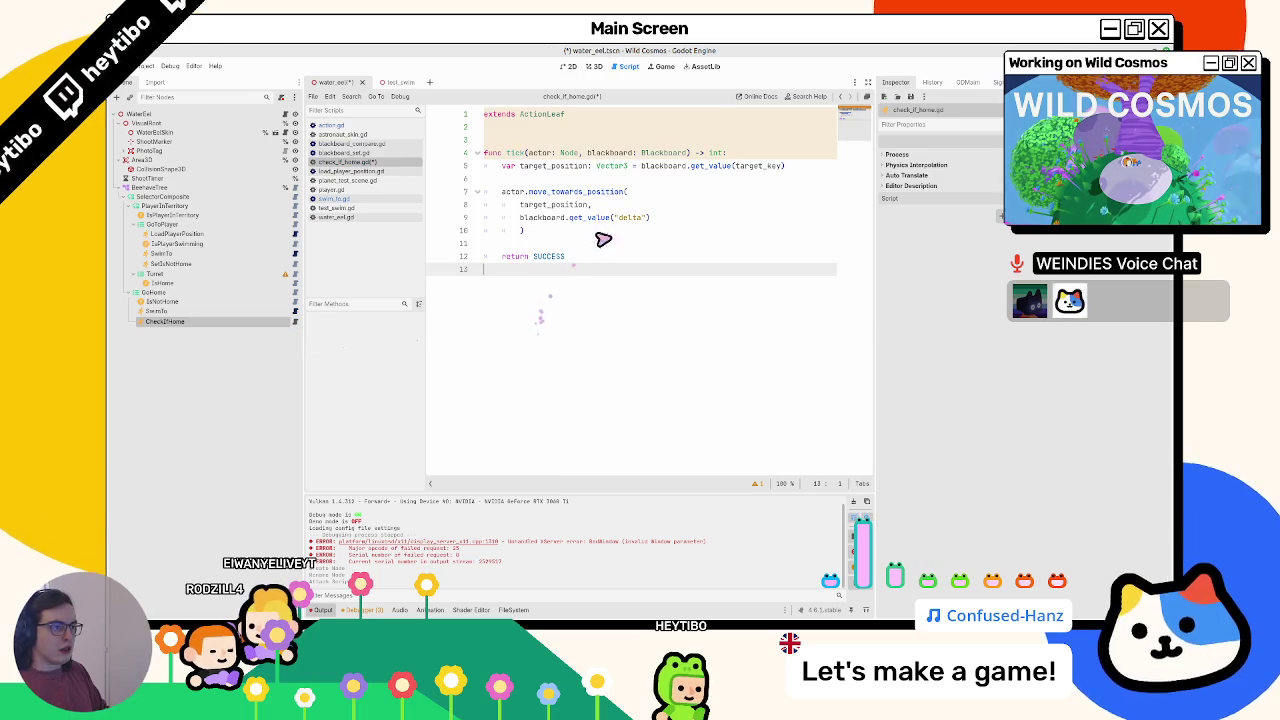
# - Widen the script editor, rename CheckIfHome to HasReachedTarget, and show the FileSystem dock
pyautogui.doubleClick(578, 167)
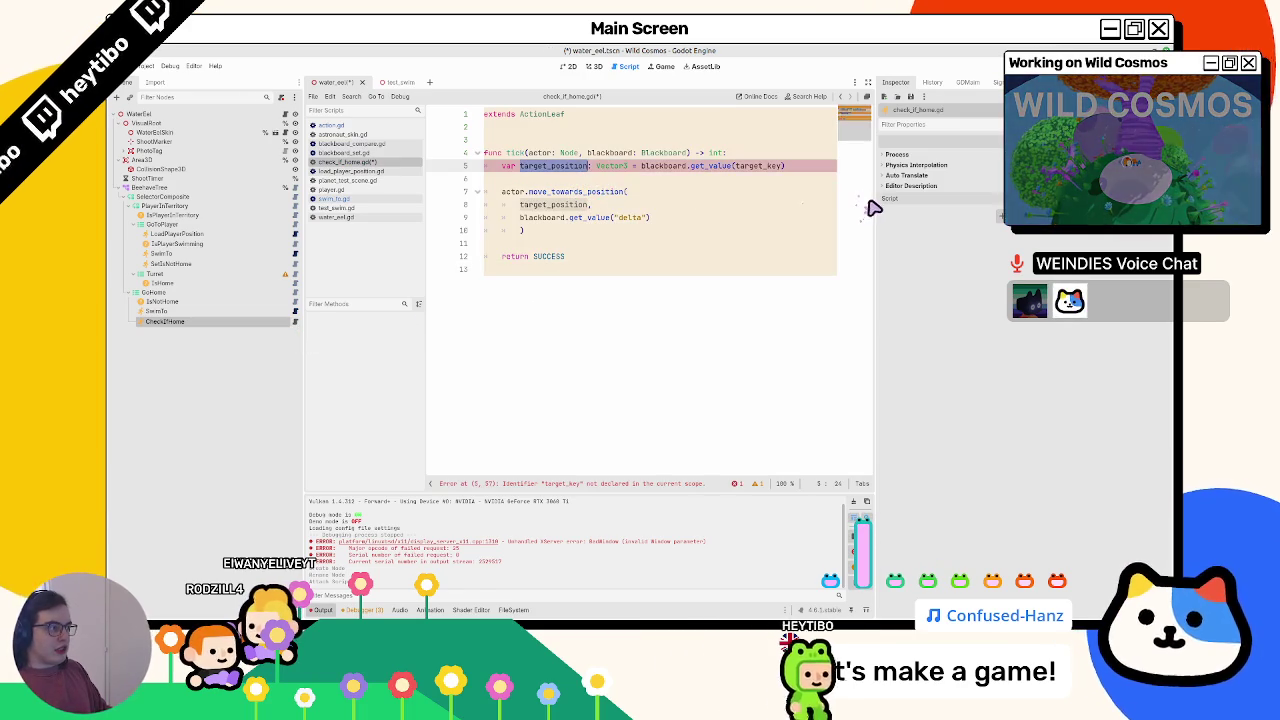
pyautogui.moveTo(879, 206)
pyautogui.mouseDown()
pyautogui.moveTo(1000, 210)
pyautogui.moveTo(966, 210)
pyautogui.mouseUp()
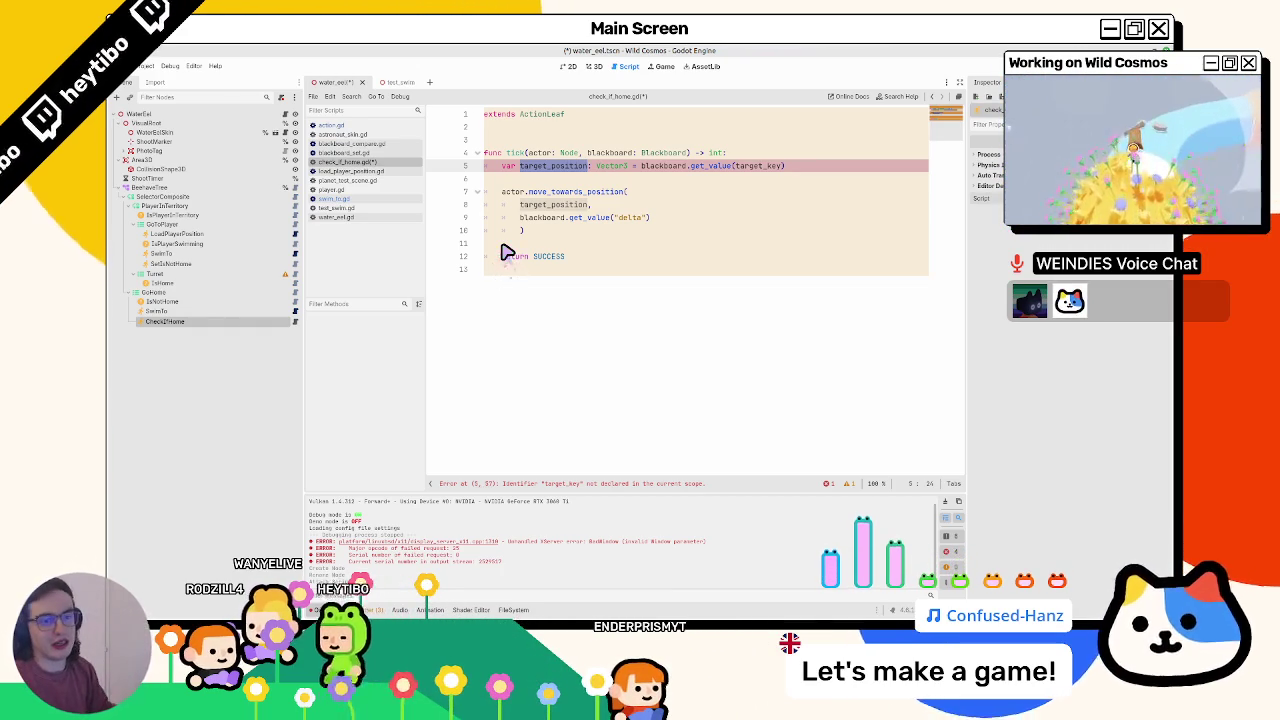
pyautogui.doubleClick(193, 327)
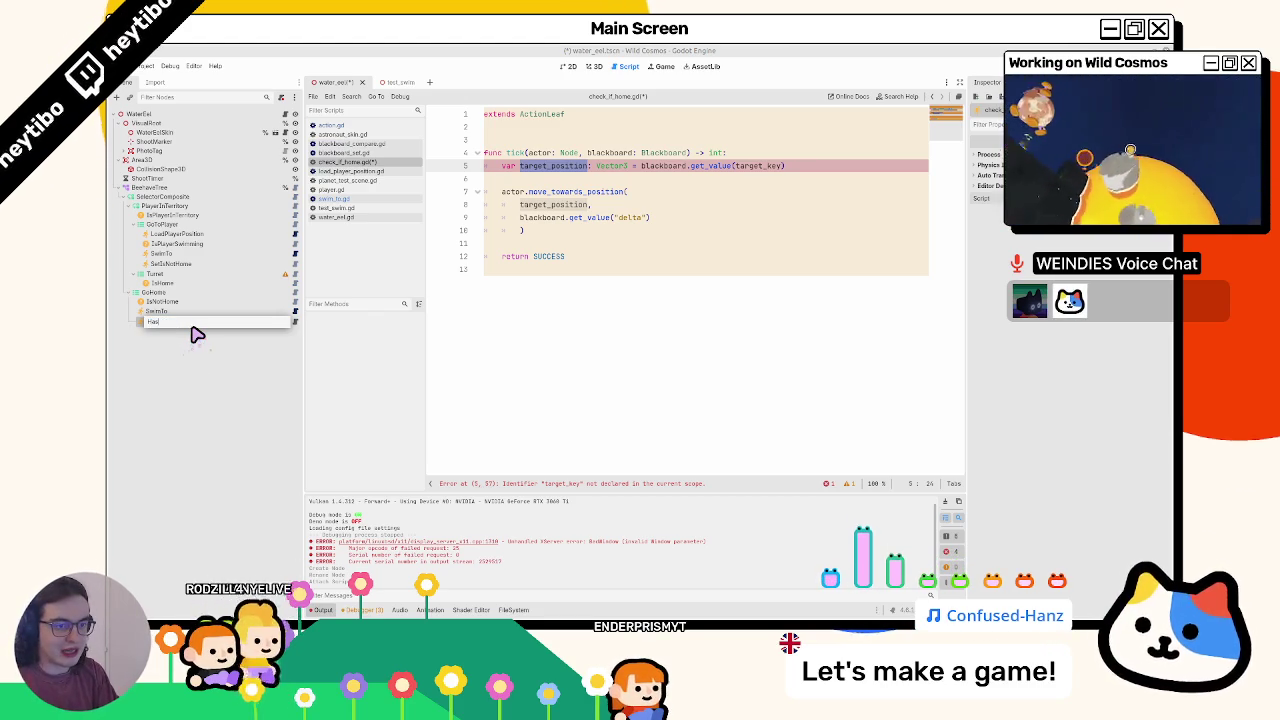
pyautogui.write('eachedTarget')
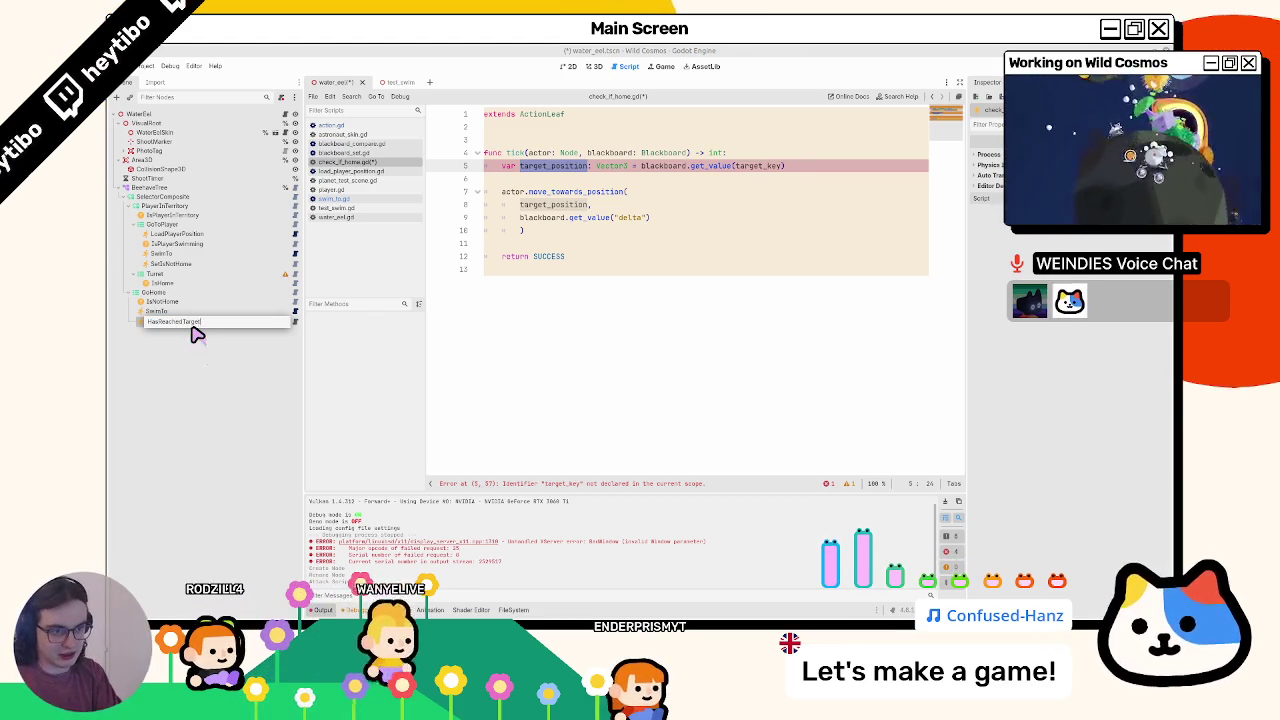
pyautogui.press('Return')
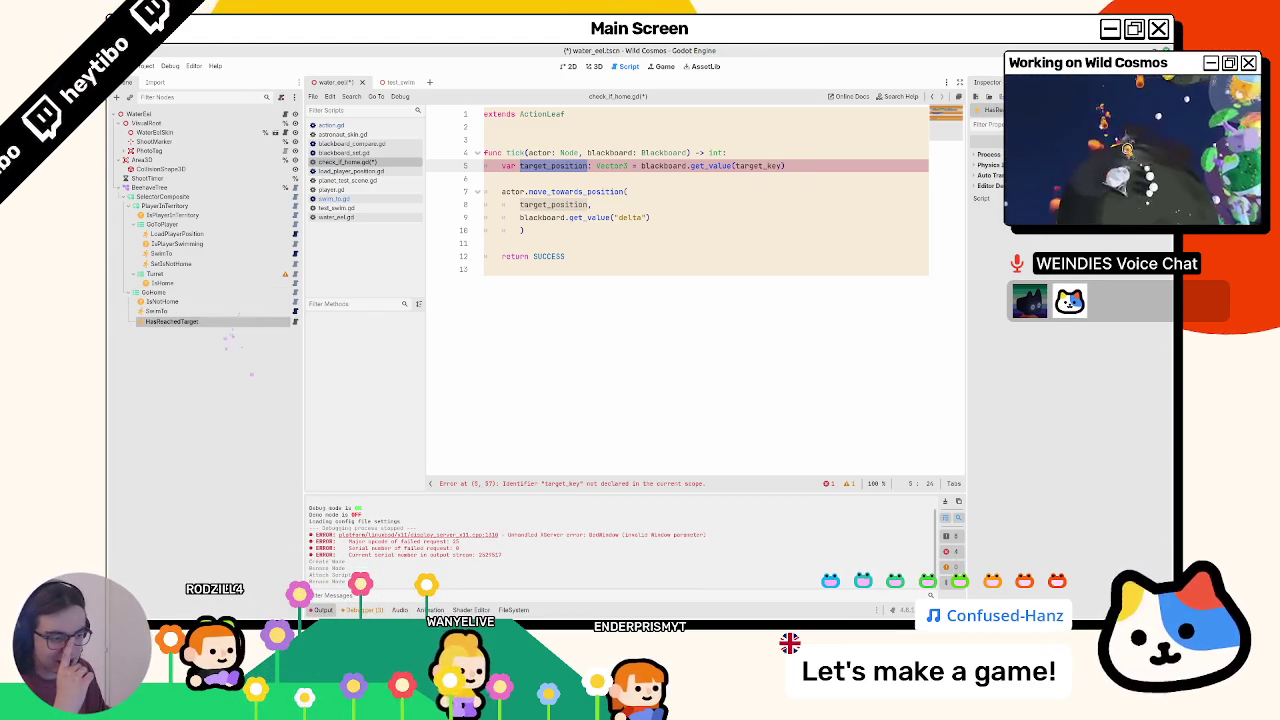
pyautogui.click(513, 610)
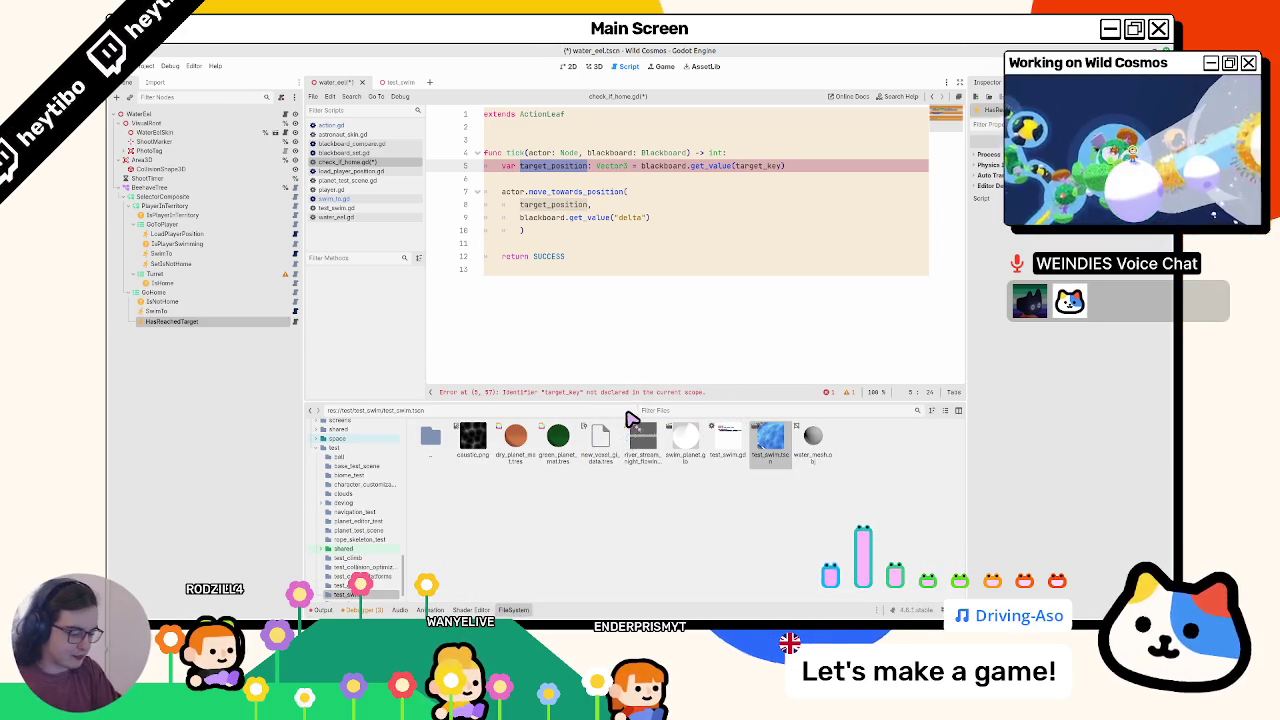
# - Filter FileSystem for water_e and open the water_eel behavior_tree folder
pyautogui.write('water')
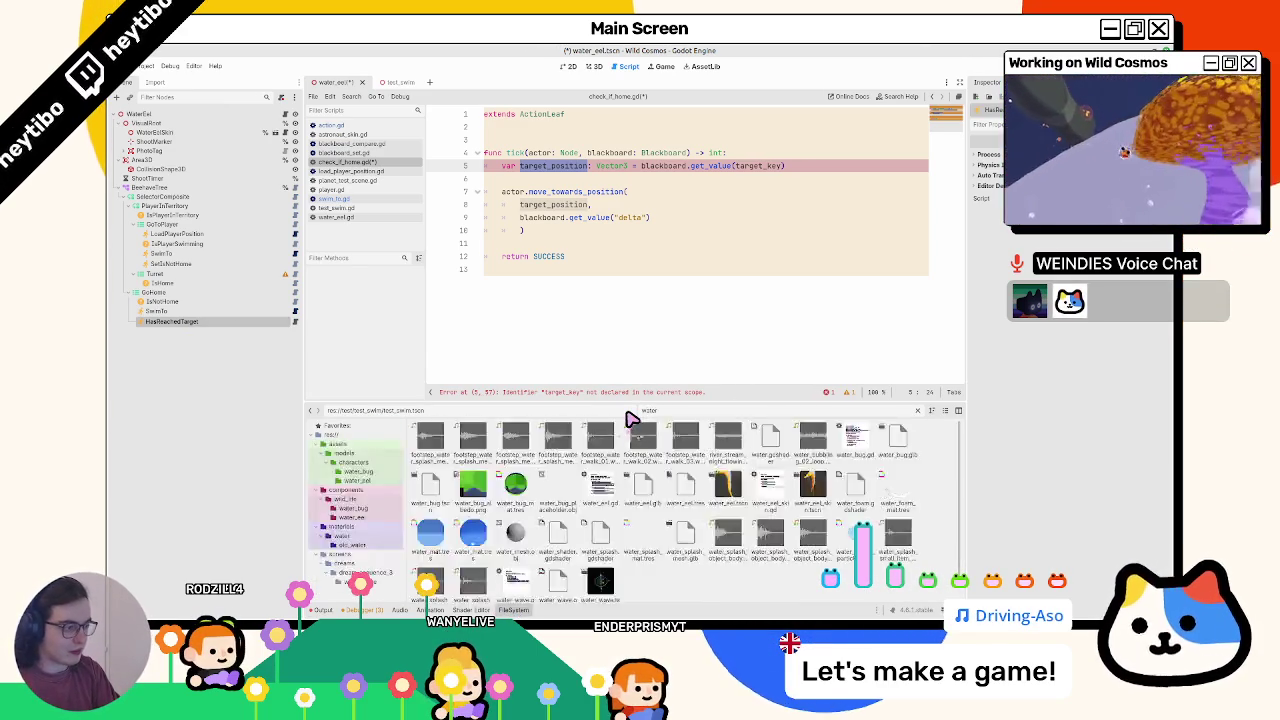
pyautogui.write('_eel')
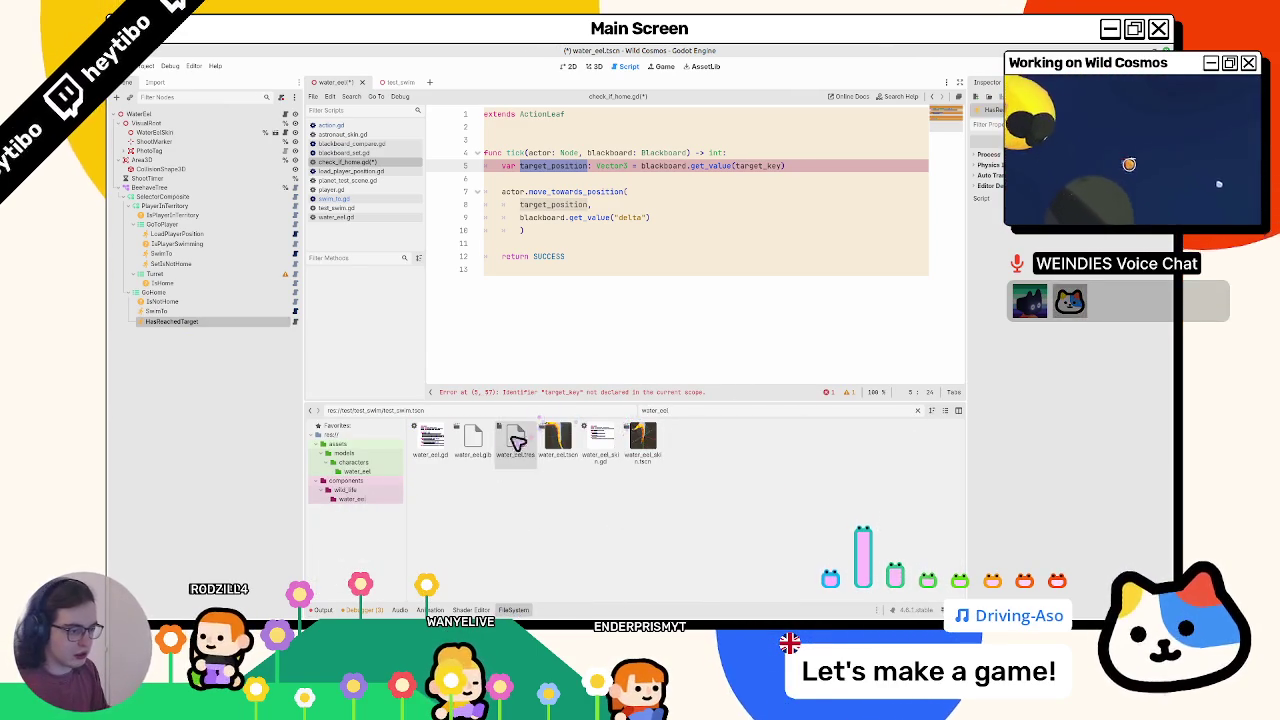
pyautogui.rightClick(601, 447)
pyautogui.click(630, 470)
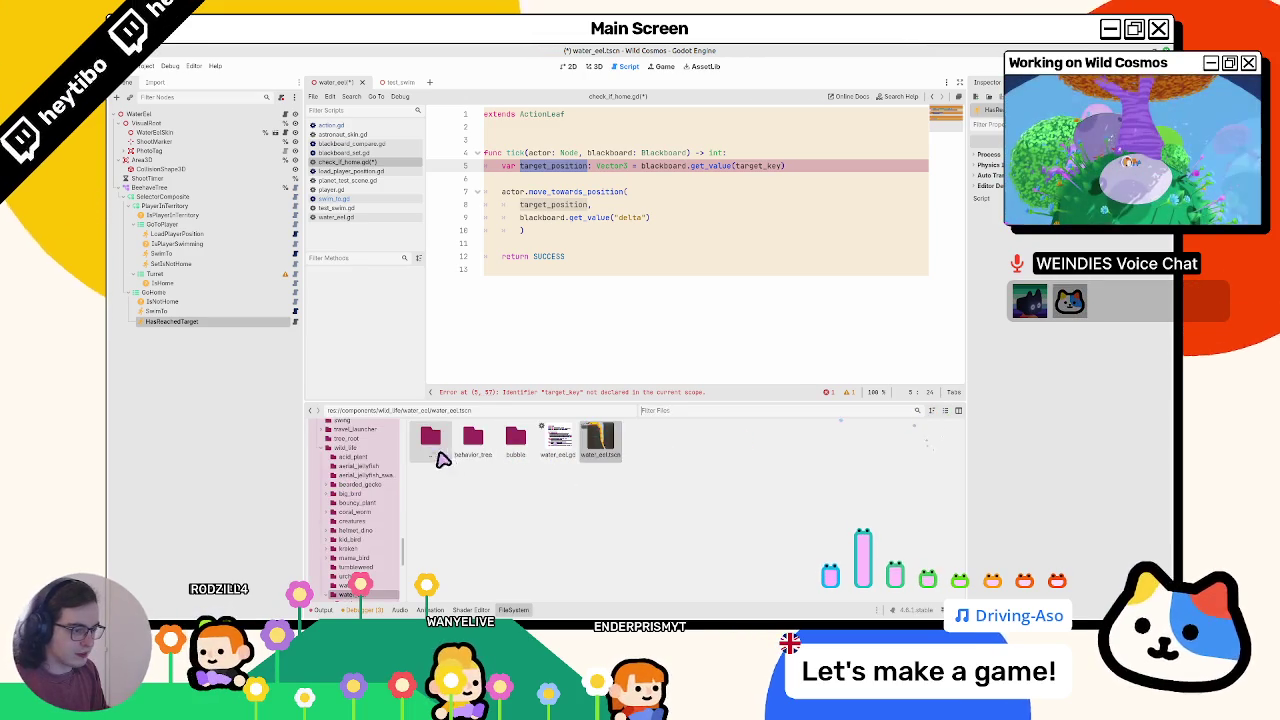
pyautogui.doubleClick(472, 442)
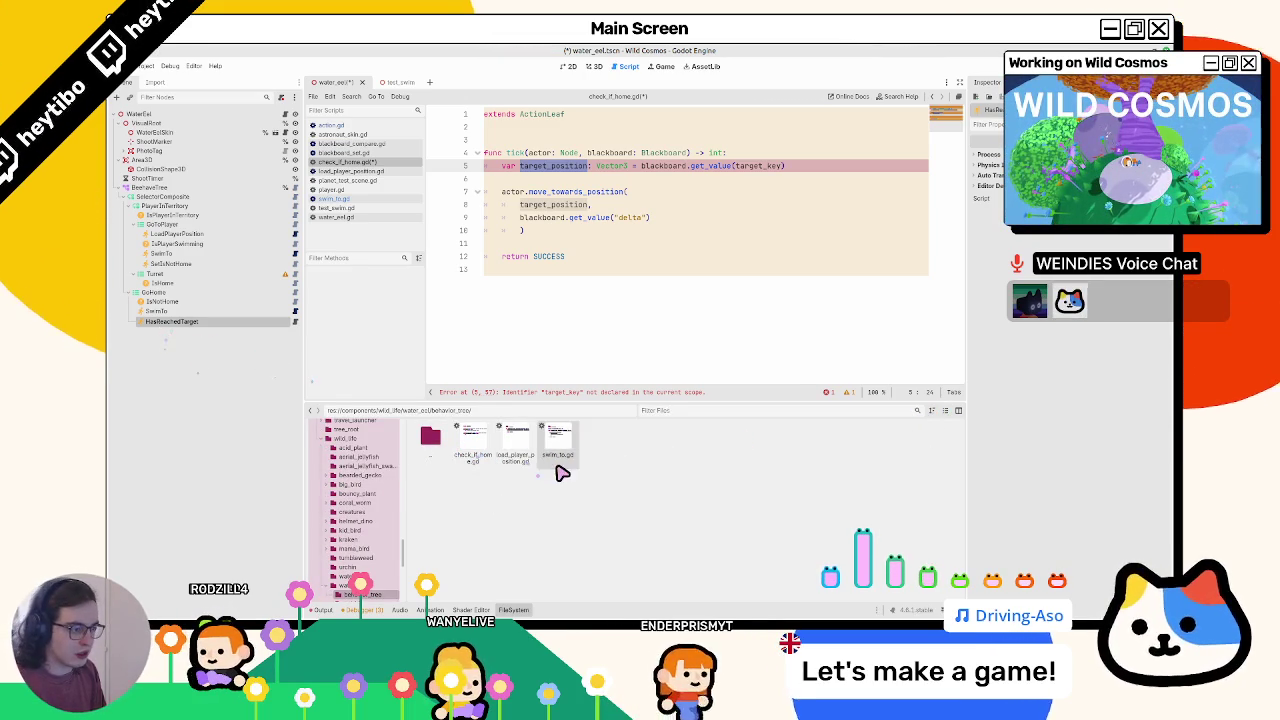
# - Rename check_if_home.gd to has_reached_target.gd and attach it to HasReachedTarget
pyautogui.click(486, 466)
pyautogui.press('F2')
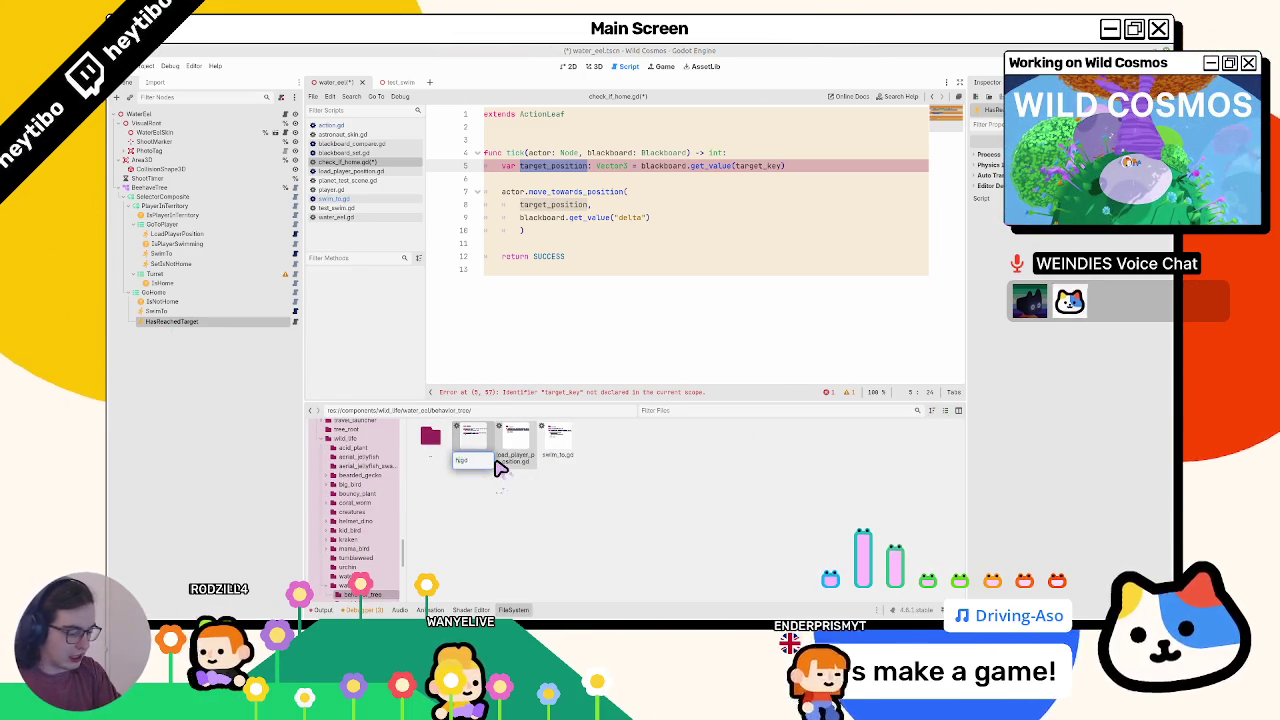
pyautogui.write('has_reached_target')
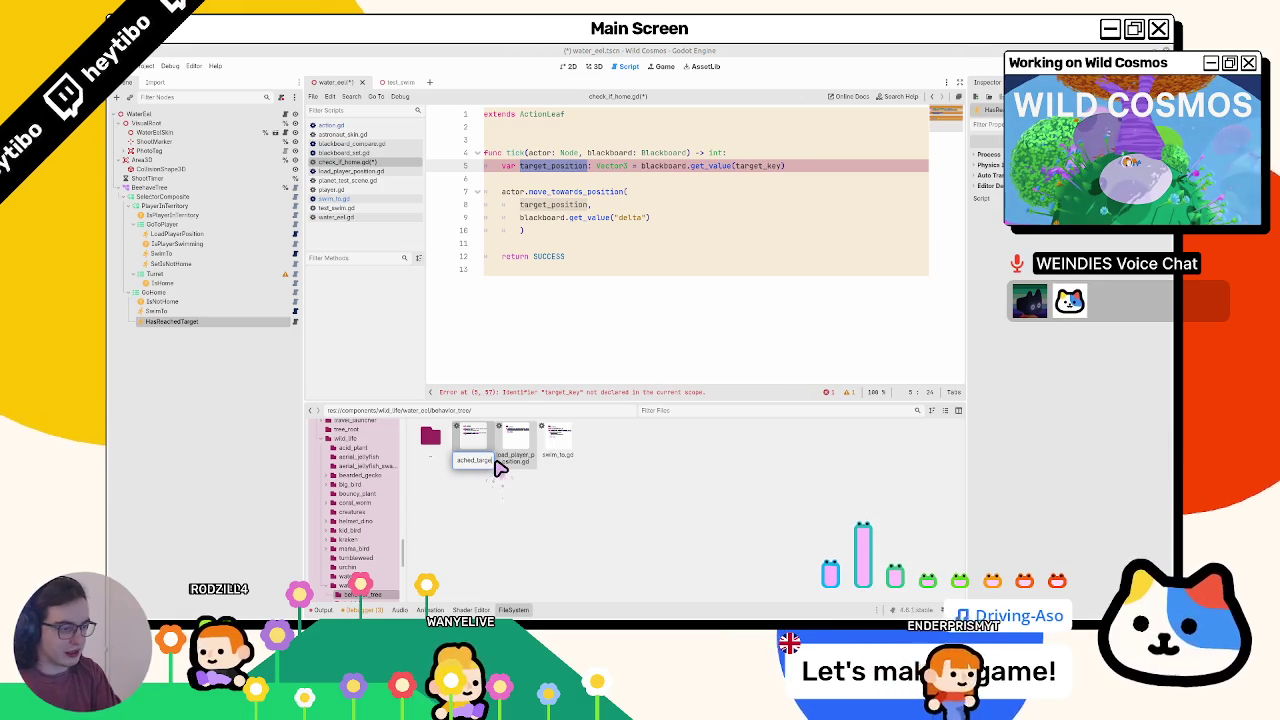
pyautogui.press('Return')
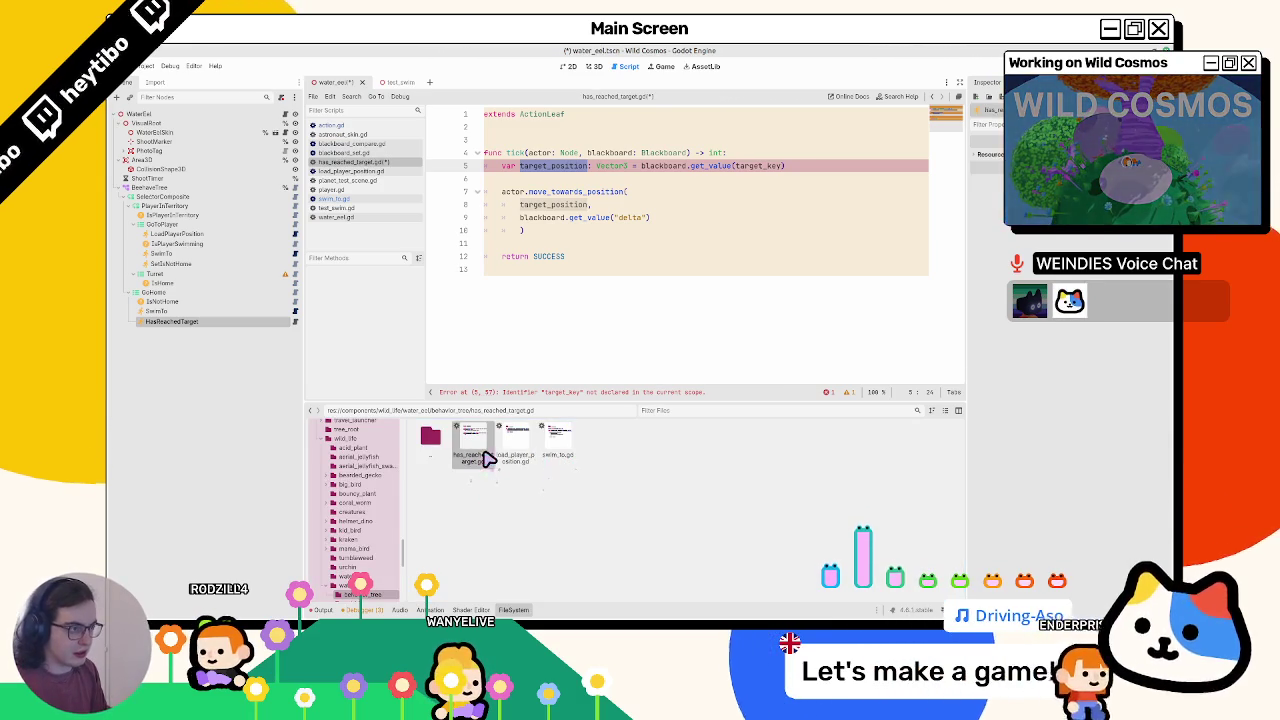
pyautogui.moveTo(487, 458); pyautogui.dragTo(231, 329)
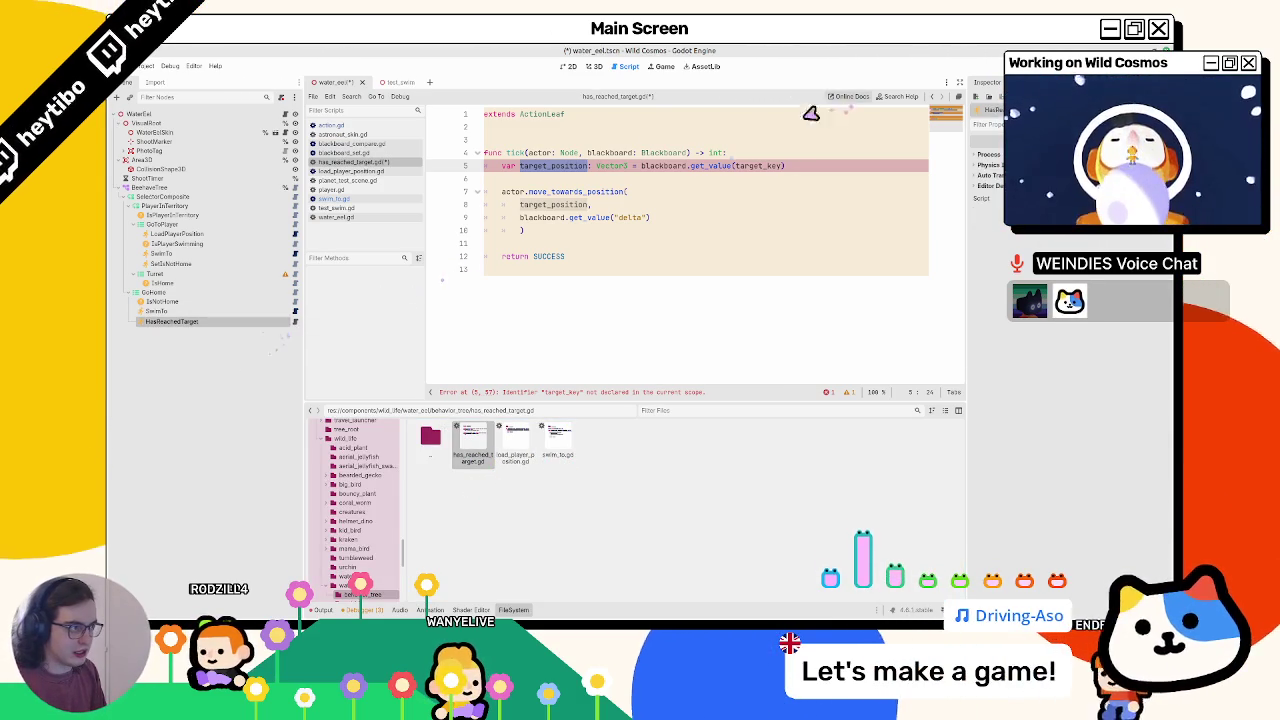
pyautogui.click(645, 141)
pyautogui.press('Return')
pyautogui.press('Up')
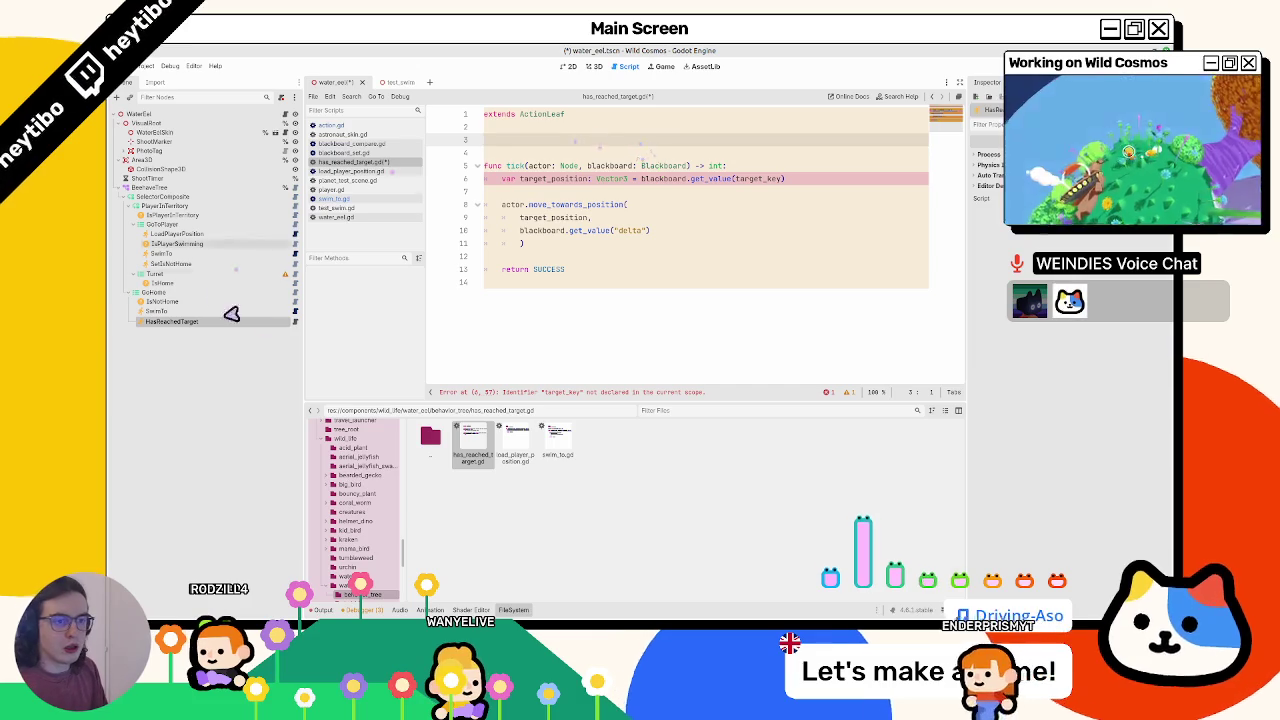
pyautogui.click(296, 311)
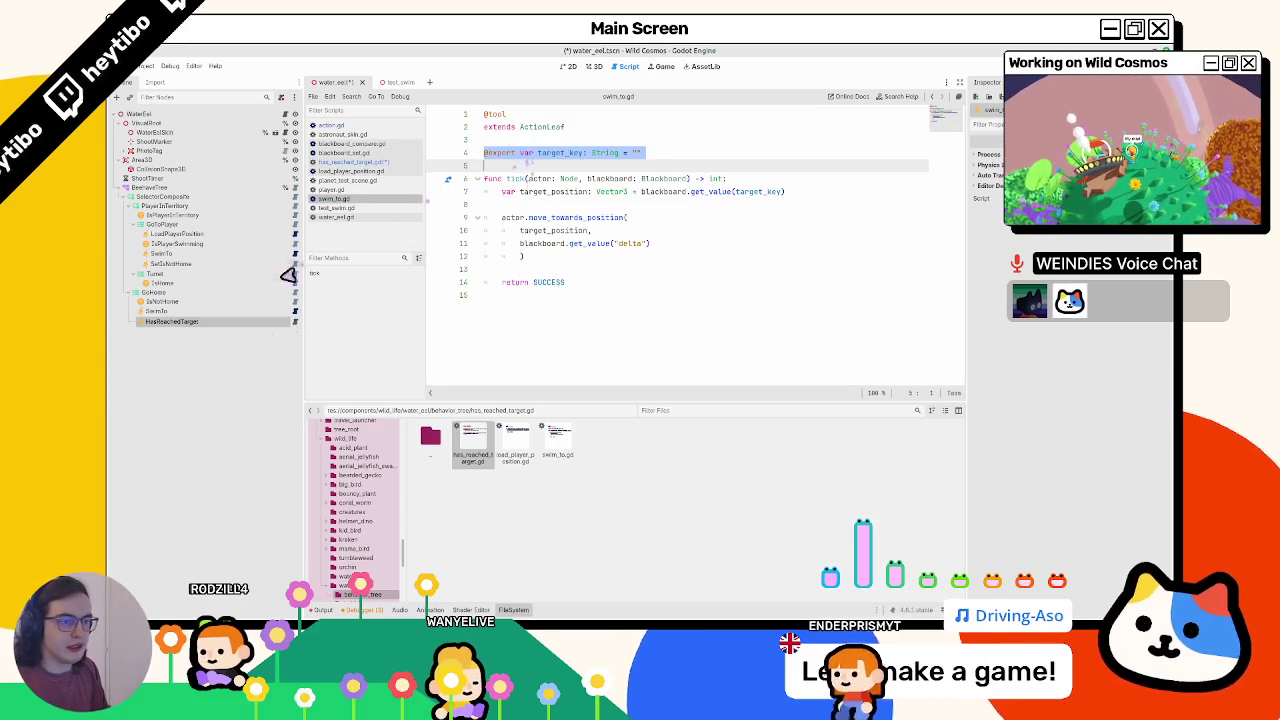
pyautogui.hotkey('ctrl', 'c')
pyautogui.click(295, 321)
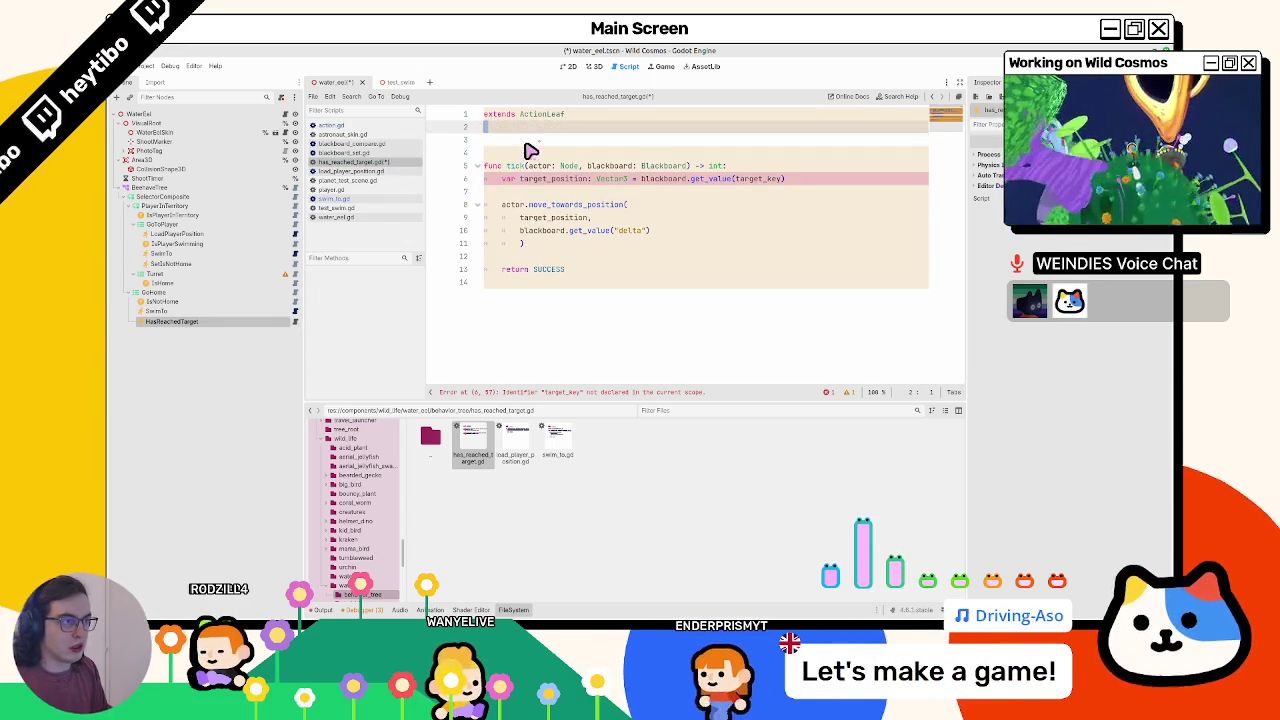
pyautogui.hotkey('ctrl', 'v')
pyautogui.press('Delete')
pyautogui.click(534, 257)
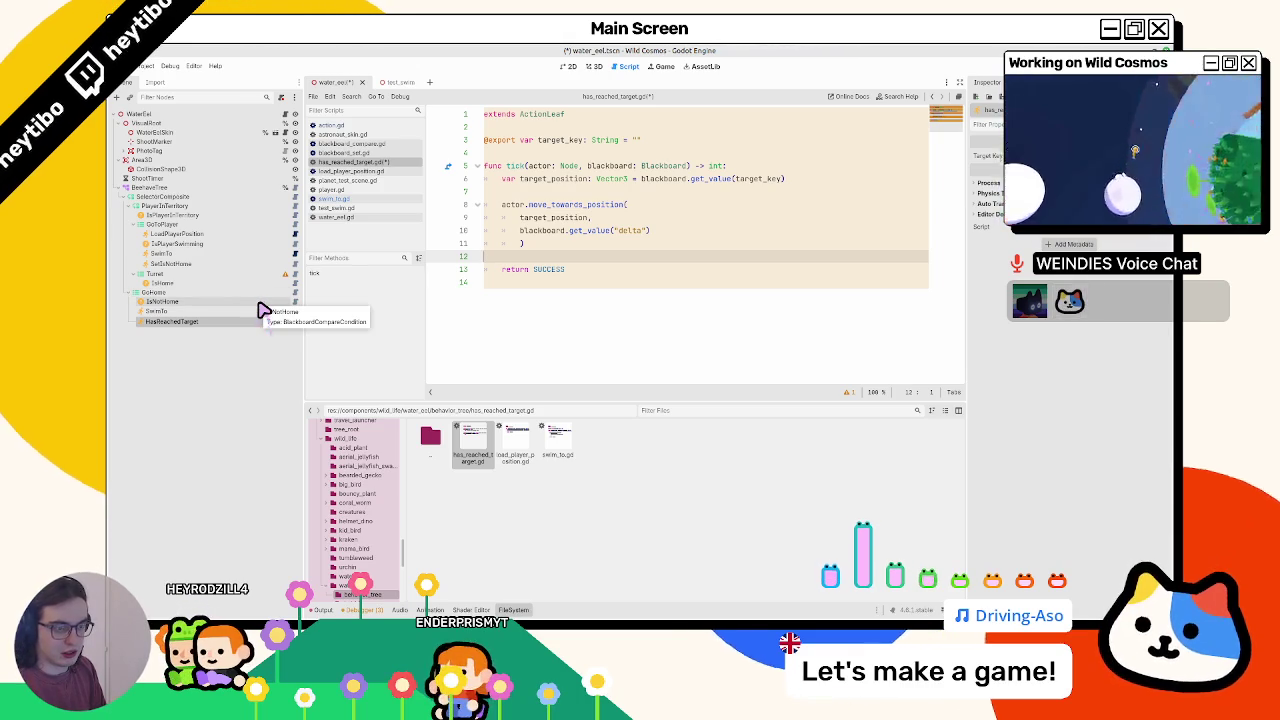
# - Change the script to extend ConditionLeaf instead of ActionLeaf and save
pyautogui.rightClick(250, 324)
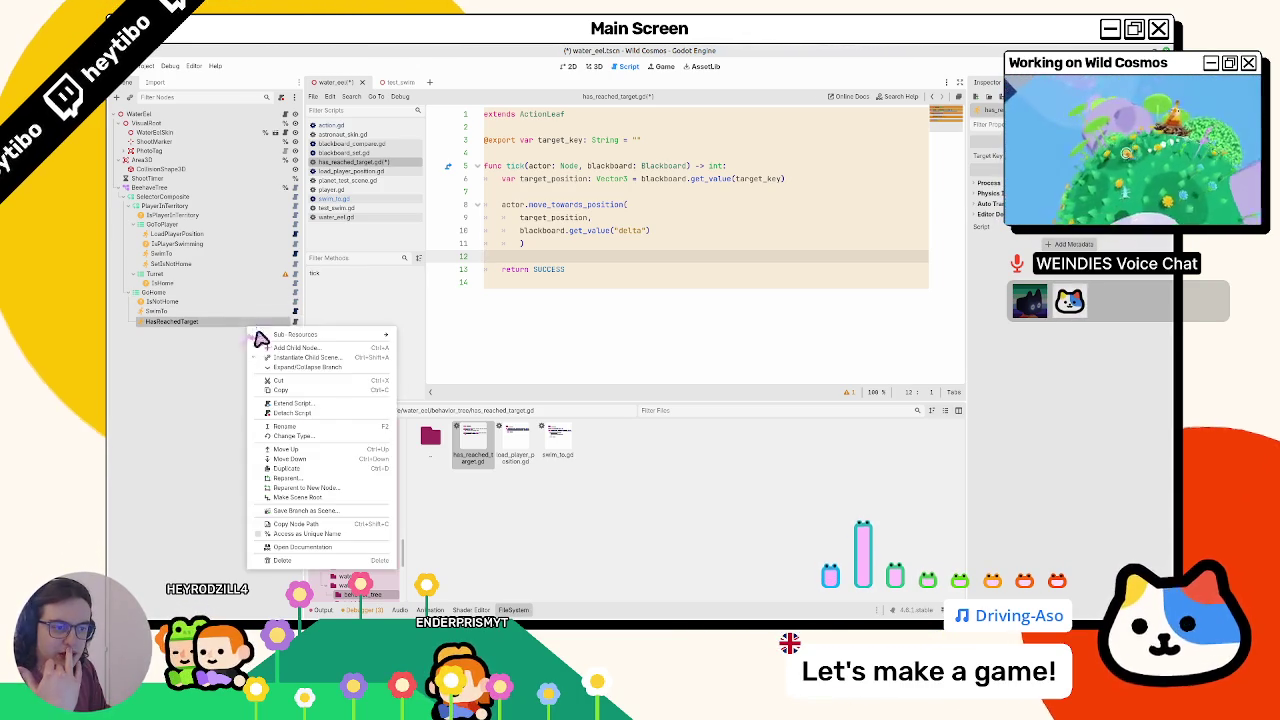
pyautogui.click(292, 436)
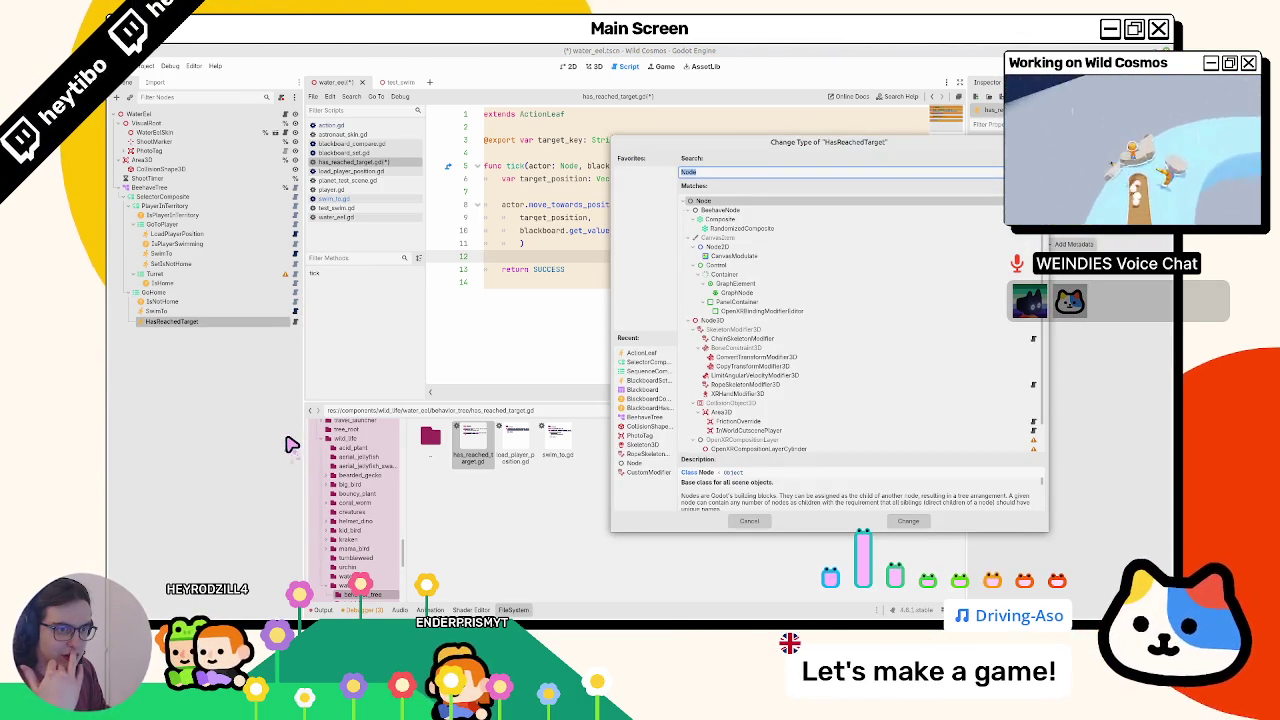
pyautogui.write('condition')
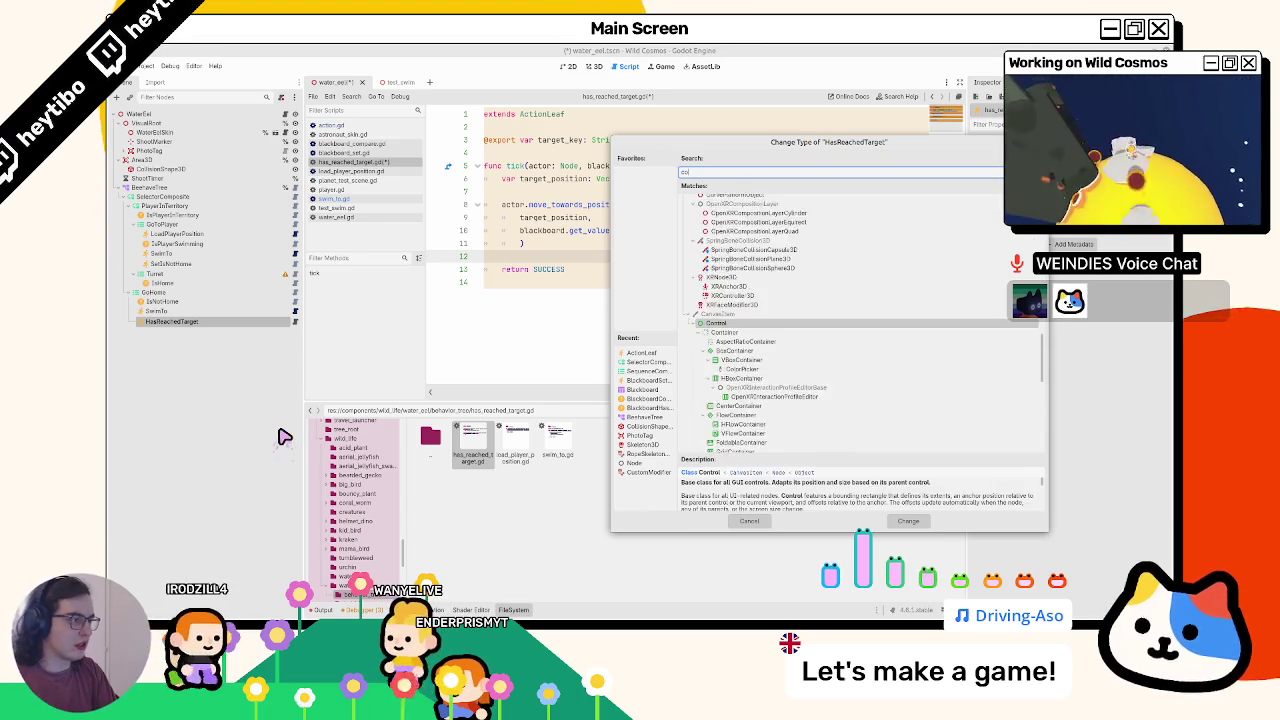
pyautogui.press('Return')
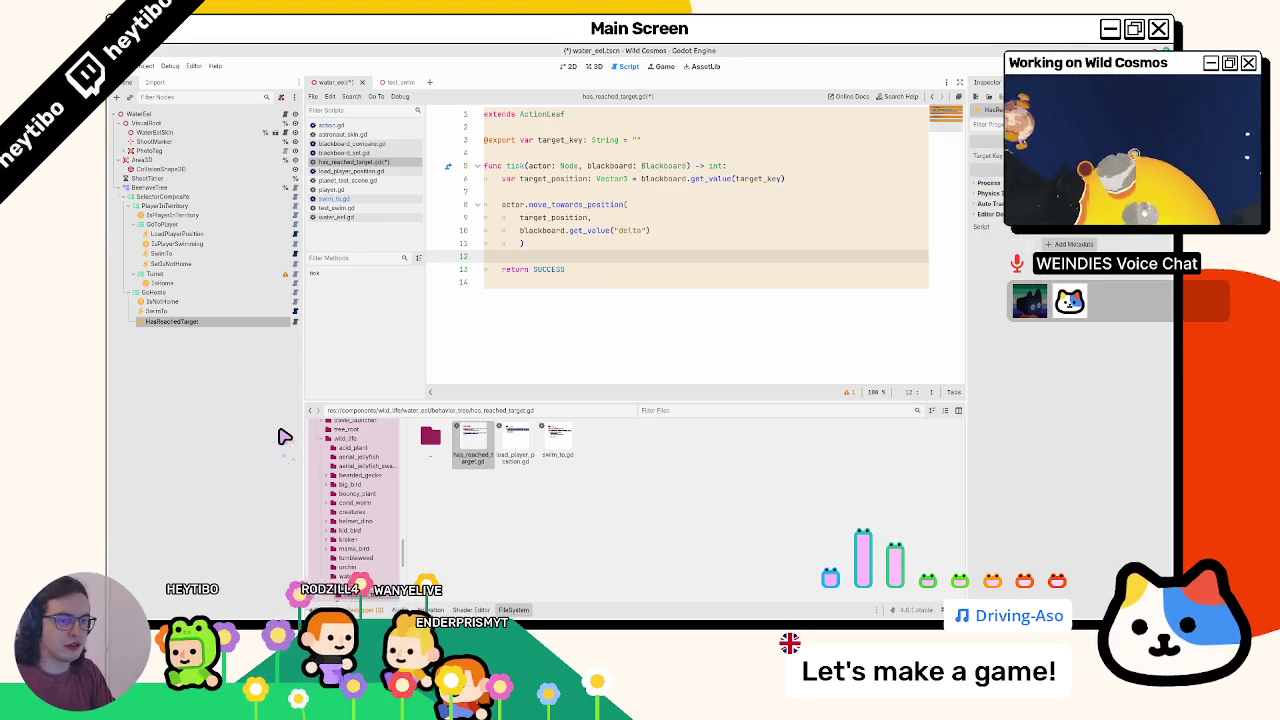
pyautogui.click(609, 119)
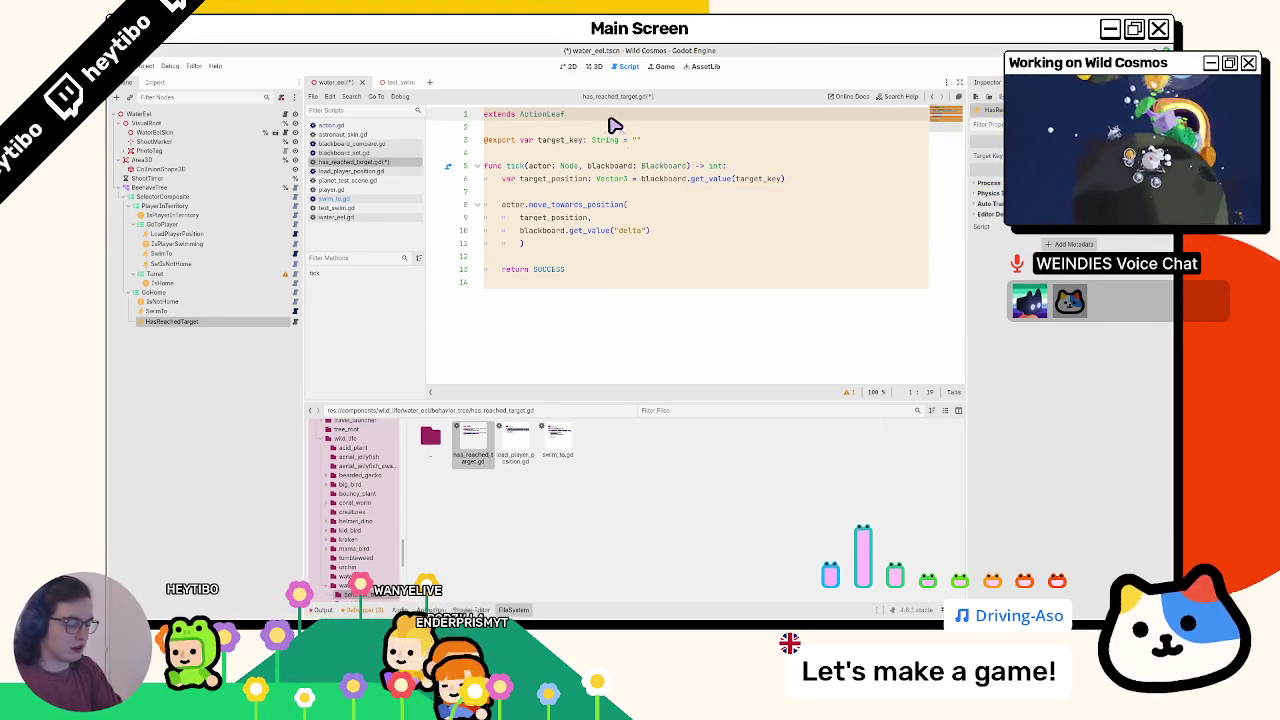
pyautogui.write('Cndi')
pyautogui.press('Return')
pyautogui.hotkey('ctrl', 's')
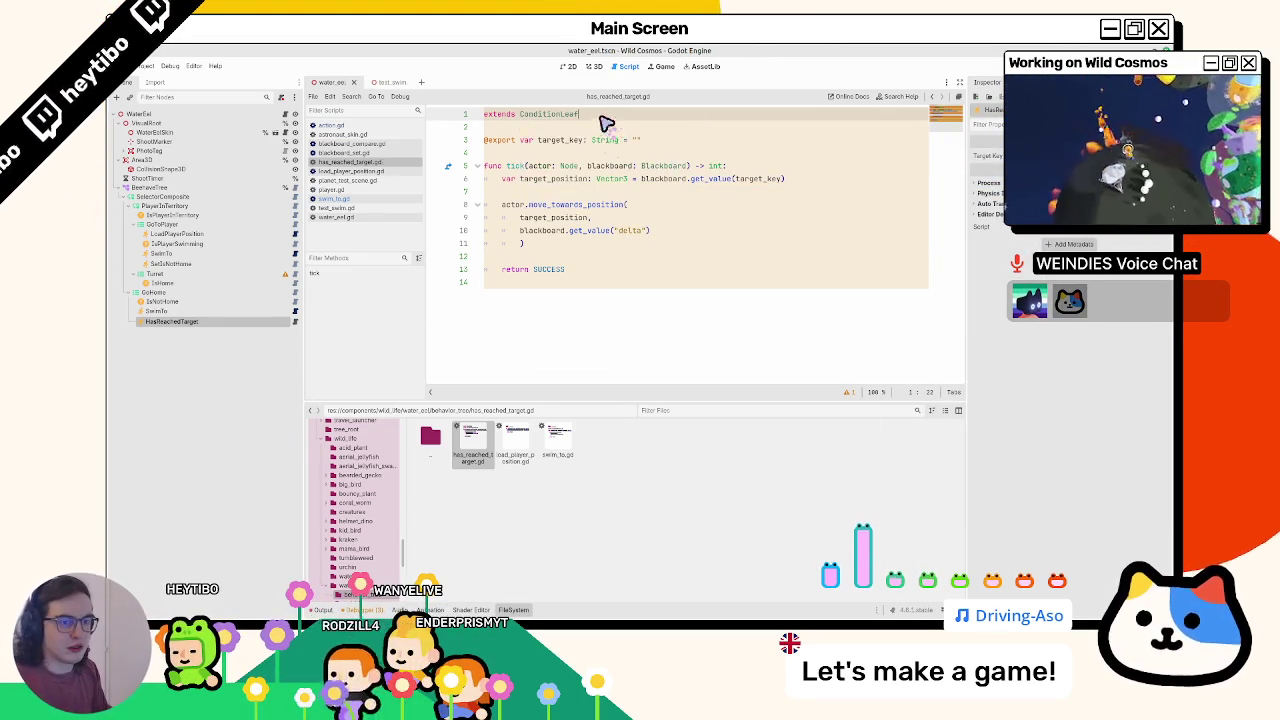
# - Reorder the water_eel scene tab and review target_key against SwimTo's script
pyautogui.click(252, 321)
pyautogui.click(592, 66)
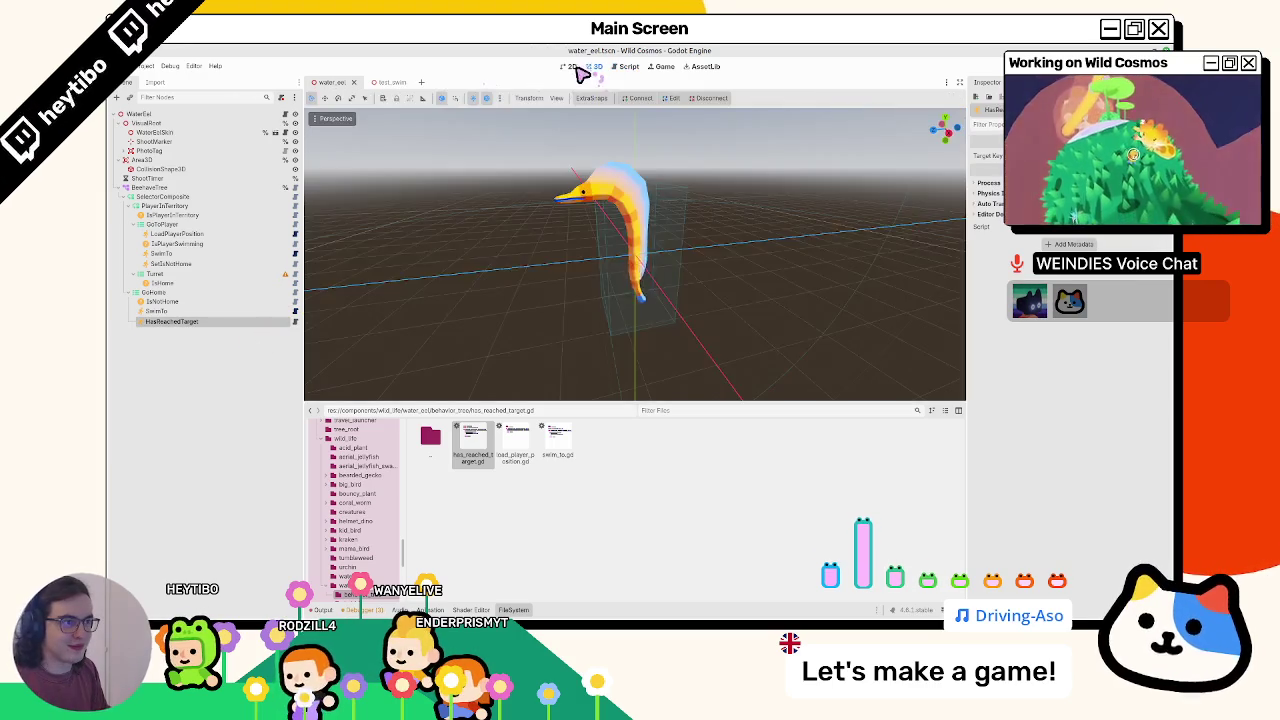
pyautogui.moveTo(330, 82)
pyautogui.mouseDown()
pyautogui.moveTo(405, 88)
pyautogui.moveTo(330, 84)
pyautogui.mouseUp()
pyautogui.click(295, 322)
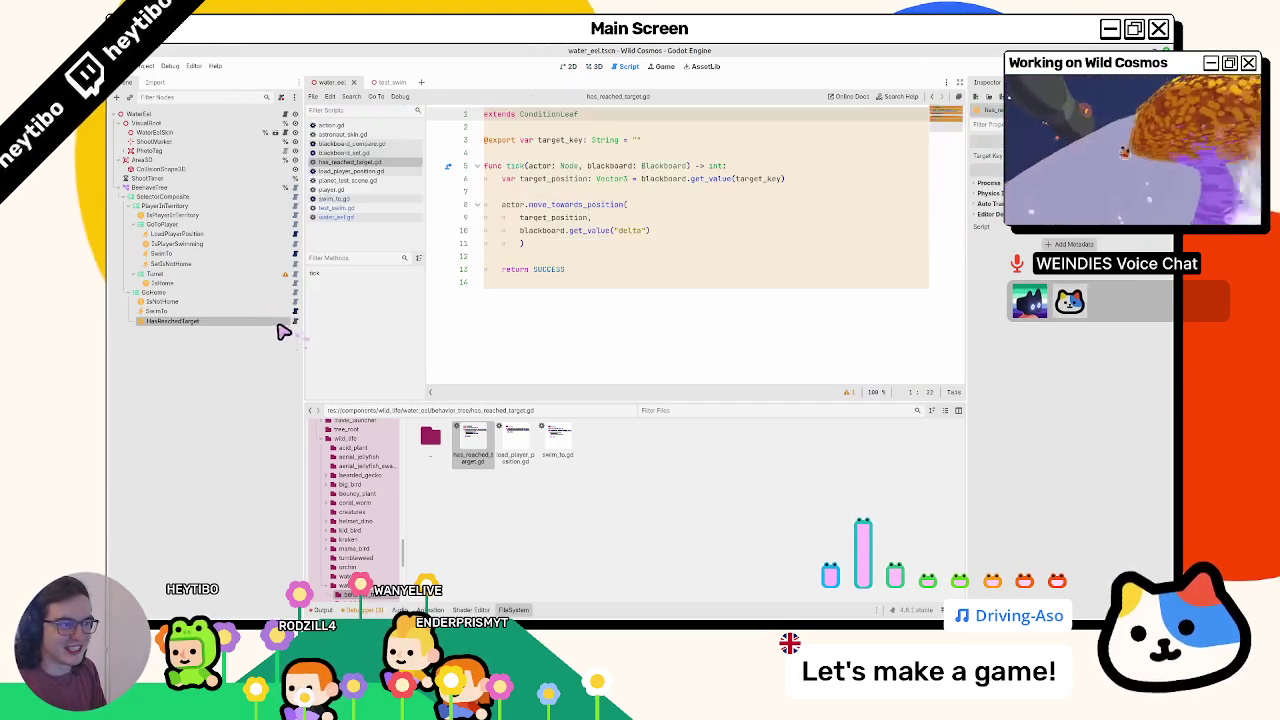
pyautogui.click(648, 258)
pyautogui.doubleClick(563, 142)
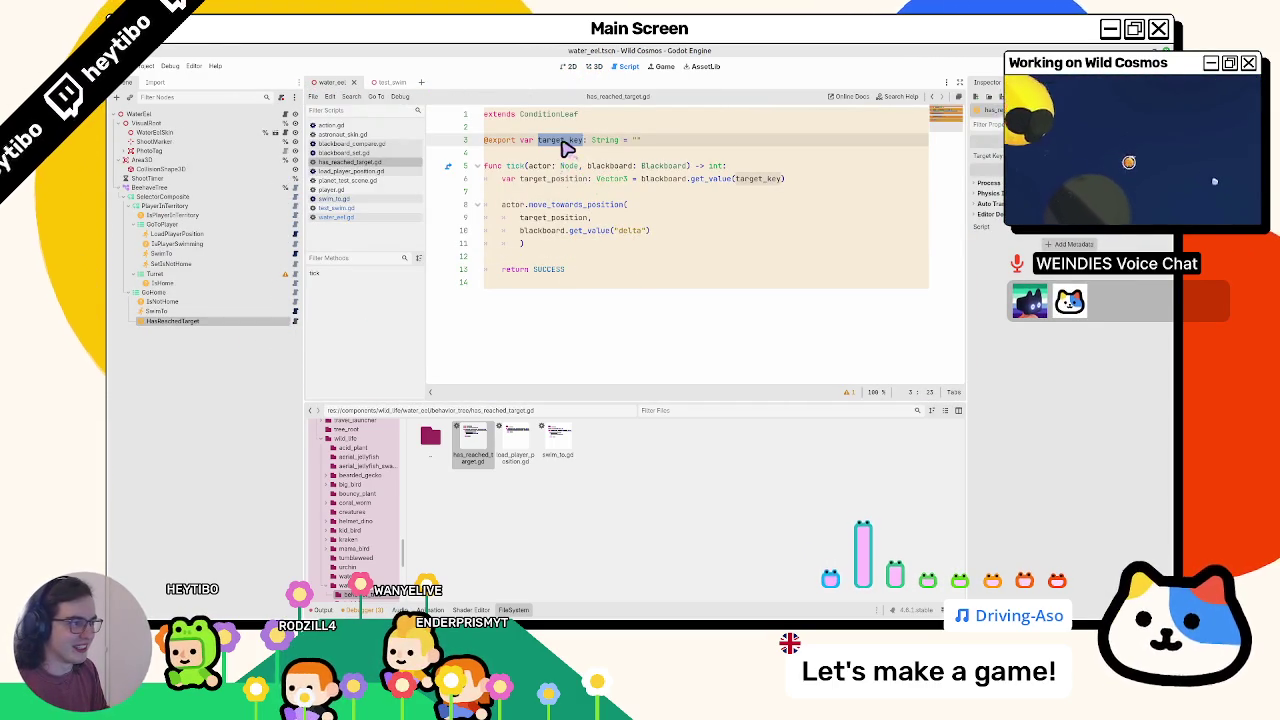
pyautogui.click(295, 312)
pyautogui.click(295, 322)
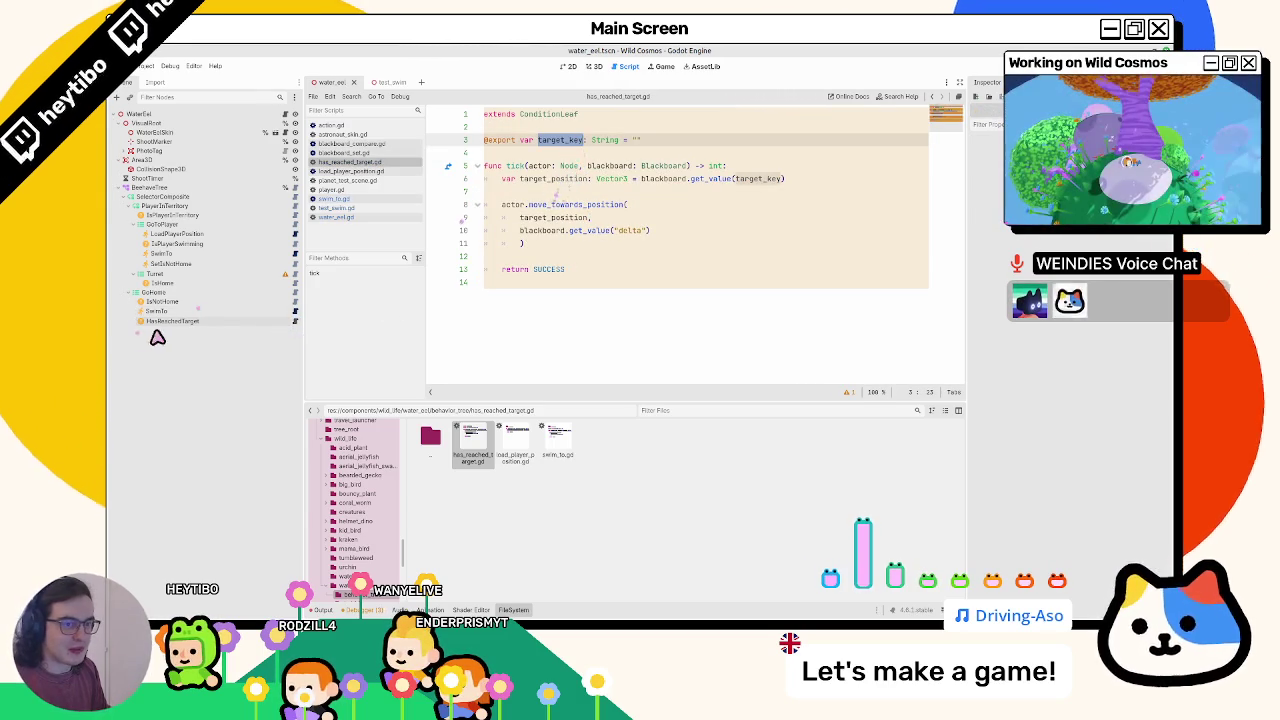
# - Compare the HasReachedTarget and SwimTo nodes' properties
pyautogui.click(252, 318)
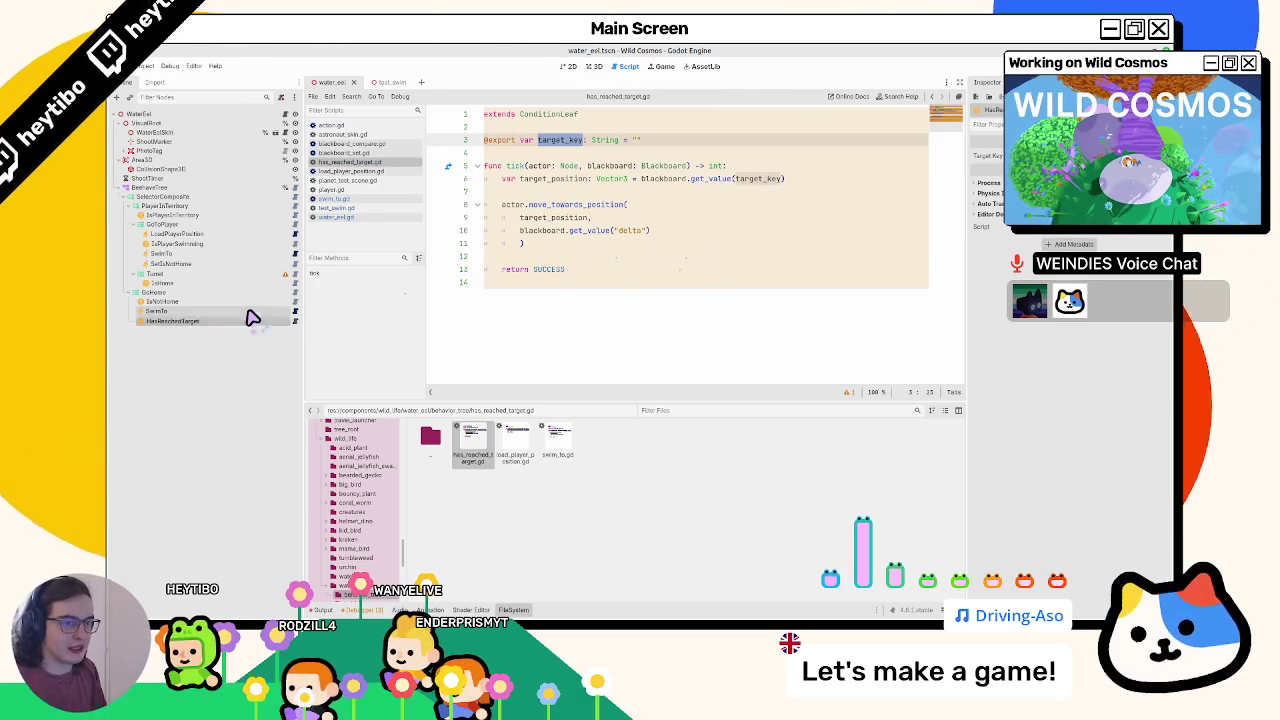
pyautogui.click(250, 311)
pyautogui.click(280, 318)
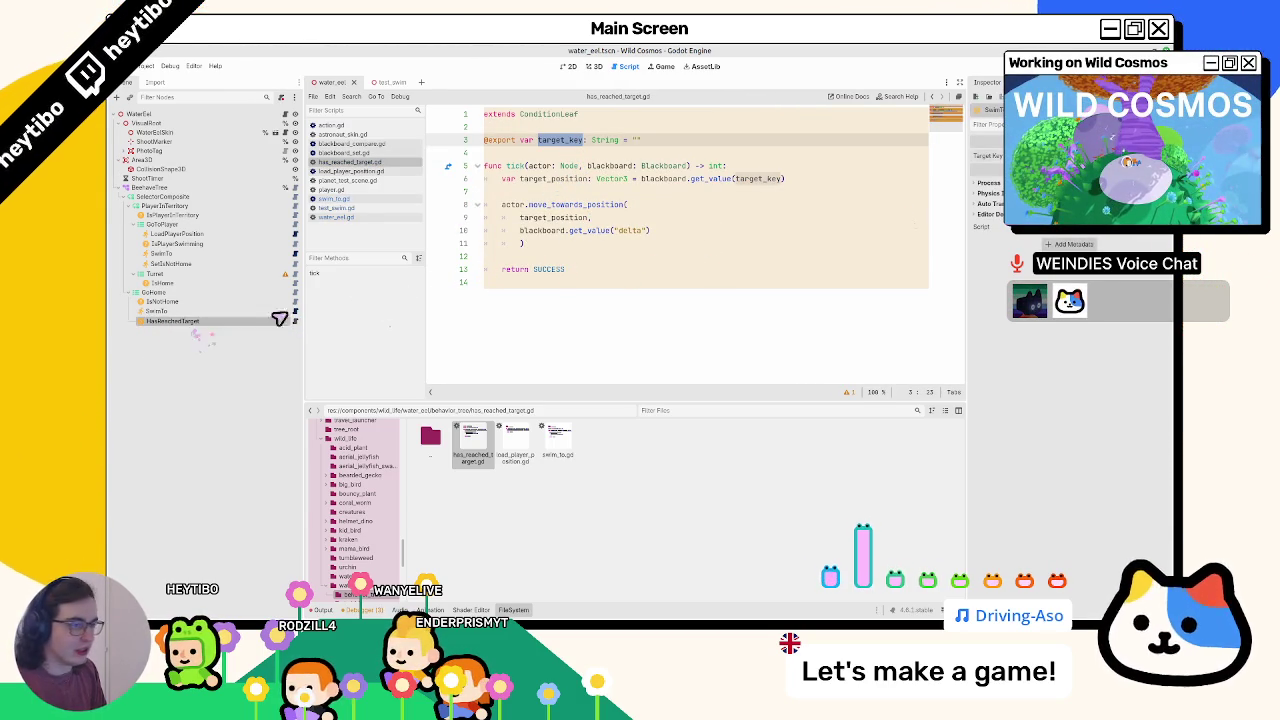
pyautogui.click(683, 218)
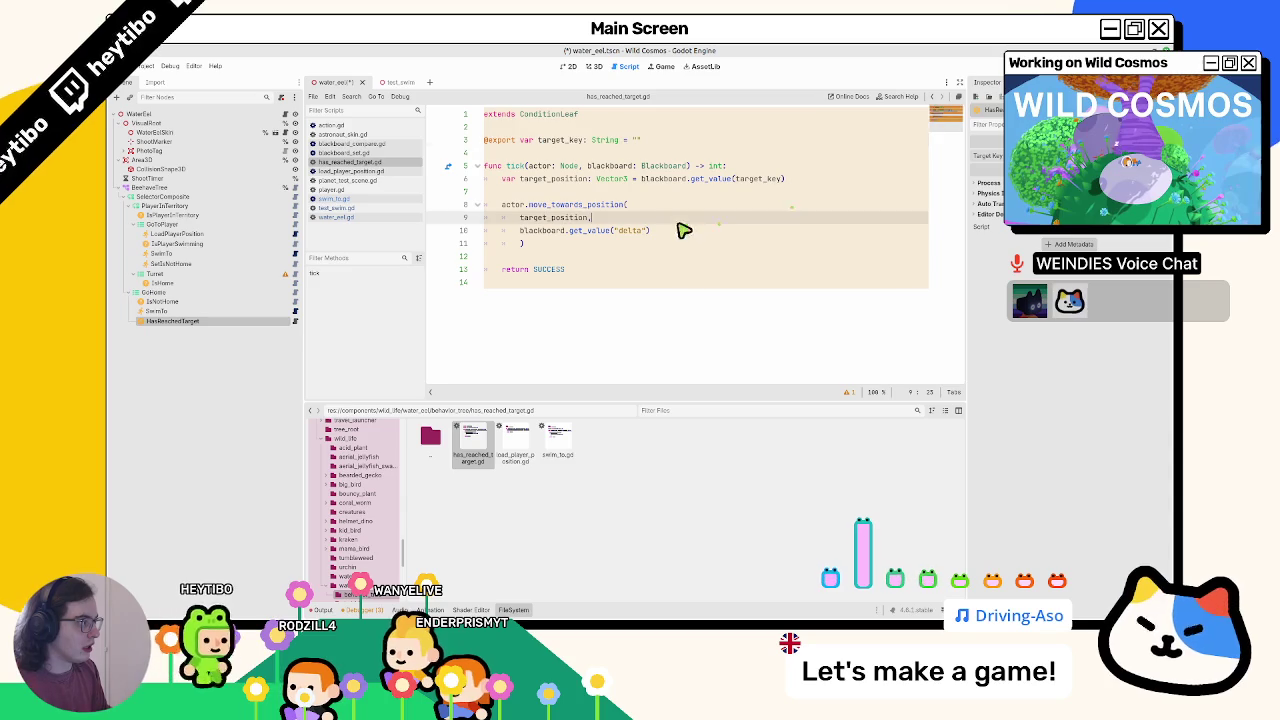
pyautogui.click(568, 156)
pyautogui.press('Return')
pyautogui.write('@')
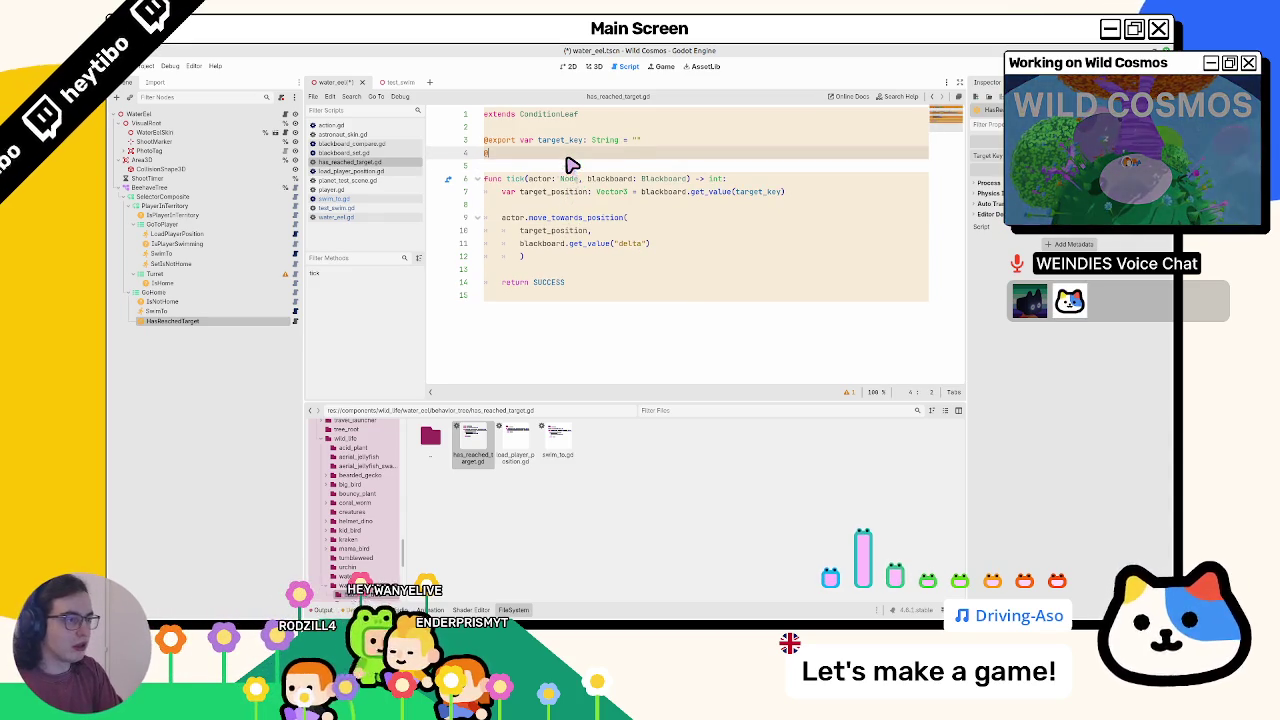
pyautogui.write('export var threshold')
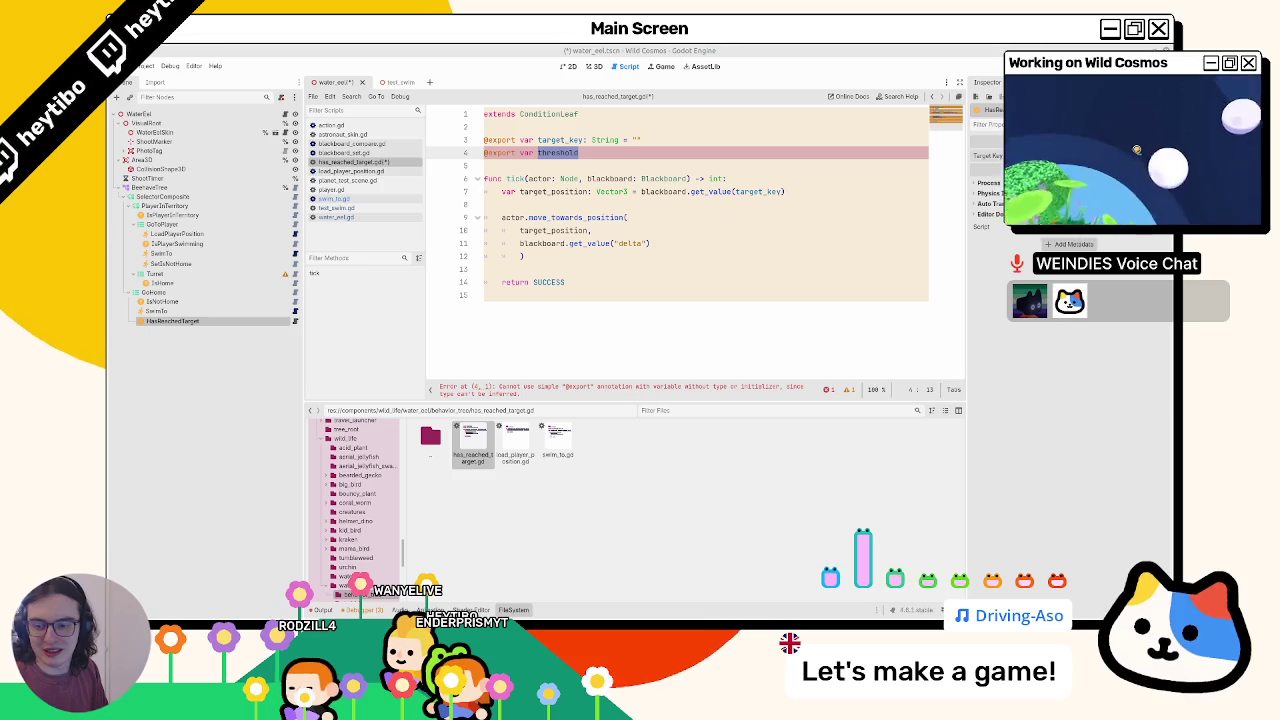
pyautogui.click(705, 152)
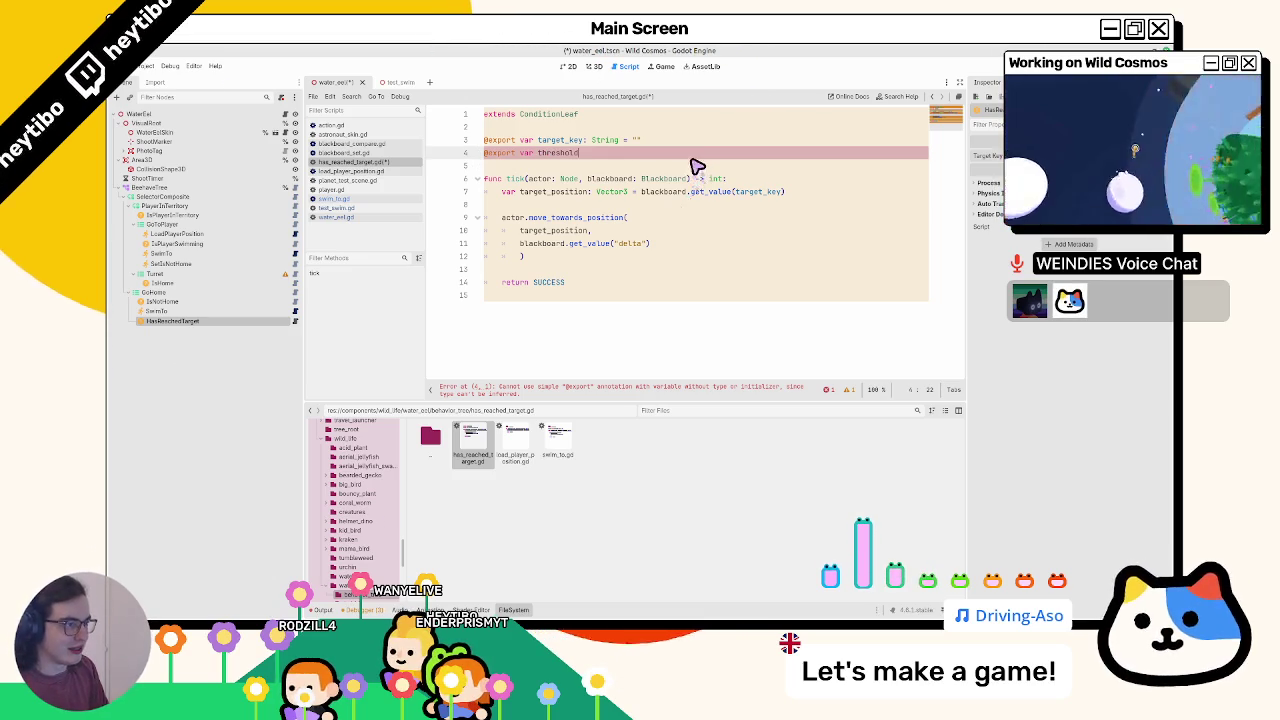
pyautogui.press('BackSpace')
pyautogui.write('F')
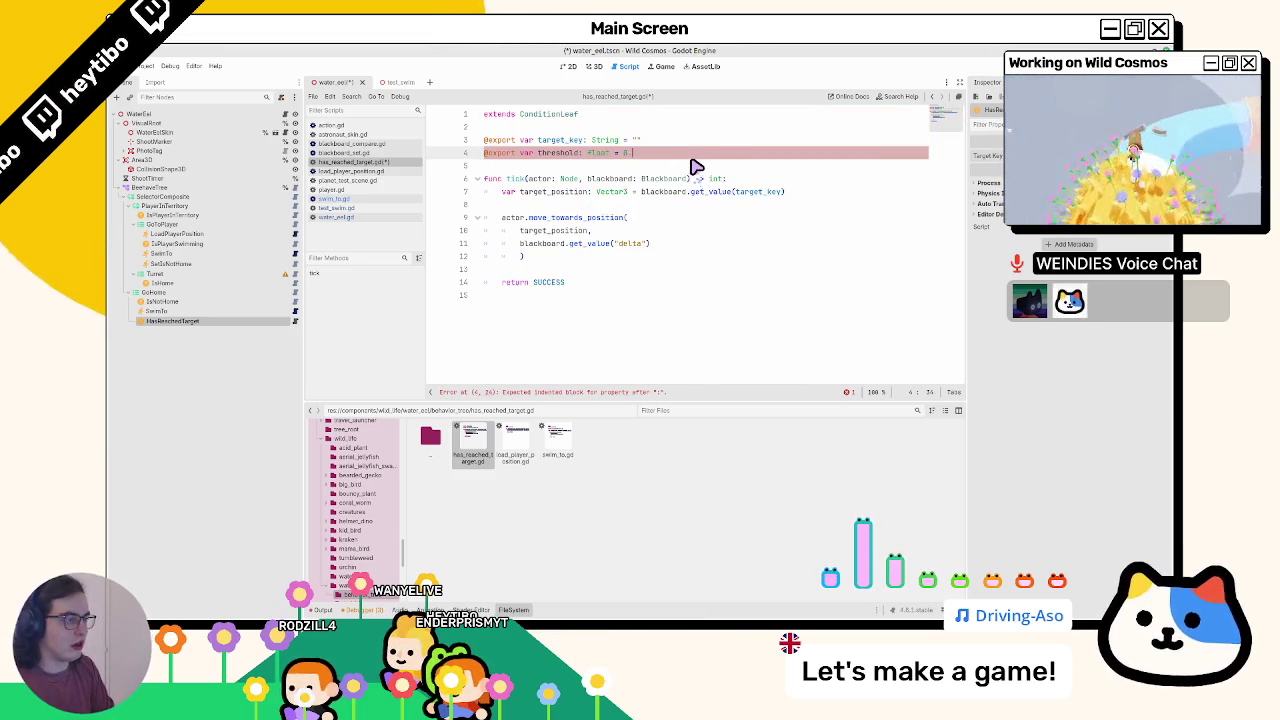
# - Review the script, selecting target_position and threshold
pyautogui.hotkey('ctrl', 'a')
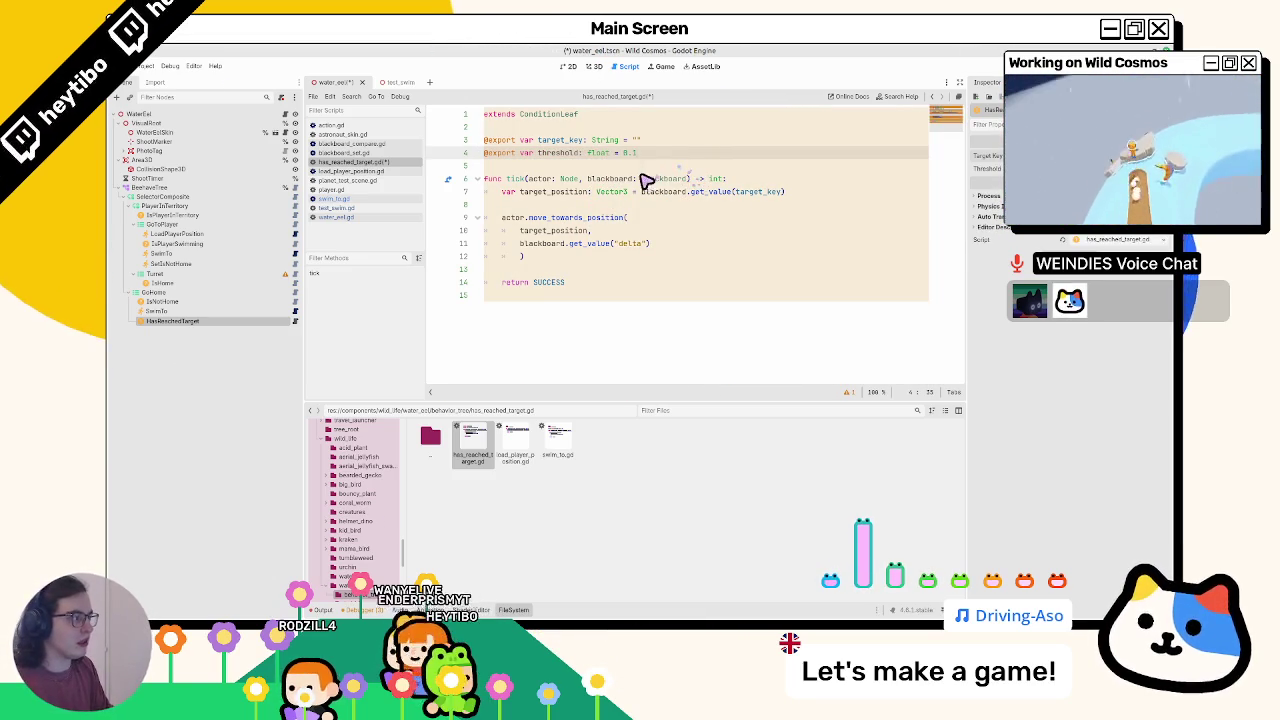
pyautogui.doubleClick(551, 191)
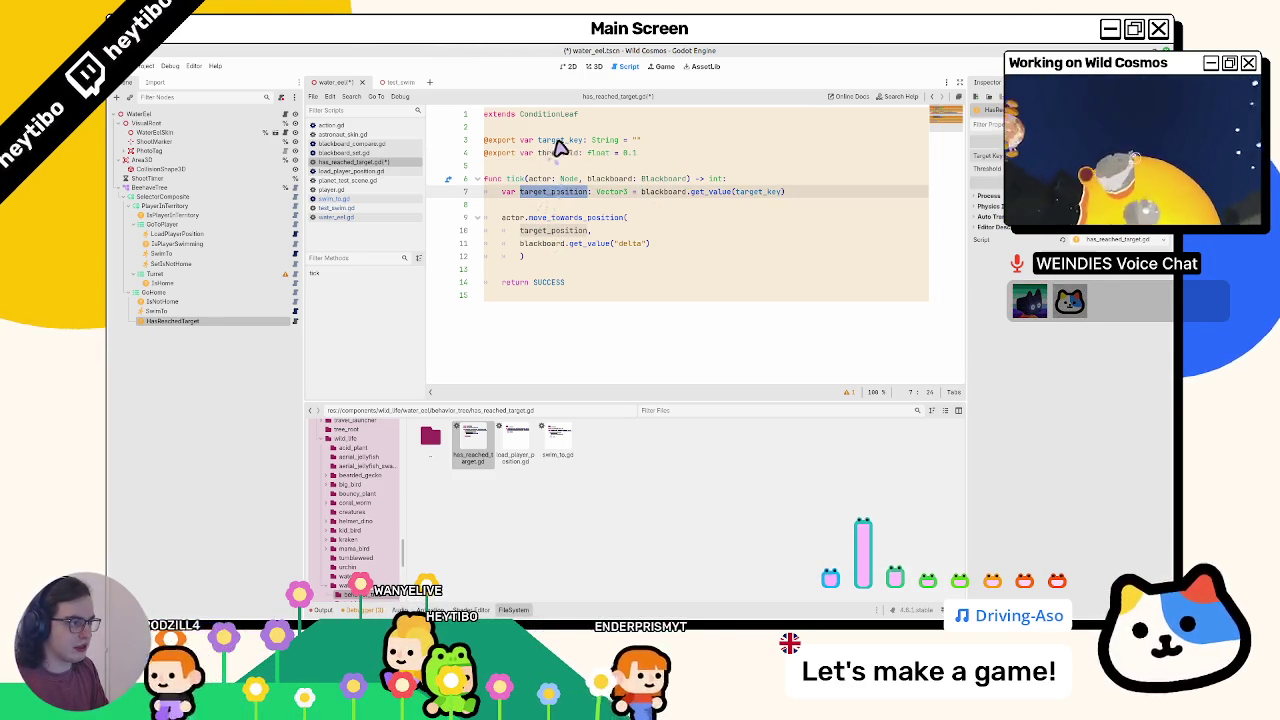
pyautogui.doubleClick(557, 153)
pyautogui.click(557, 153)
pyautogui.doubleClick(557, 155)
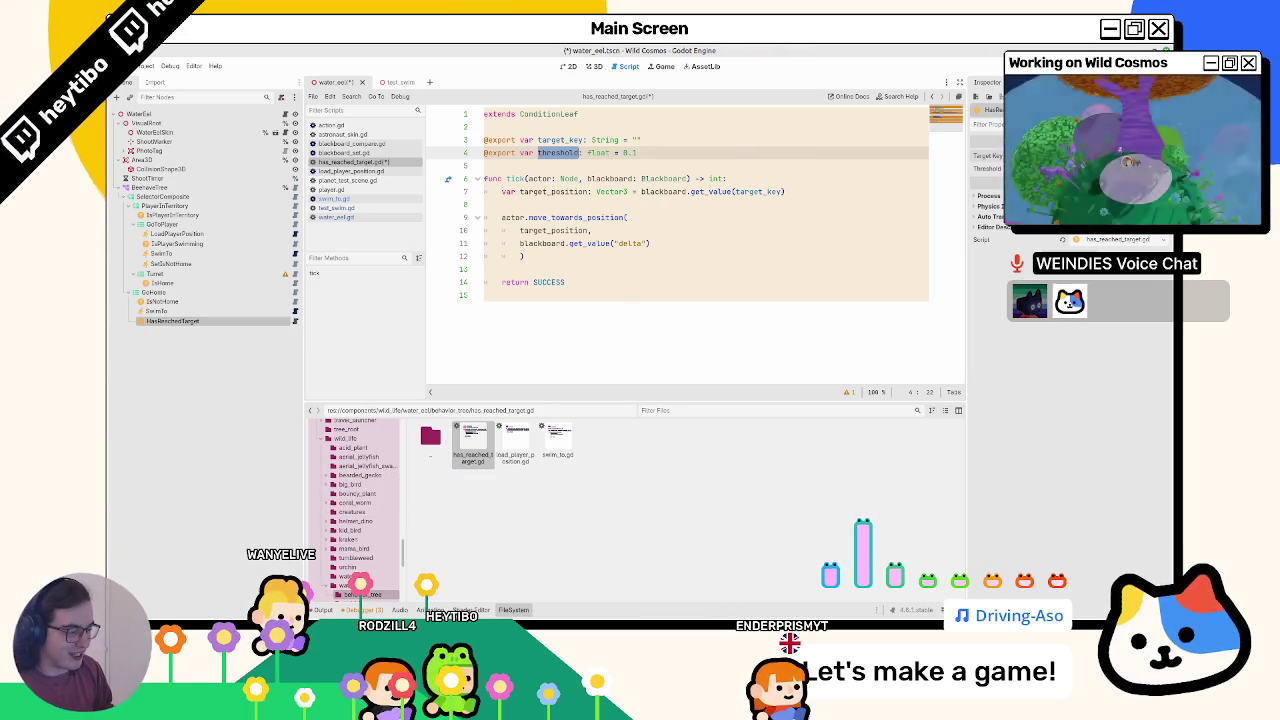
# - Run the project with F5, then return to has_reached_target.gd
pyautogui.press('F5')
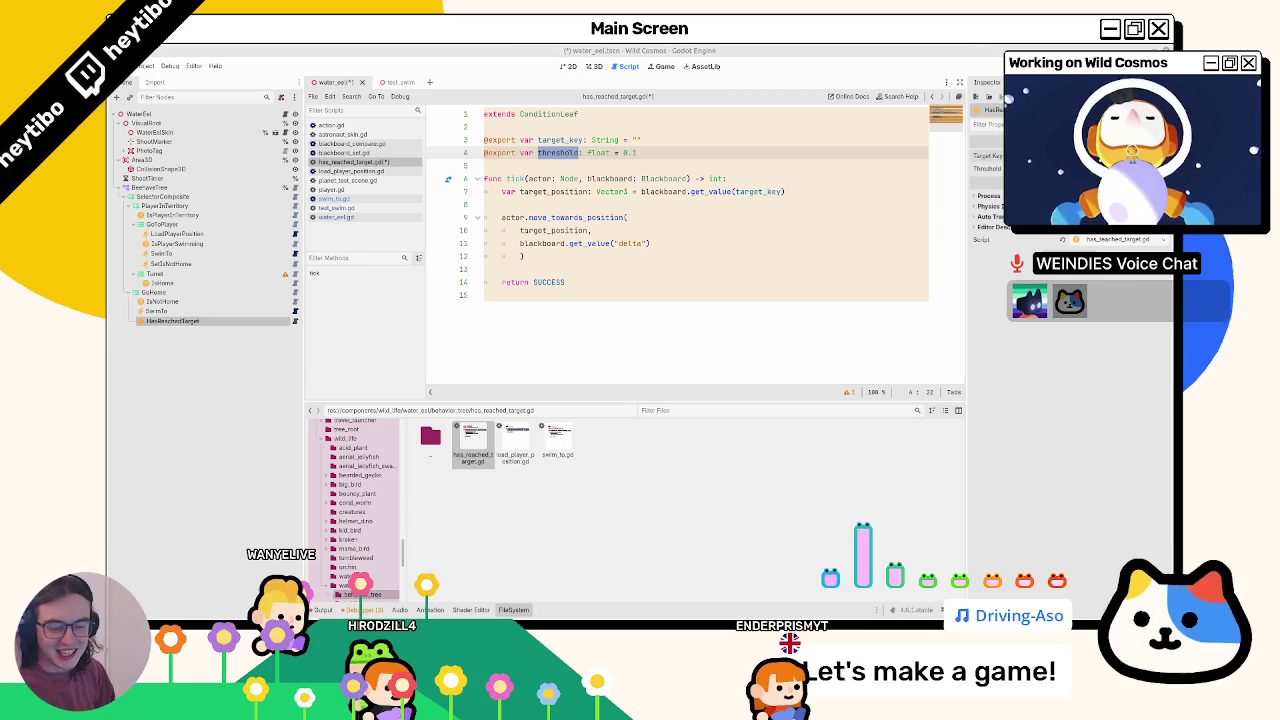
pyautogui.click(605, 256)
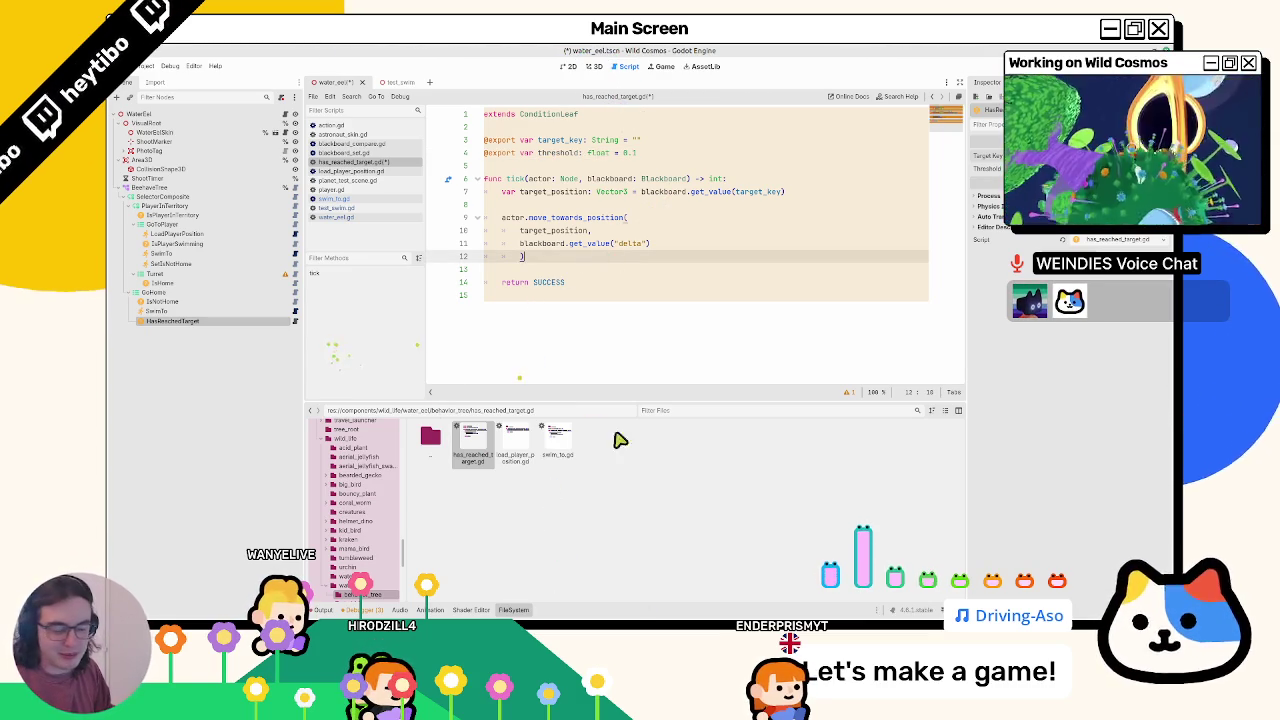
pyautogui.moveTo(688, 622)
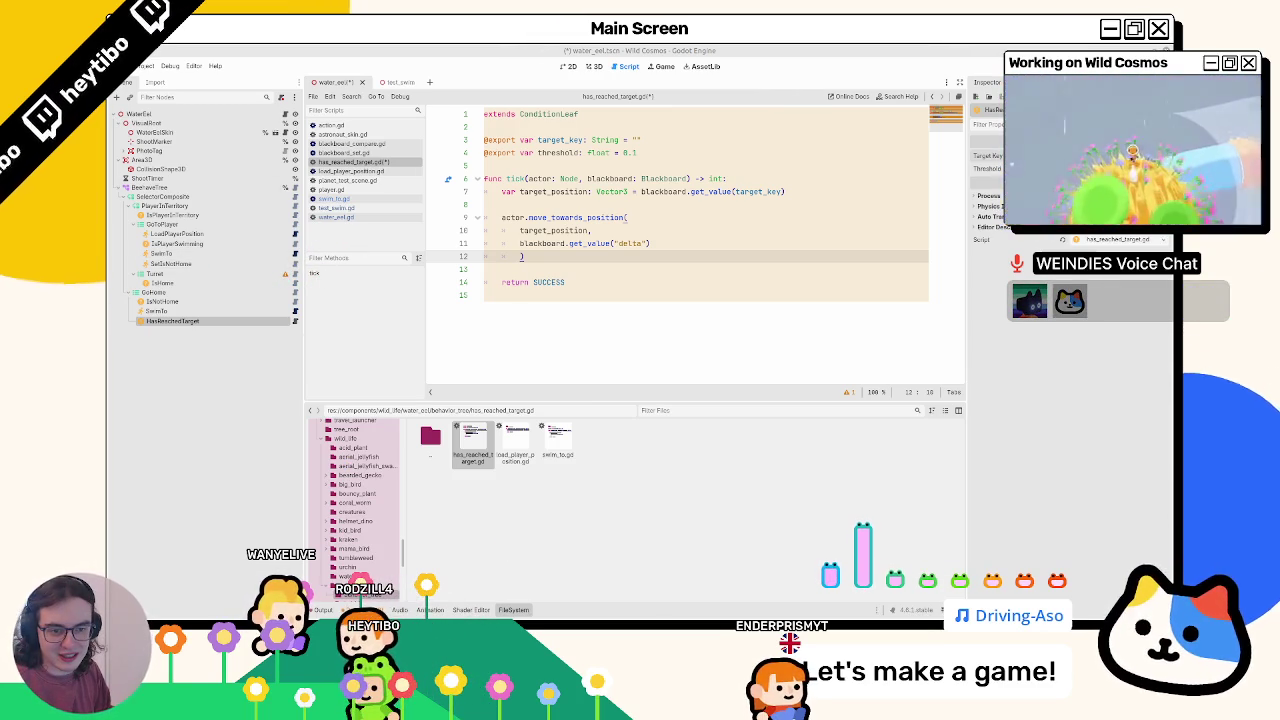
pyautogui.click(686, 219)
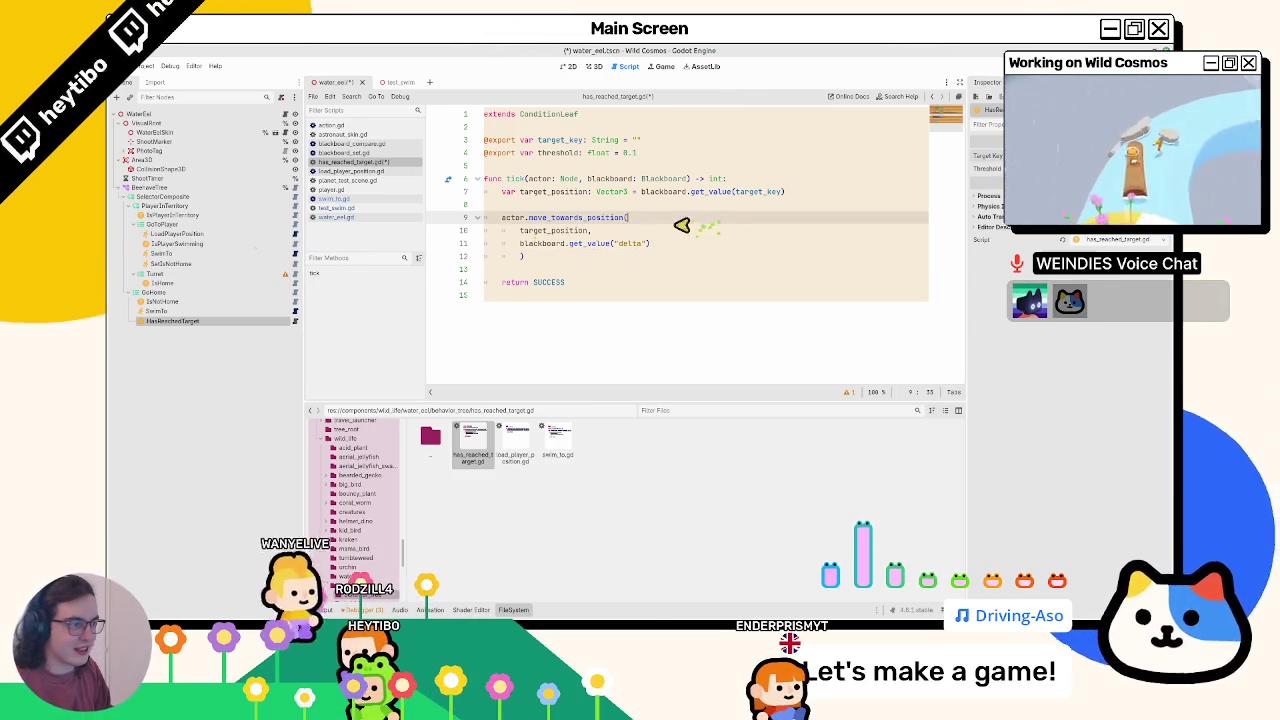
pyautogui.click(563, 269)
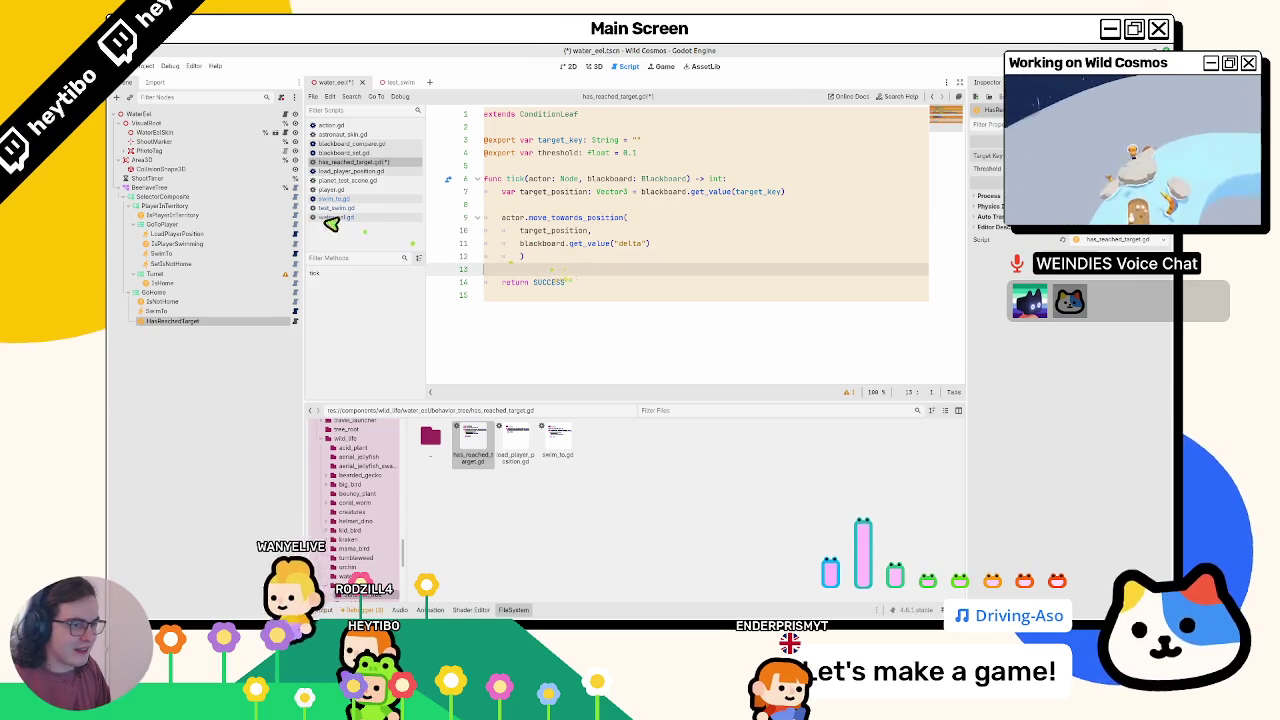
# - Look up SUCCESS's definition in beehave_node.gd and return to the script
pyautogui.click(295, 310)
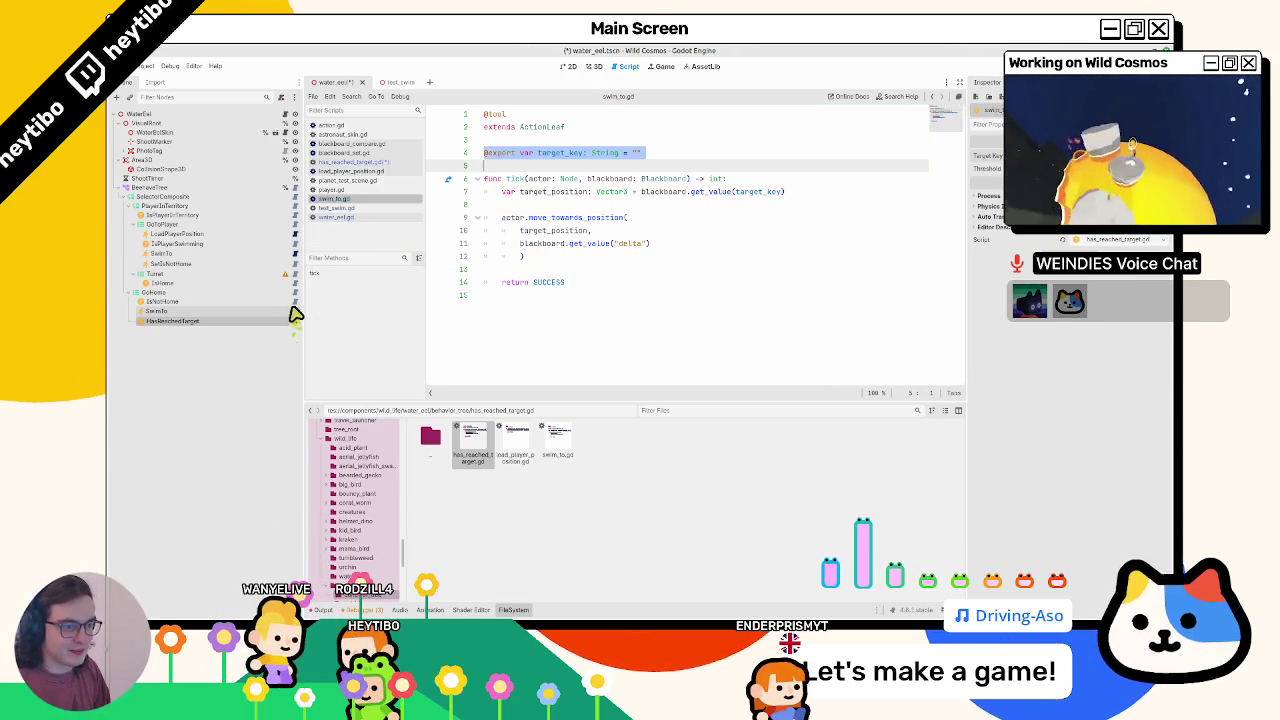
pyautogui.click(294, 322)
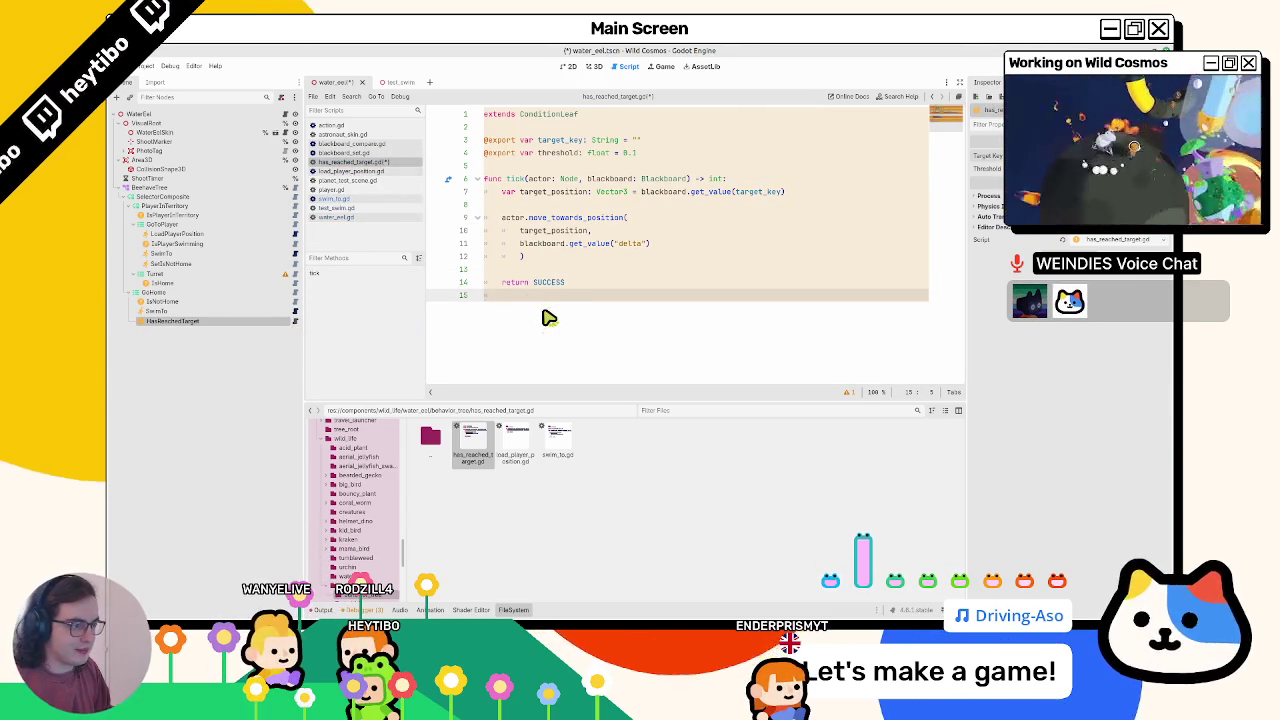
pyautogui.keyDown('ctrl'); pyautogui.click(548, 284); pyautogui.keyUp('ctrl')
pyautogui.scroll(2, 550, 290)
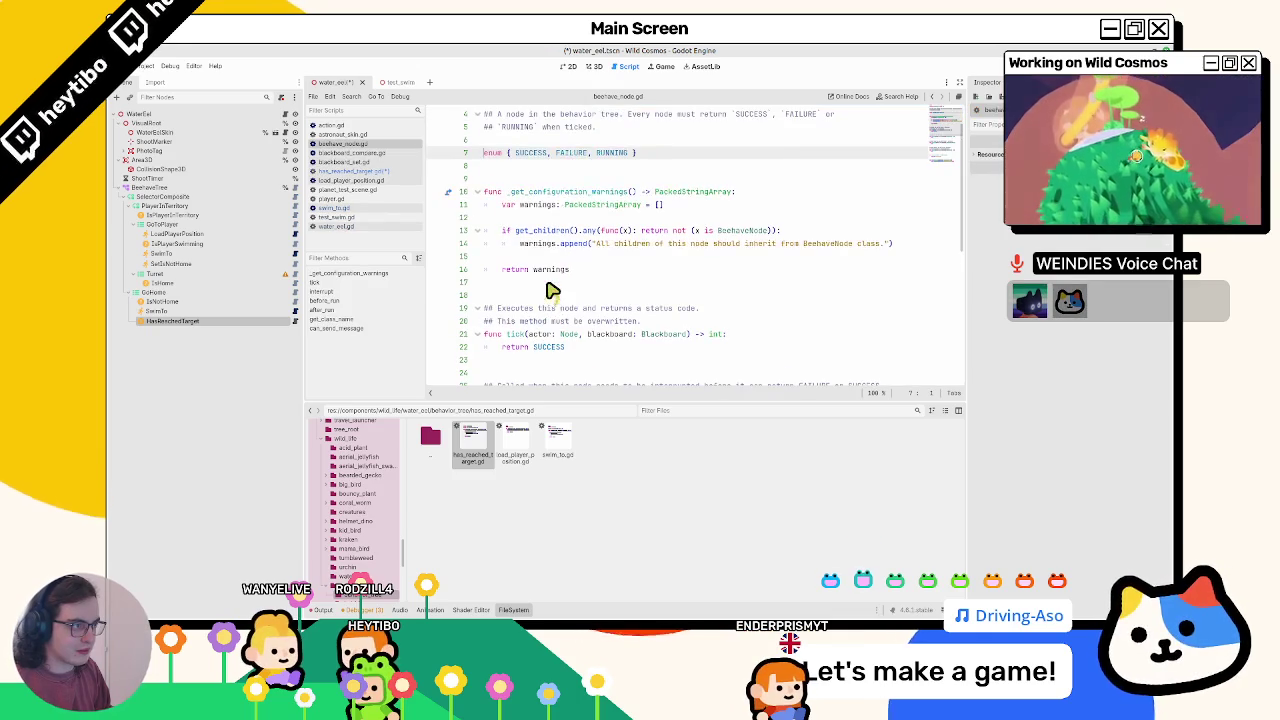
pyautogui.click(298, 322)
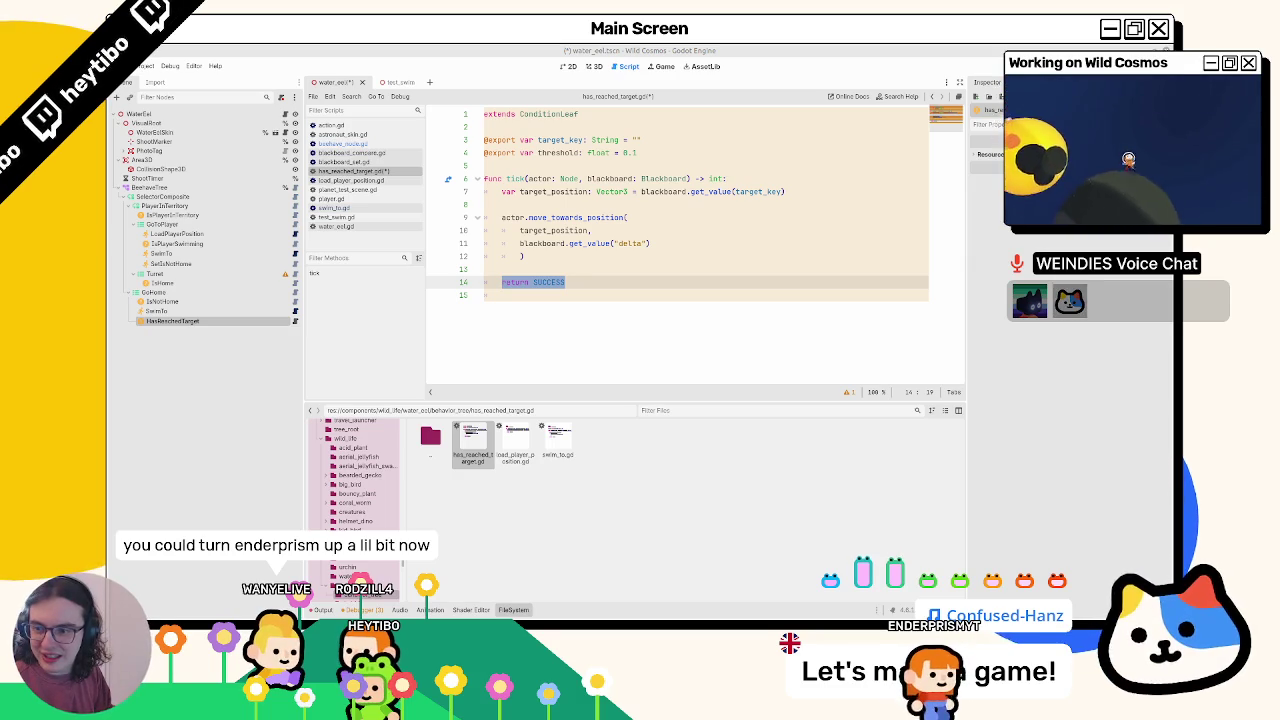
pyautogui.click(716, 282)
pyautogui.hotkey('ctrl', 'shift', 'Left')
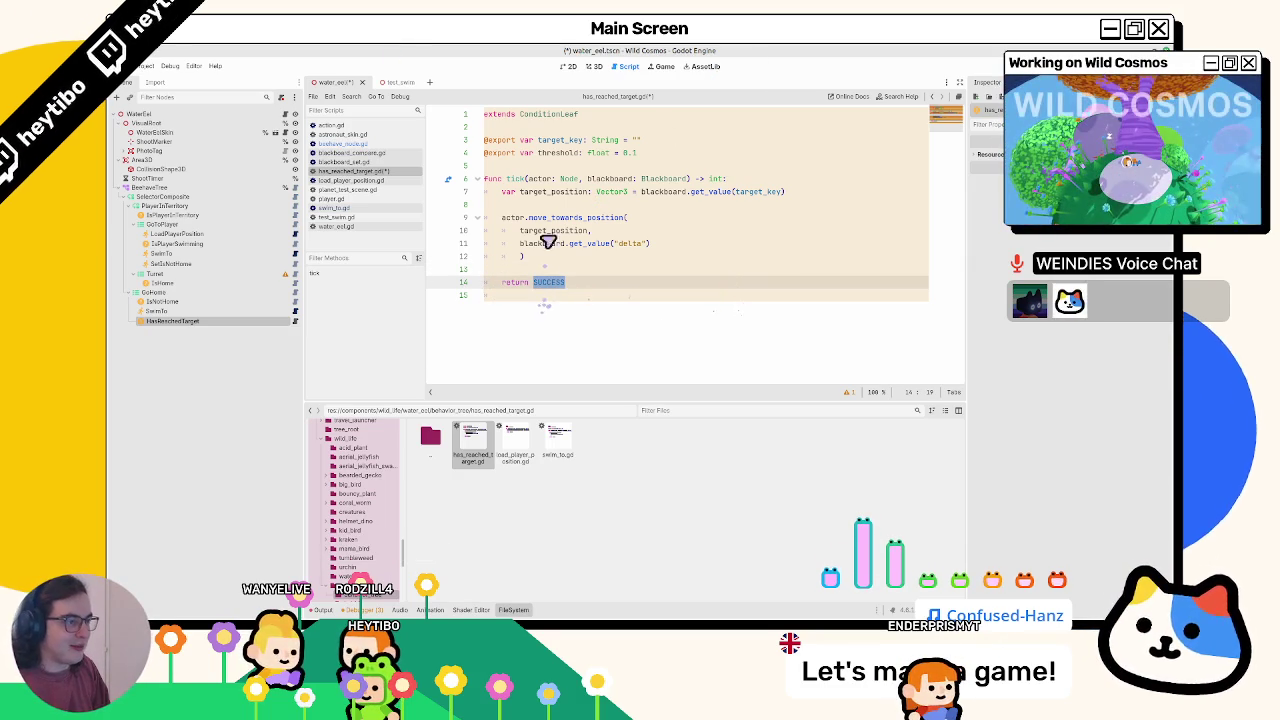
# - Check move_towards_position and visual_root.global_position in water_eel.gd, then go back
pyautogui.click(567, 193)
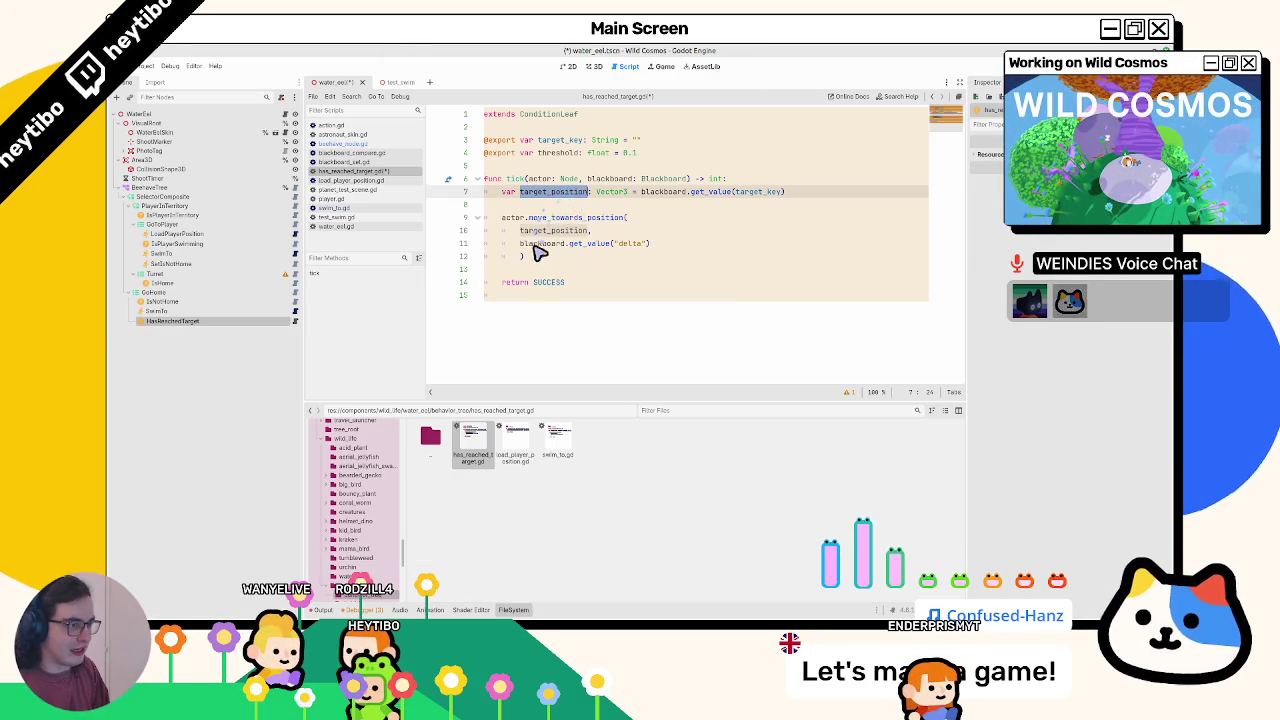
pyautogui.moveTo(540, 256)
pyautogui.mouseDown()
pyautogui.moveTo(505, 232)
pyautogui.moveTo(524, 225)
pyautogui.mouseUp()
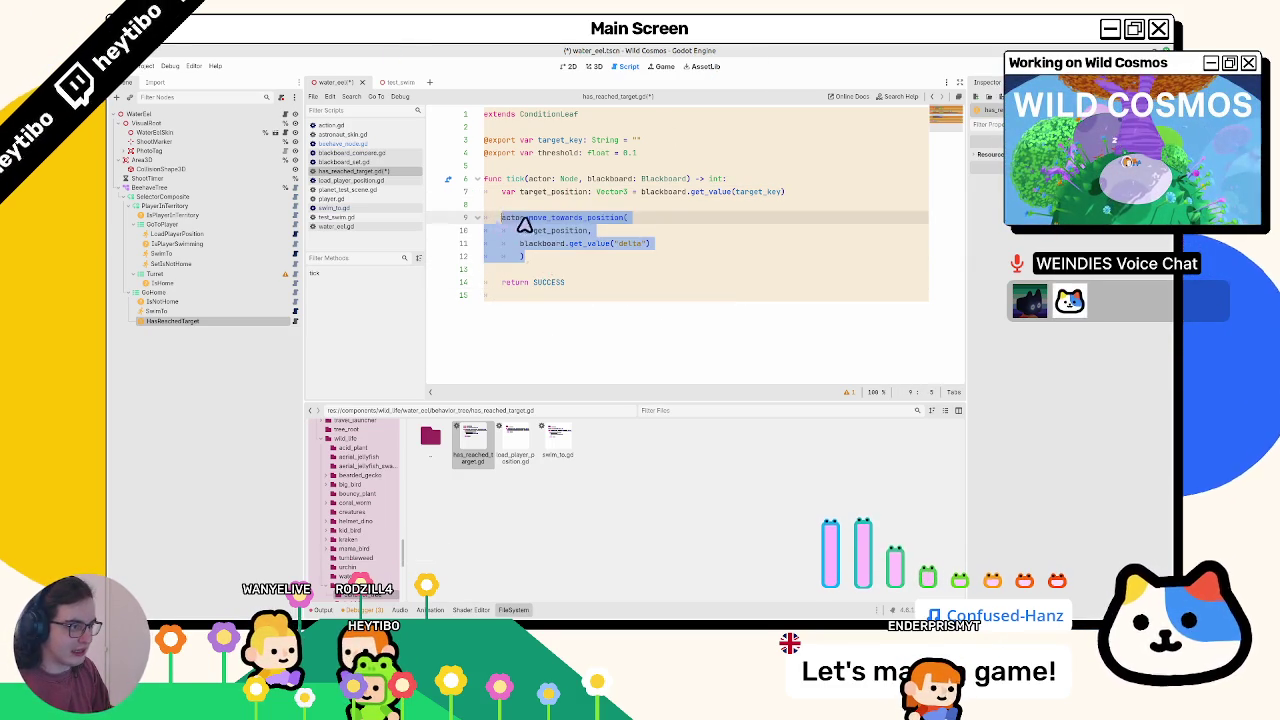
pyautogui.click(285, 115)
pyautogui.scroll(-3, 542, 313)
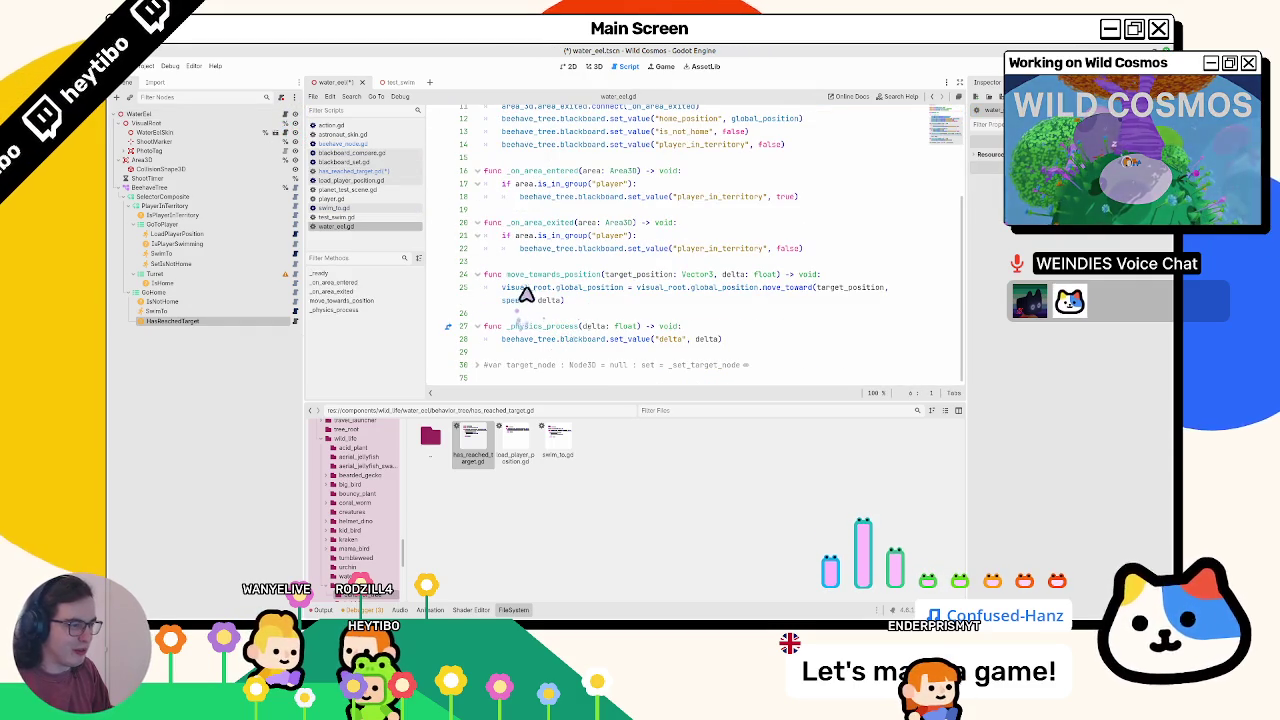
pyautogui.moveTo(526, 292); pyautogui.dragTo(591, 293)
pyautogui.hotkey('ctrl', 'c')
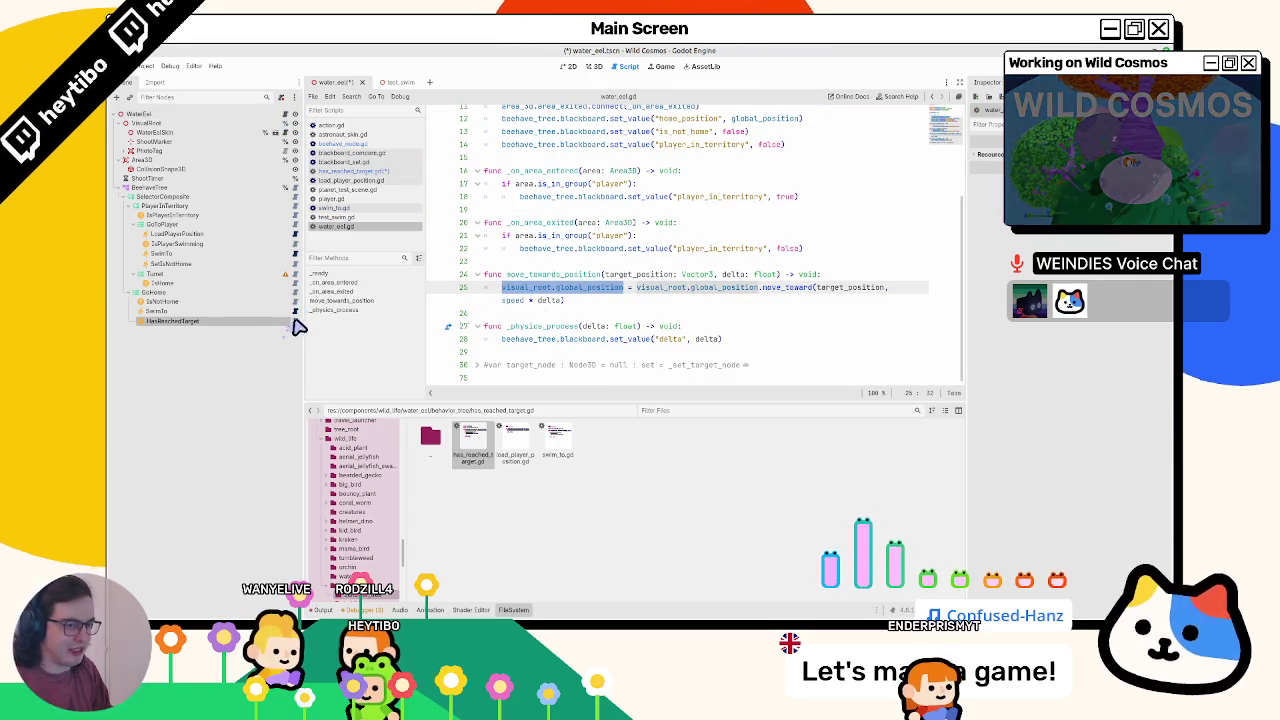
pyautogui.click(295, 321)
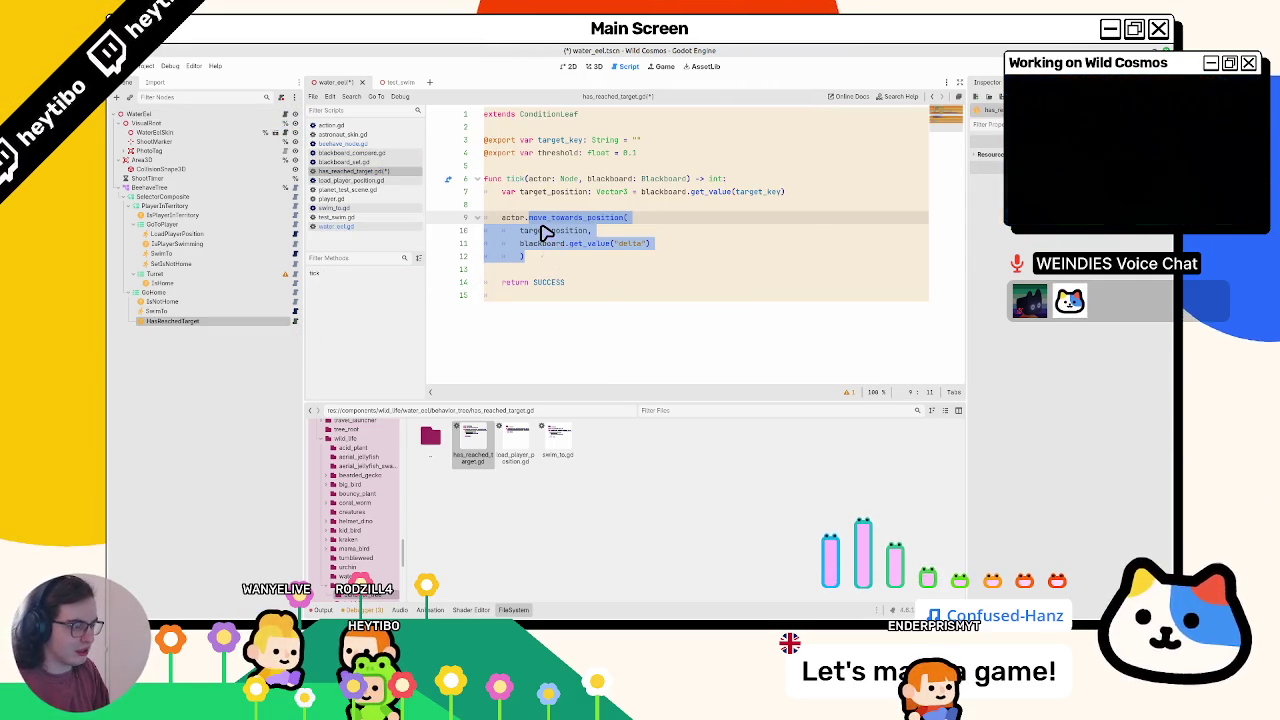
# - Replace the move_towards_position call with a dist float measuring distance to the target
pyautogui.moveTo(500, 218); pyautogui.dragTo(551, 270)
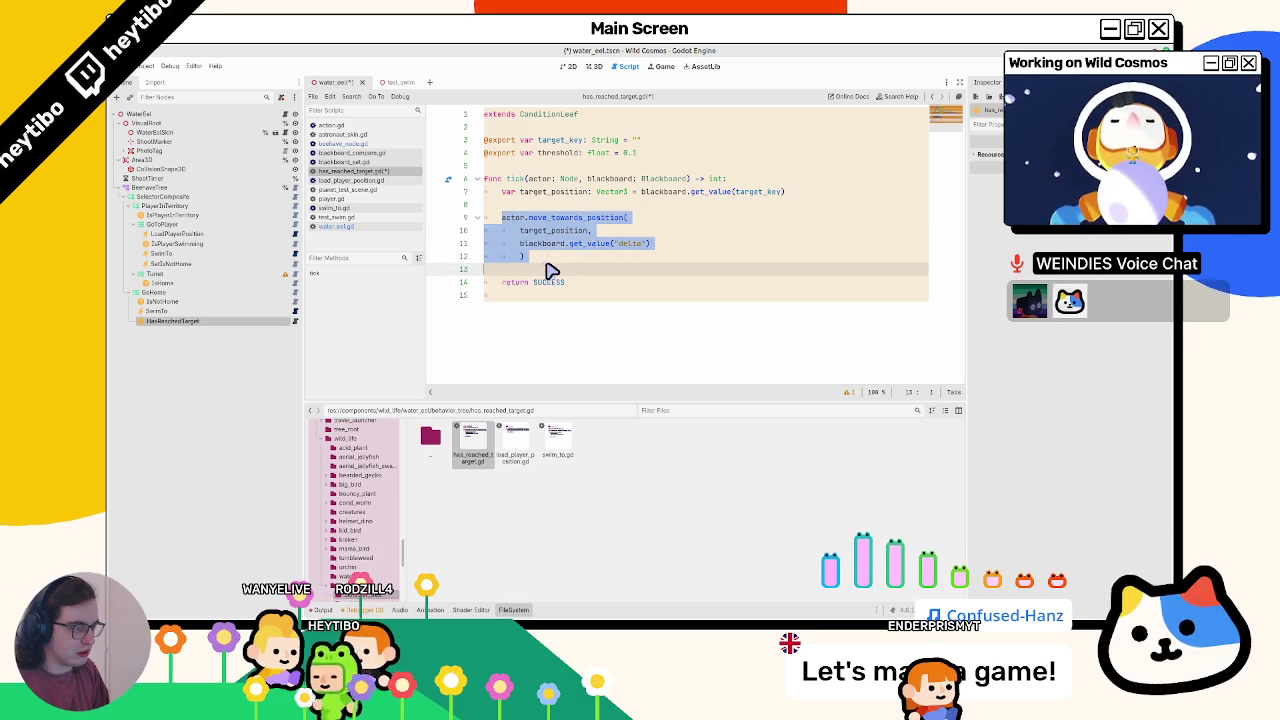
pyautogui.hotkey('ctrl', 'v')
pyautogui.hotkey('ctrl', 'z')
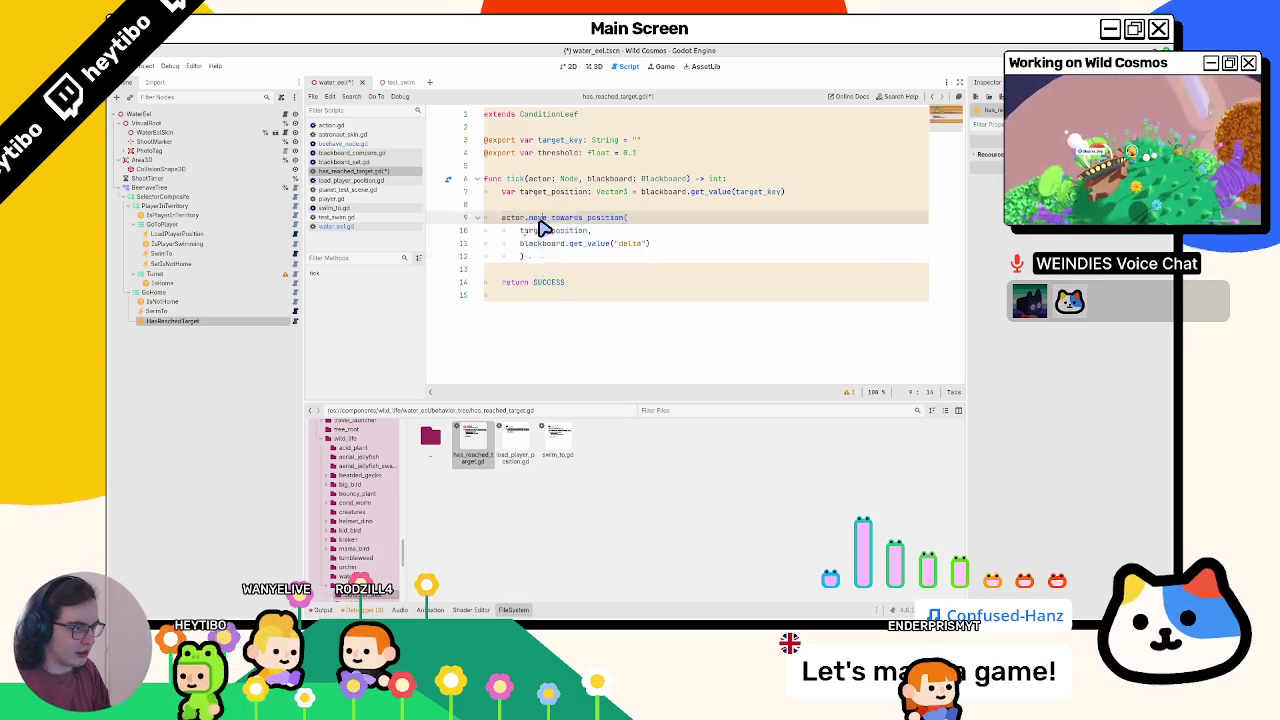
pyautogui.hotkey('ctrl', 'z')
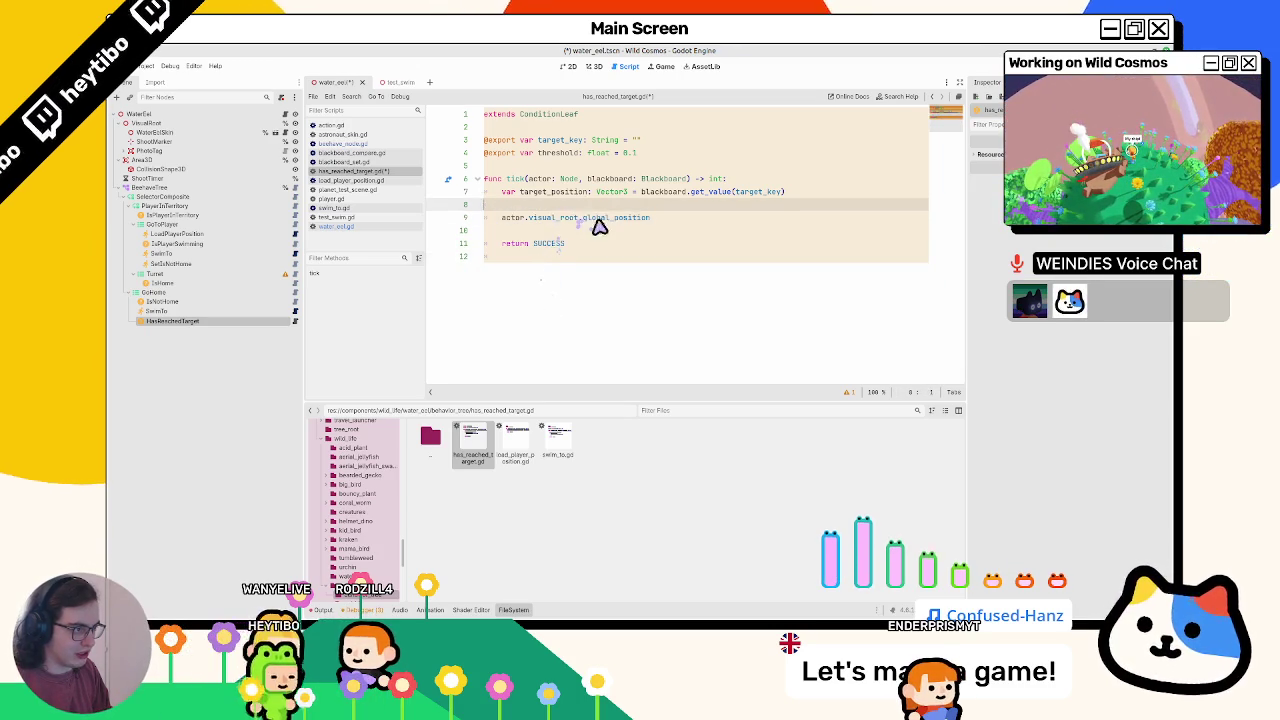
pyautogui.moveTo(583, 217)
pyautogui.mouseDown()
pyautogui.moveTo(520, 231)
pyautogui.moveTo(527, 220)
pyautogui.mouseUp()
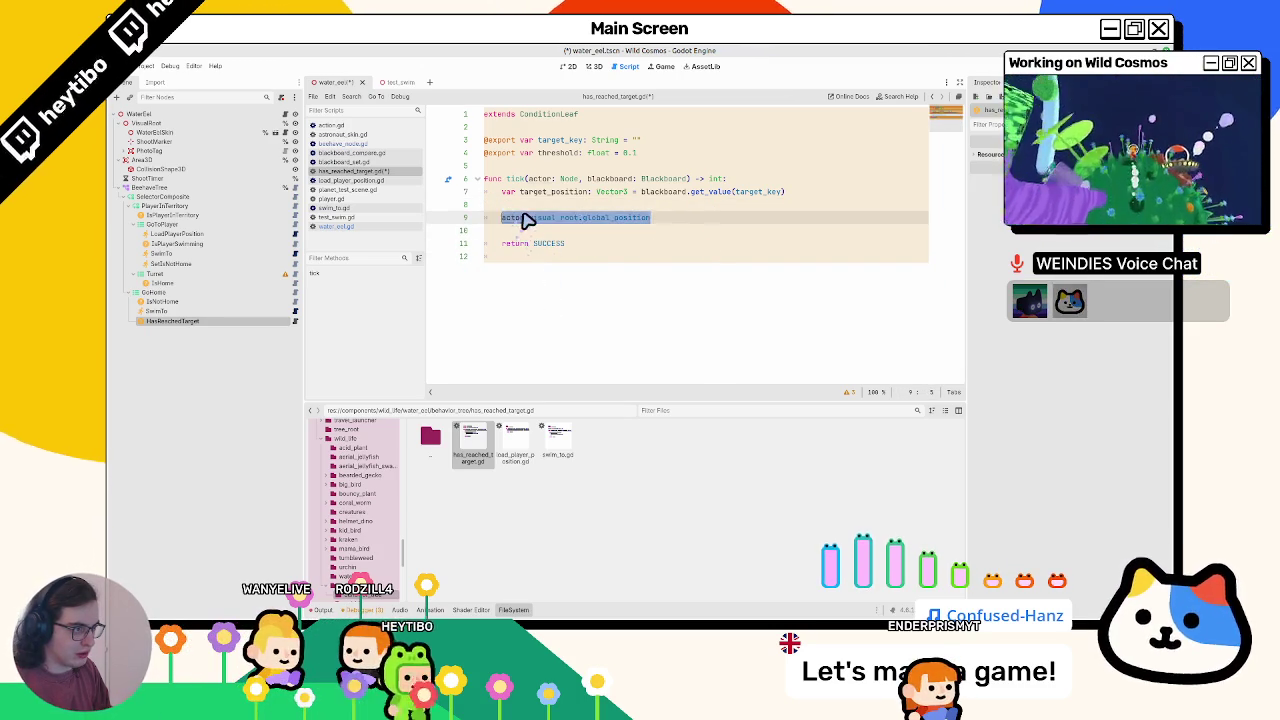
pyautogui.write('a')
pyautogui.hotkey('ctrl', 'z')
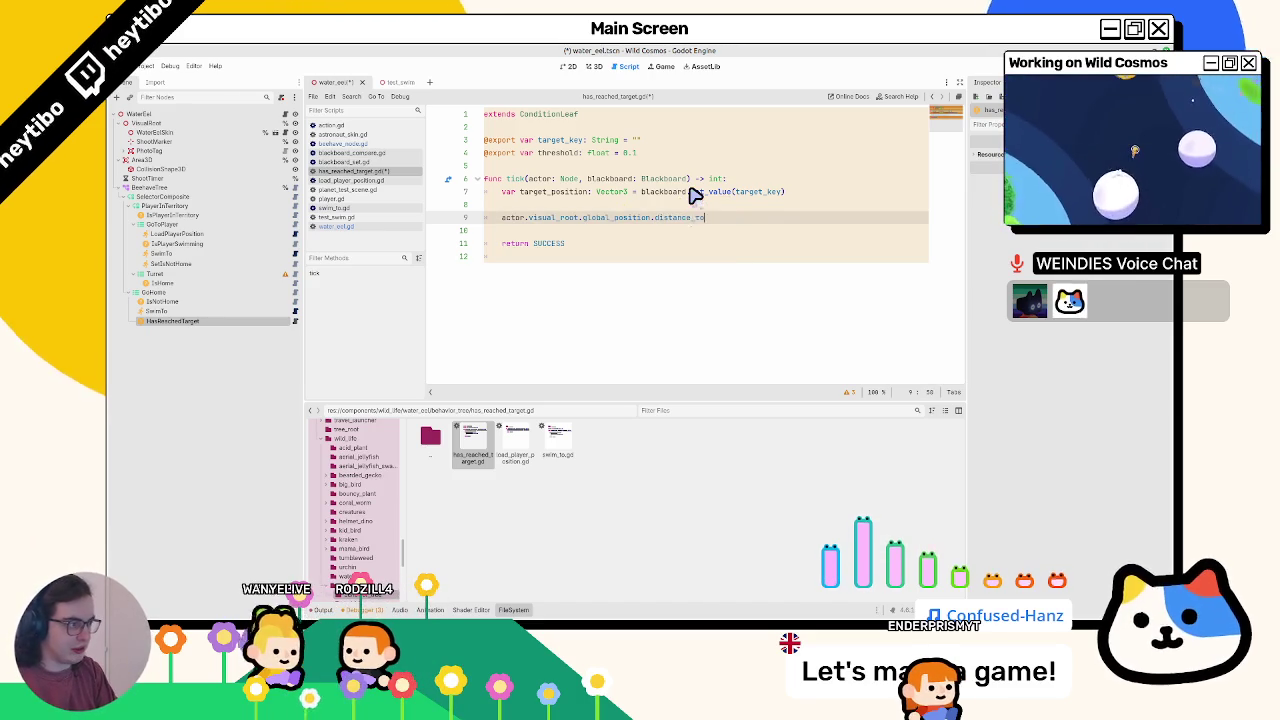
pyautogui.write('targetposition')
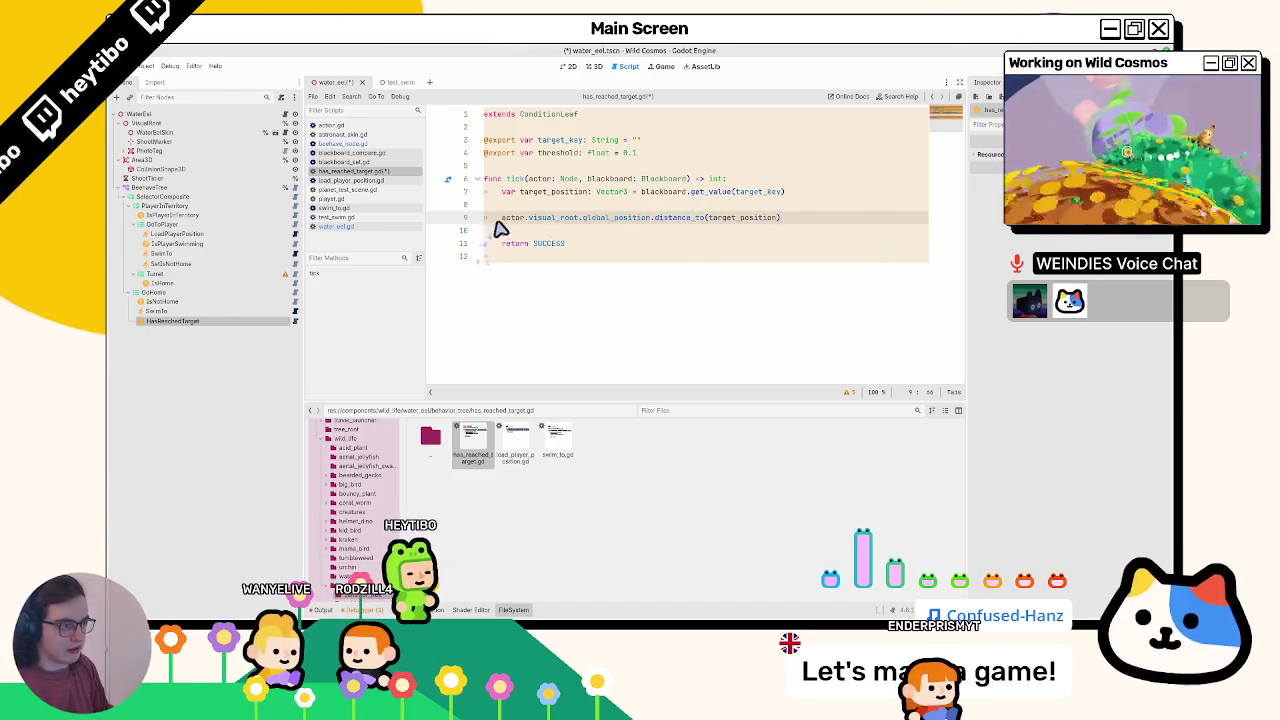
pyautogui.write('dist: ')
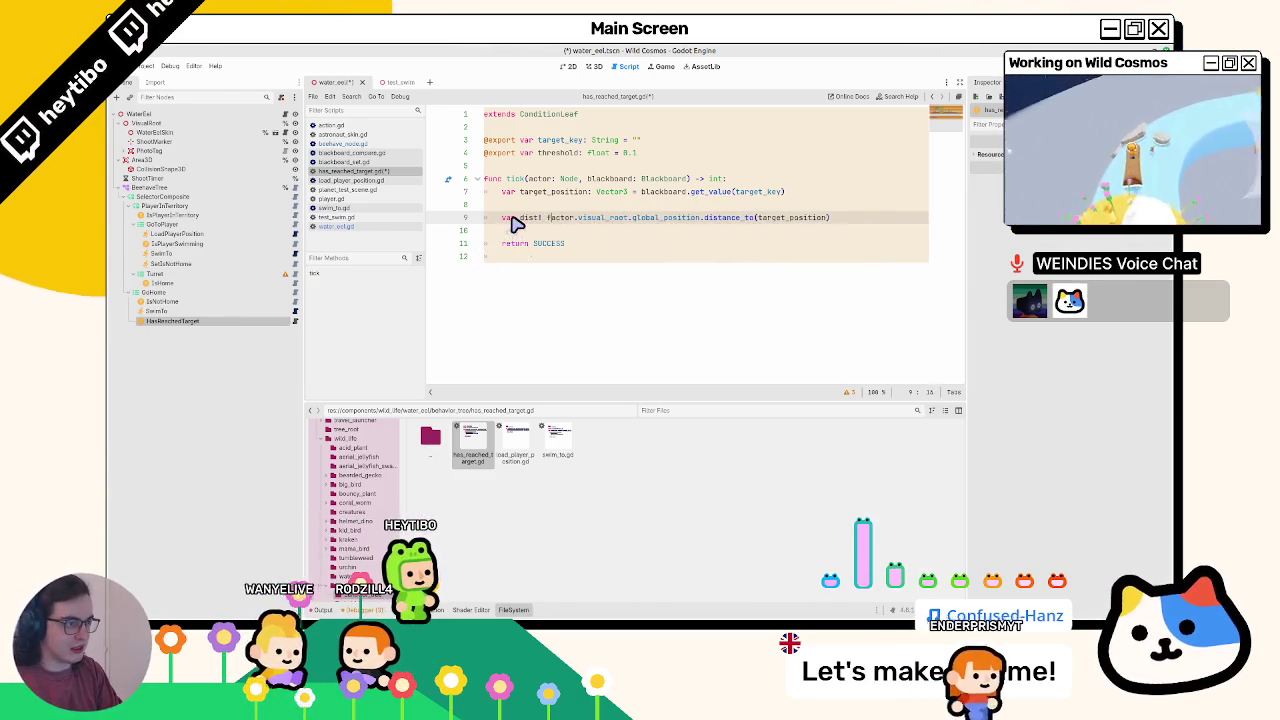
pyautogui.write('Floa')
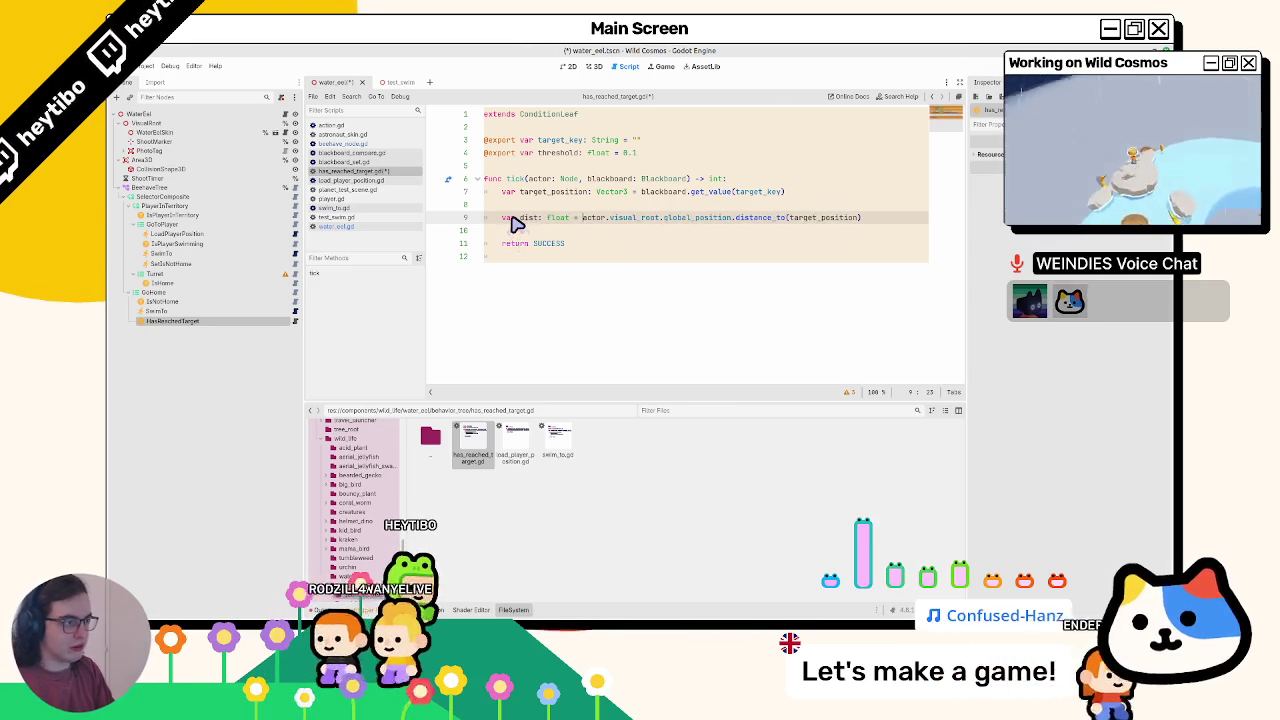
# - Replace 'return SUCCESS' with 'if dist < threshold: return SUCCESS'
pyautogui.press('Up')
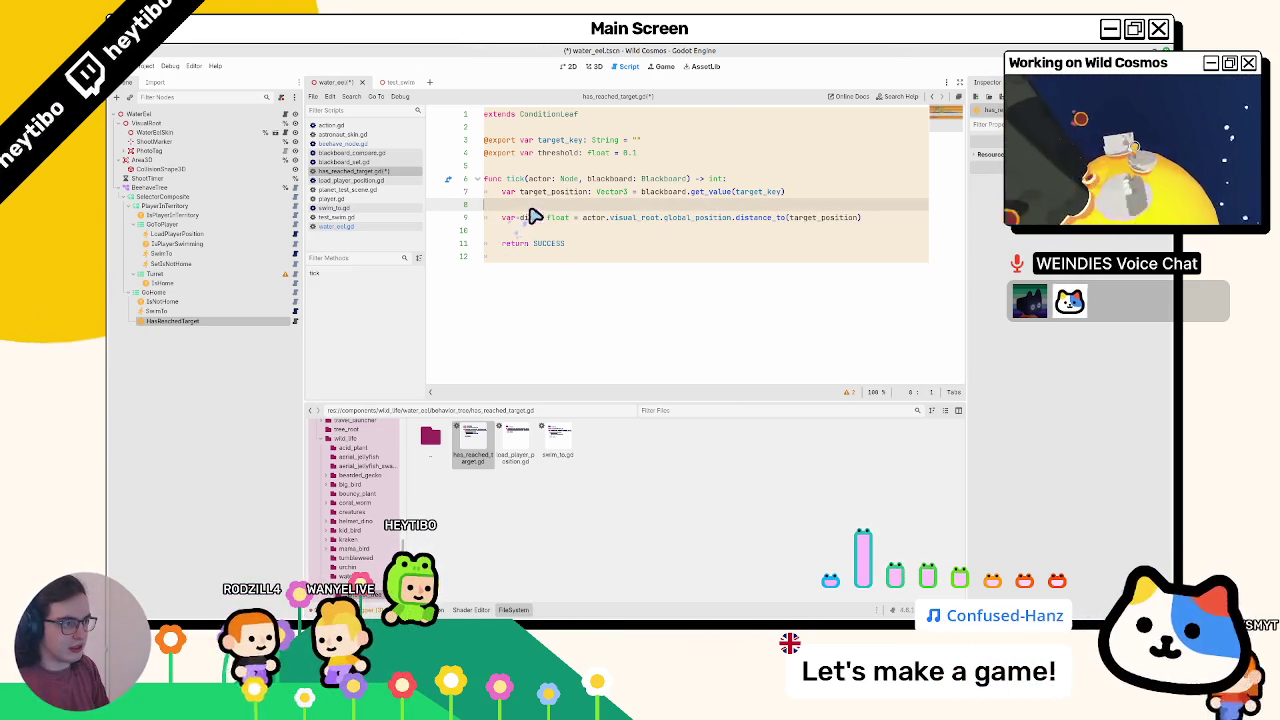
pyautogui.doubleClick(530, 218)
pyautogui.tripleClick(529, 246)
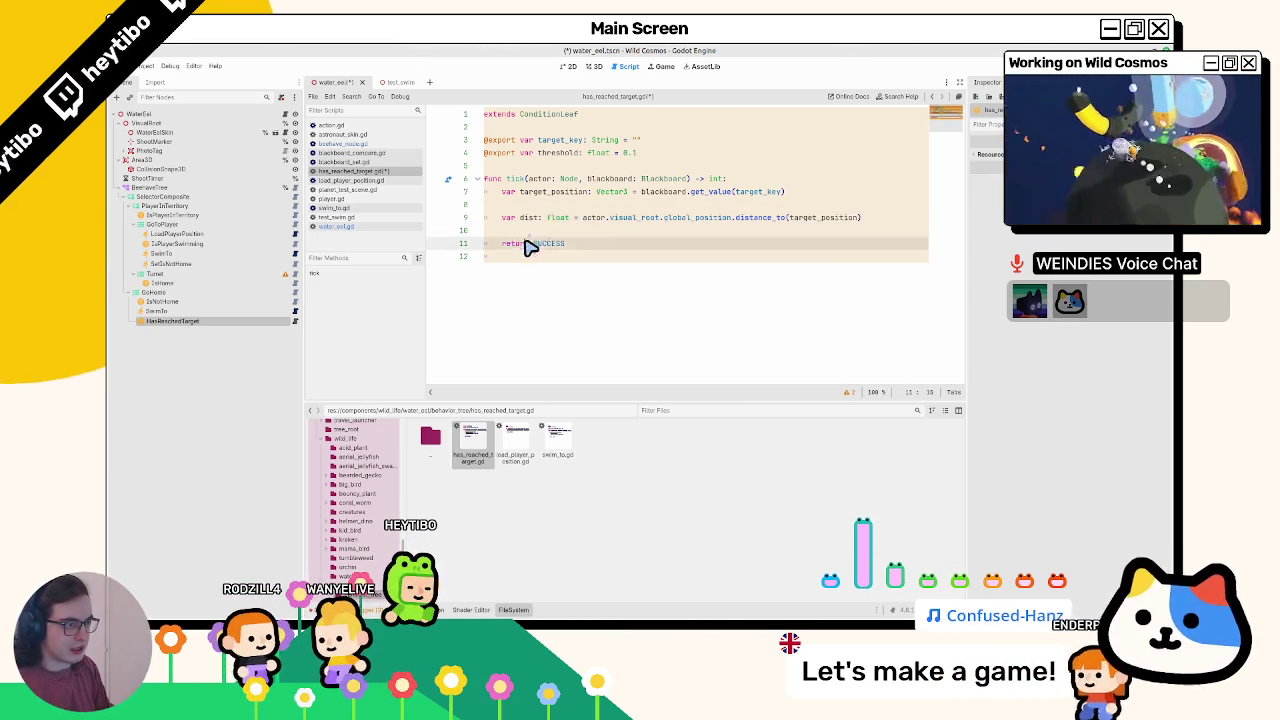
pyautogui.write('if dist')
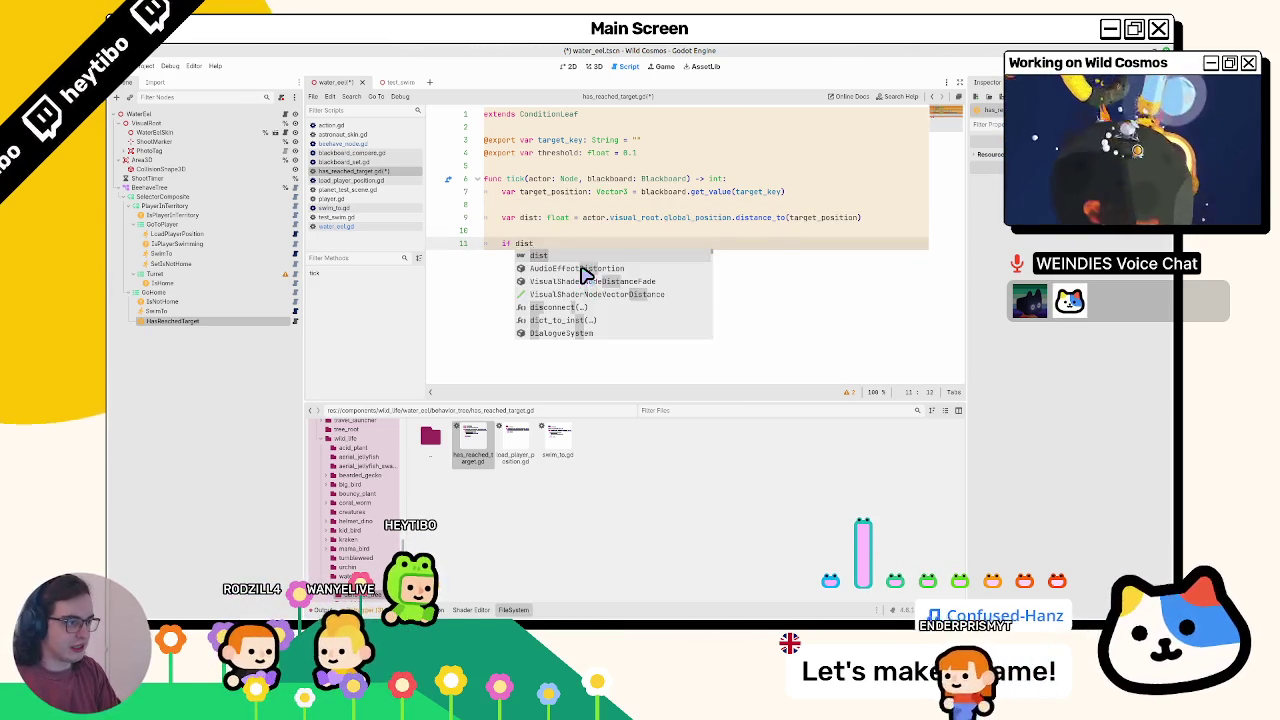
pyautogui.write(' < threshold:')
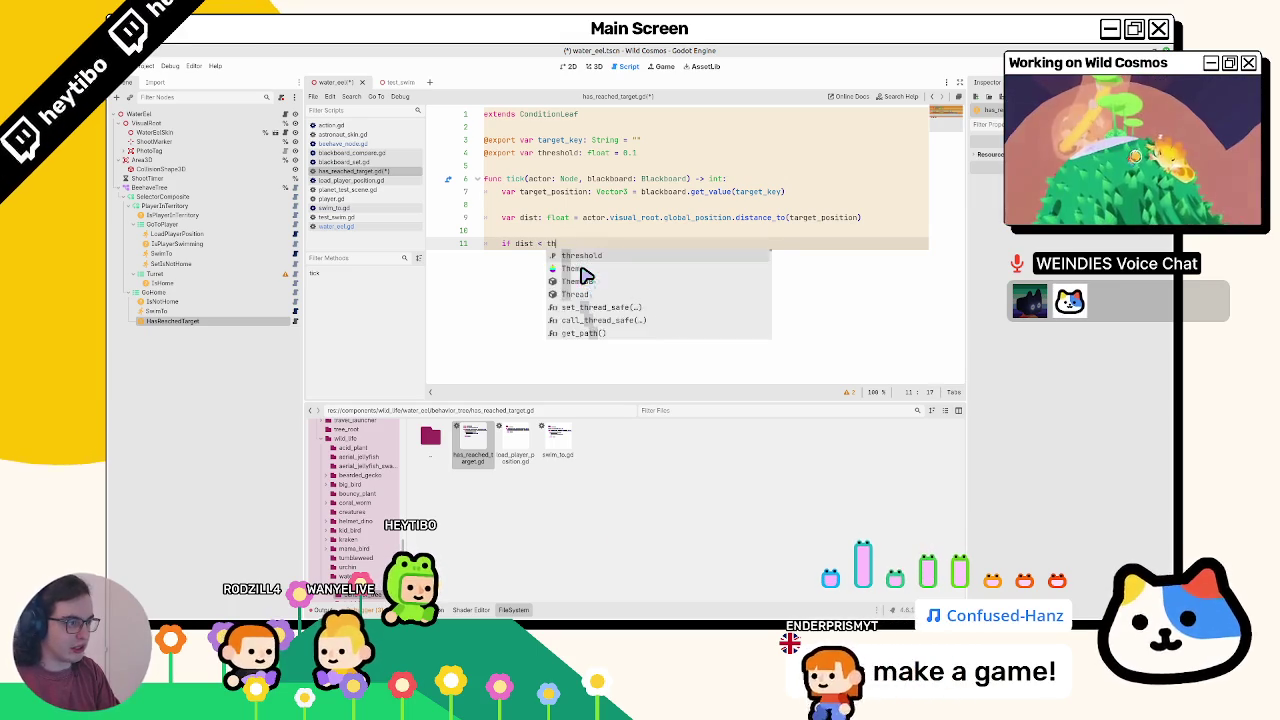
pyautogui.press('Return')
pyautogui.write('return SU')
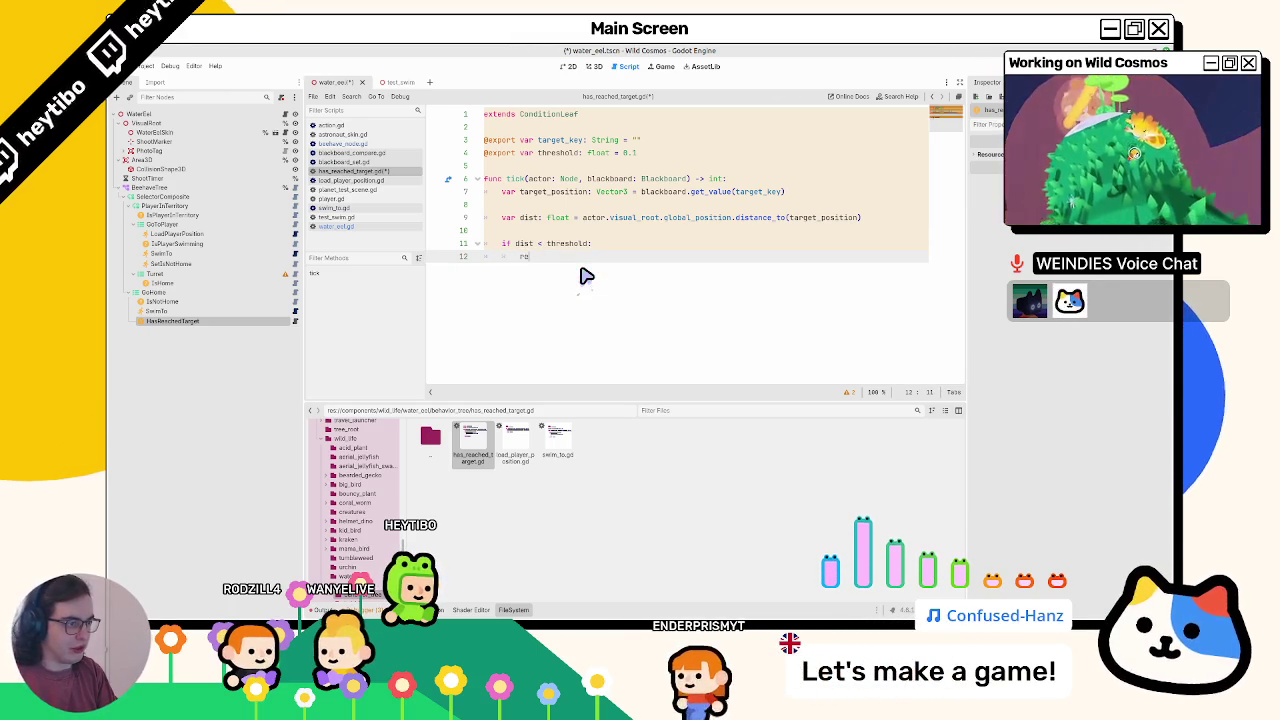
pyautogui.press('Return')
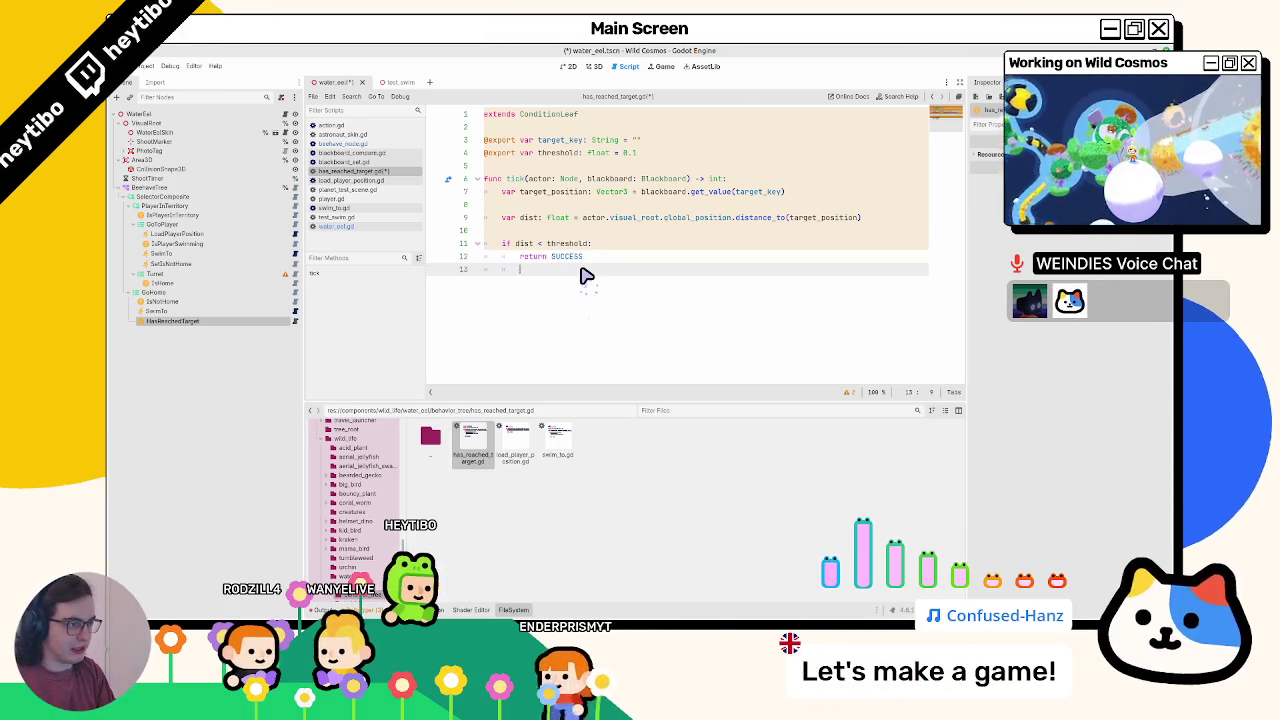
# - Add an else branch returning FAILURE and save the script
pyautogui.press('Return')
pyautogui.press('BackSpace')
pyautogui.write('else')
pyautogui.press('Return')
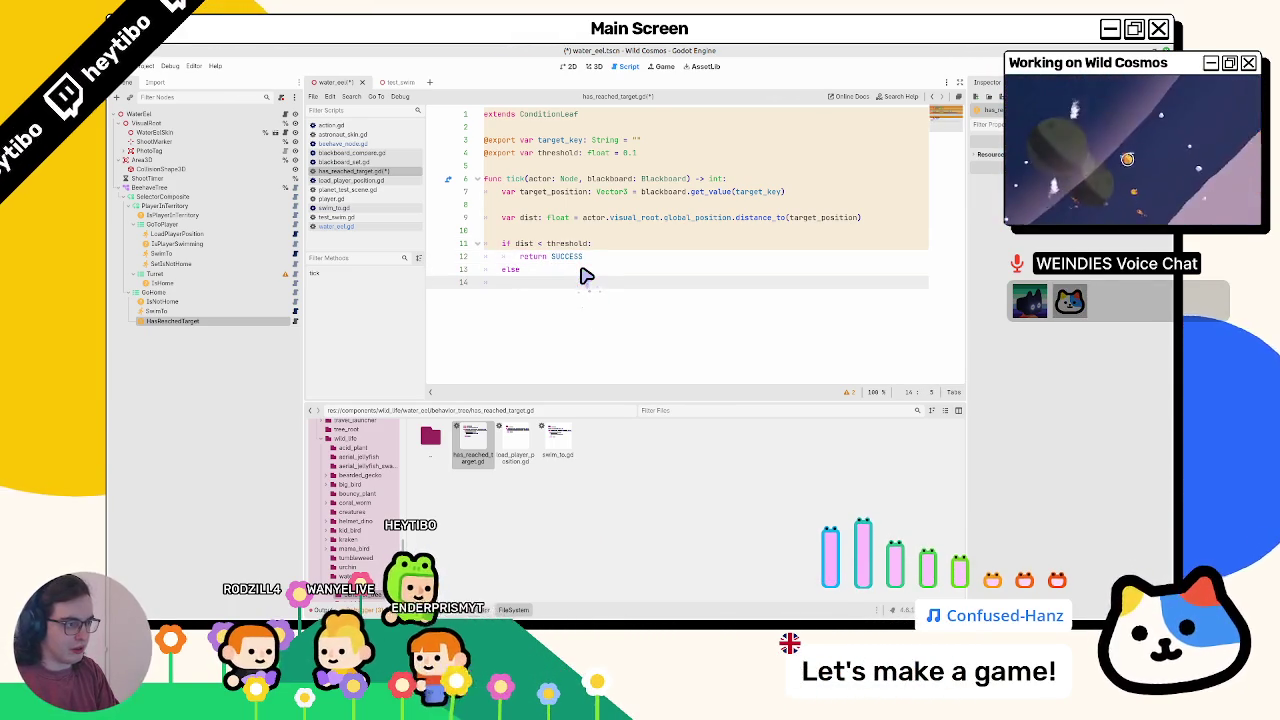
pyautogui.press('BackSpace')
pyautogui.write(':')
pyautogui.press('Return')
pyautogui.write('retu')
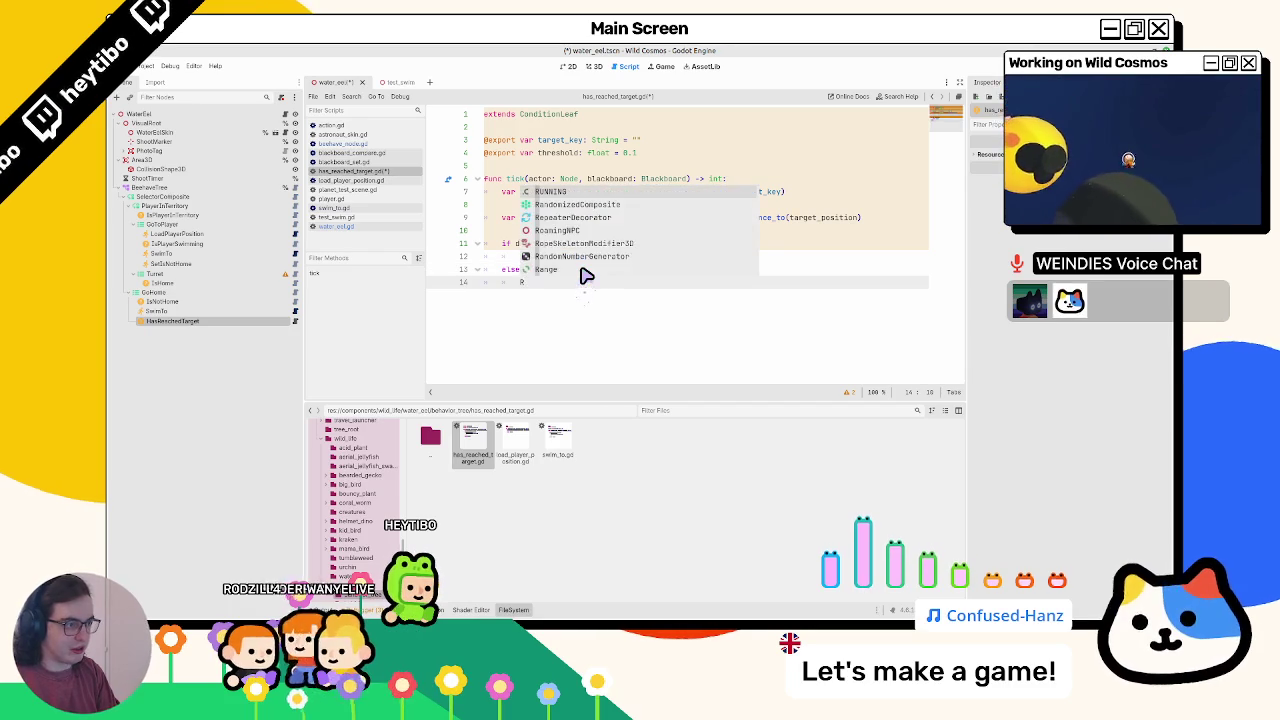
pyautogui.write('rn Fail')
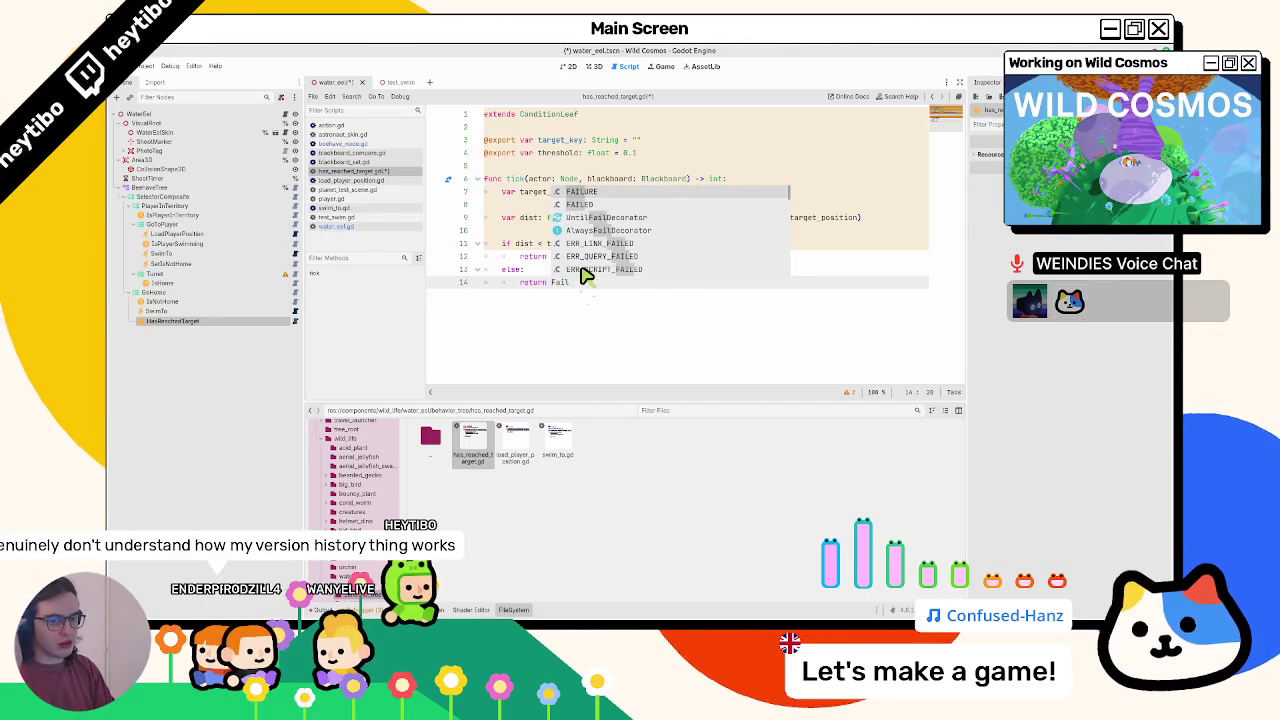
pyautogui.press('Return')
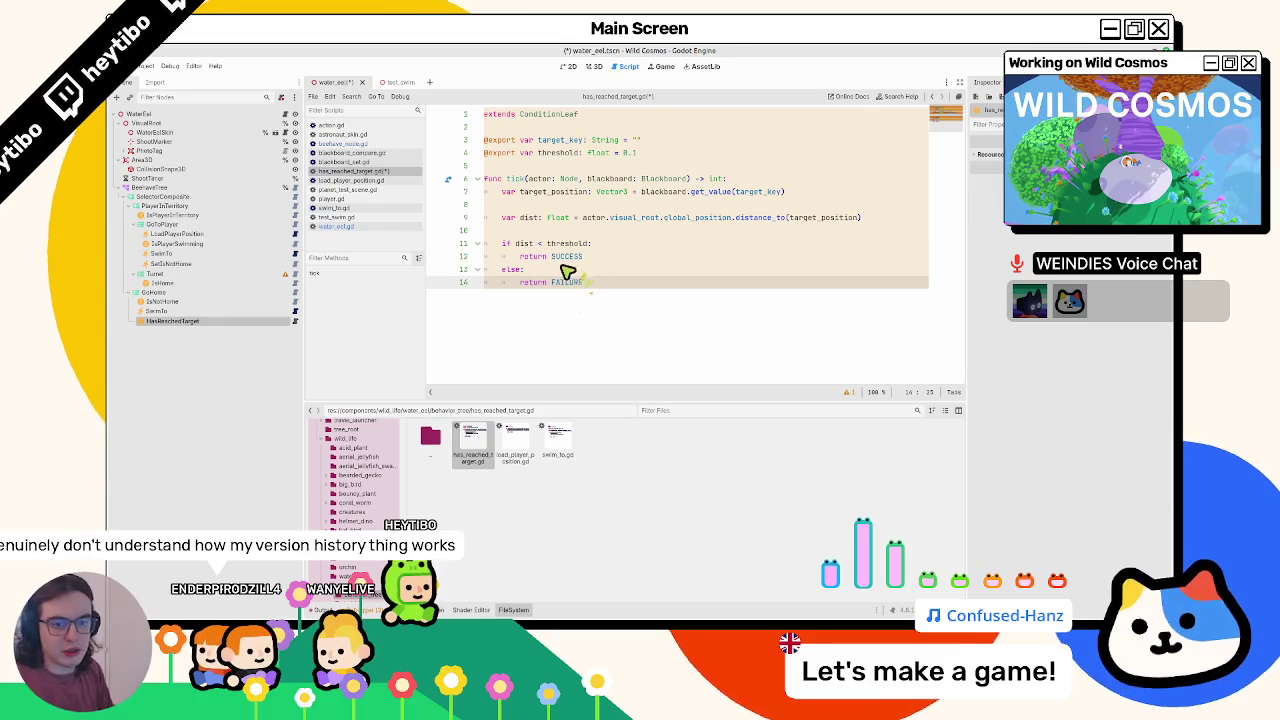
pyautogui.click(548, 257)
pyautogui.hotkey('ctrl', 's')
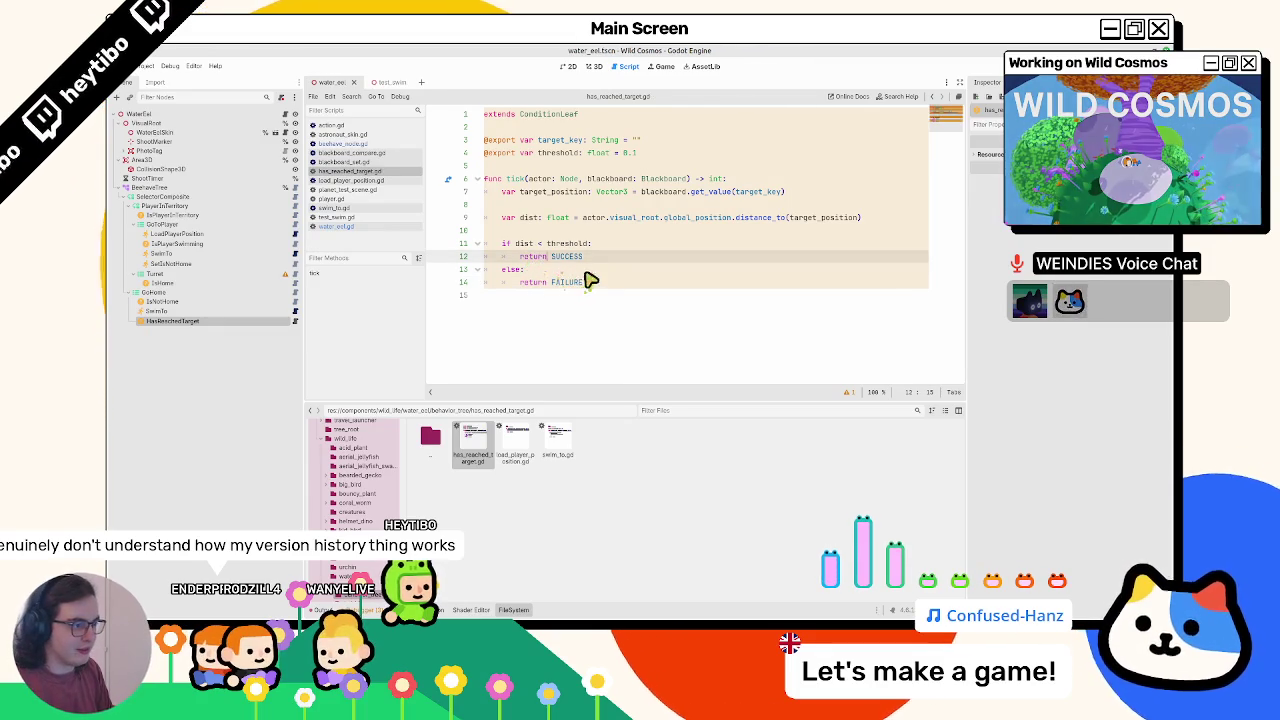
pyautogui.click(534, 140)
pyautogui.press('Up')
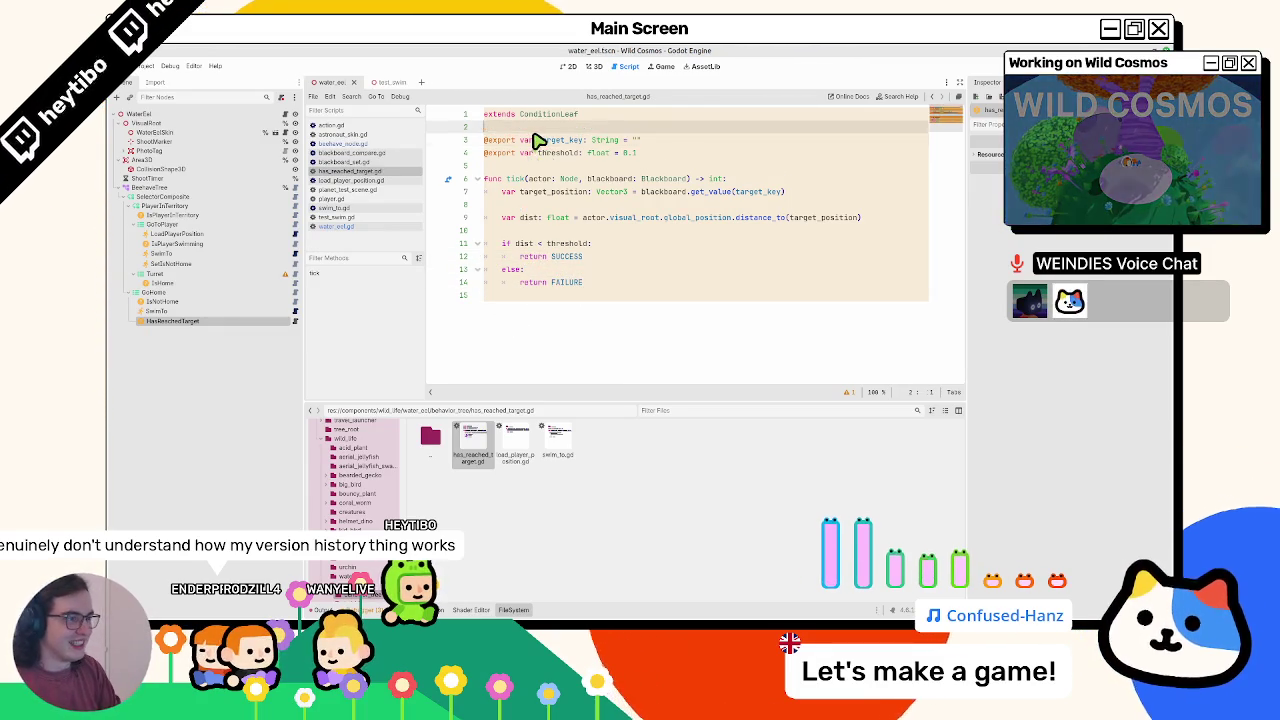
pyautogui.press('Up')
pyautogui.press('Return')
pyautogui.press('Up')
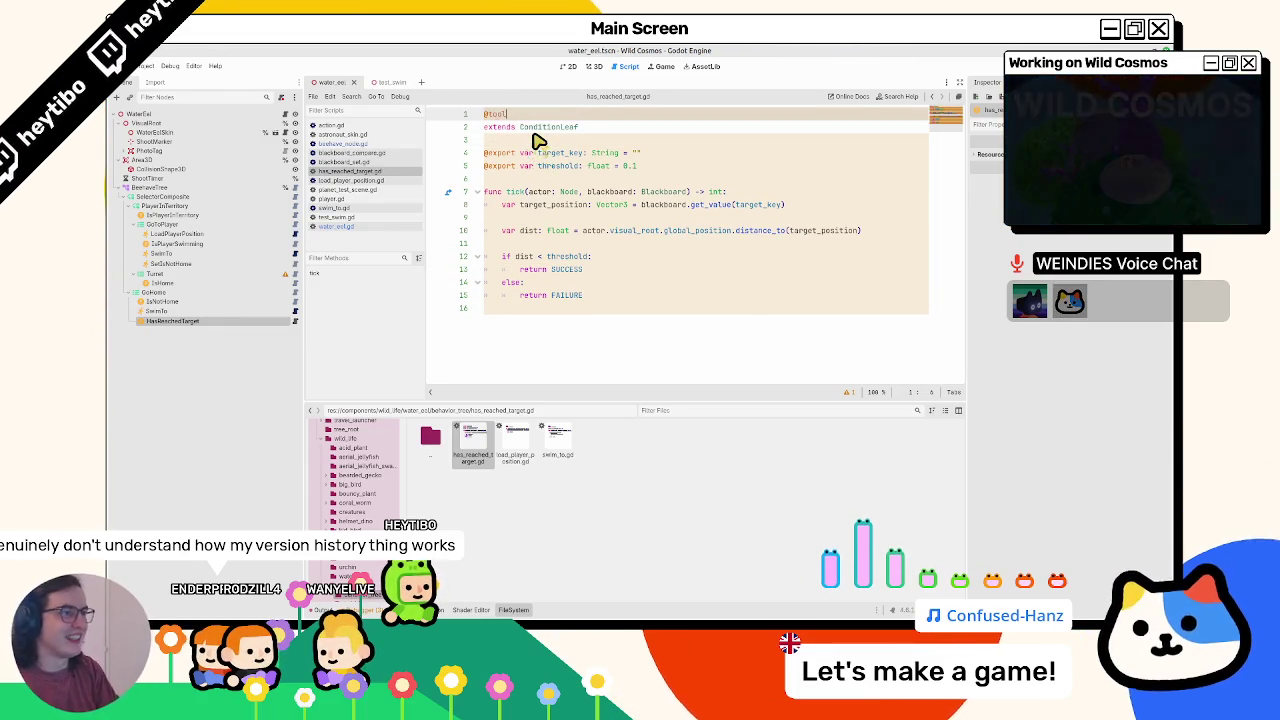
pyautogui.click(295, 313)
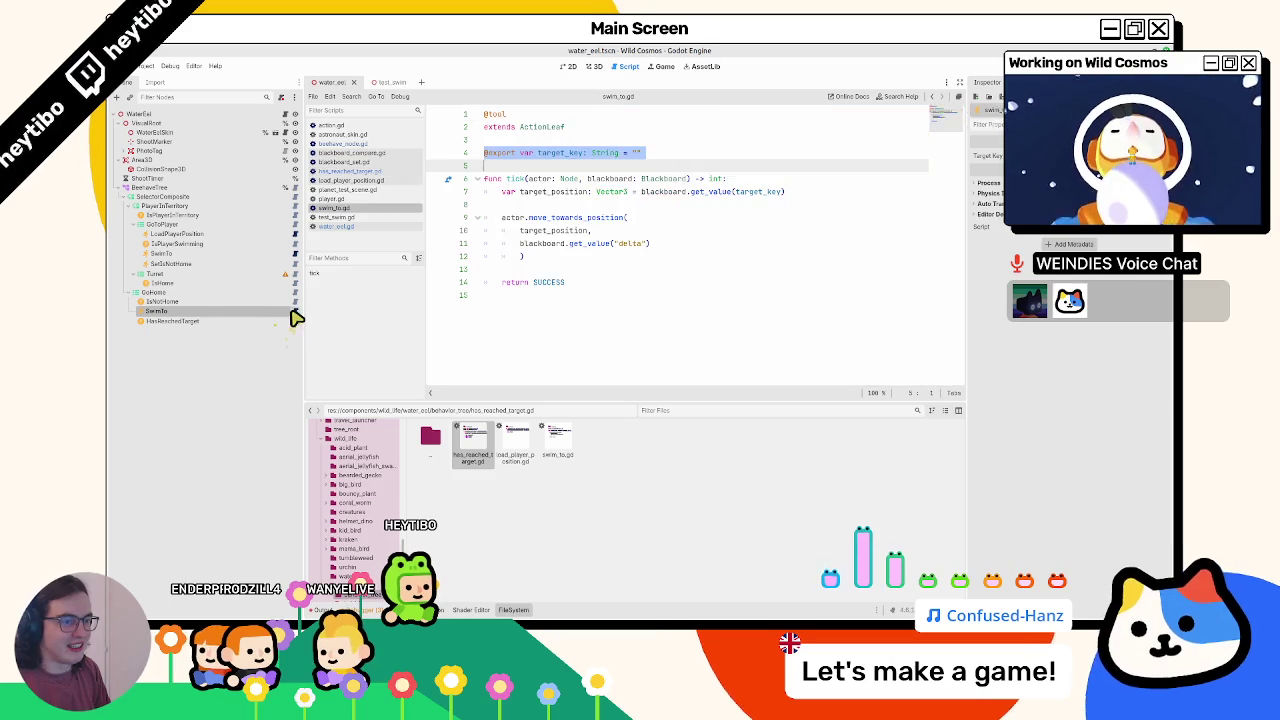
pyautogui.click(295, 322)
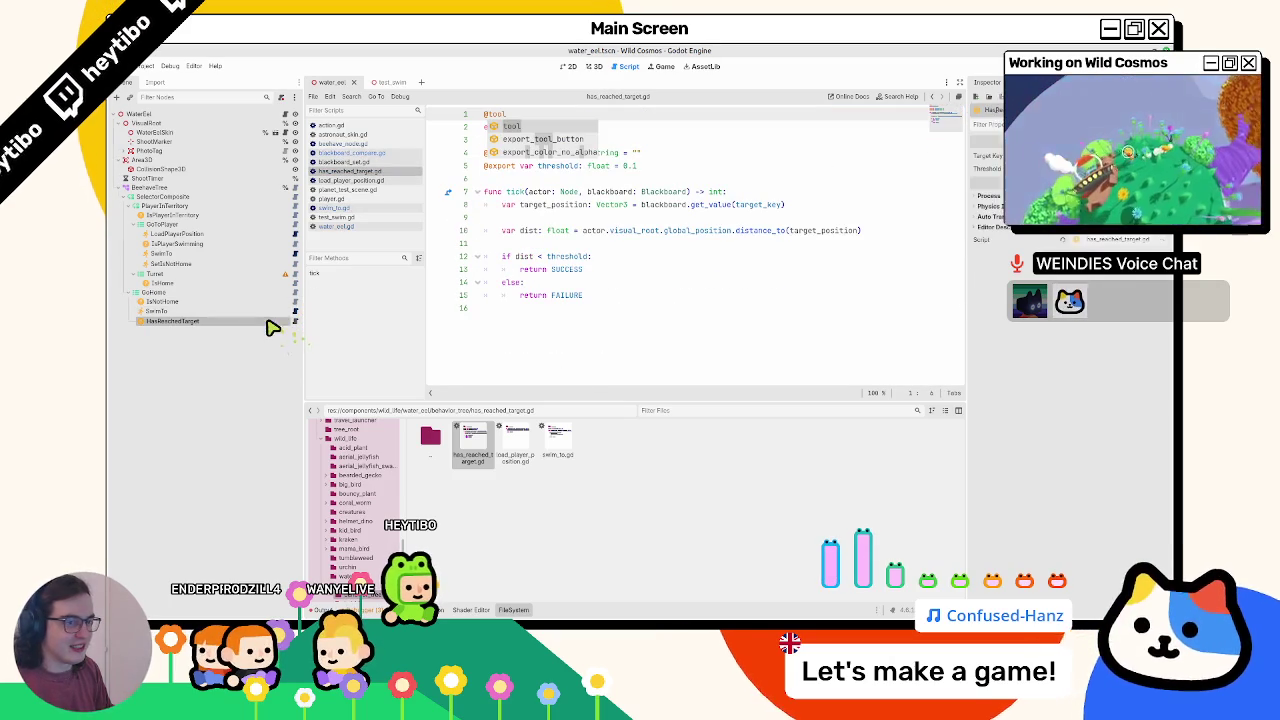
pyautogui.click(588, 321)
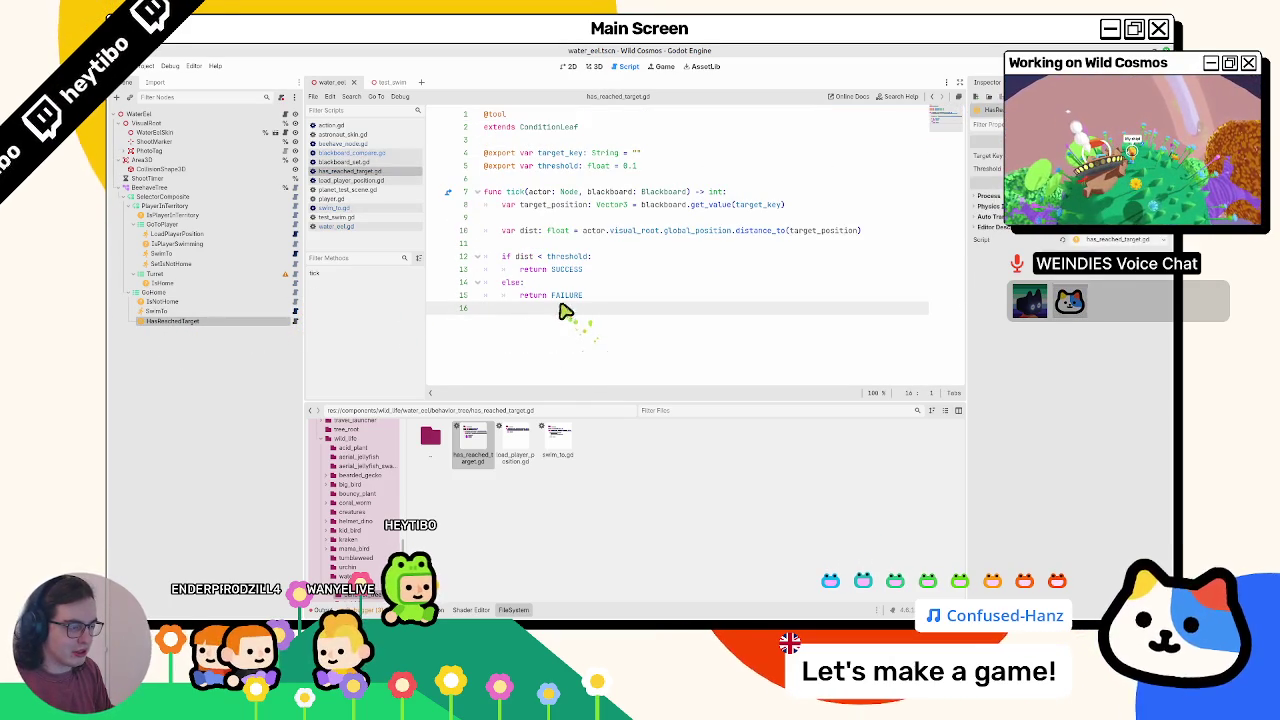
# - Test-run the game, view SwimTo in the Beehave debugger, then stop with F8
pyautogui.press('F5')
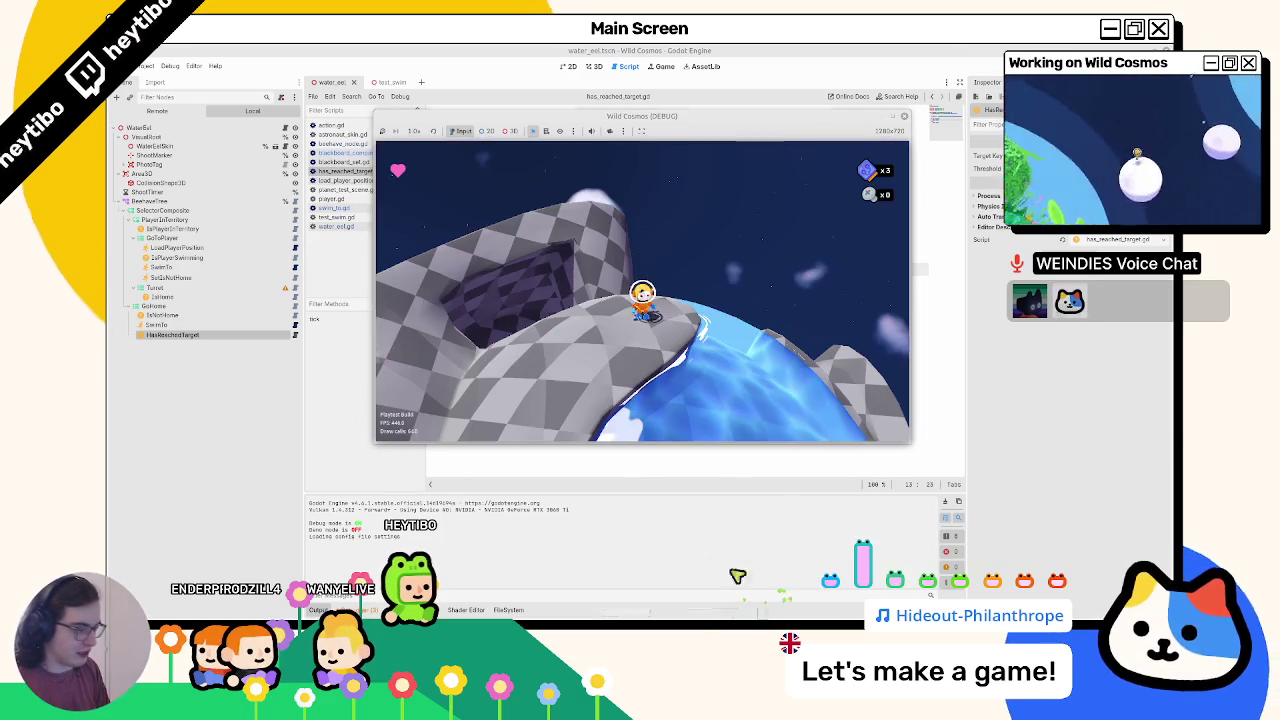
pyautogui.moveTo(697, 118)
pyautogui.mouseDown()
pyautogui.moveTo(428, 291)
pyautogui.moveTo(428, 222)
pyautogui.moveTo(617, 118)
pyautogui.mouseUp()
pyautogui.moveTo(712, 615)
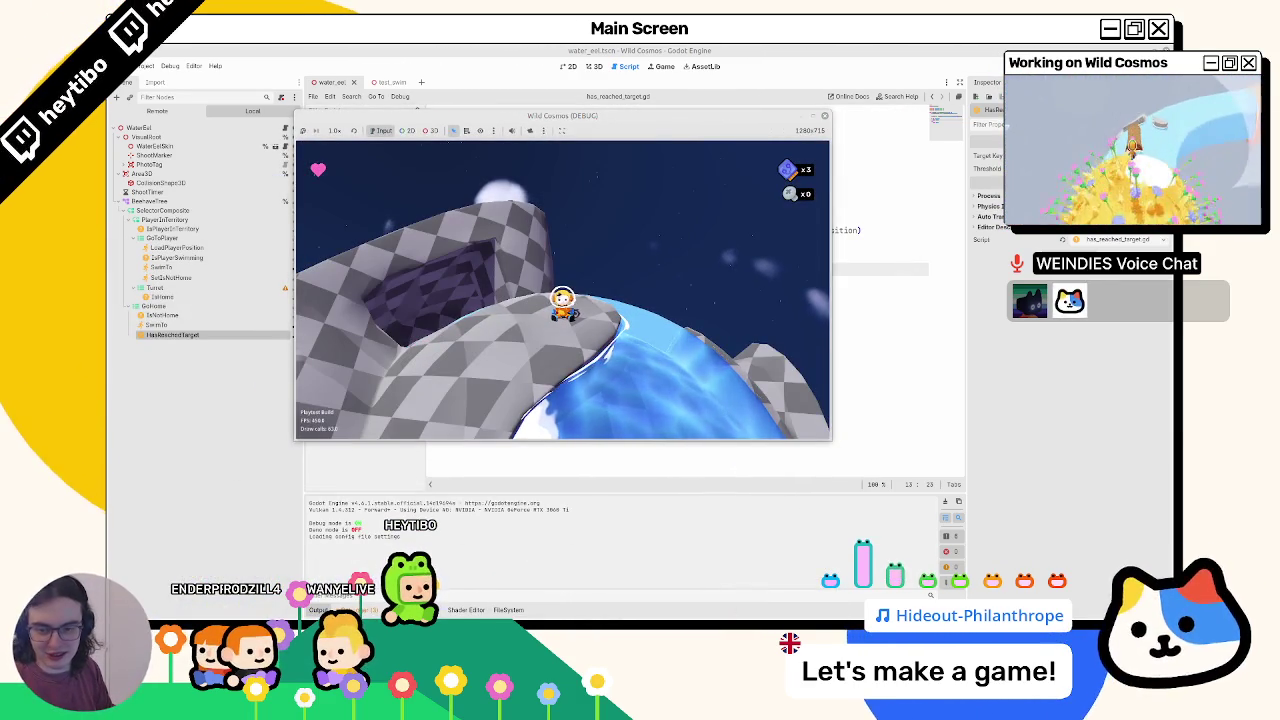
pyautogui.click(712, 615)
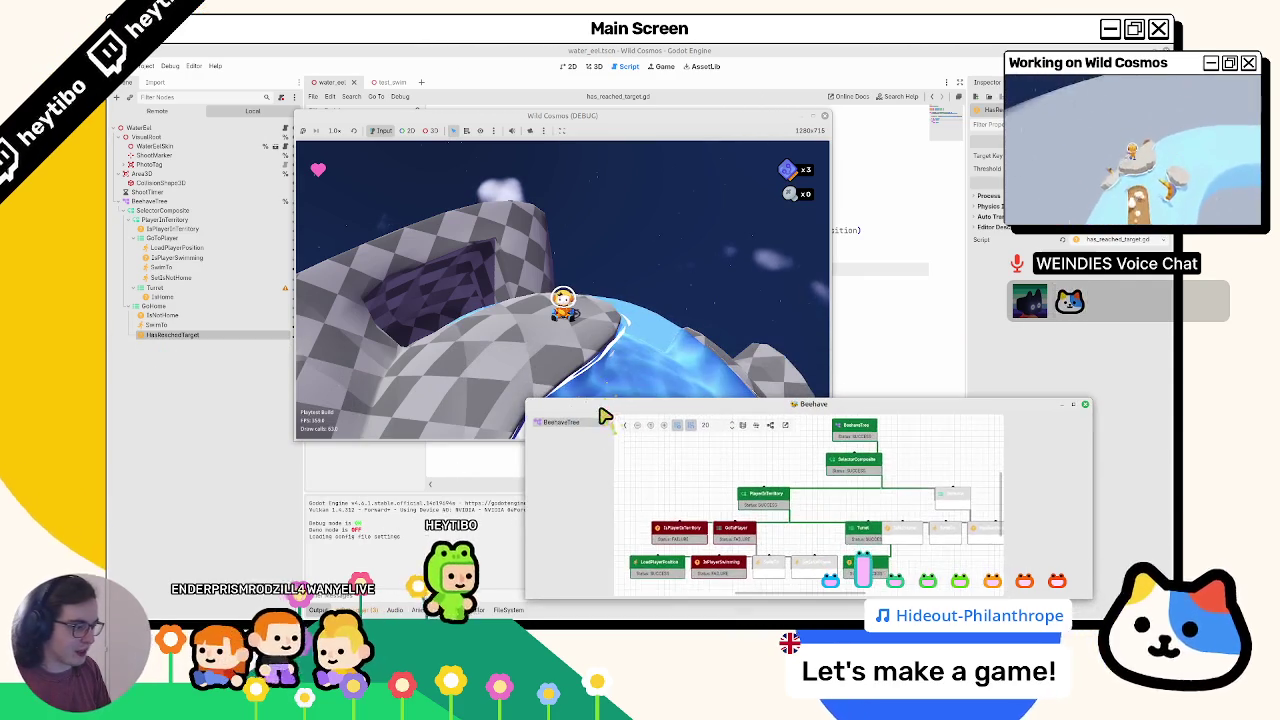
pyautogui.click(563, 297)
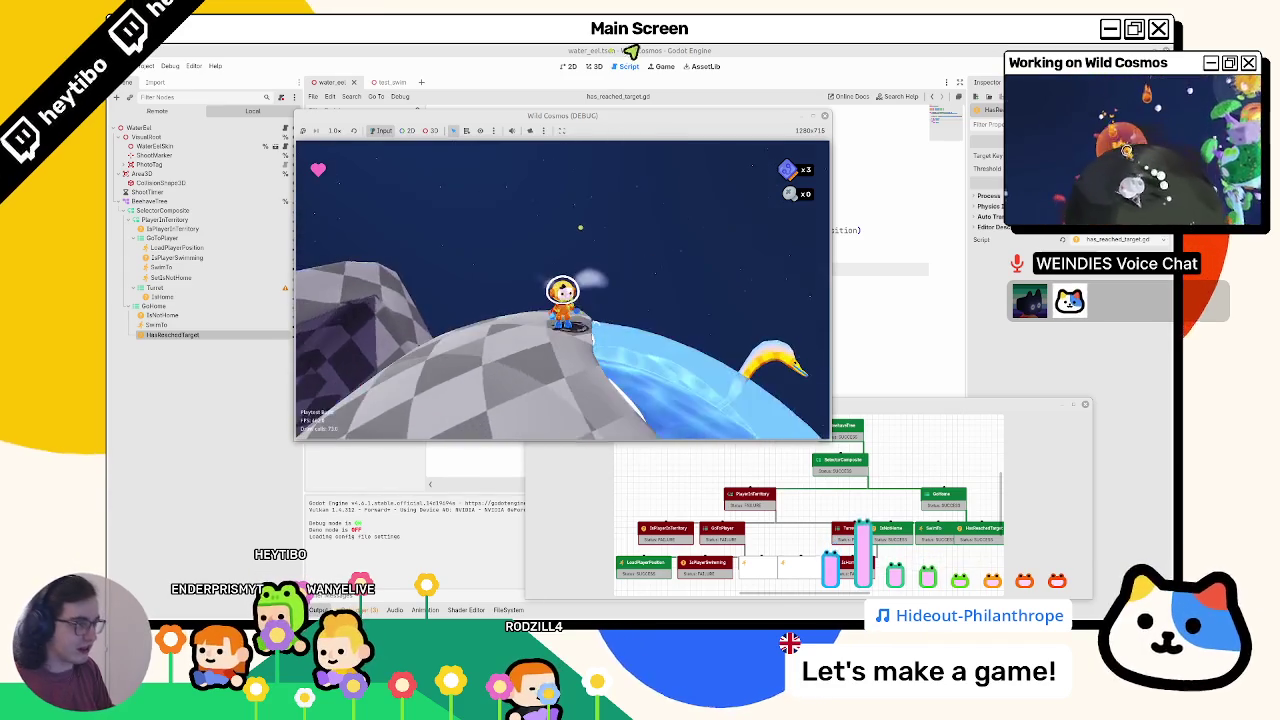
pyautogui.click(206, 326)
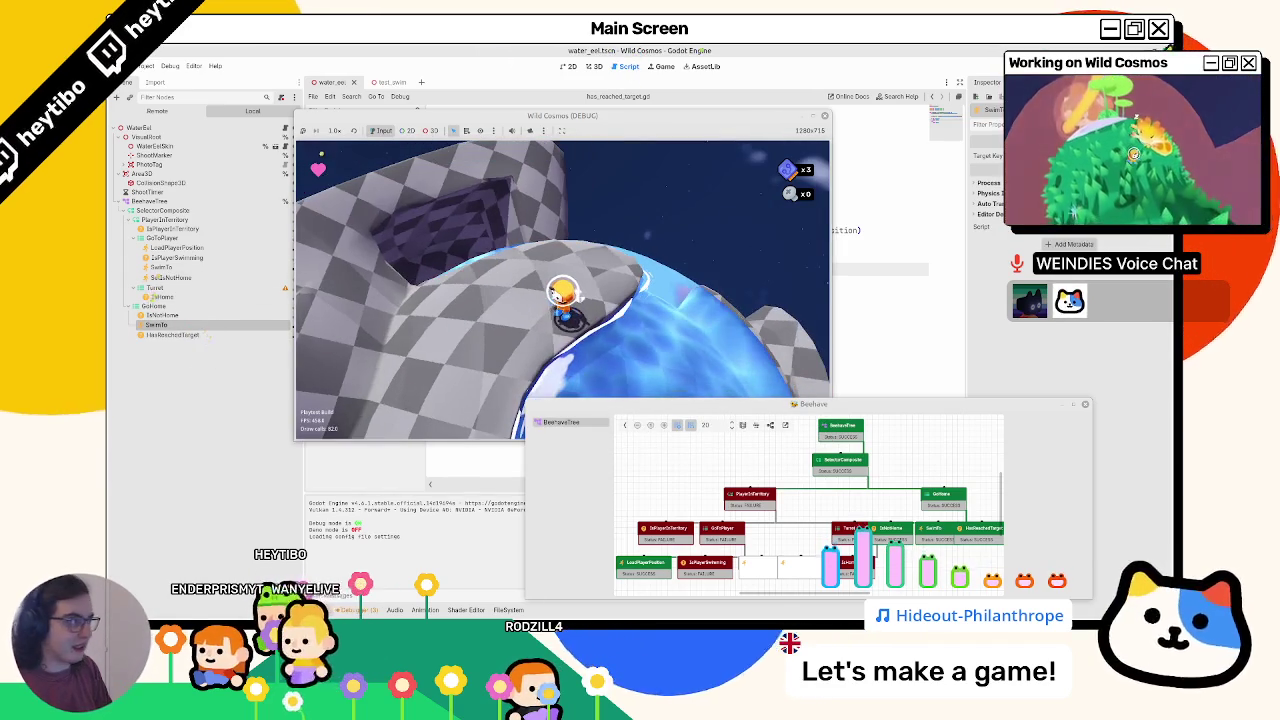
pyautogui.press('F8')
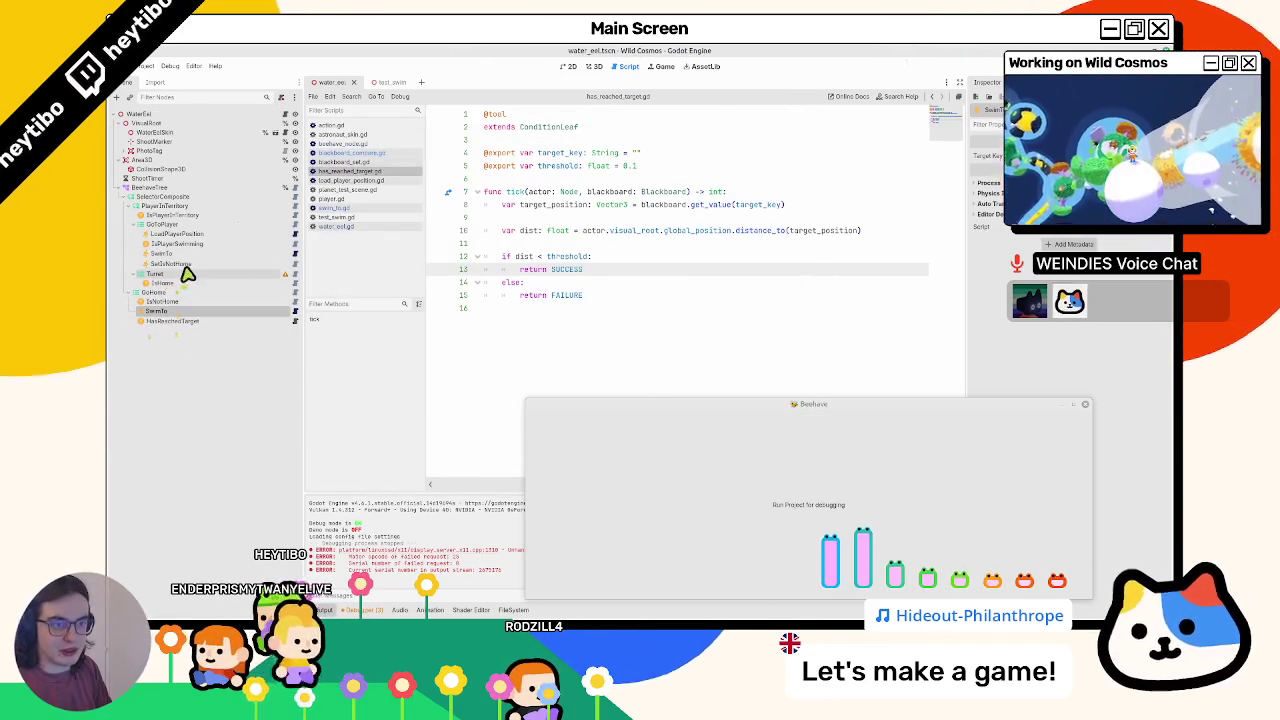
# - Duplicate SetGoNotHome into a SetIsHome node after HasReachedTarget in GoHome, then save and run
pyautogui.click(184, 264)
pyautogui.hotkey('ctrl', 'd')
pyautogui.moveTo(194, 277); pyautogui.dragTo(172, 335)
pyautogui.write('SetEnt')
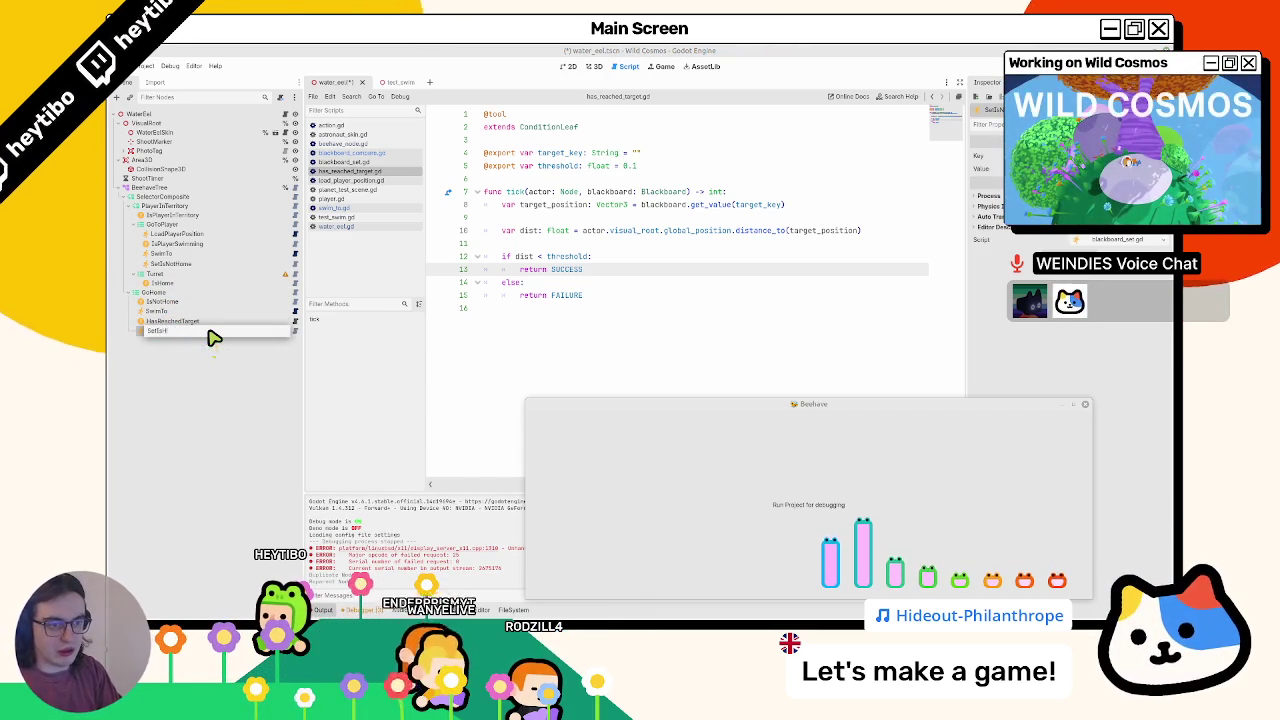
pyautogui.write('Home')
pyautogui.press('Return')
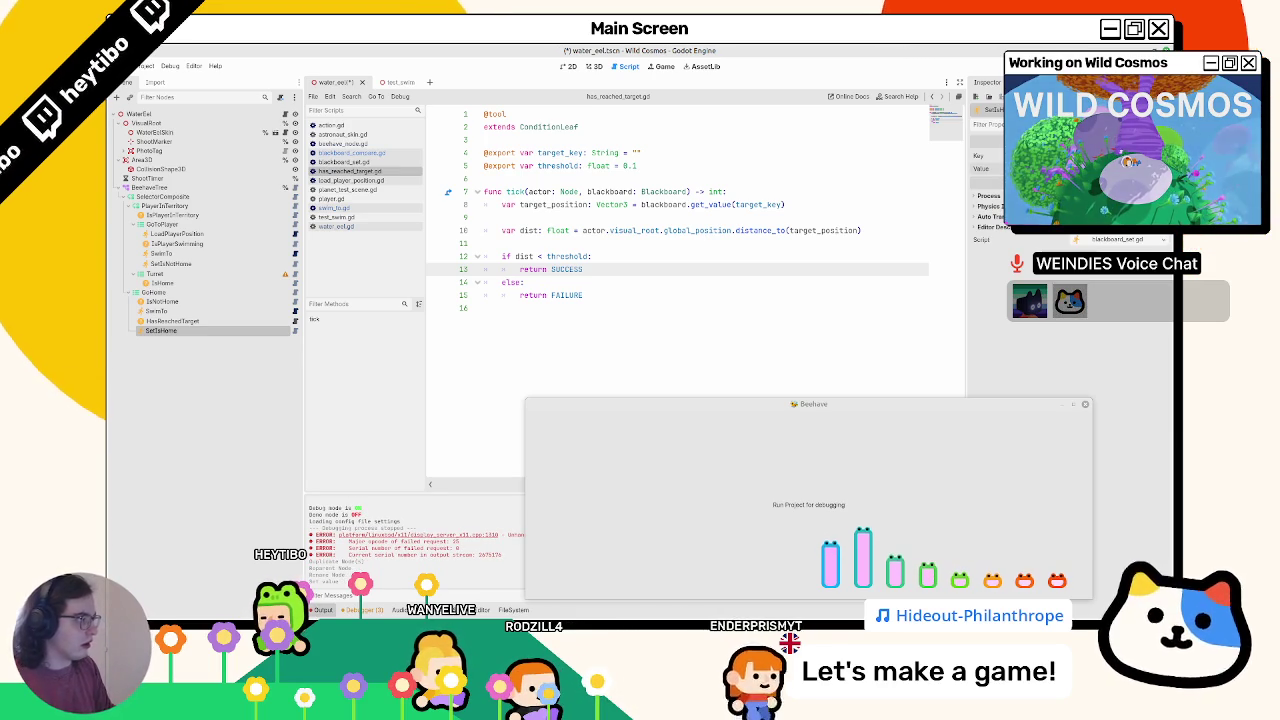
pyautogui.press('F5')
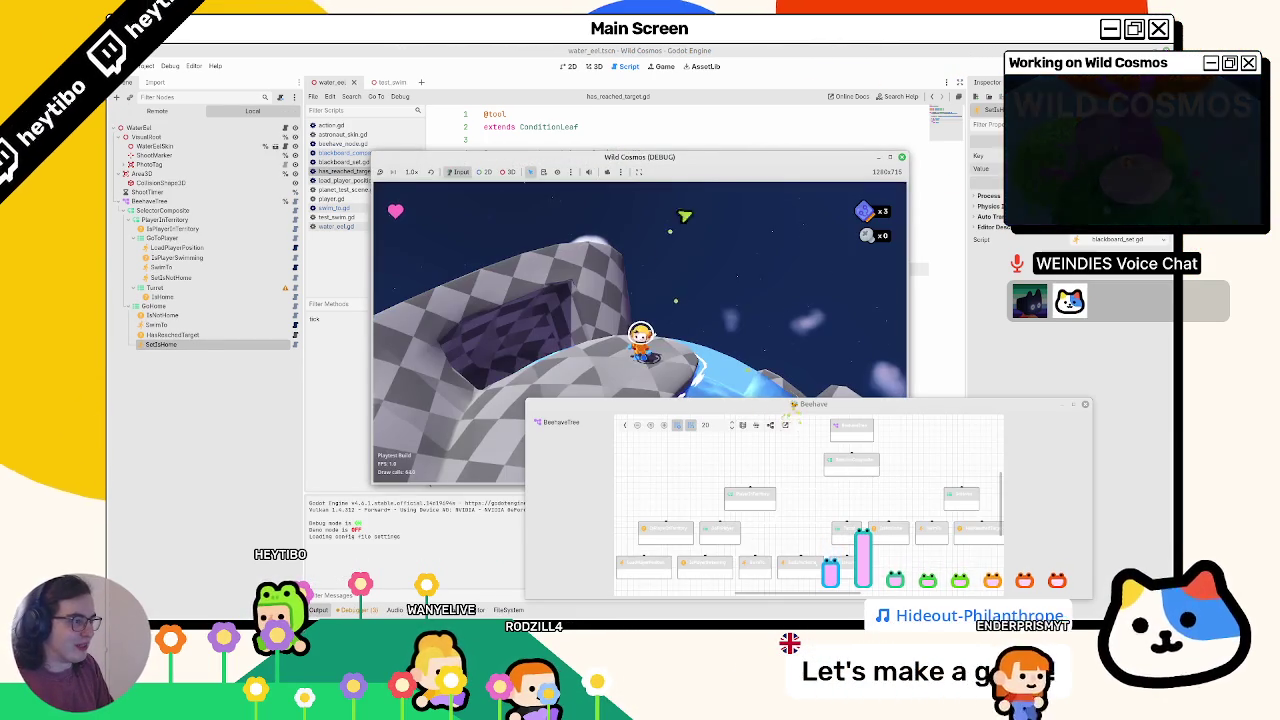
# - Move the game window aside, stop the game and relaunch it for live tree debugging
pyautogui.moveTo(708, 162); pyautogui.dragTo(648, 90)
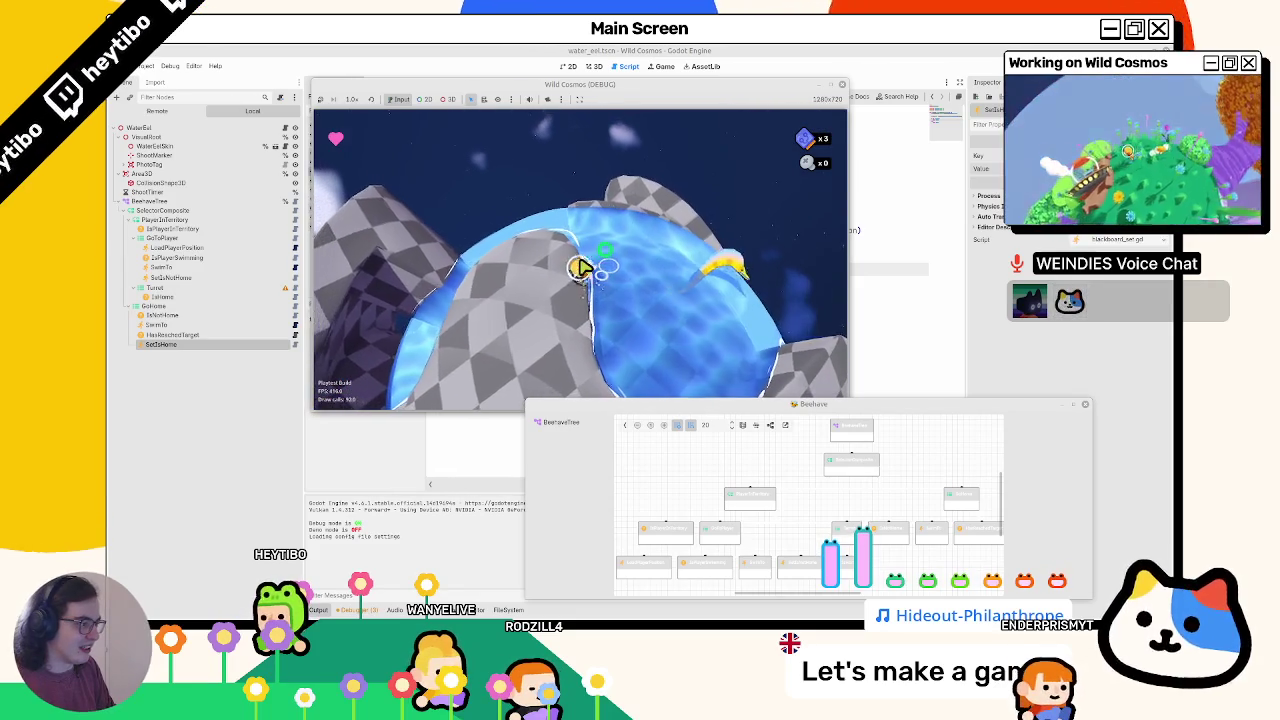
pyautogui.press('F8')
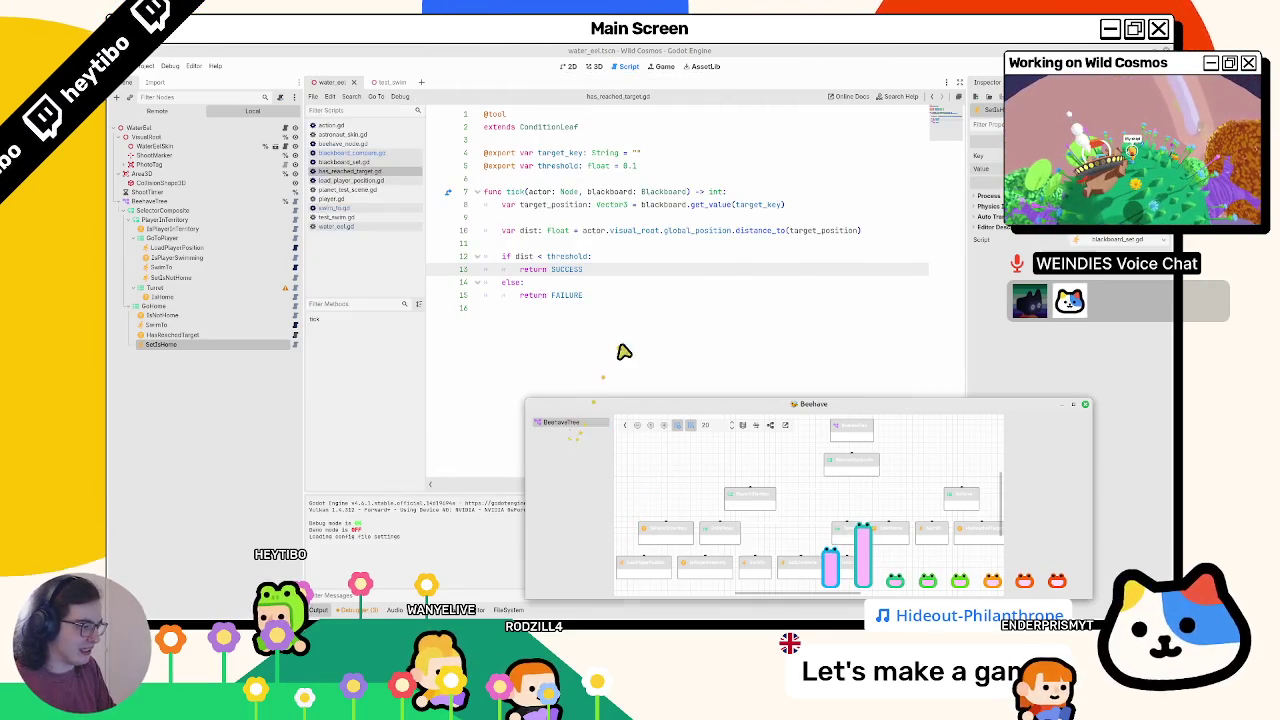
pyautogui.press('F5')
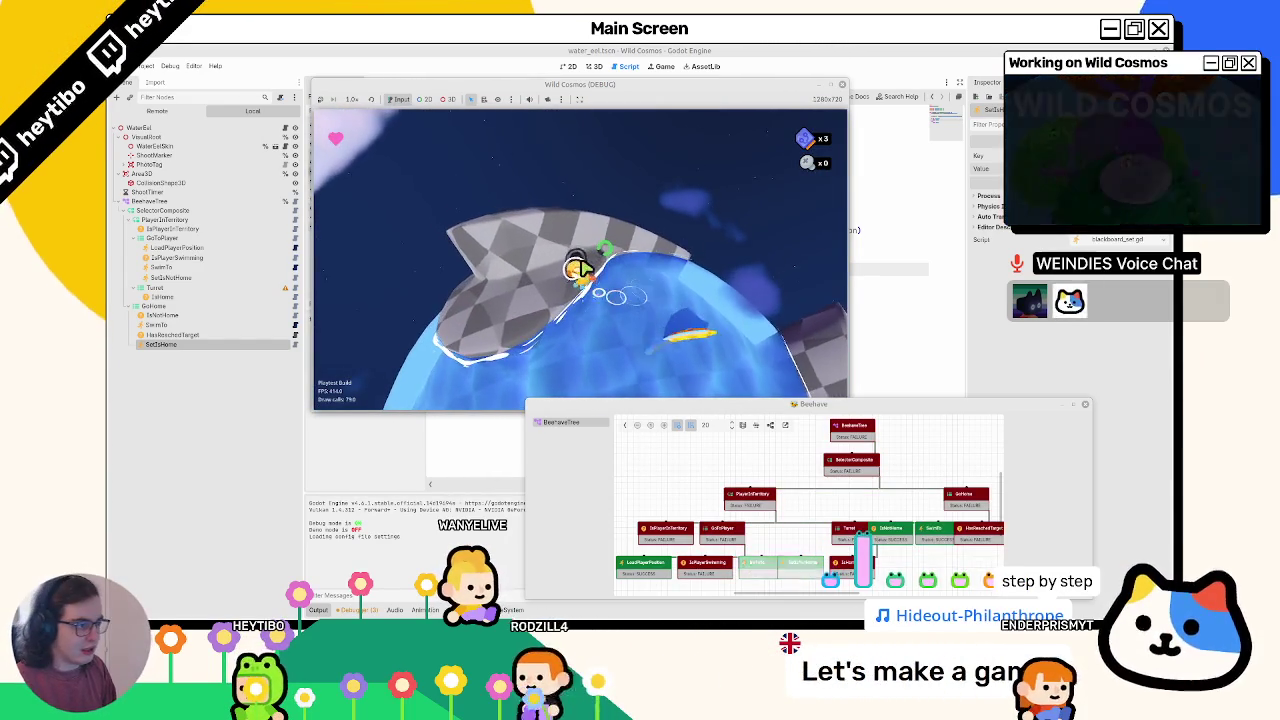
# - Walk the character across the planet toward the water near the eel
pyautogui.press('w')
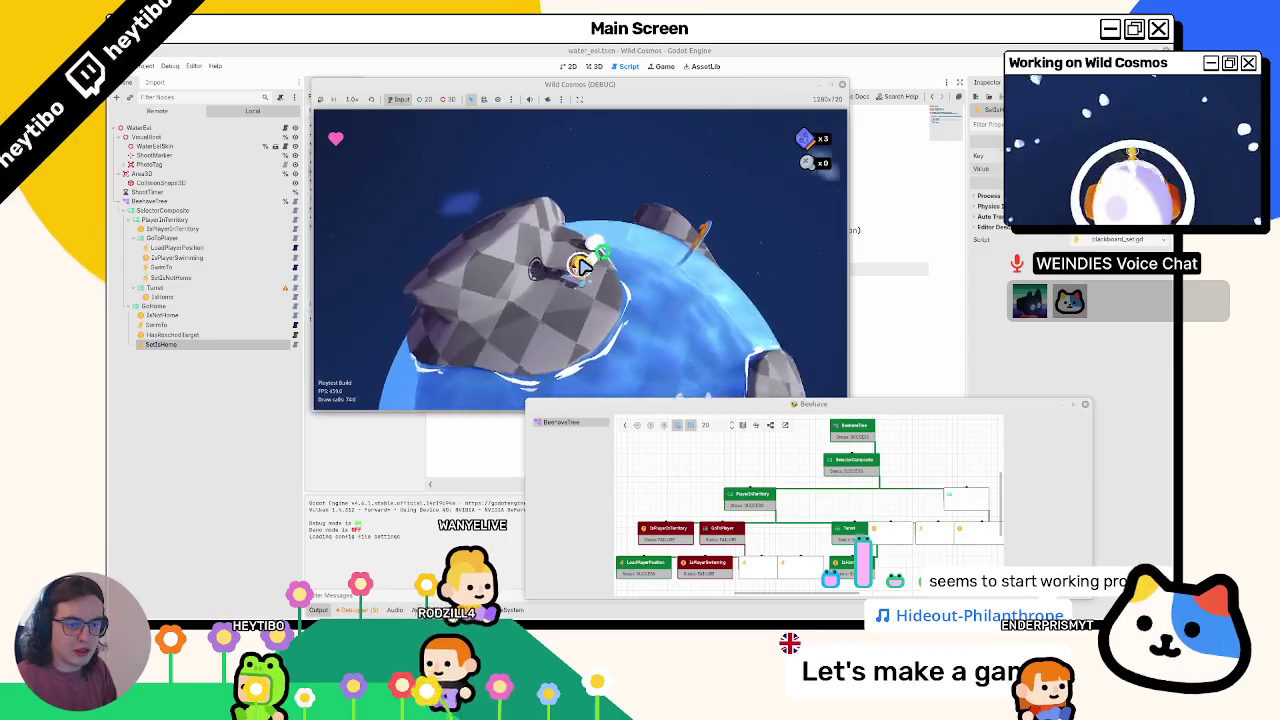
pyautogui.press('w')
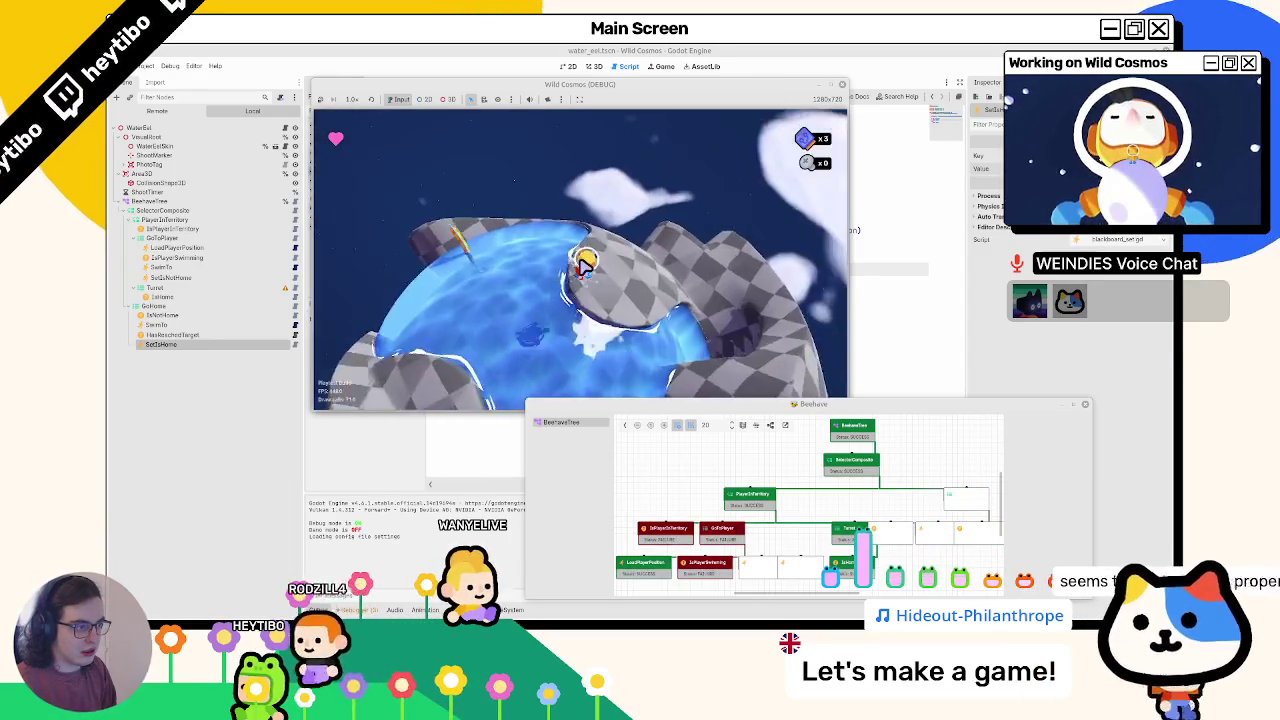
pyautogui.press('w')
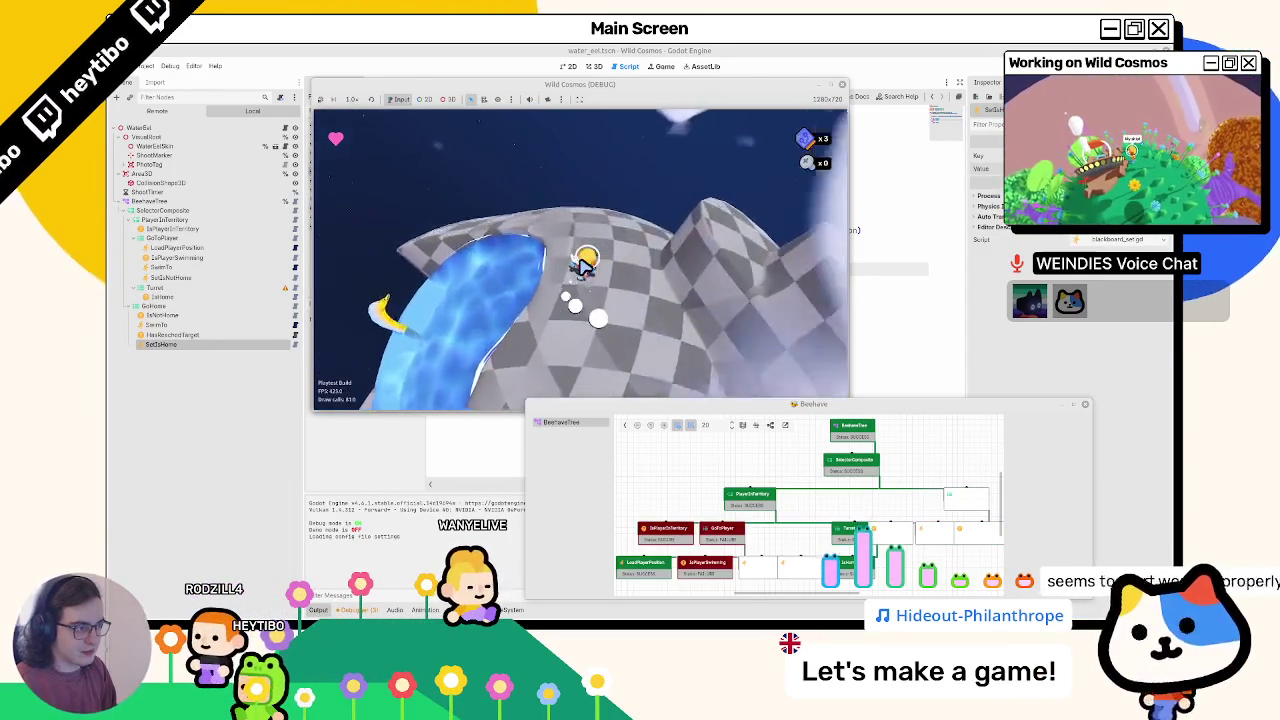
pyautogui.press('w')
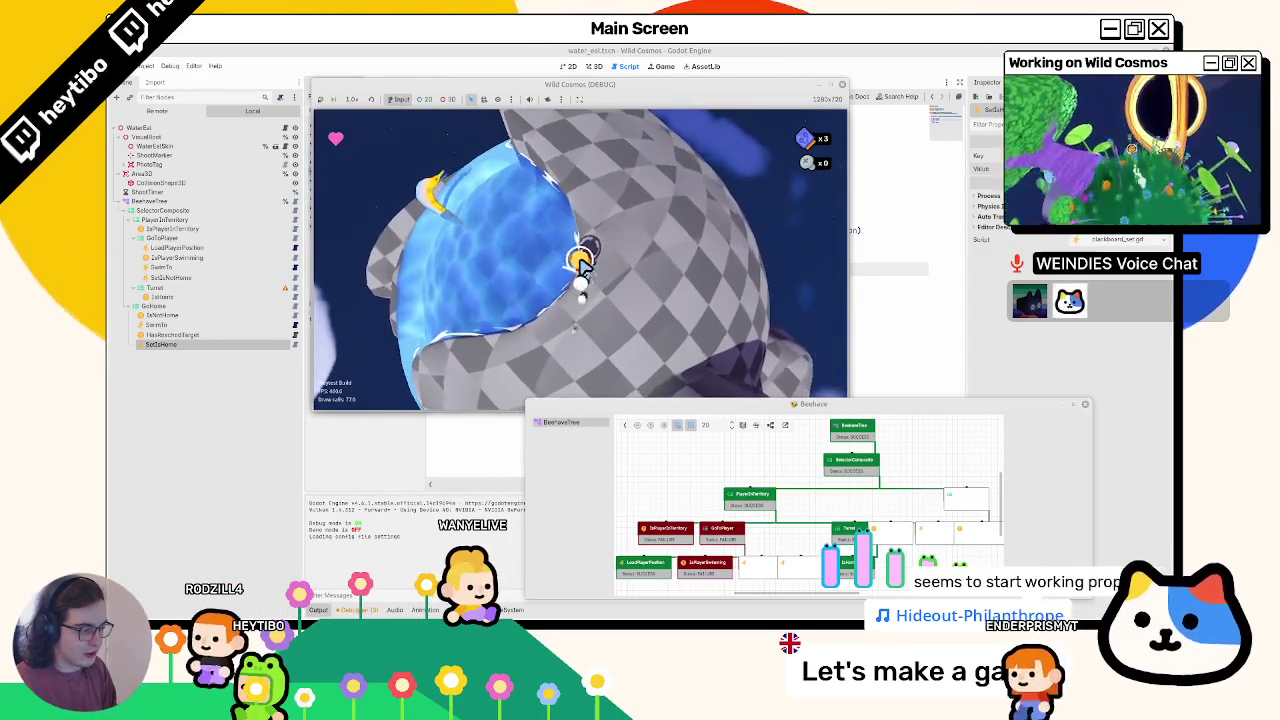
pyautogui.press('w')
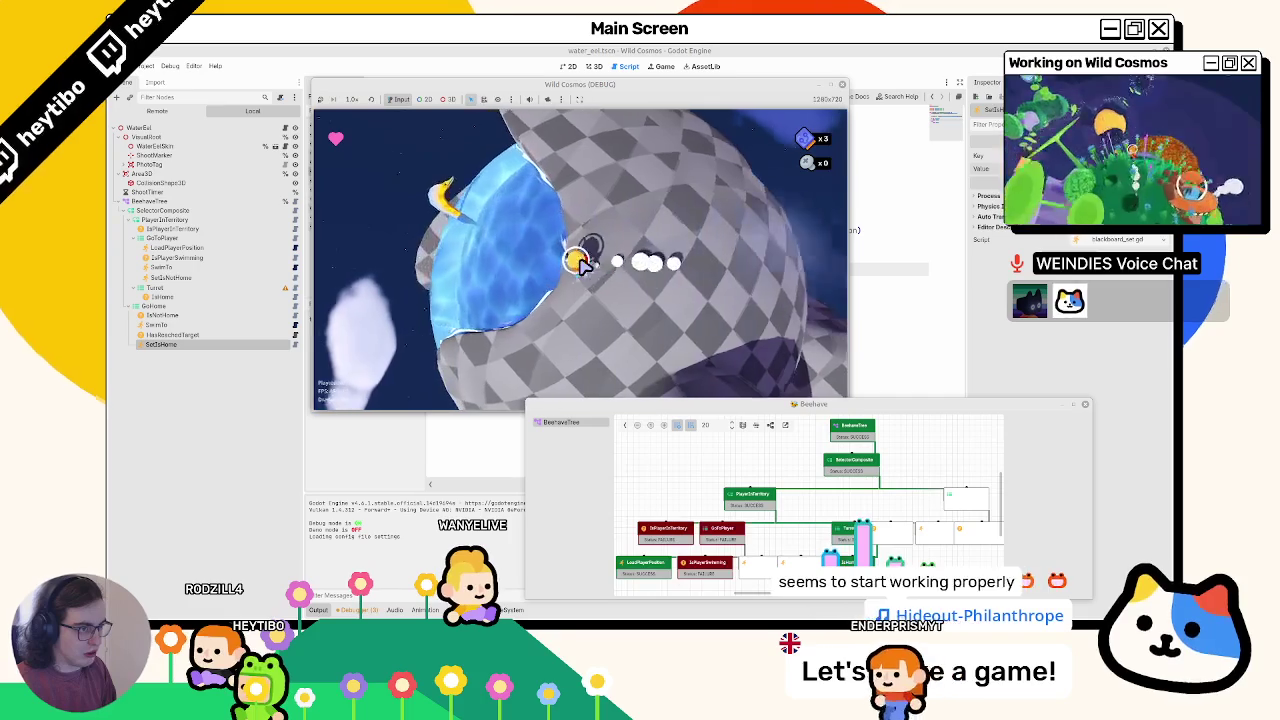
# - Swim through the water pool to test the eel's reaction, then exit from the pause menu
pyautogui.press('w')
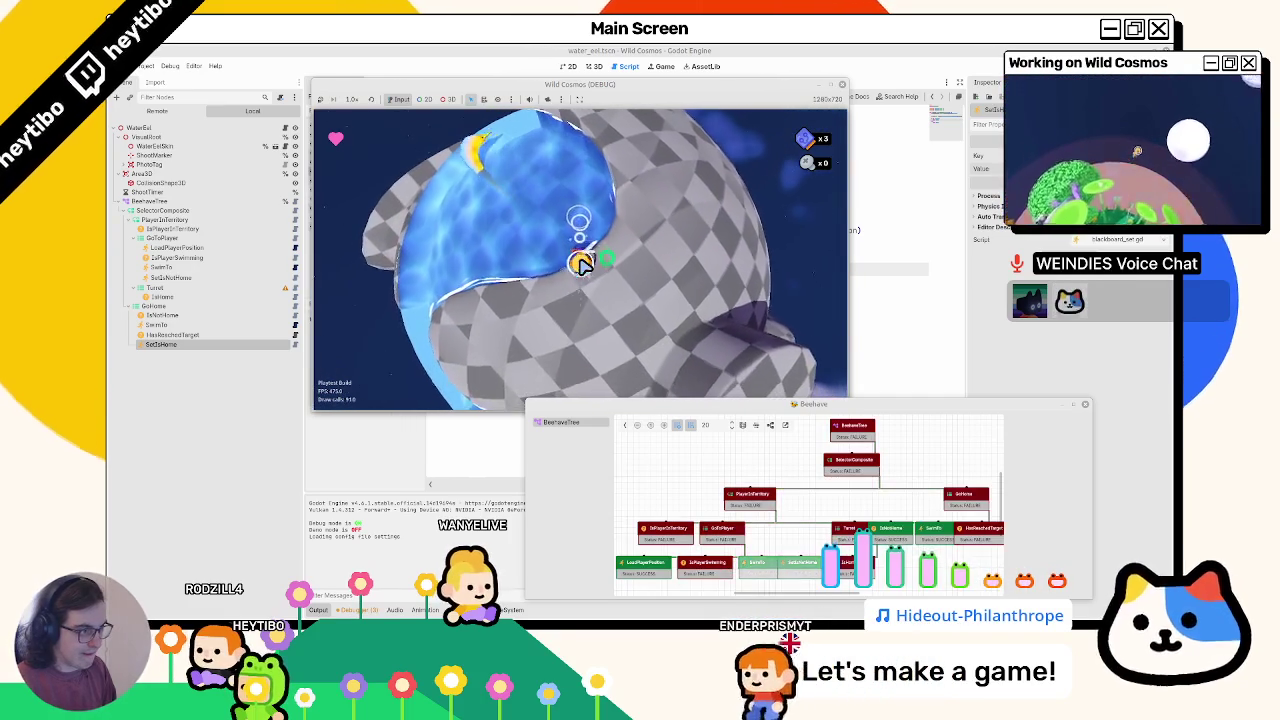
pyautogui.press('w')
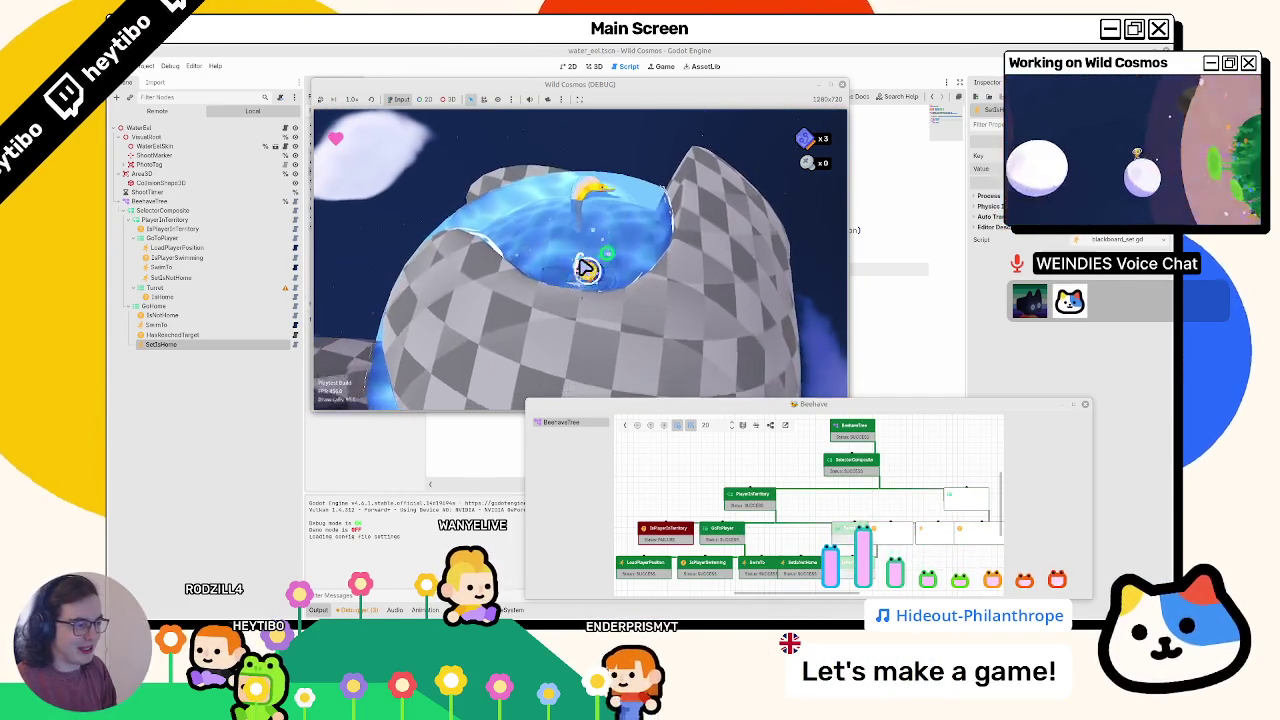
pyautogui.press('w')
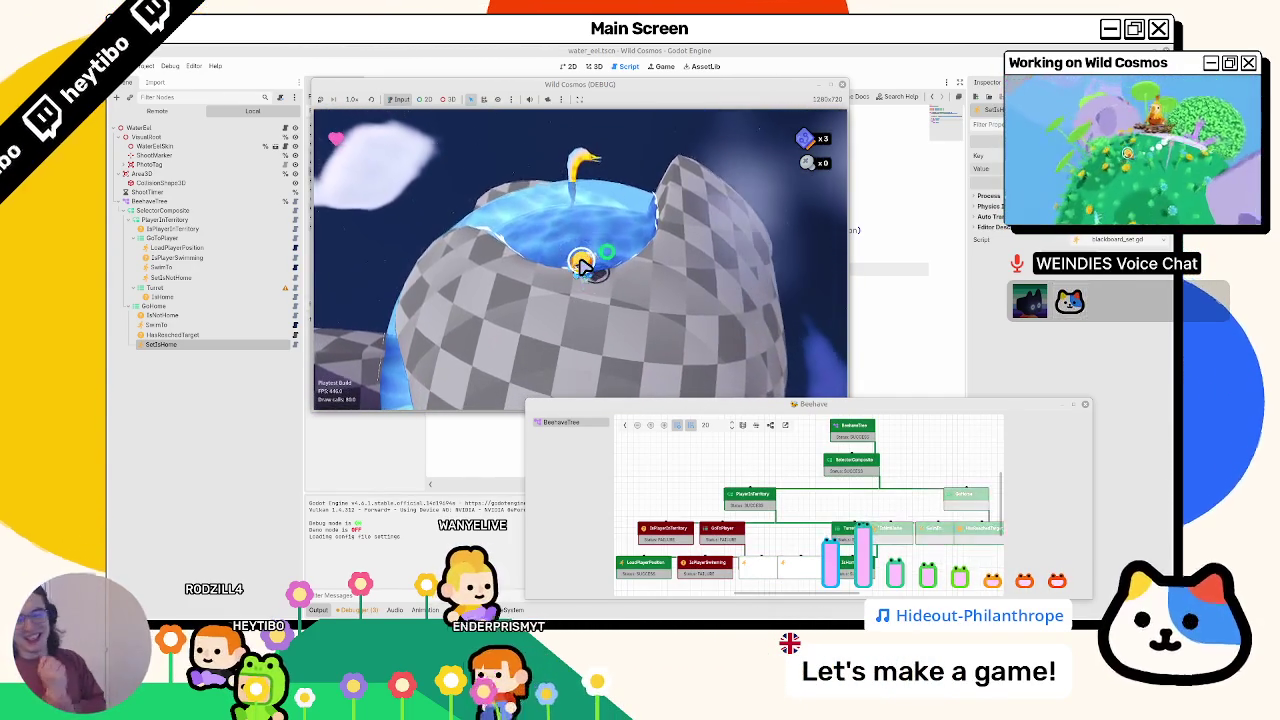
pyautogui.press('w')
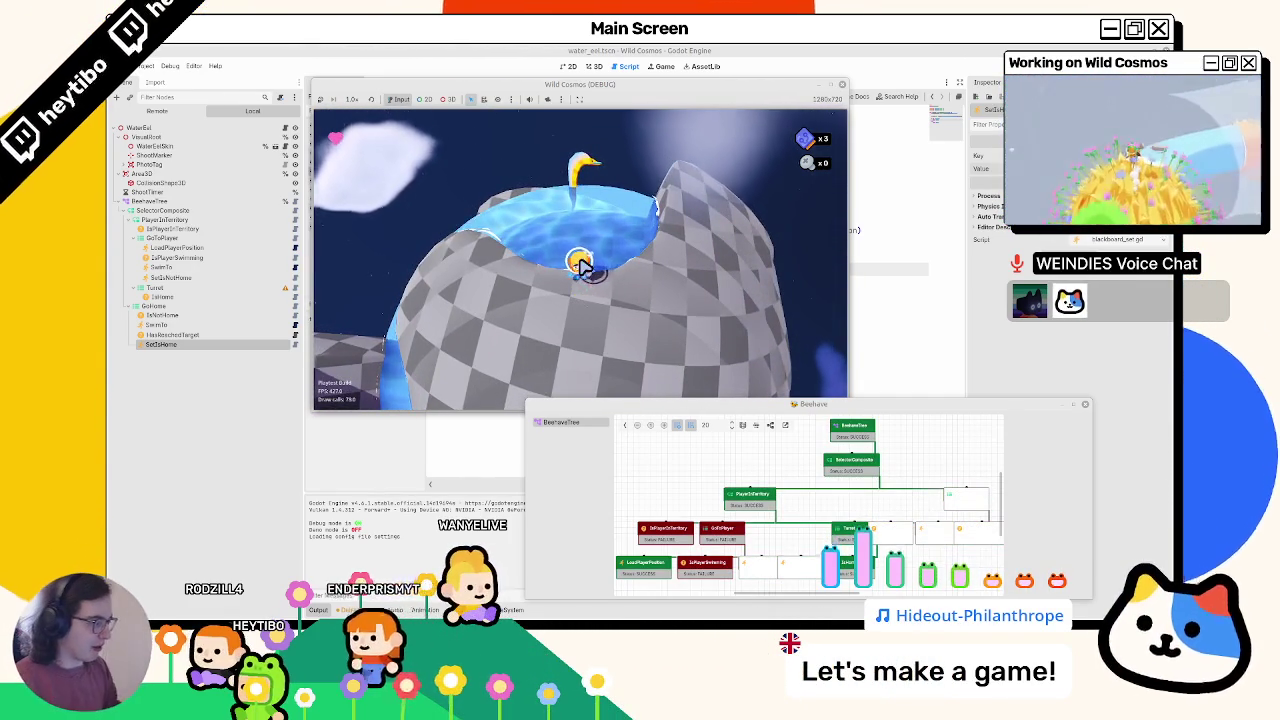
pyautogui.press('w')
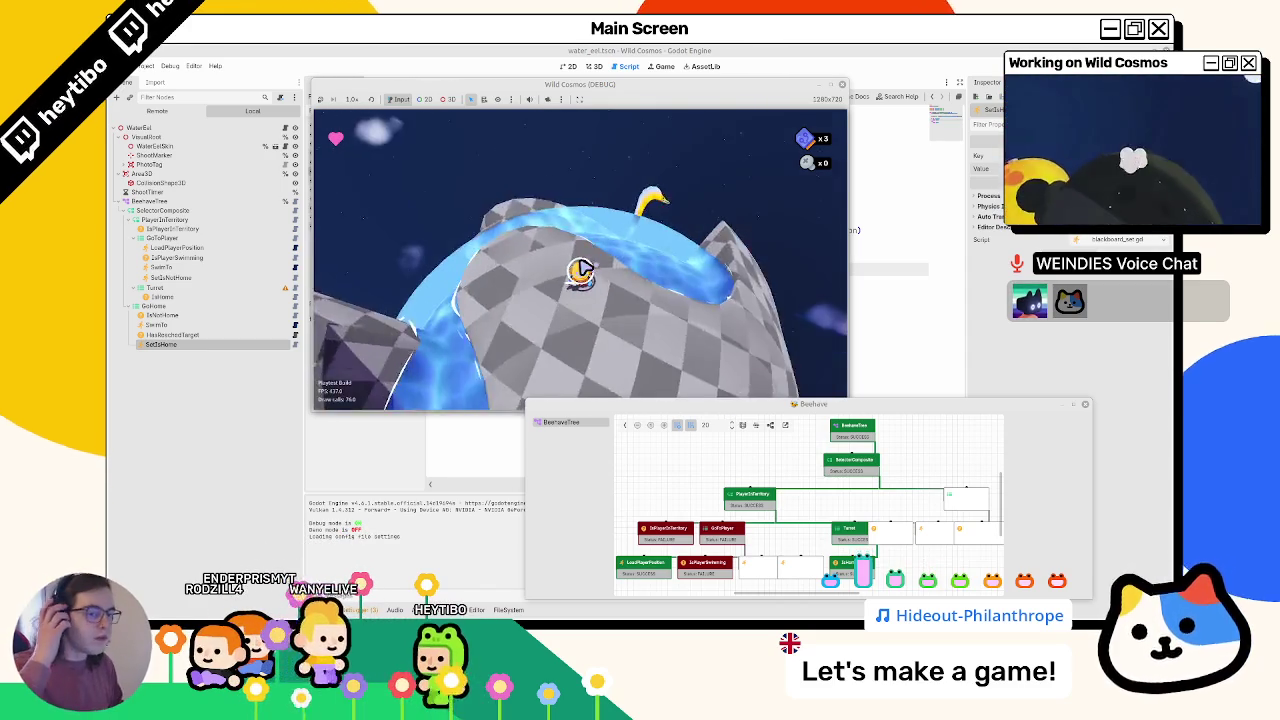
pyautogui.press('Escape')
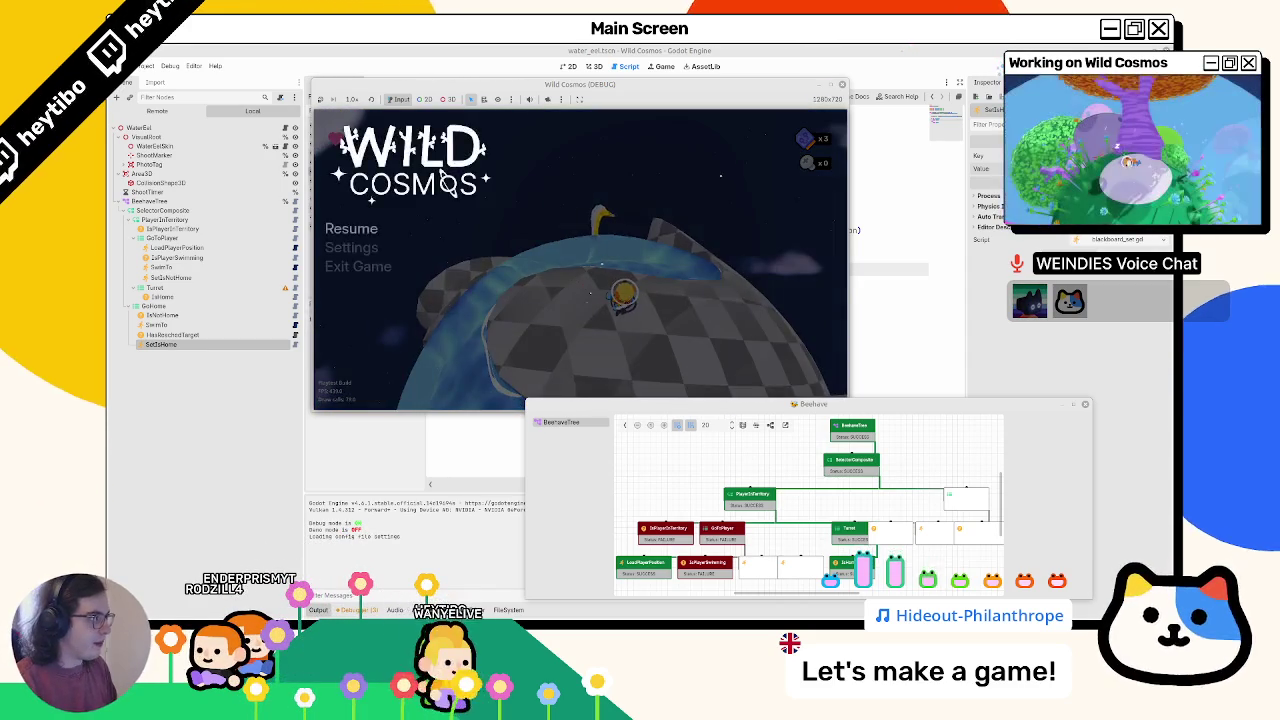
pyautogui.click(370, 269)
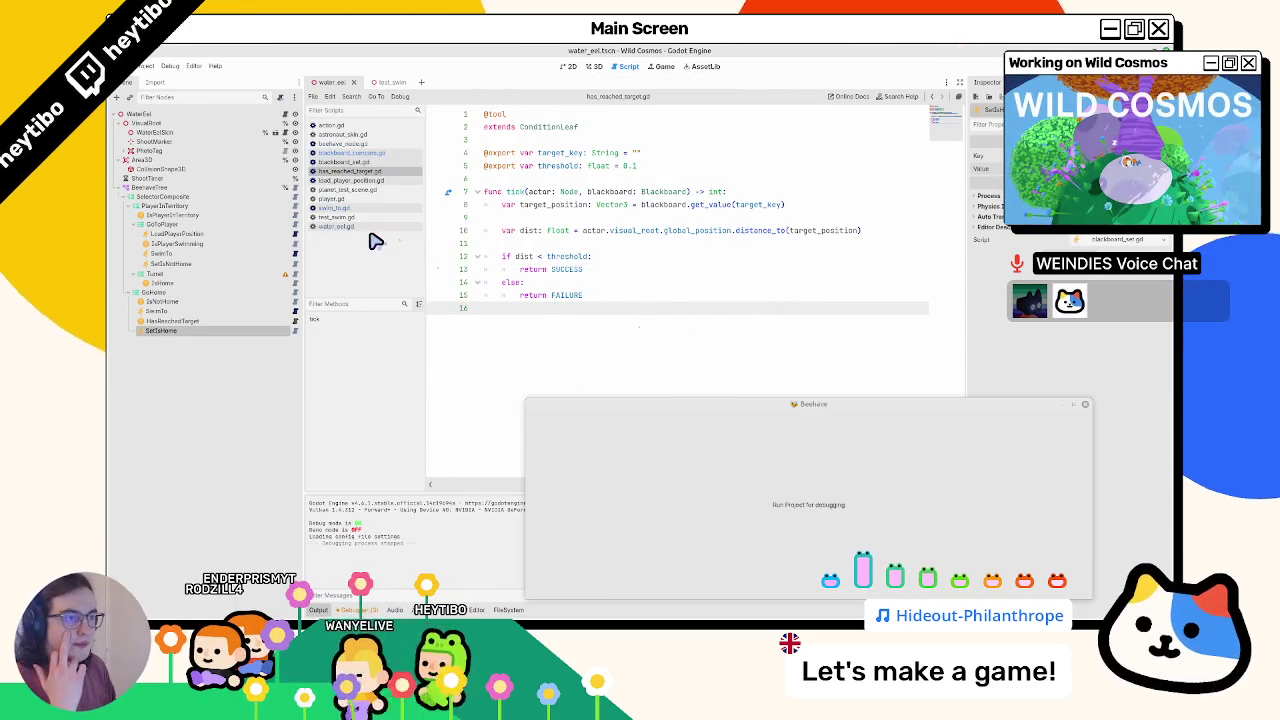
# - Switch to the Blender whiteboard, close the Beehave debugger and maximize the whiteboard
pyautogui.hotkey('alt', 'Tab')
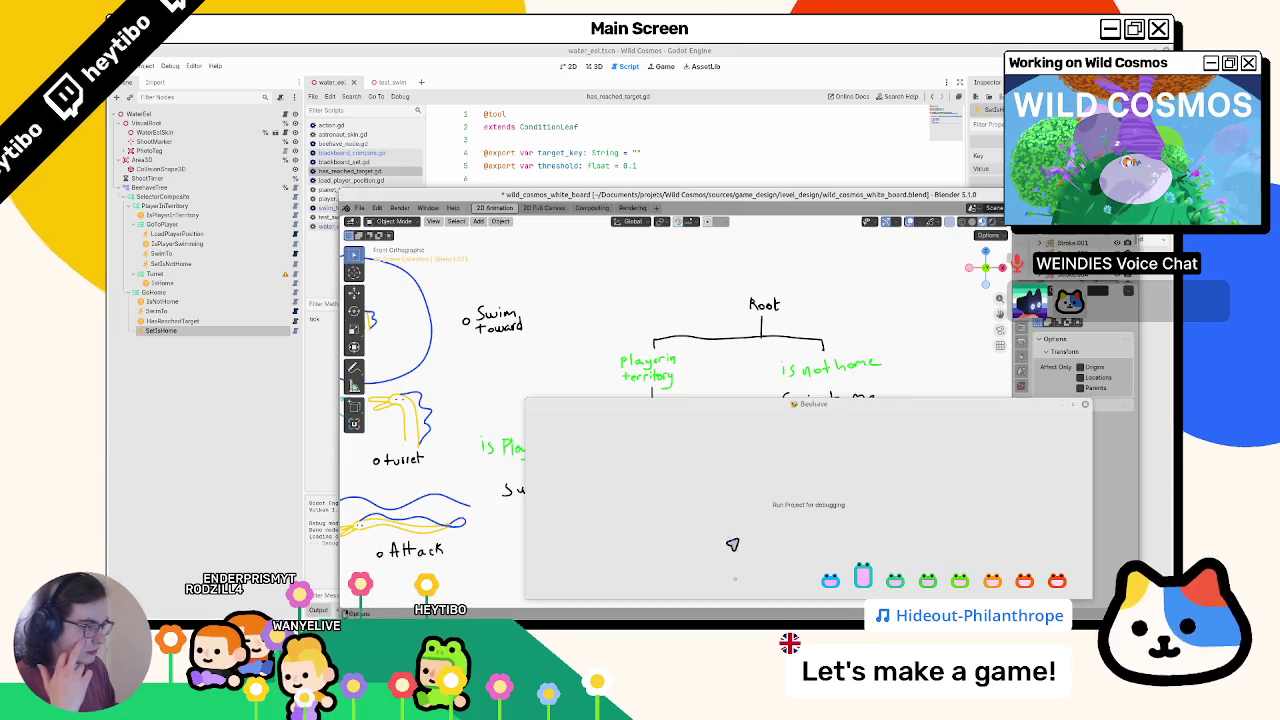
pyautogui.click(1088, 408)
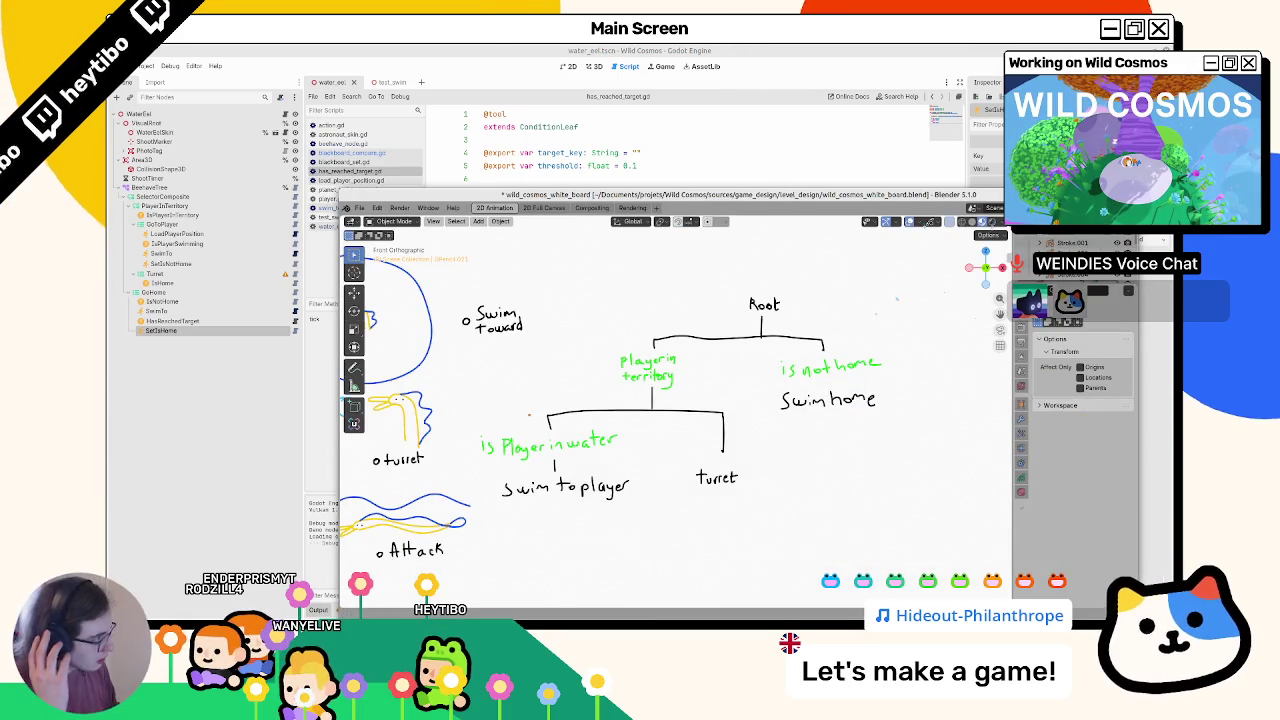
pyautogui.press('super+Up')
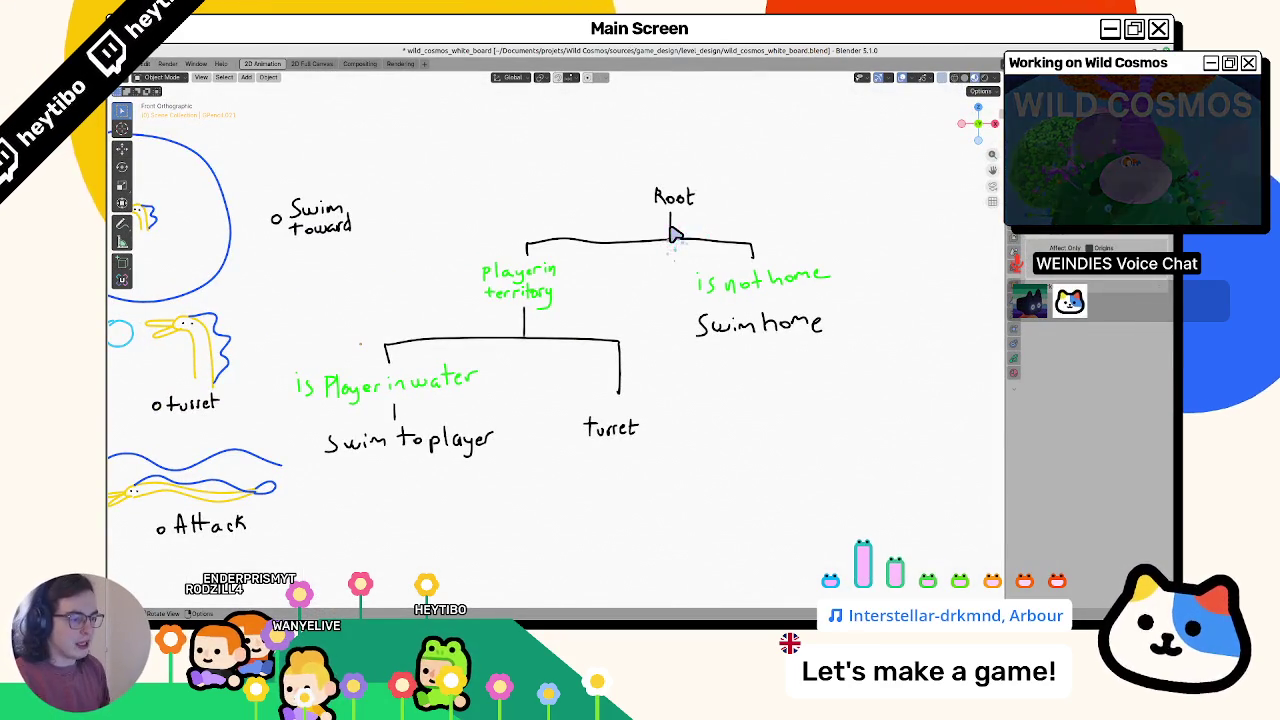
pyautogui.scroll(-5, 673, 234)
# - Draw a small black circle under 'turret' on the diagram and return to Godot
pyautogui.hotkey('ctrl', 'Tab')
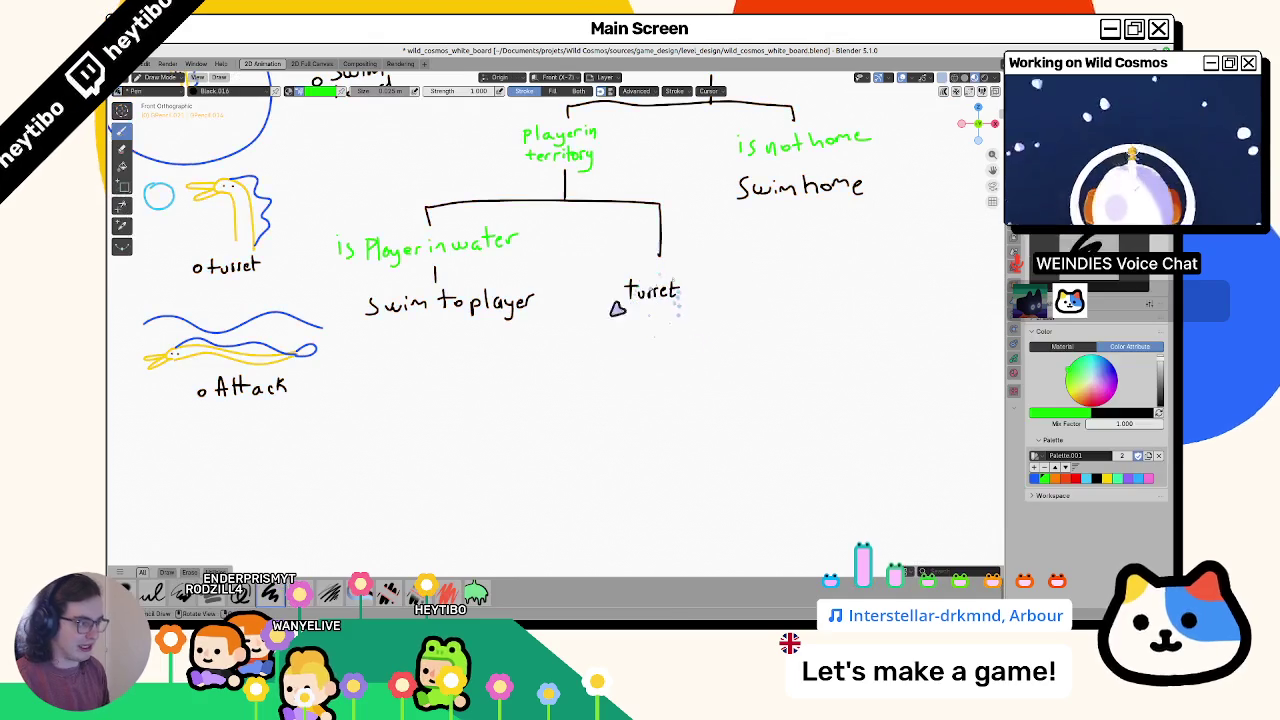
pyautogui.moveTo(617, 308)
pyautogui.mouseDown()
pyautogui.moveTo(596, 289)
pyautogui.moveTo(689, 320)
pyautogui.mouseUp()
pyautogui.hotkey('ctrl', 'z')
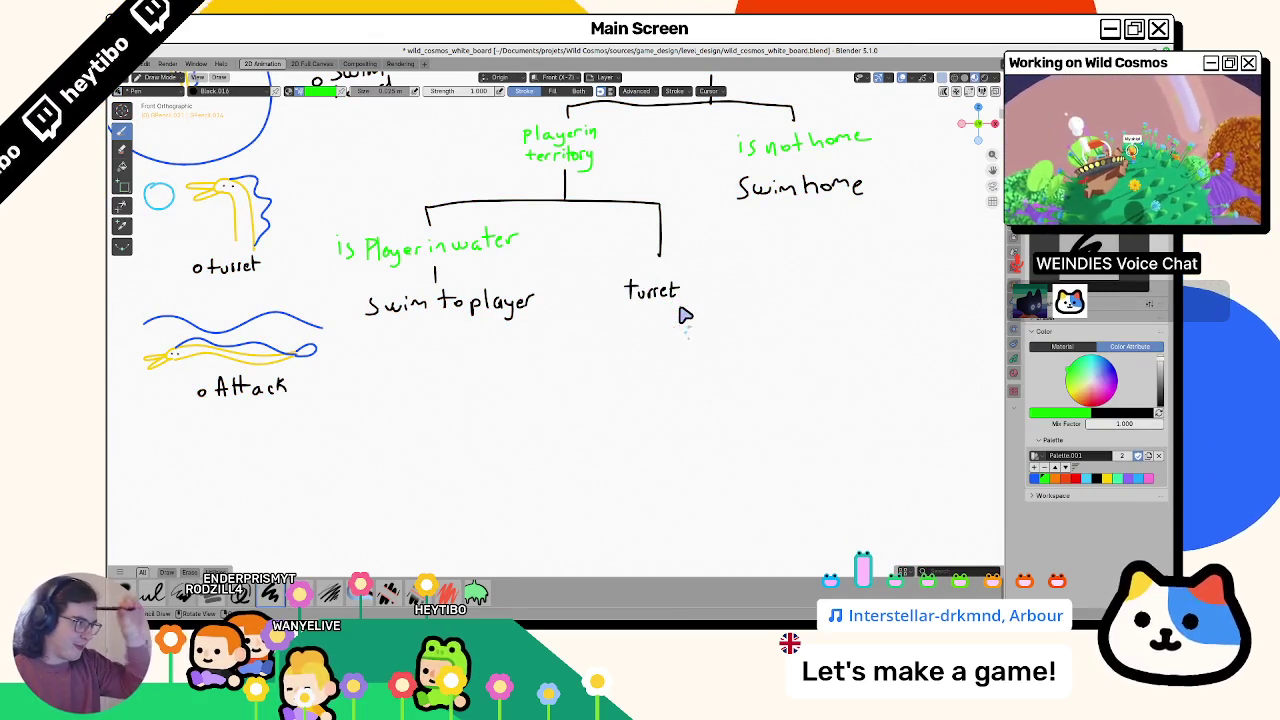
pyautogui.click(1098, 479)
pyautogui.moveTo(653, 372); pyautogui.dragTo(648, 369)
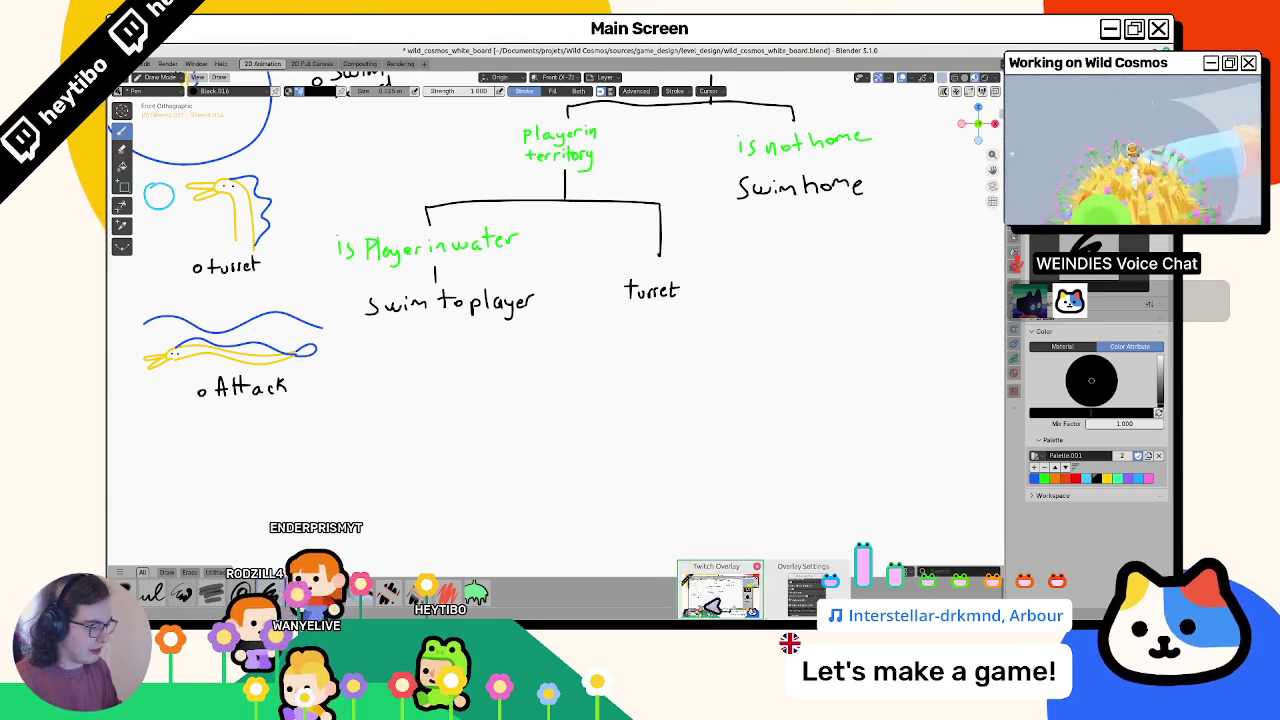
pyautogui.hotkey('alt', 'Tab')
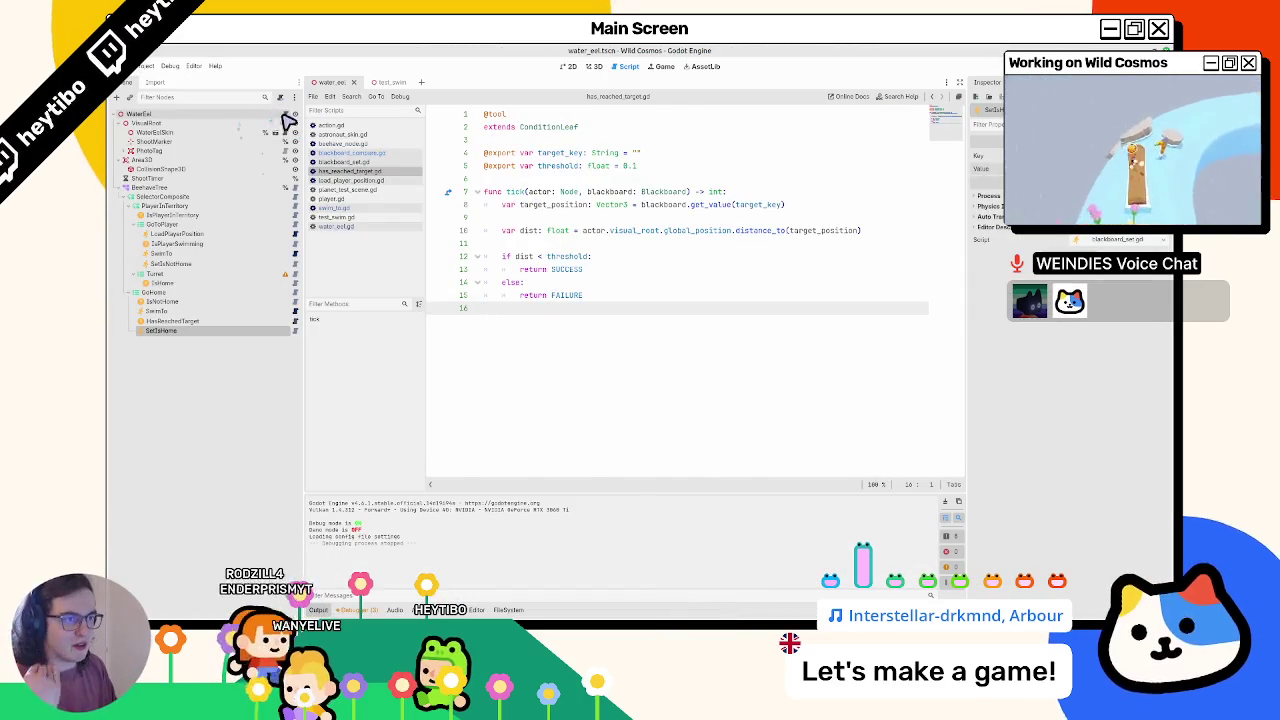
# - Open water_eel.gd and select the whole commented-out _shoot function
pyautogui.click(282, 114)
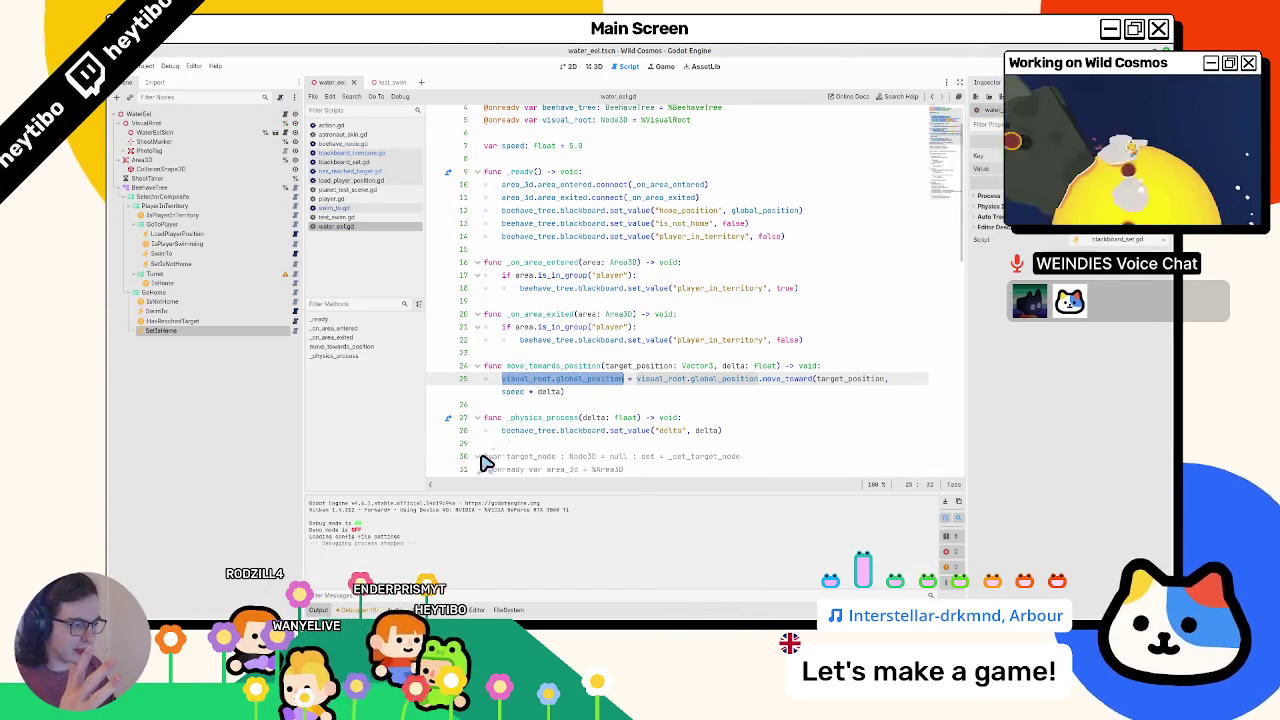
pyautogui.scroll(-10, 492, 434)
pyautogui.scroll(-2, 533, 418)
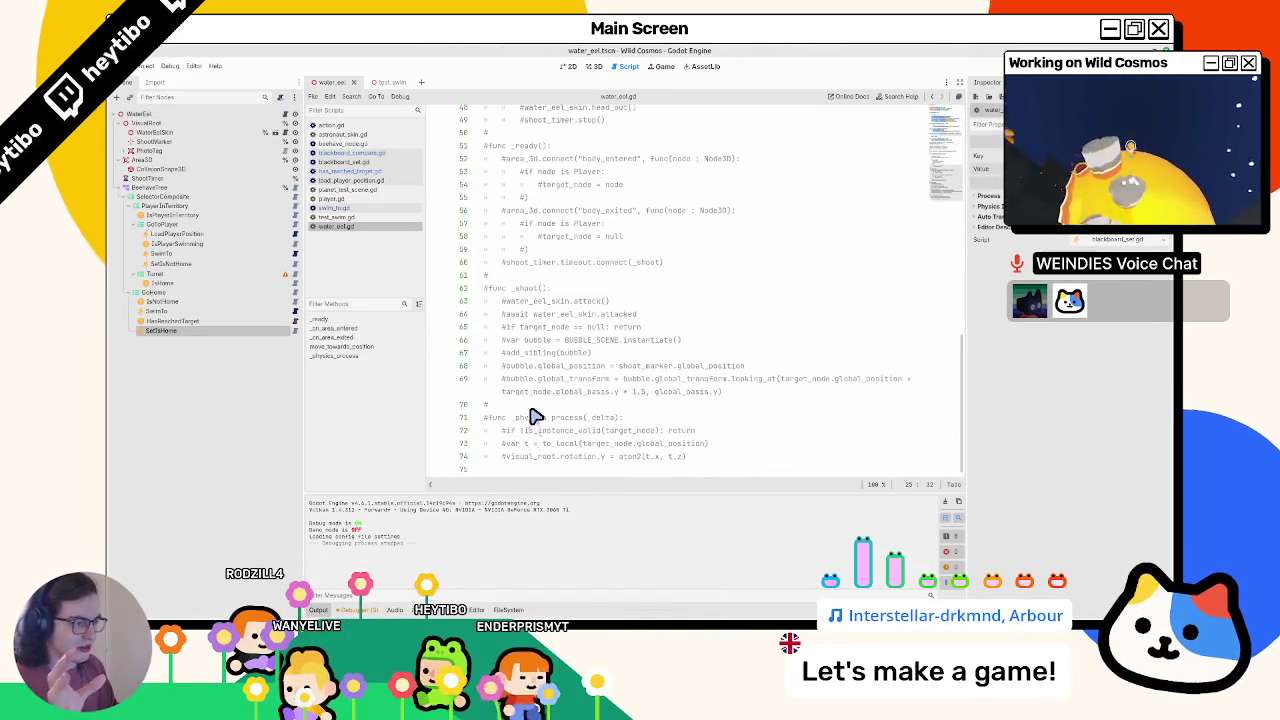
pyautogui.click(520, 294)
pyautogui.doubleClick(523, 289)
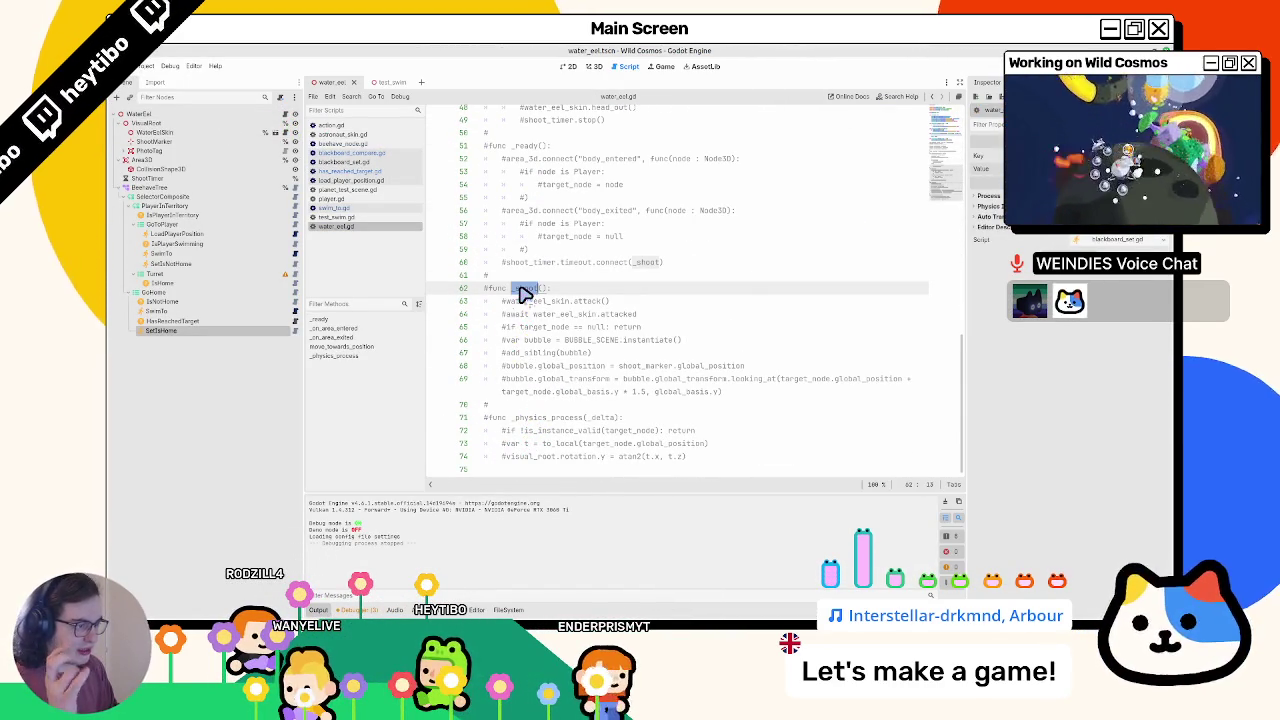
pyautogui.moveTo(505, 301)
pyautogui.mouseDown()
pyautogui.moveTo(571, 346)
pyautogui.moveTo(600, 400)
pyautogui.moveTo(586, 386)
pyautogui.moveTo(594, 294)
pyautogui.mouseUp()
pyautogui.tripleClick(594, 290)
pyautogui.moveTo(609, 337); pyautogui.dragTo(628, 398)
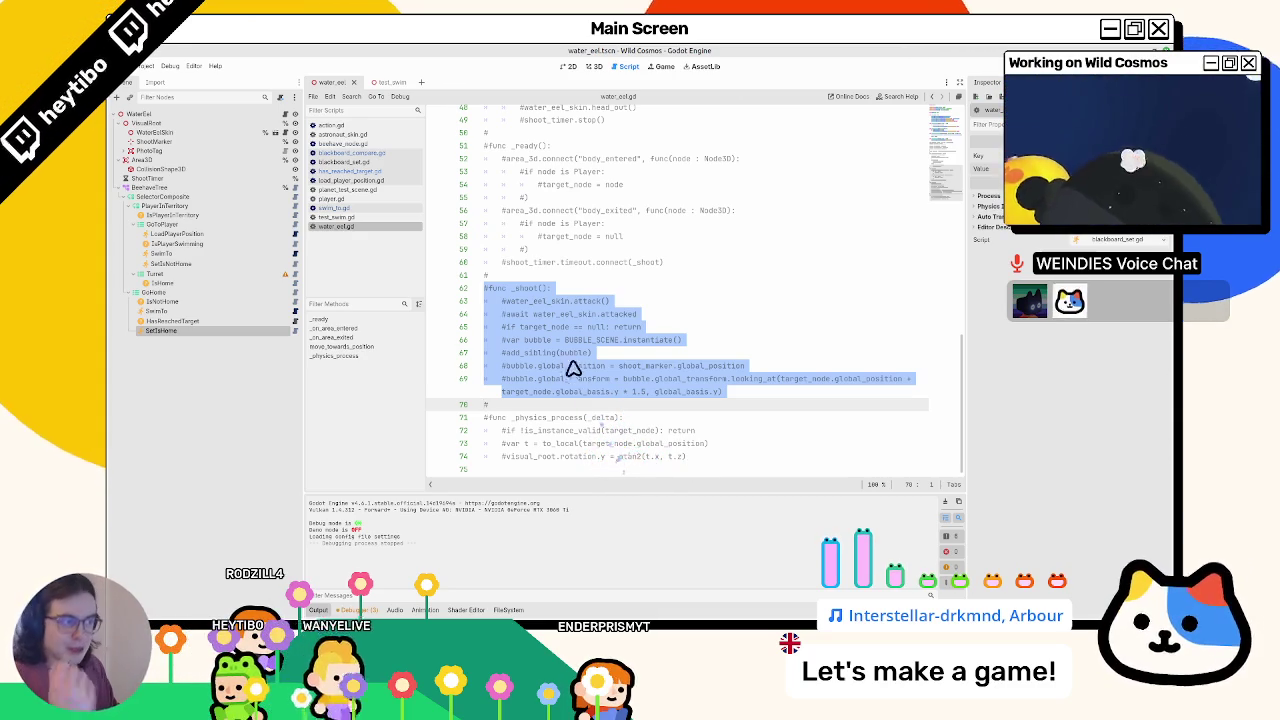
# - Paste the commented _shoot function directly after _physics_process
pyautogui.click(608, 466)
pyautogui.scroll(10, 560, 420)
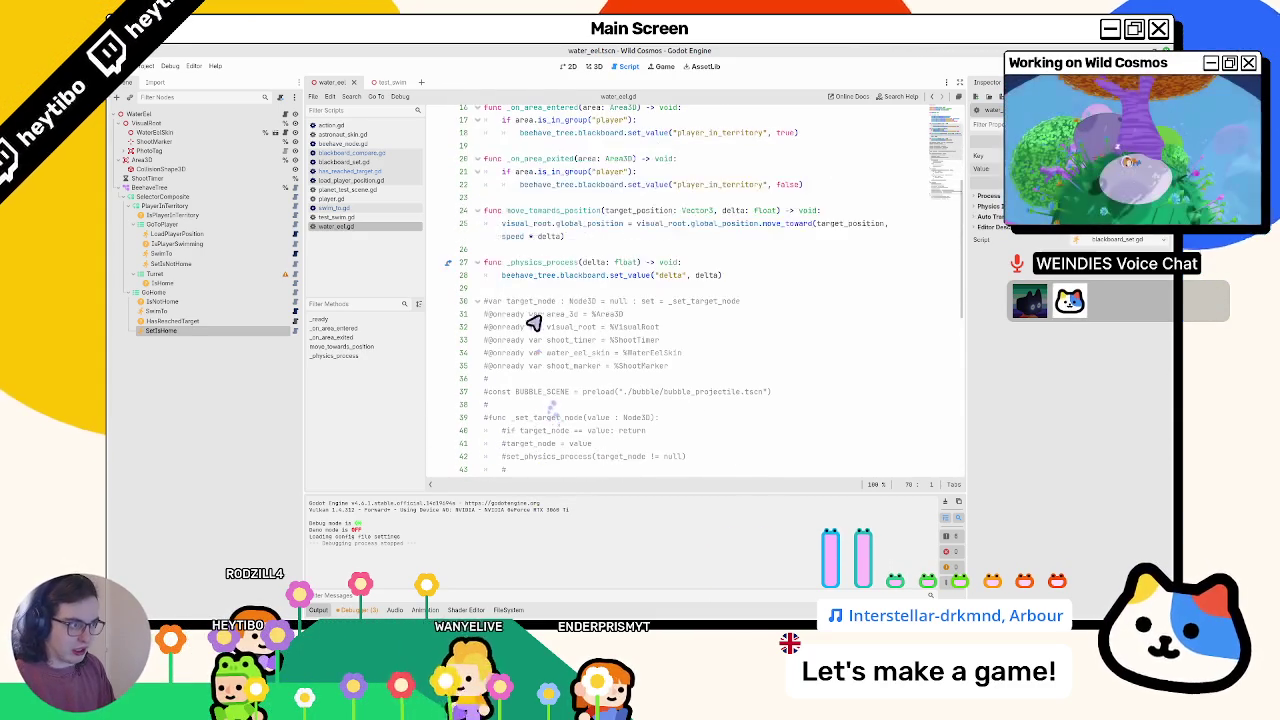
pyautogui.click(543, 294)
pyautogui.hotkey('ctrl', 'v')
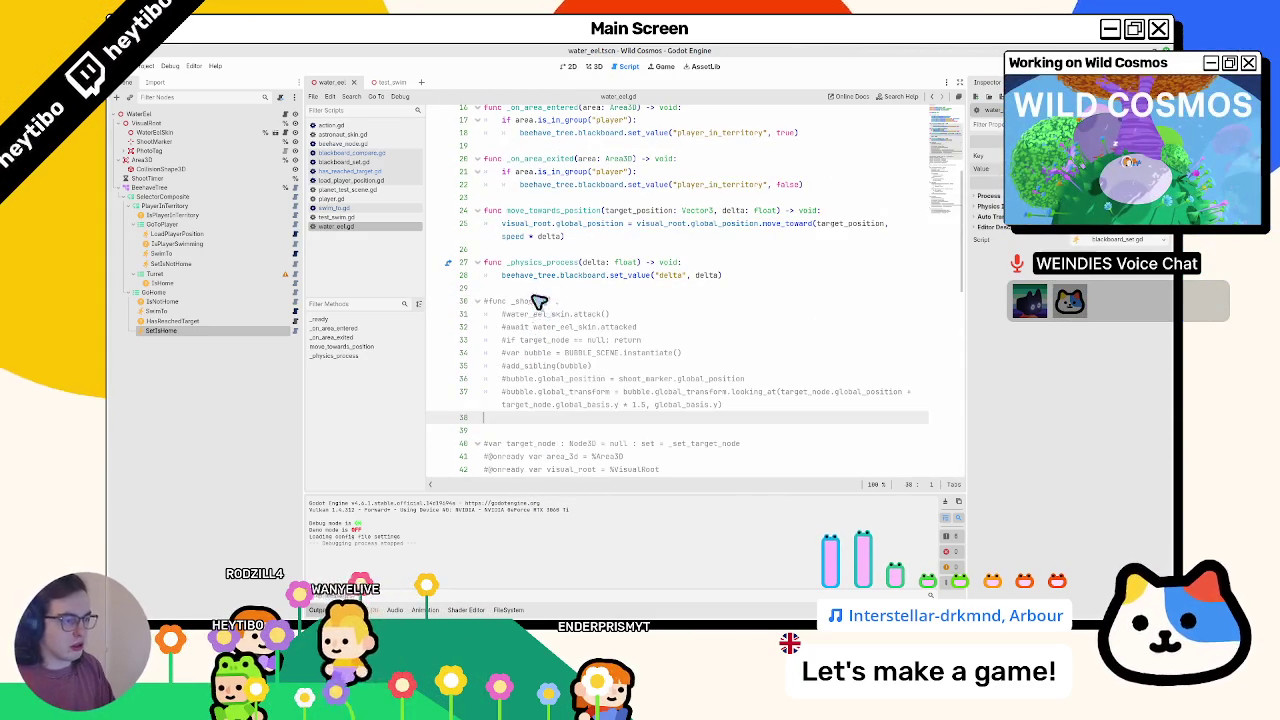
pyautogui.hotkey('shift', 'Up')
pyautogui.hotkey('shift', 'Up')
pyautogui.hotkey('shift', 'Up')
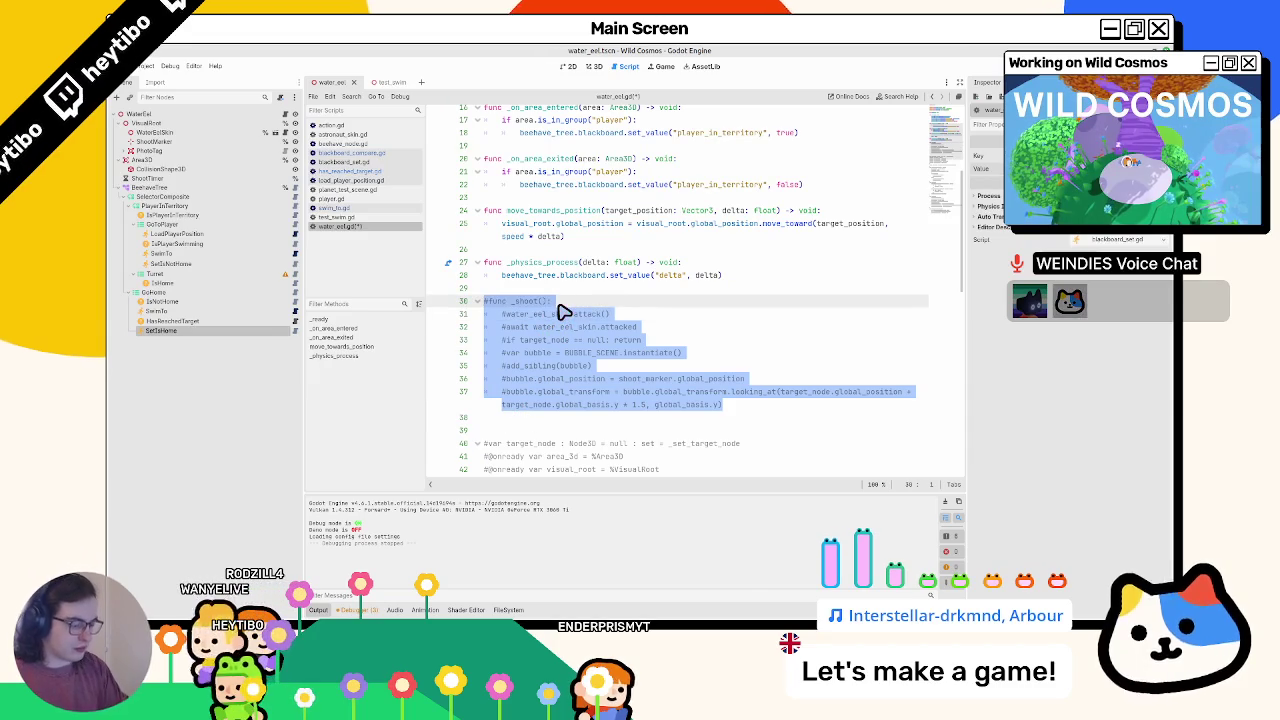
pyautogui.hotkey('ctrl', 'k')
pyautogui.click(566, 316)
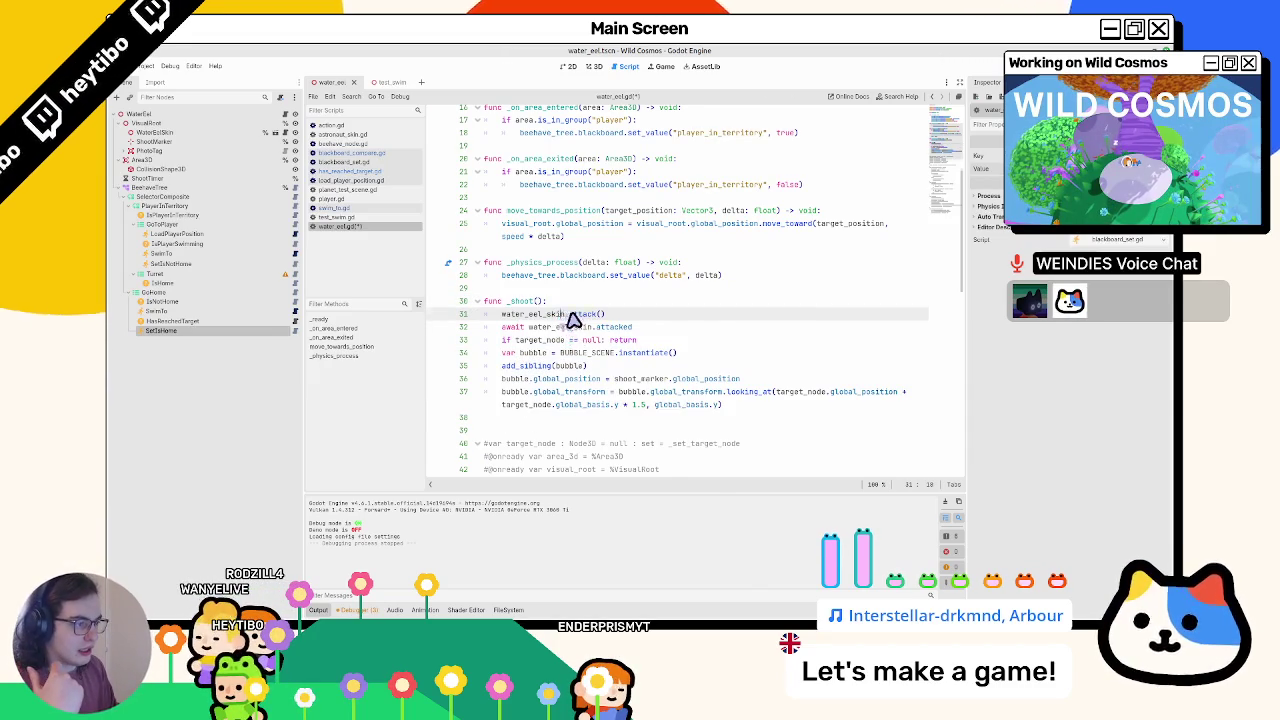
pyautogui.doubleClick(540, 337)
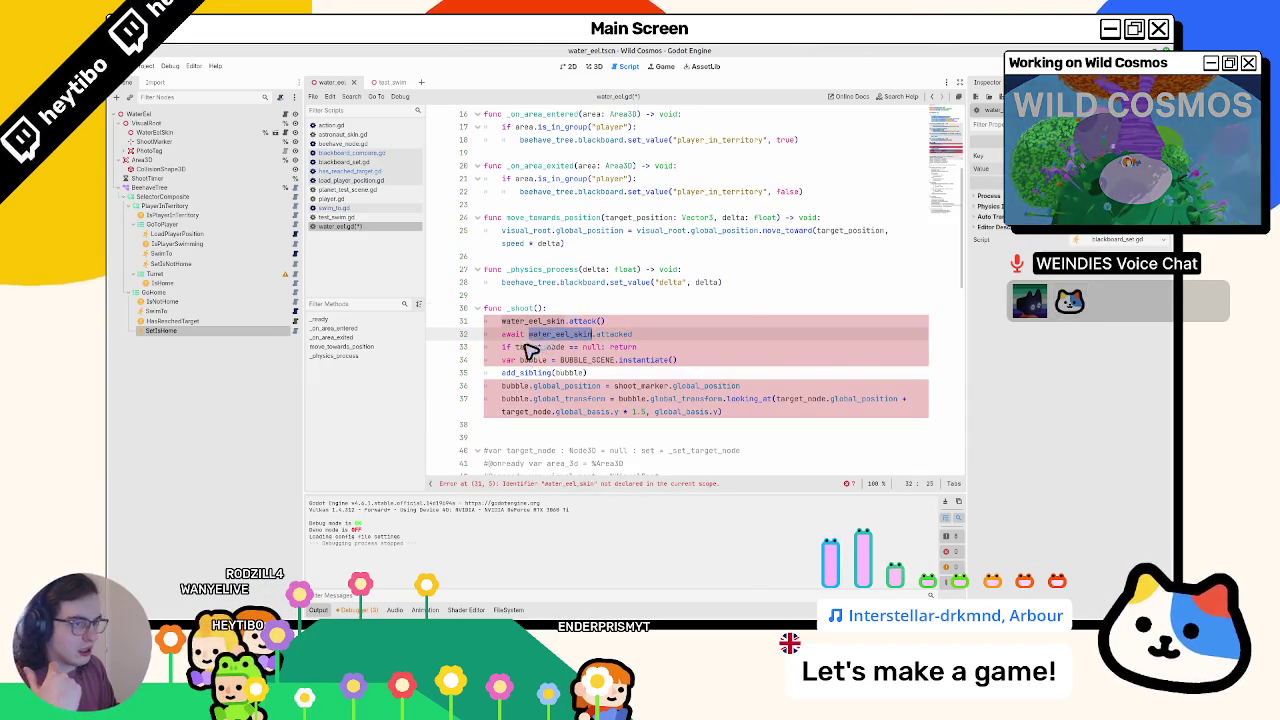
pyautogui.scroll(5, 530, 350)
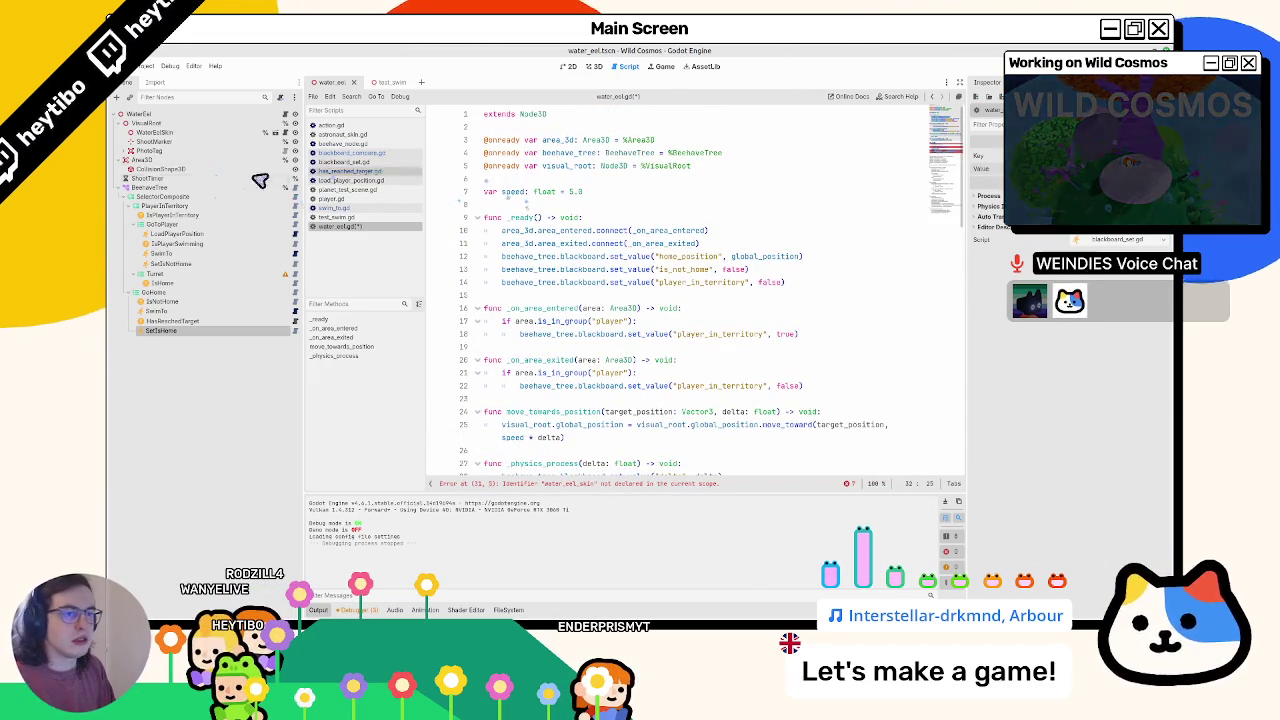
pyautogui.moveTo(155, 132); pyautogui.dragTo(575, 190)
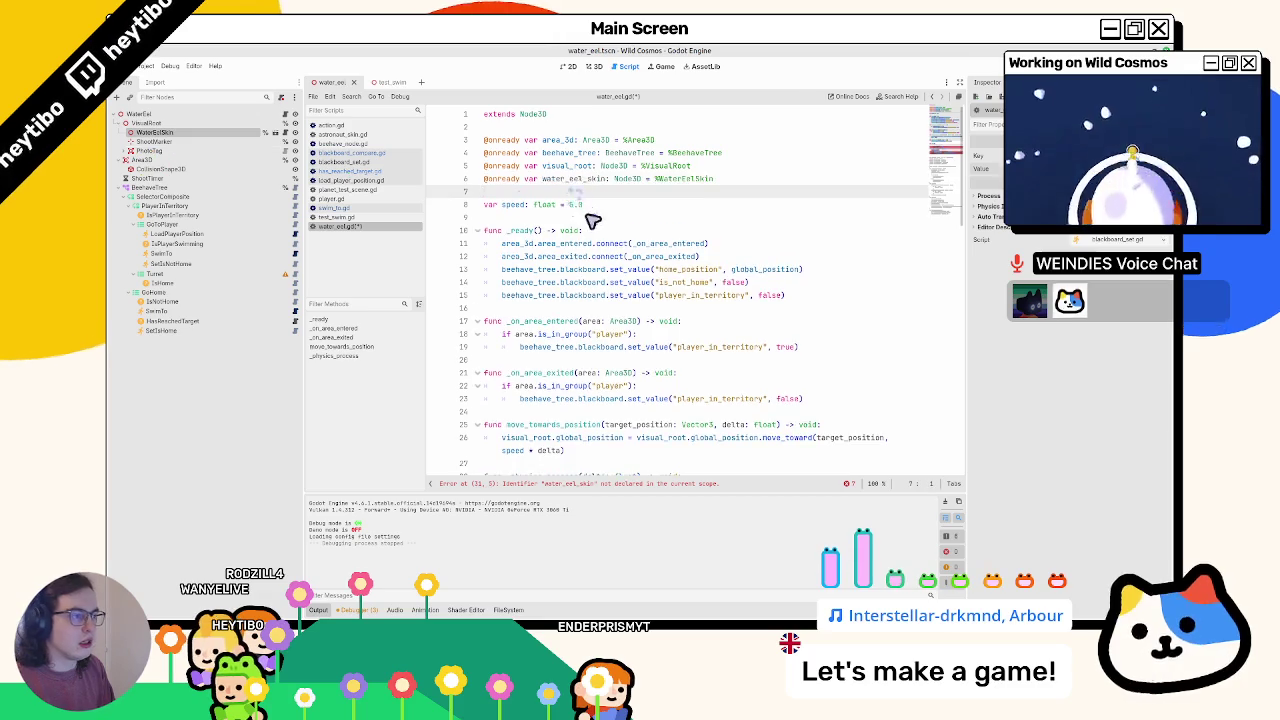
pyautogui.scroll(-7, 593, 230)
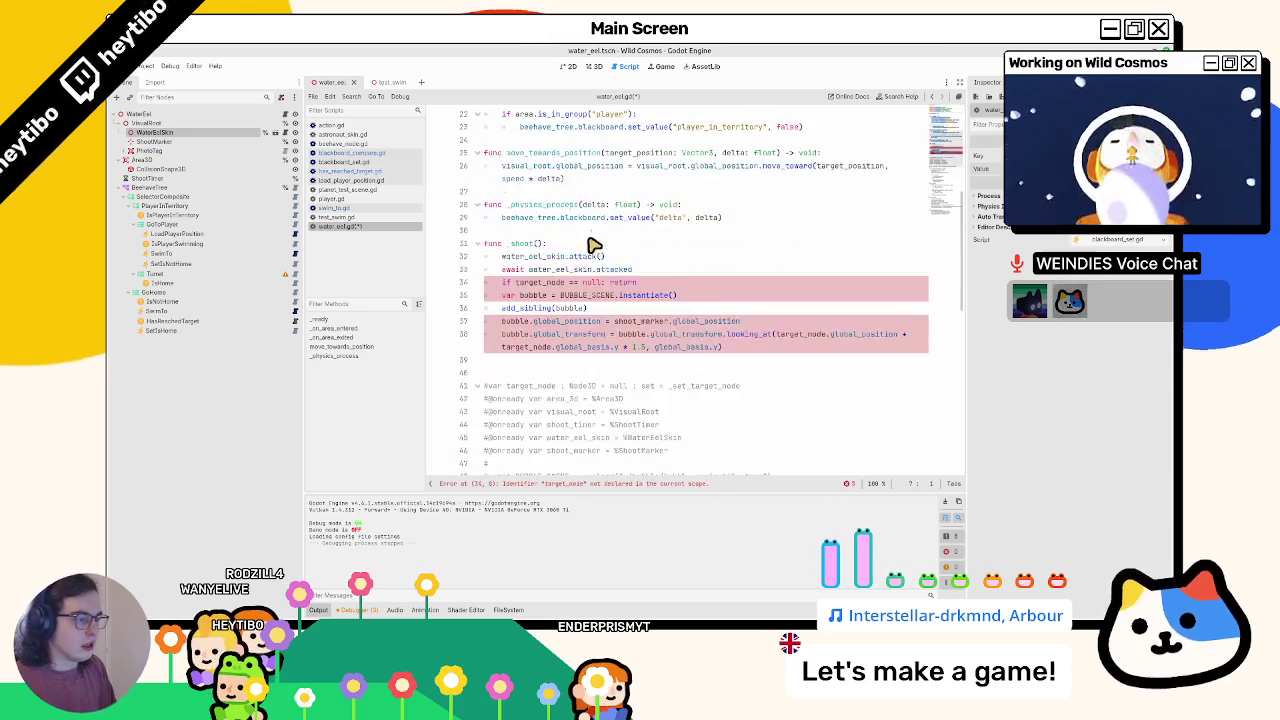
# - Delete the target_node null-check line from _shoot
pyautogui.doubleClick(548, 284)
pyautogui.scroll(7, 546, 290)
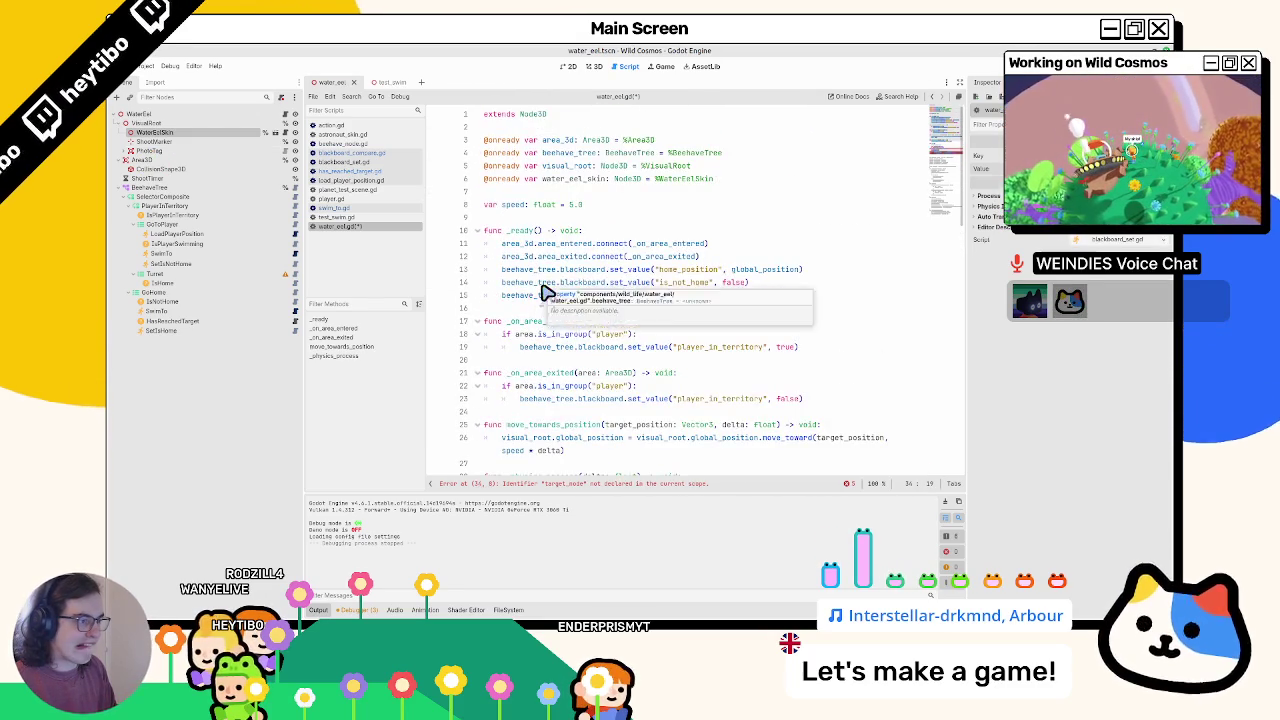
pyautogui.scroll(-6, 545, 292)
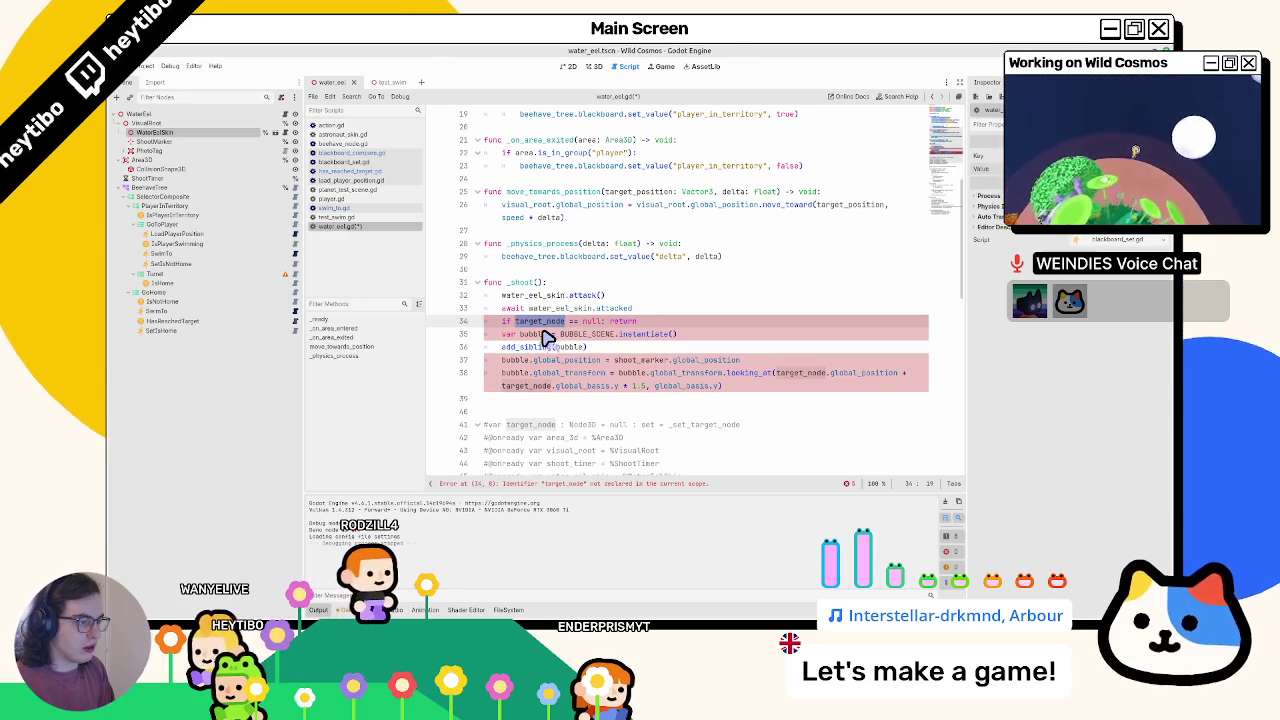
pyautogui.tripleClick(539, 322)
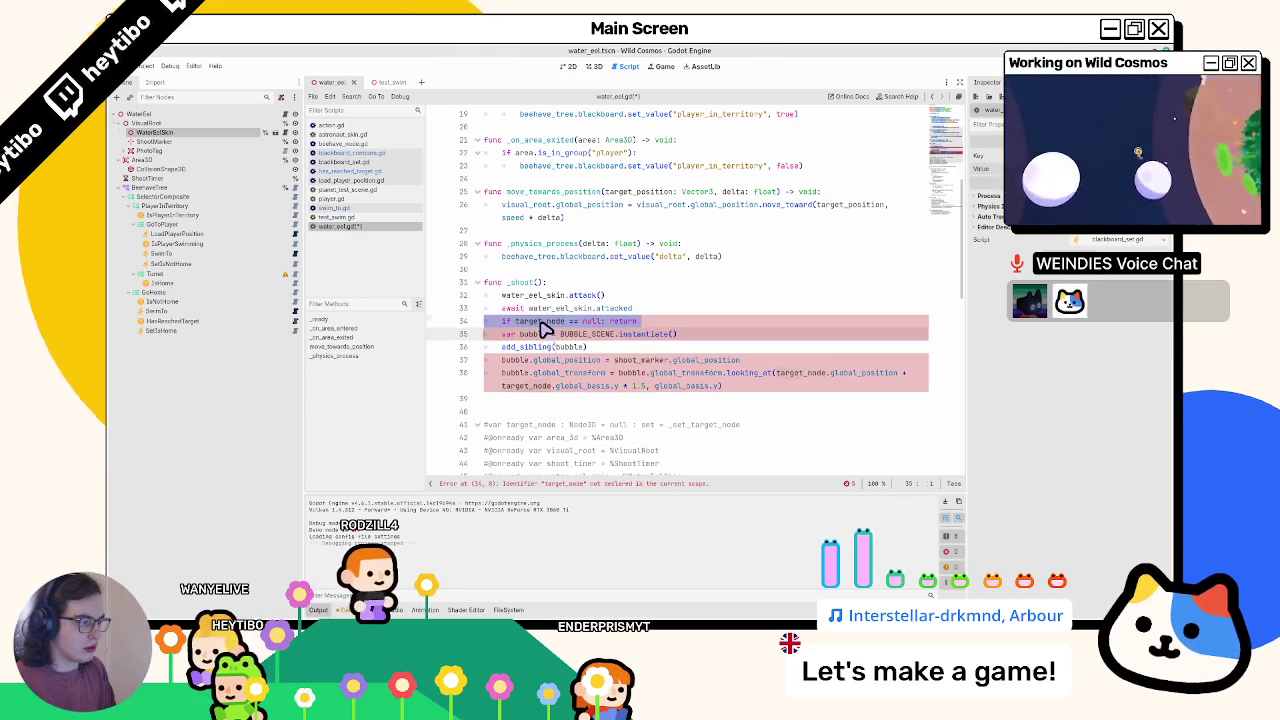
pyautogui.press('BackSpace')
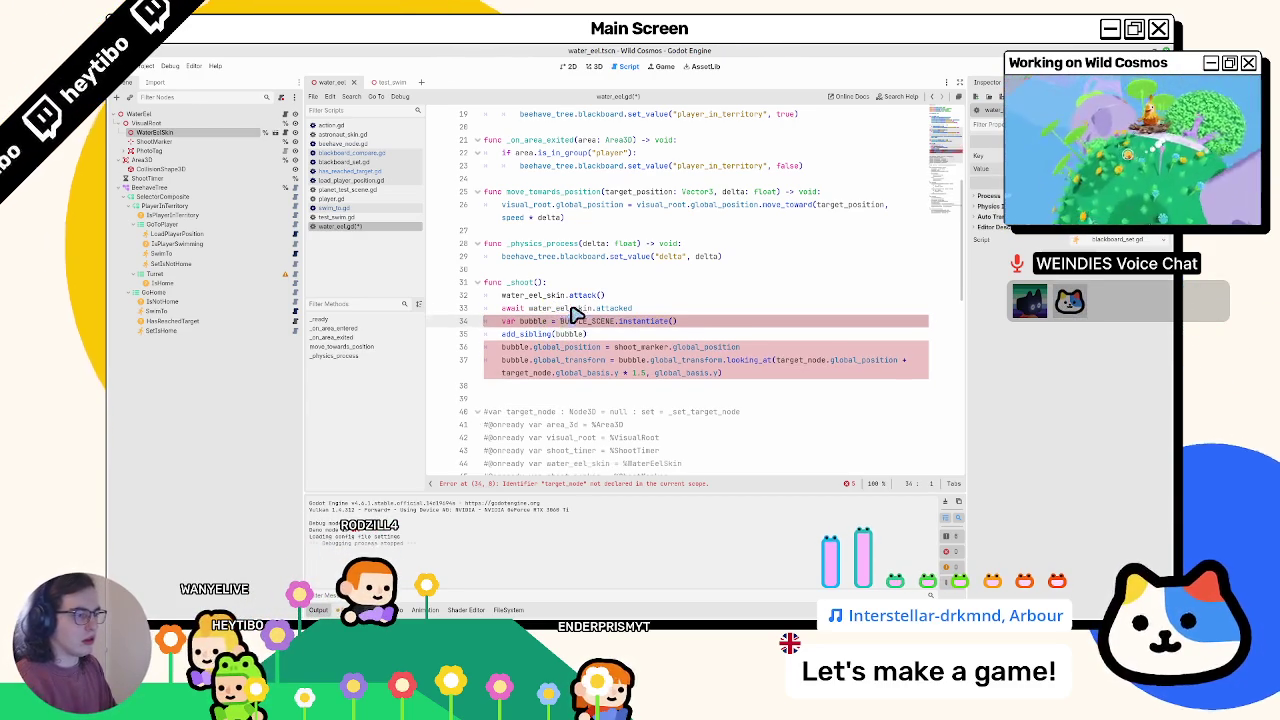
# - Widen the code area and start a new line after the await line
pyautogui.doubleClick(800, 359)
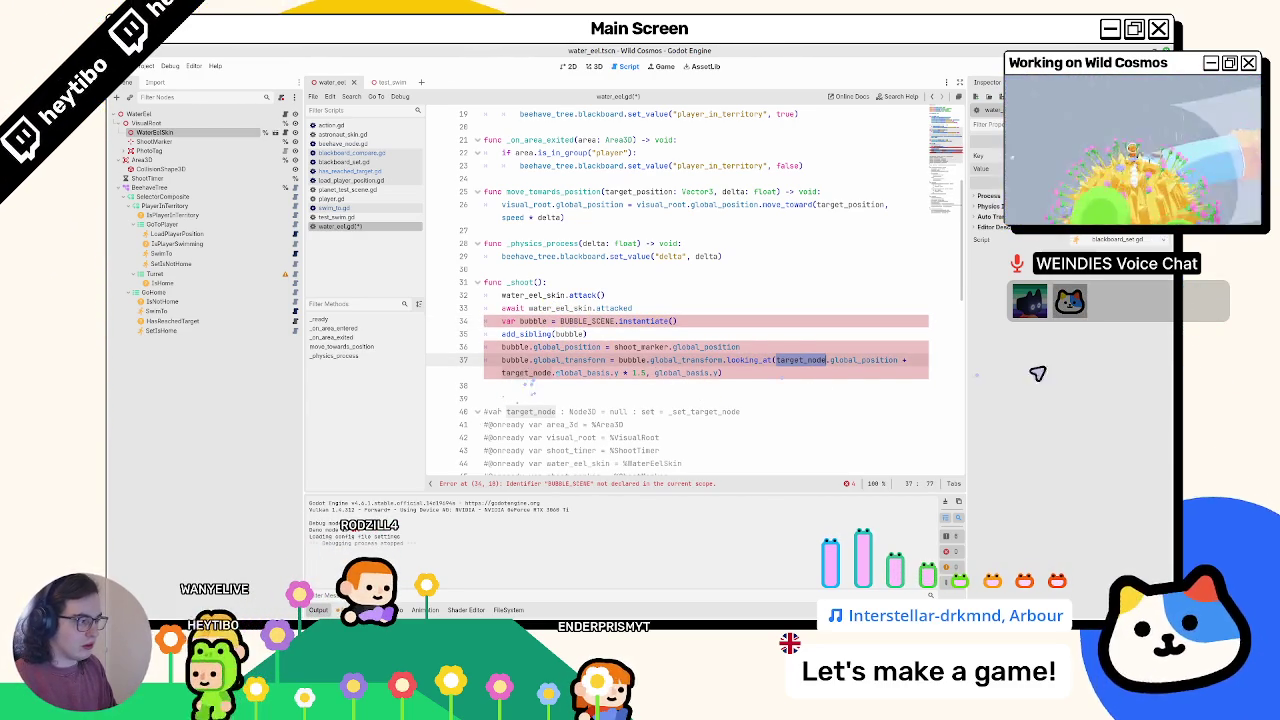
pyautogui.moveTo(966, 362); pyautogui.dragTo(1078, 362)
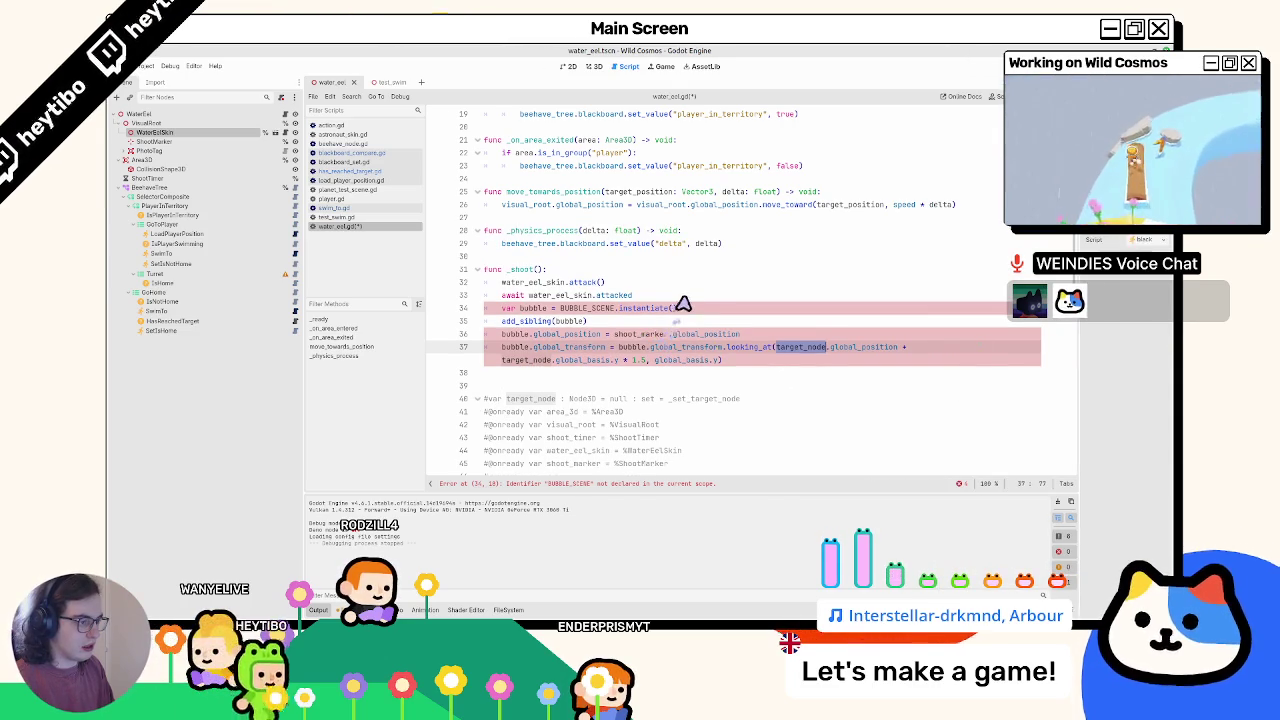
pyautogui.click(683, 303)
pyautogui.press('Return')
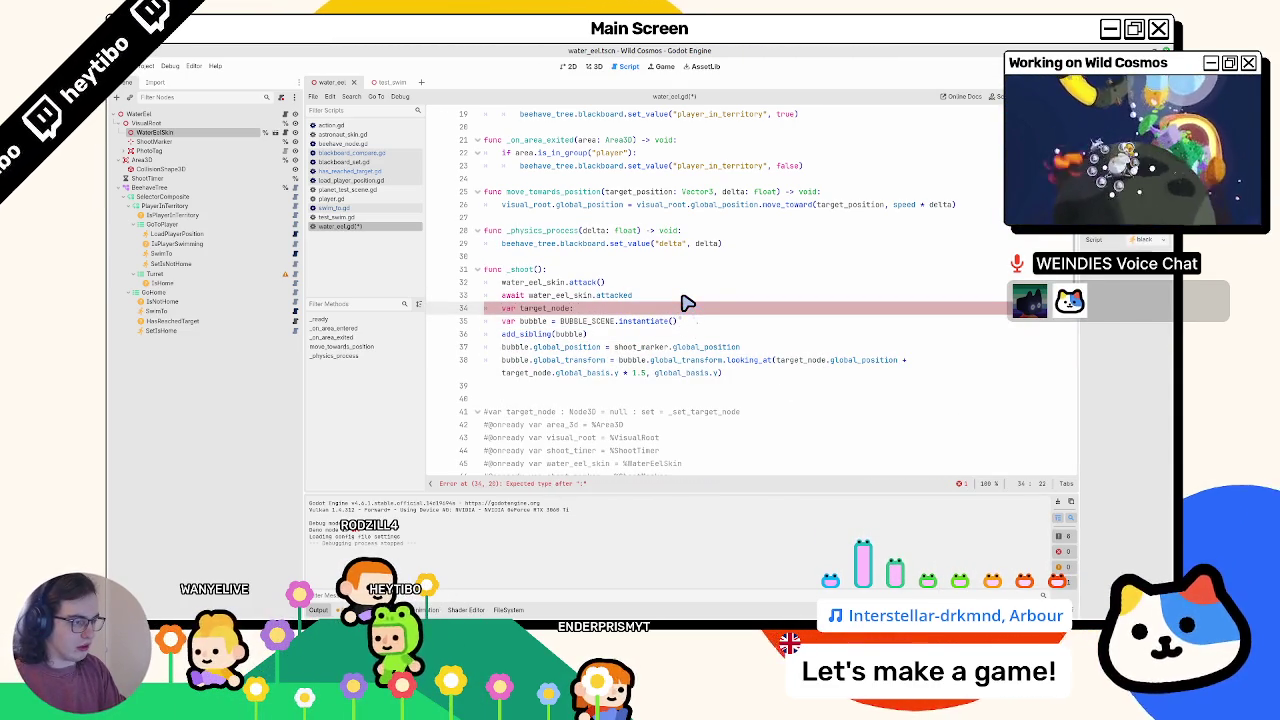
# - Declare target_node as Player from Global.player and add an 'if target_node == null' check below
pyautogui.write('Player')
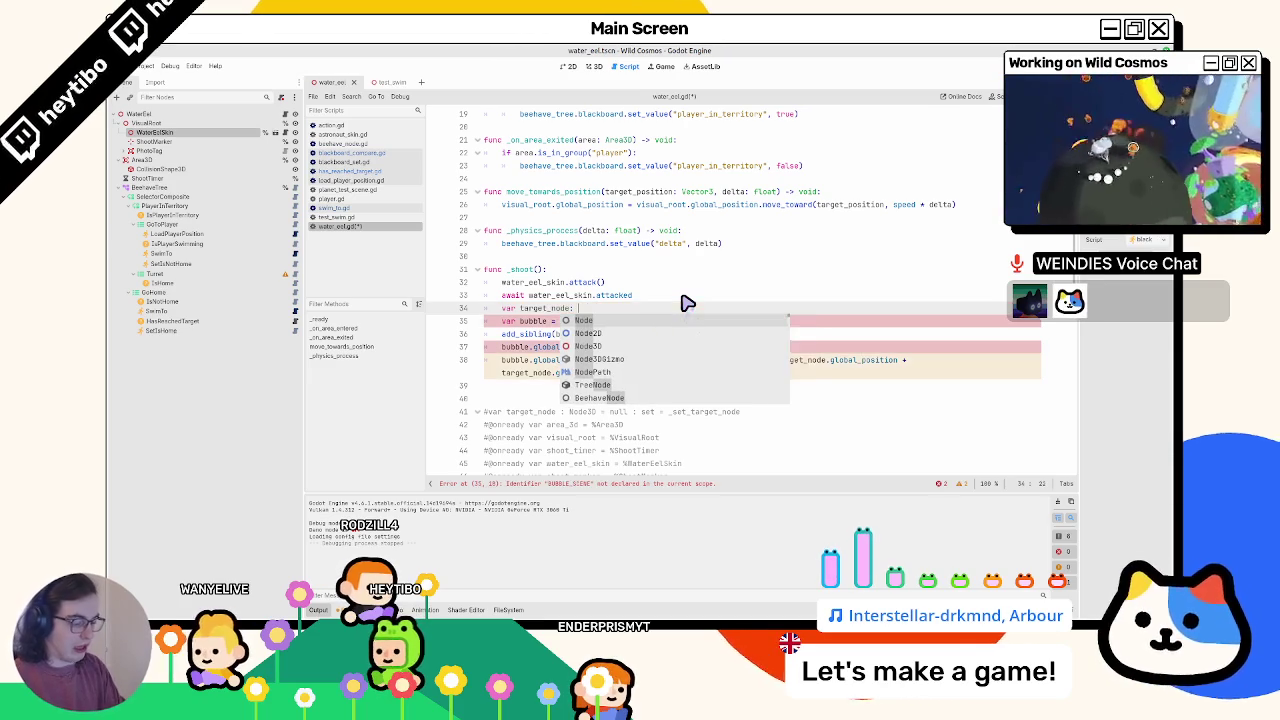
pyautogui.write(' = G')
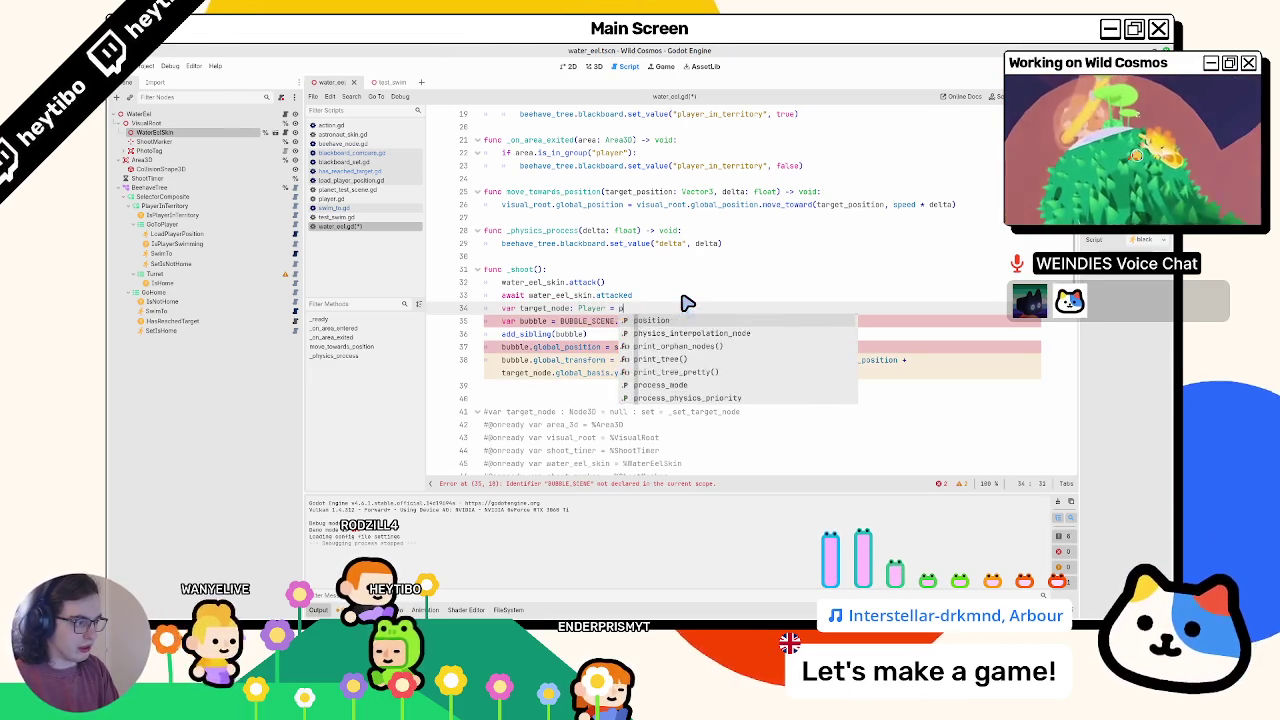
pyautogui.write('lobal.player')
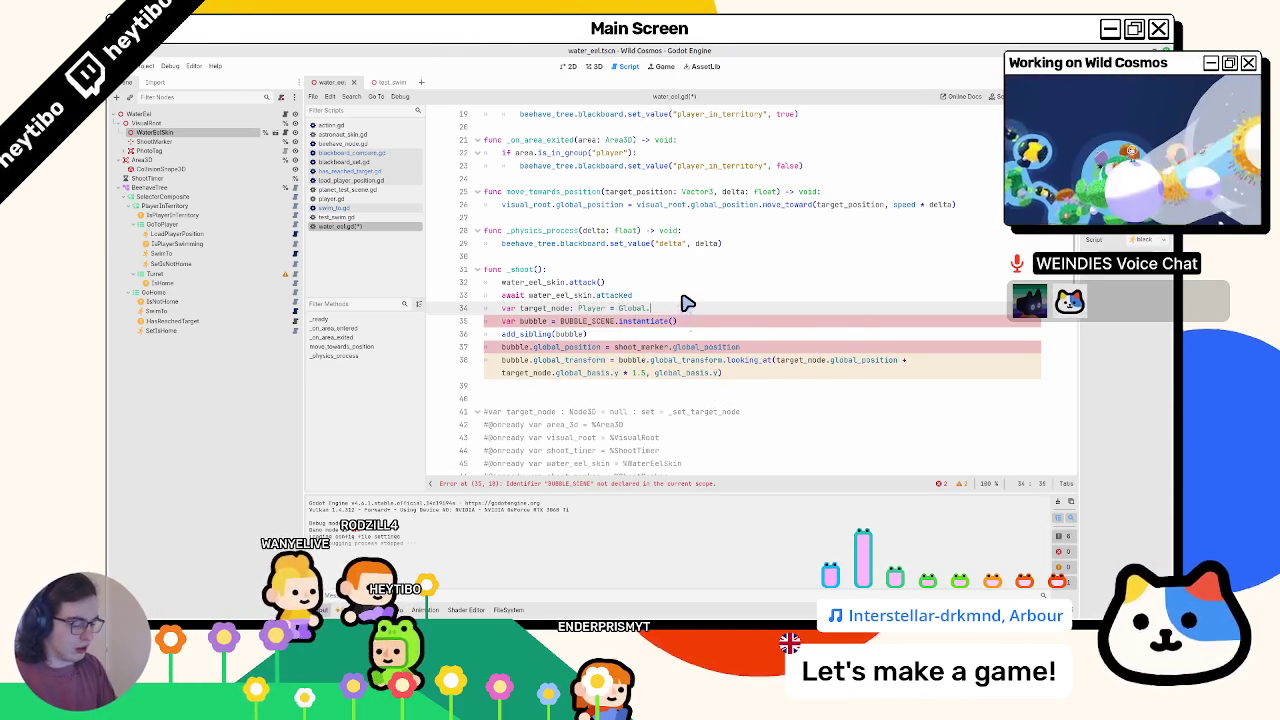
pyautogui.press('Return')
pyautogui.write('if ')
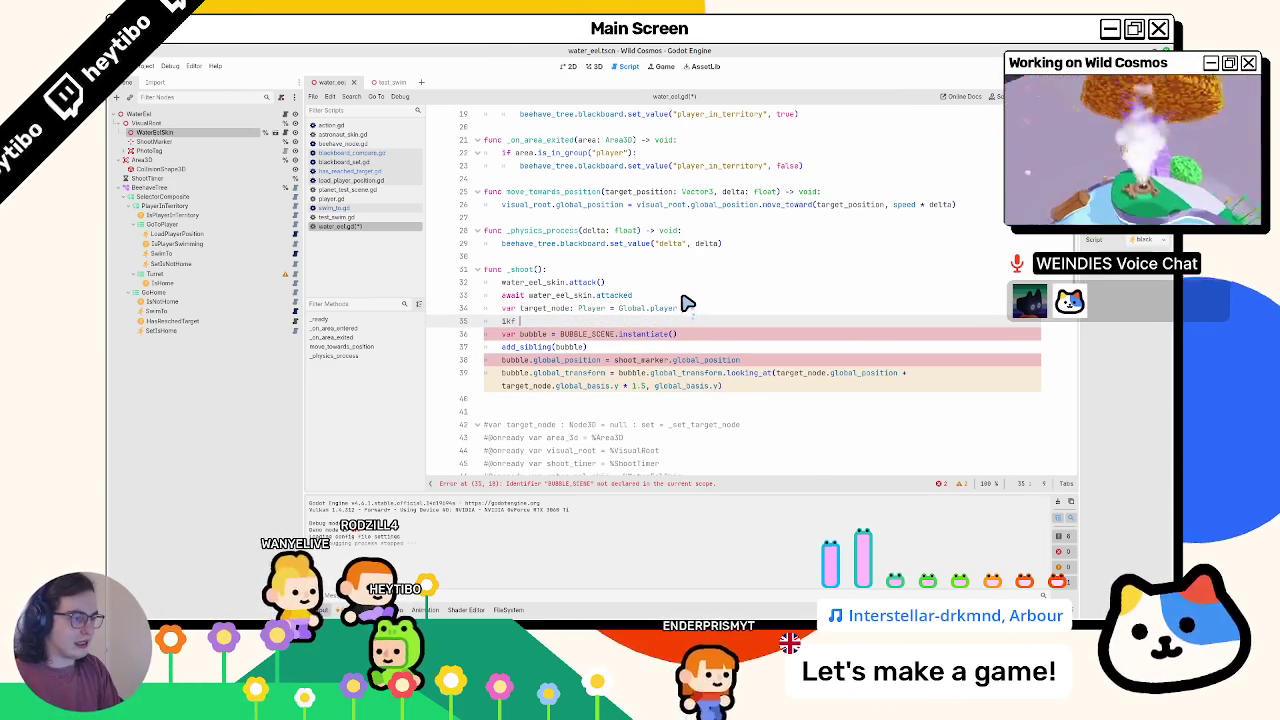
pyautogui.write('t')
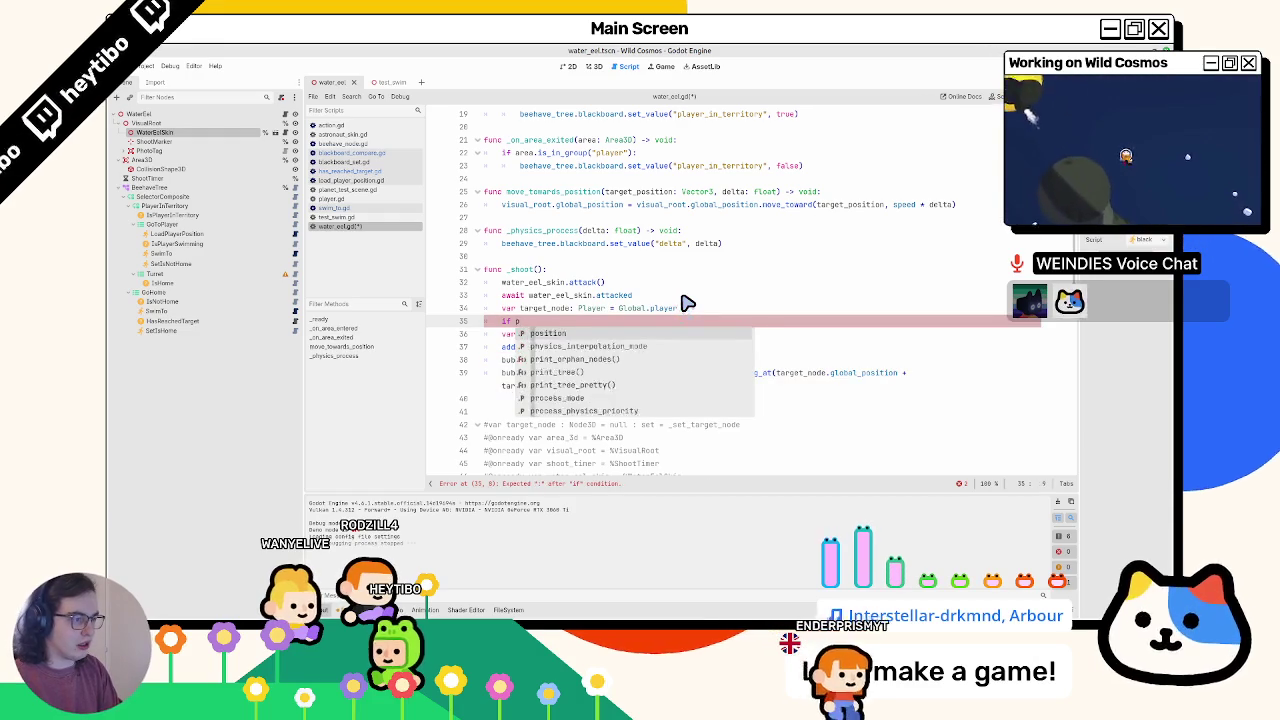
pyautogui.write('arget_node == null:')
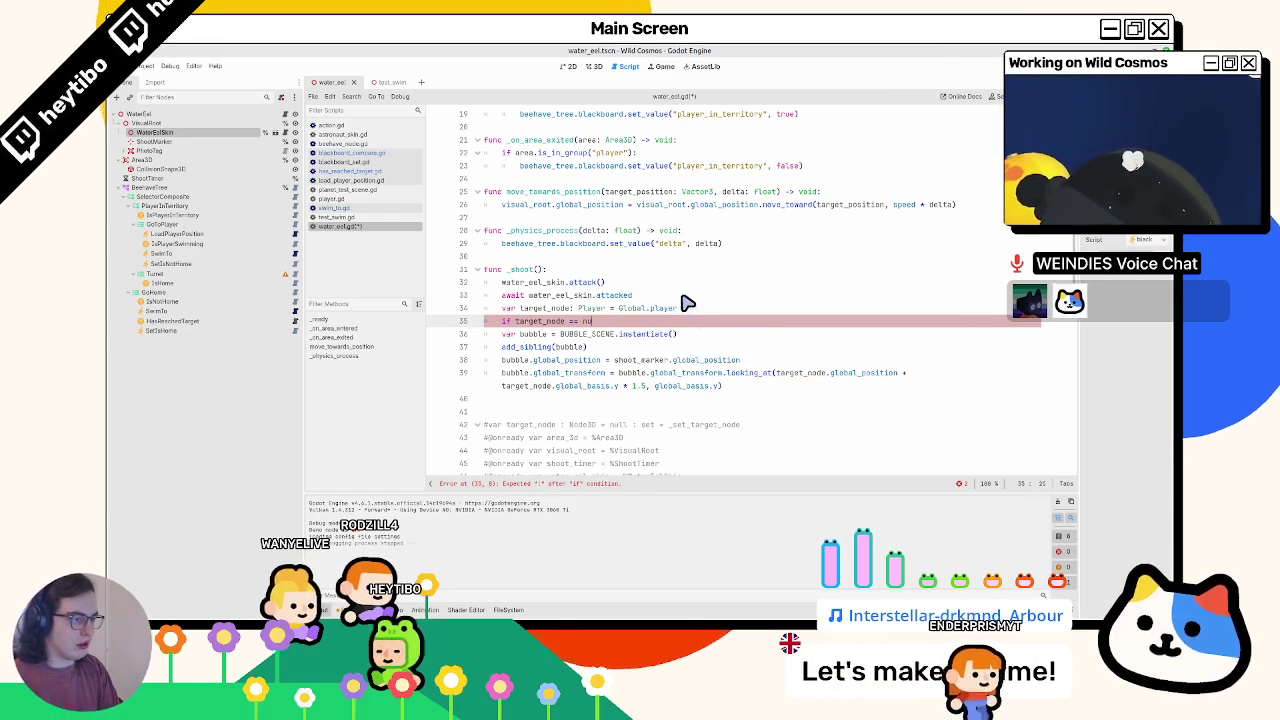
pyautogui.press('BackSpace')
pyautogui.press('BackSpace')
pyautogui.press('BackSpace')
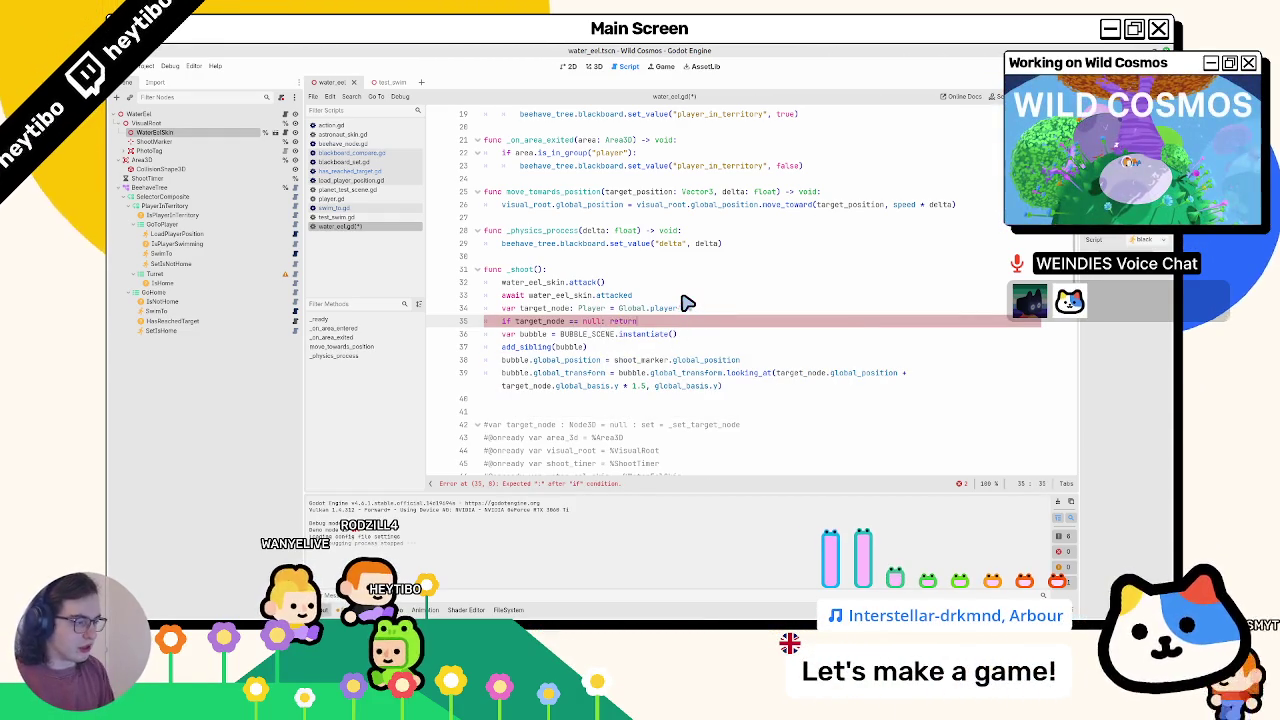
pyautogui.doubleClick(542, 308)
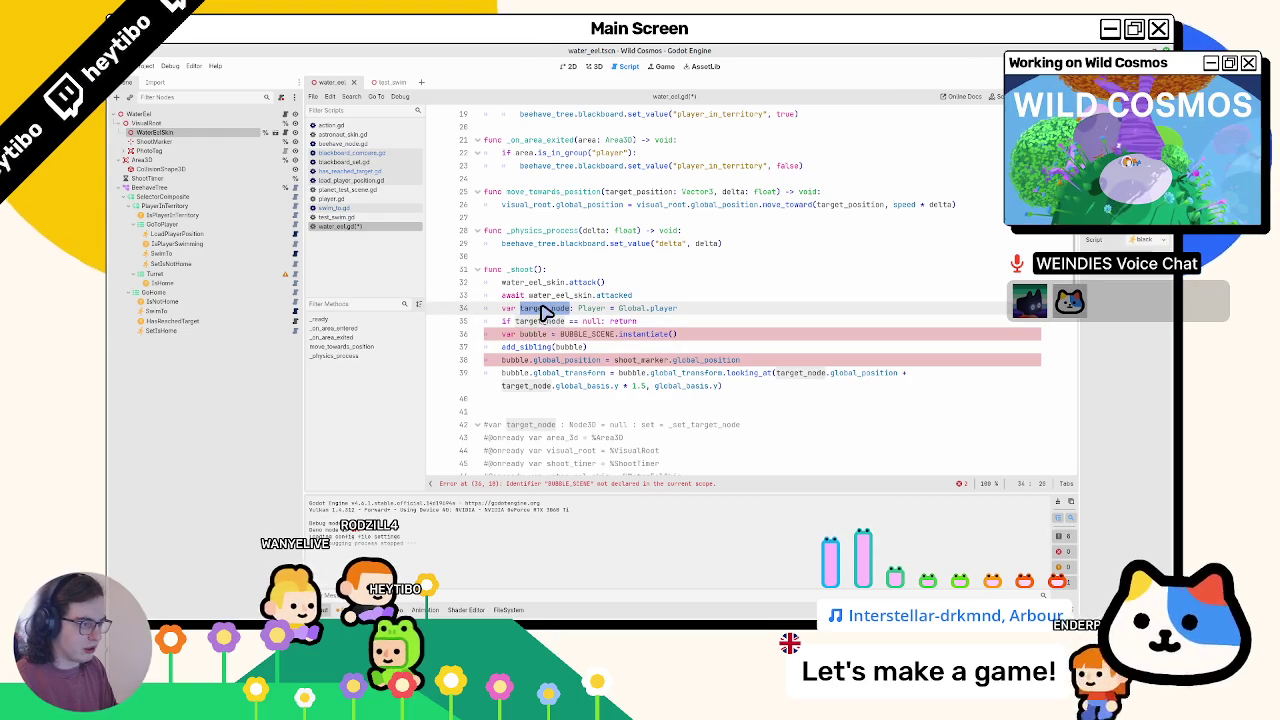
pyautogui.scroll(6, 545, 310)
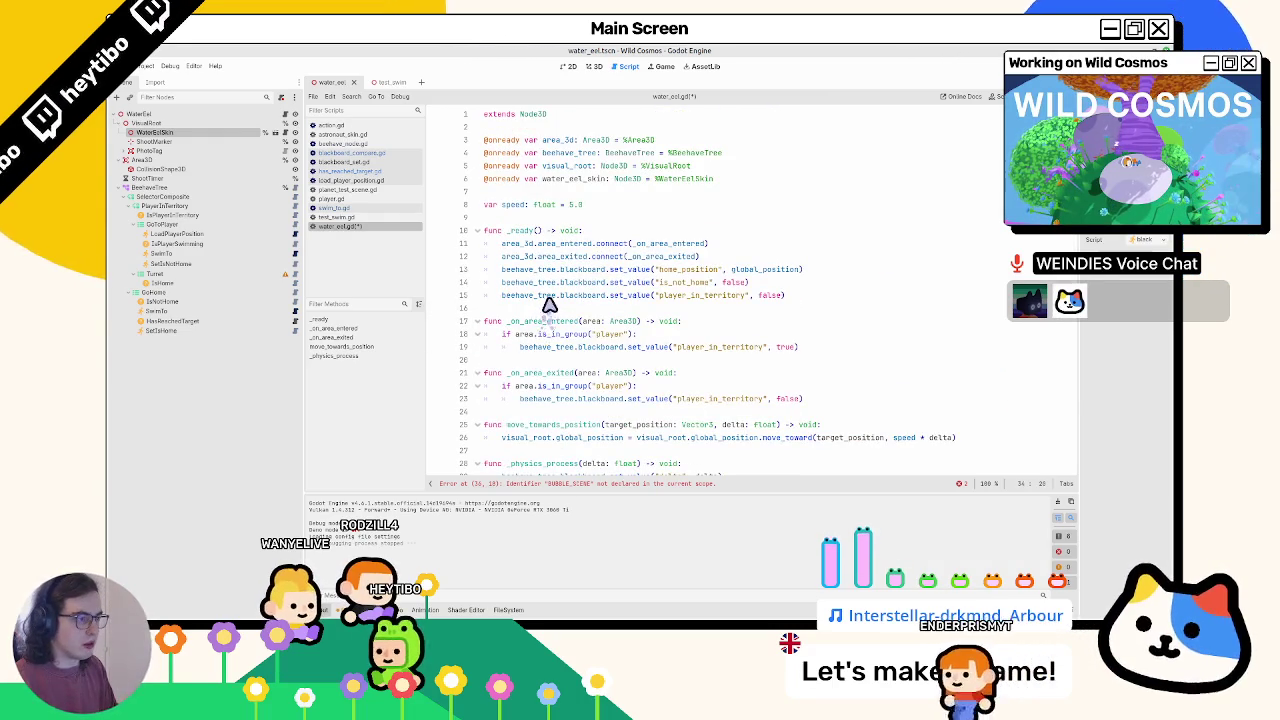
# - Copy the BUBBLE_SCENE constant to the top of water_eel.gd, uncomment it and save
pyautogui.scroll(-13, 515, 335)
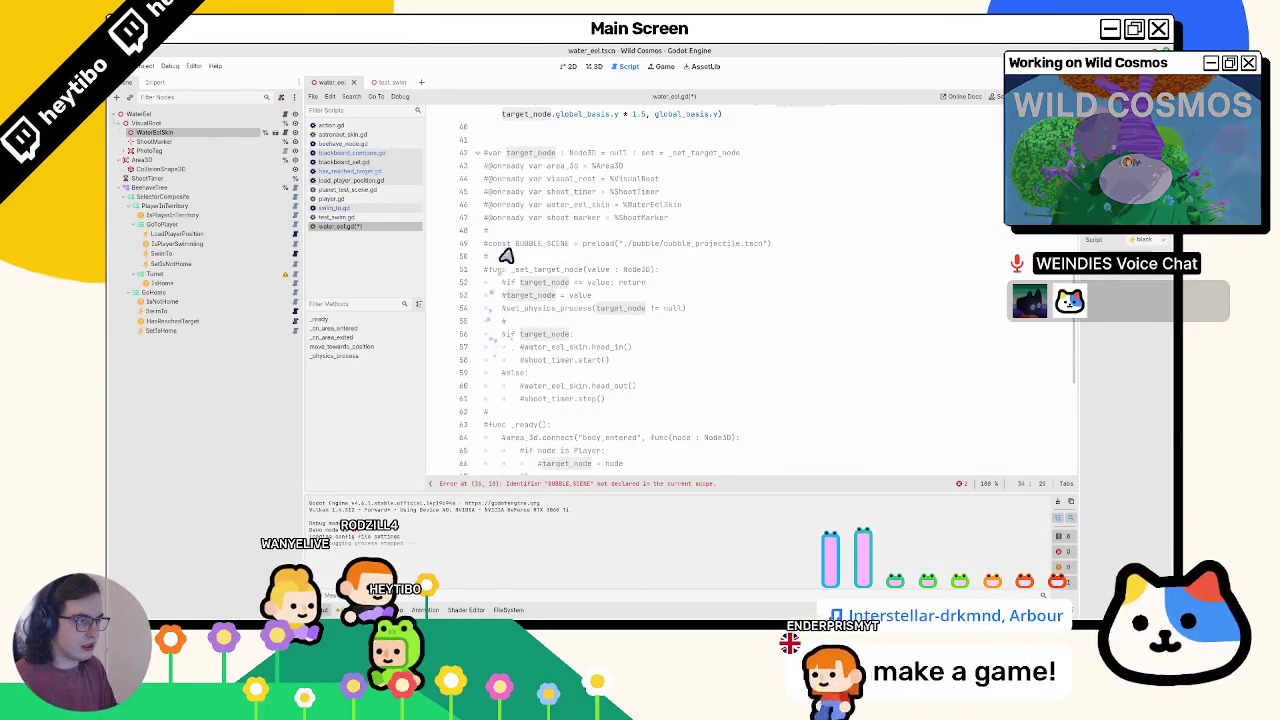
pyautogui.tripleClick(563, 246)
pyautogui.hotkey('ctrl', 'c')
pyautogui.scroll(10, 565, 260)
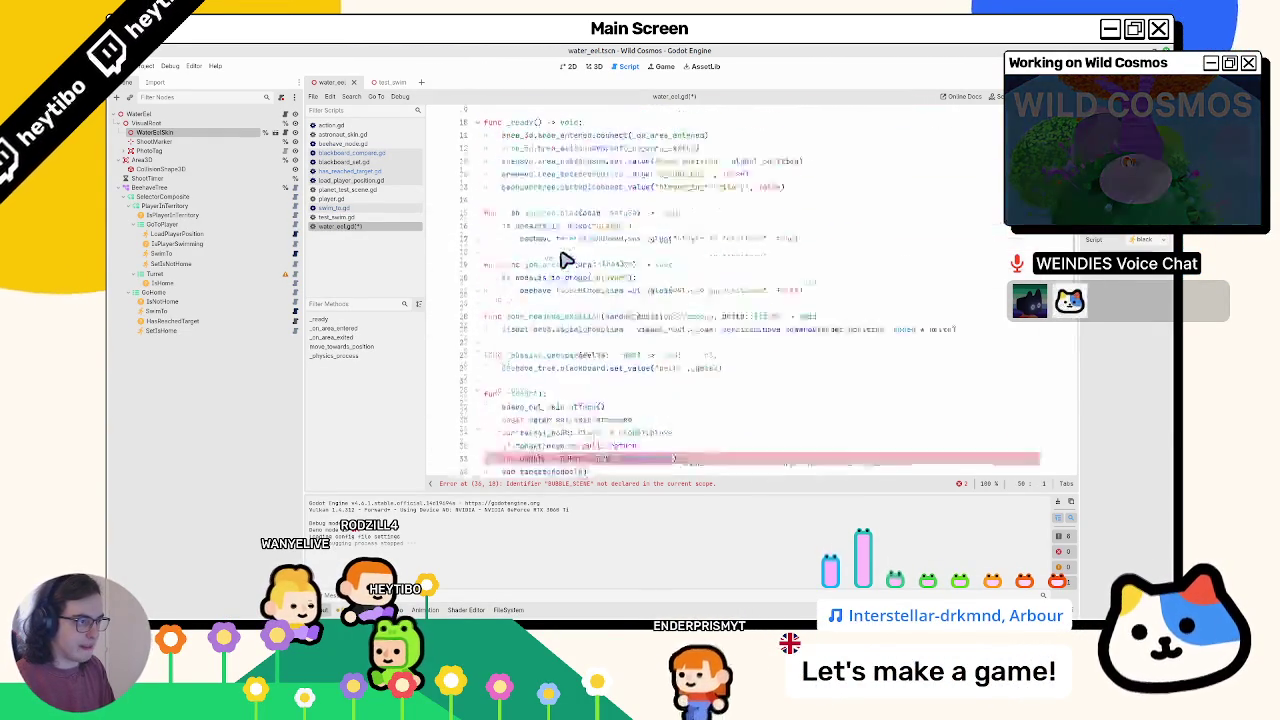
pyautogui.click(540, 199)
pyautogui.hotkey('ctrl', 'v')
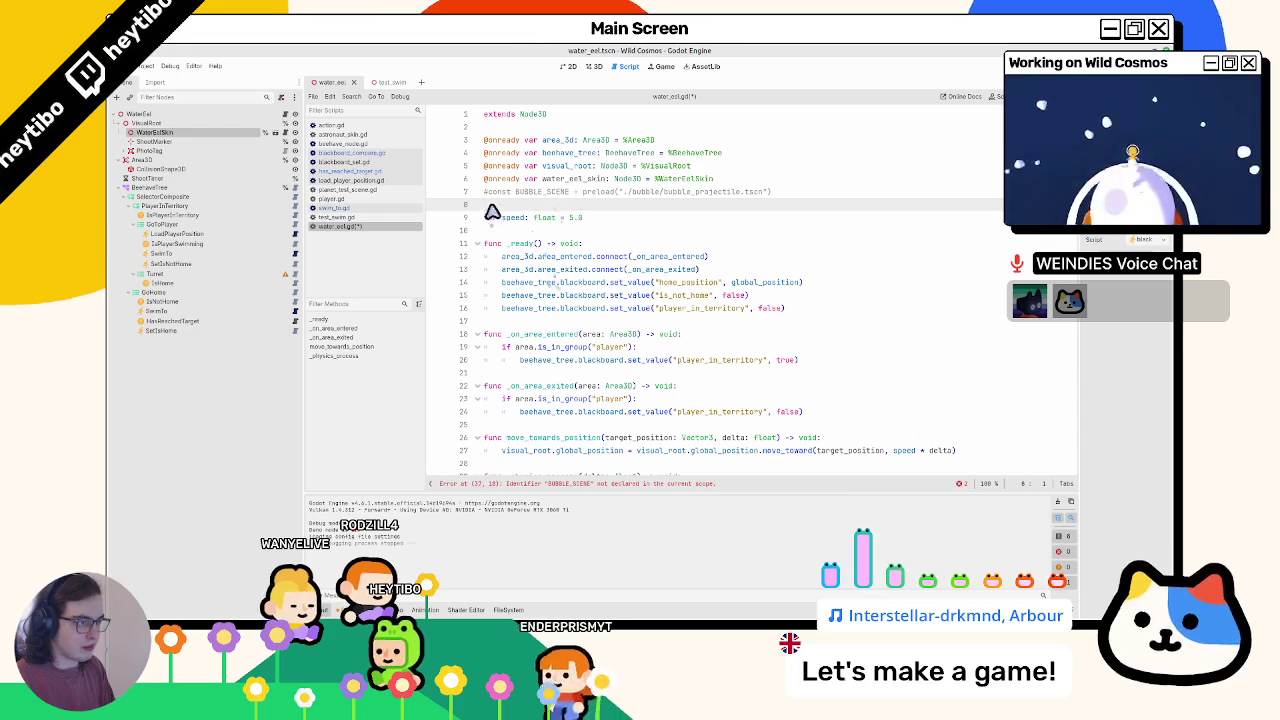
pyautogui.hotkey('ctrl', 'v')
pyautogui.tripleClick(508, 193)
pyautogui.press('BackSpace')
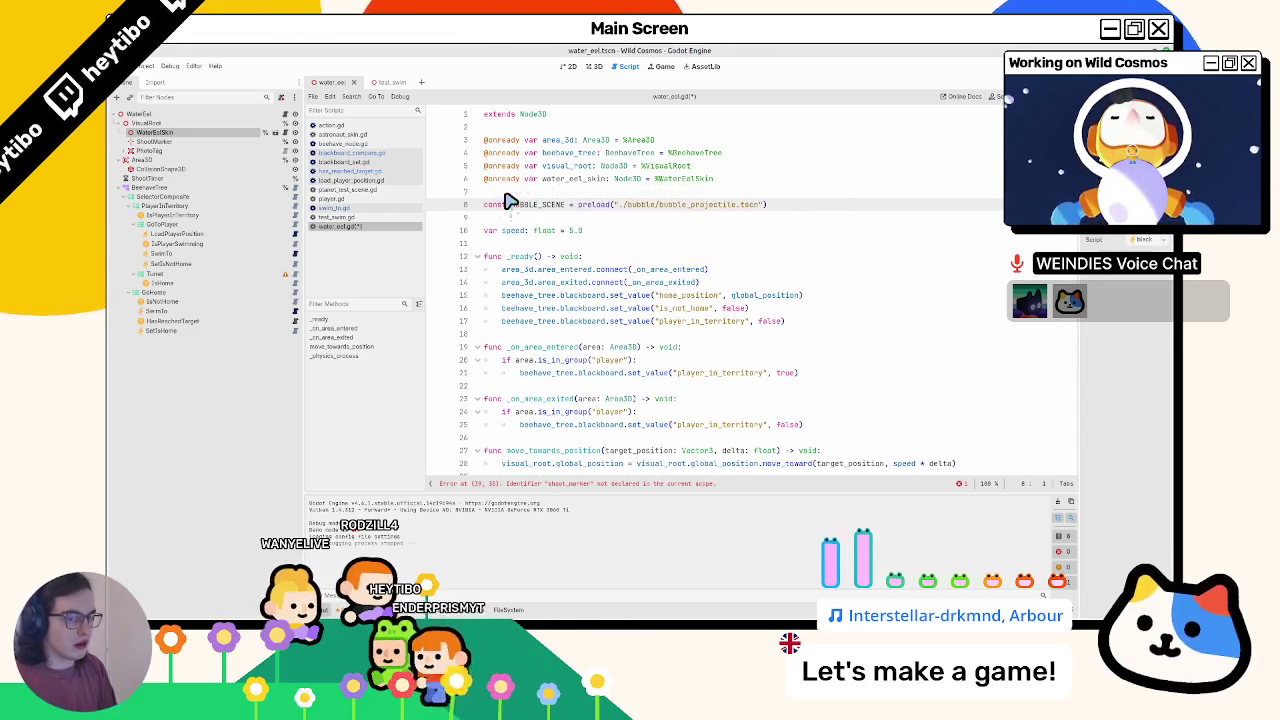
pyautogui.hotkey('ctrl', 's')
pyautogui.scroll(-7, 540, 230)
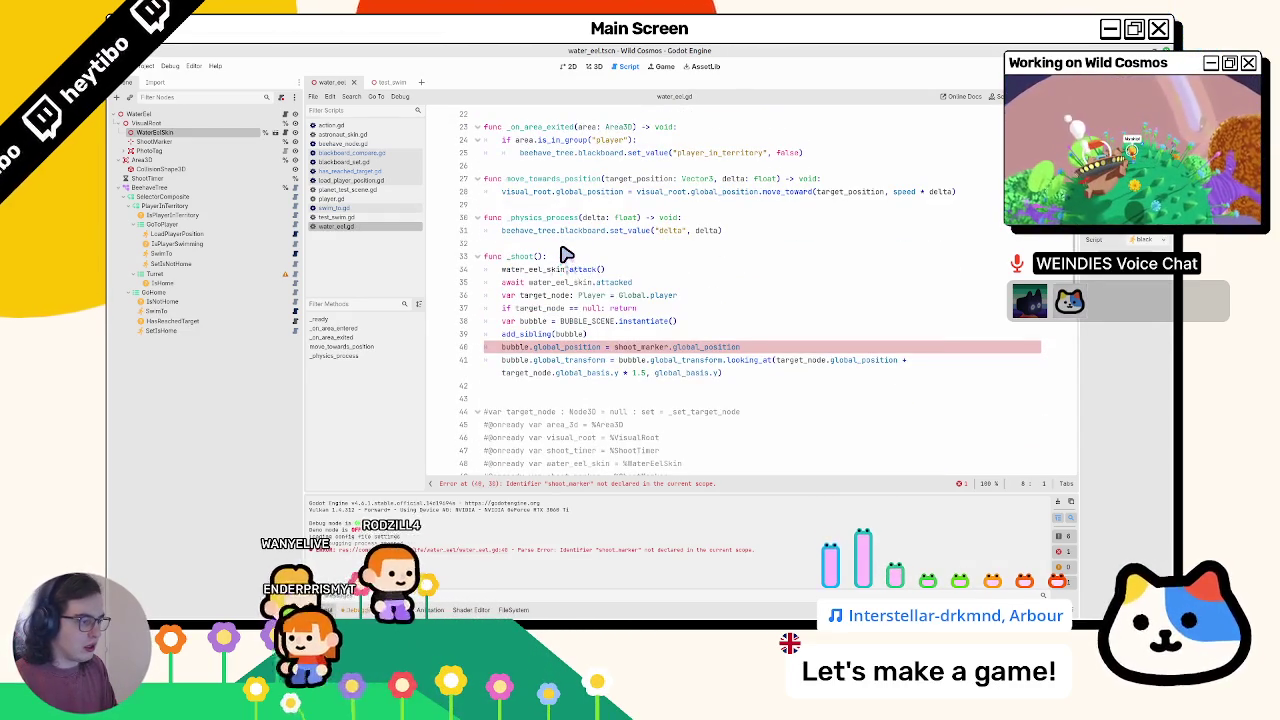
pyautogui.scroll(7, 600, 334)
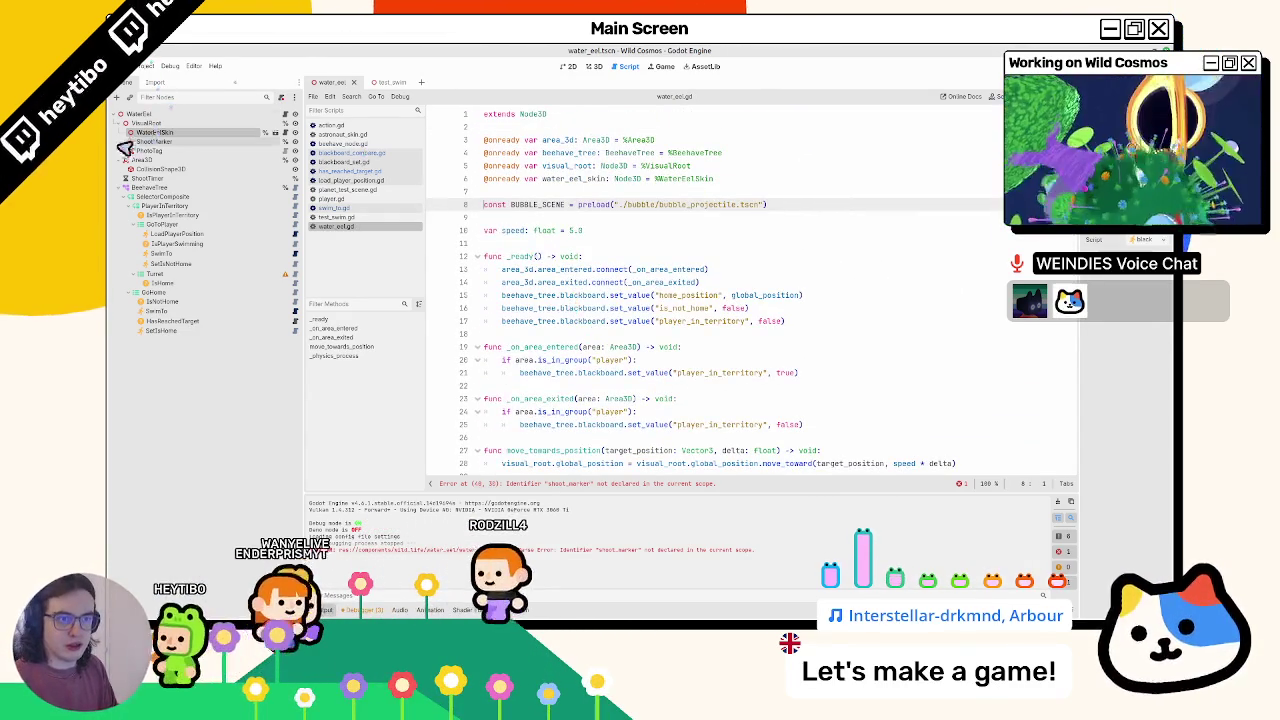
pyautogui.moveTo(249, 163); pyautogui.dragTo(557, 200)
pyautogui.scroll(-5, 557, 200)
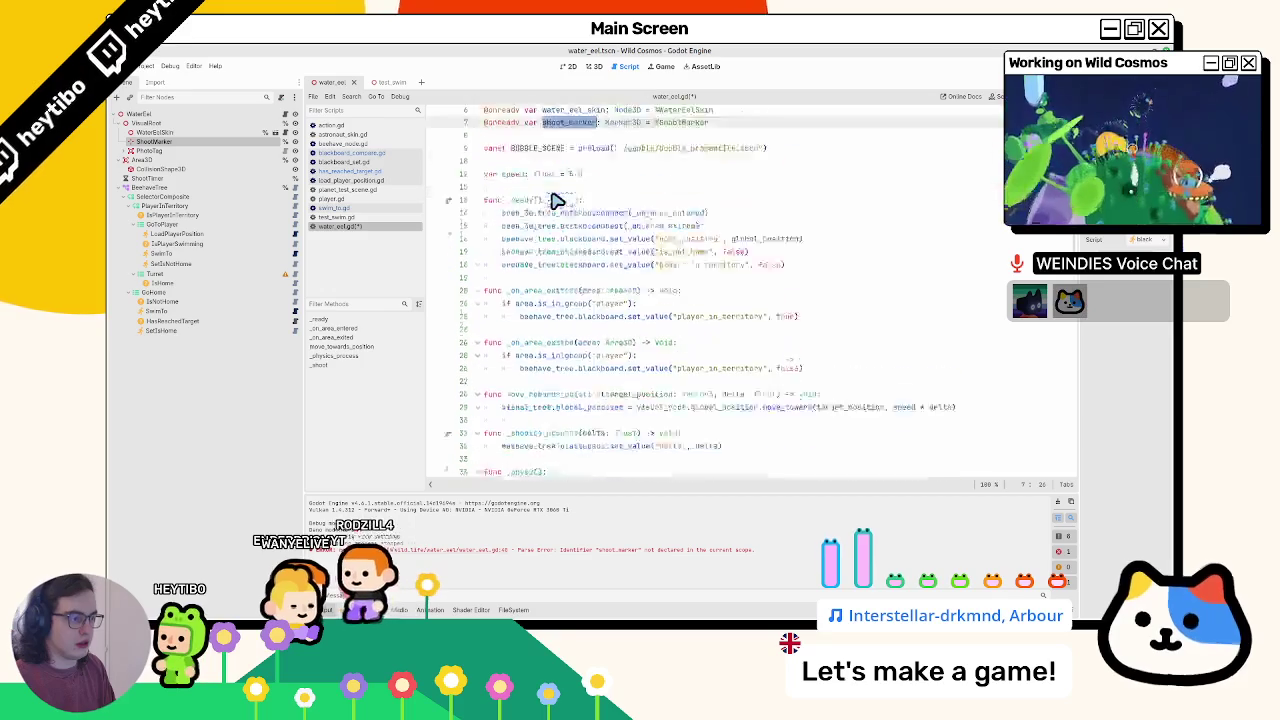
pyautogui.hotkey('ctrl', 's')
# - Review the old commented shoot code around the shoot_timer line, then select the Turret branch
pyautogui.scroll(-3, 585, 244)
pyautogui.moveTo(513, 236)
pyautogui.mouseDown()
pyautogui.moveTo(600, 335)
pyautogui.moveTo(588, 355)
pyautogui.mouseUp()
pyautogui.scroll(-4, 592, 350)
pyautogui.click(598, 336)
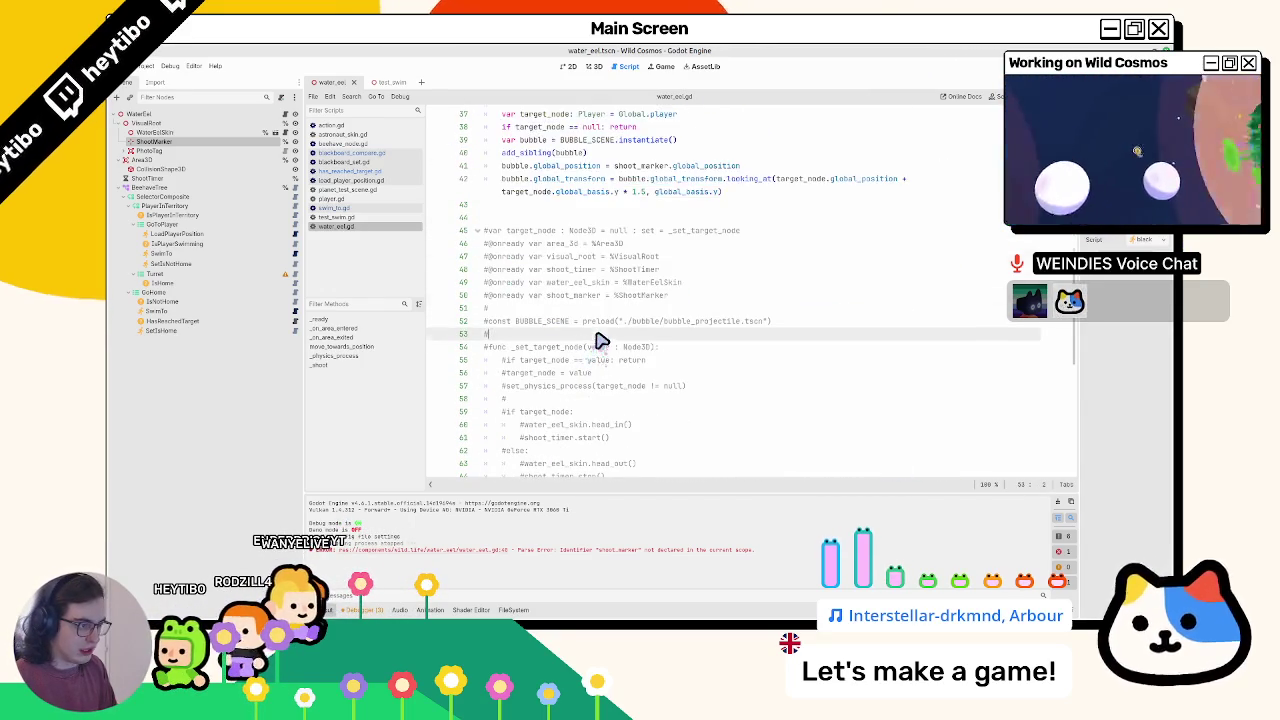
pyautogui.click(575, 270)
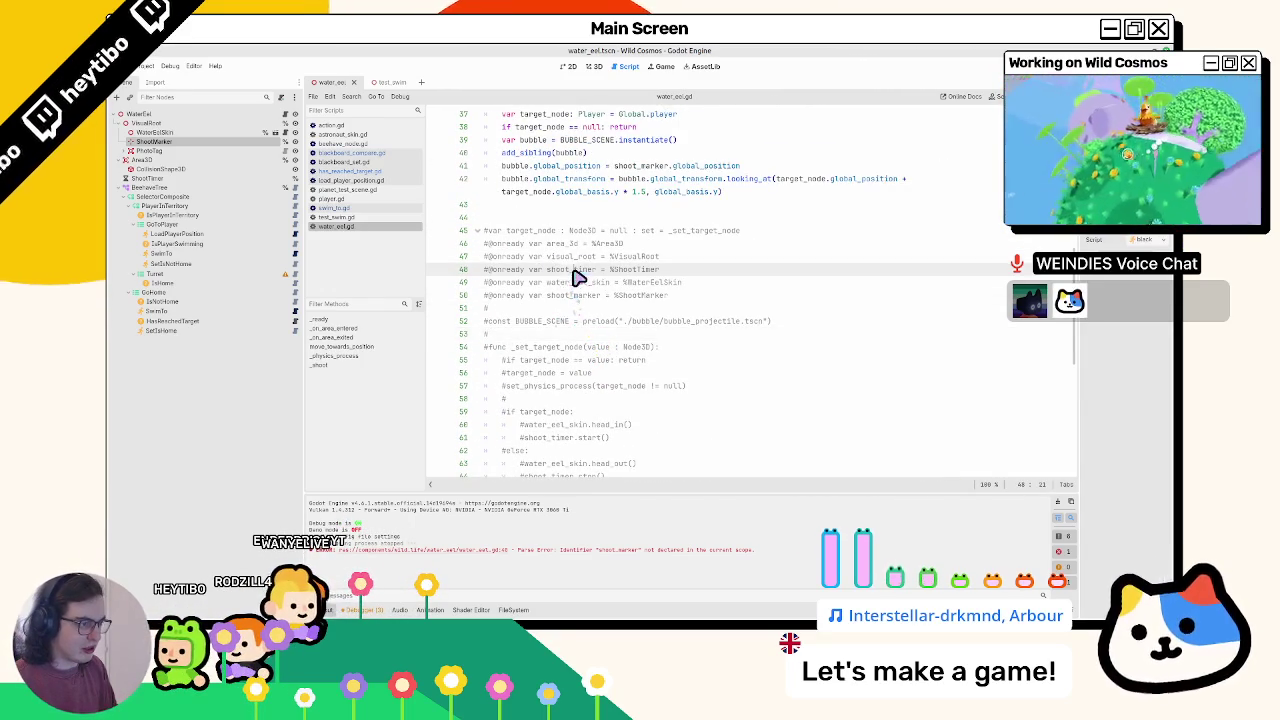
pyautogui.scroll(-3, 587, 302)
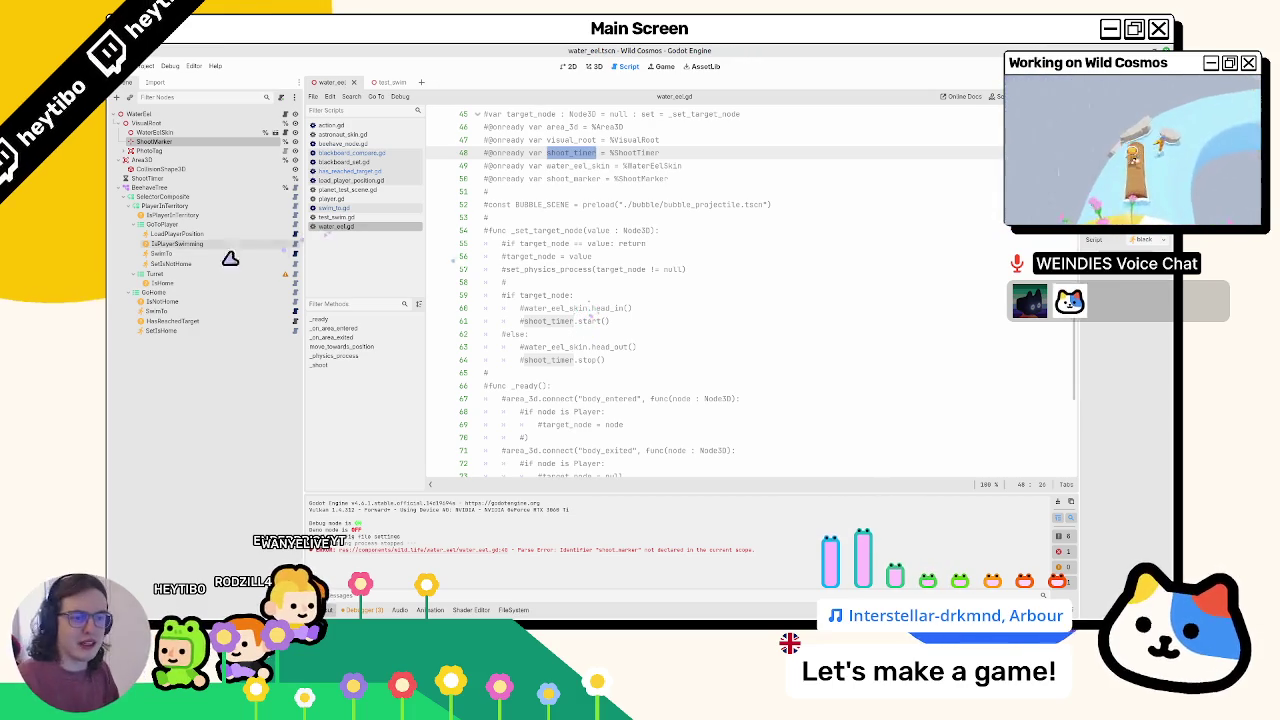
pyautogui.click(160, 274)
# - Add a DelayDecorator child under Turret by searching 'delay' in Create New Node
pyautogui.hotkey('ctrl', 'a')
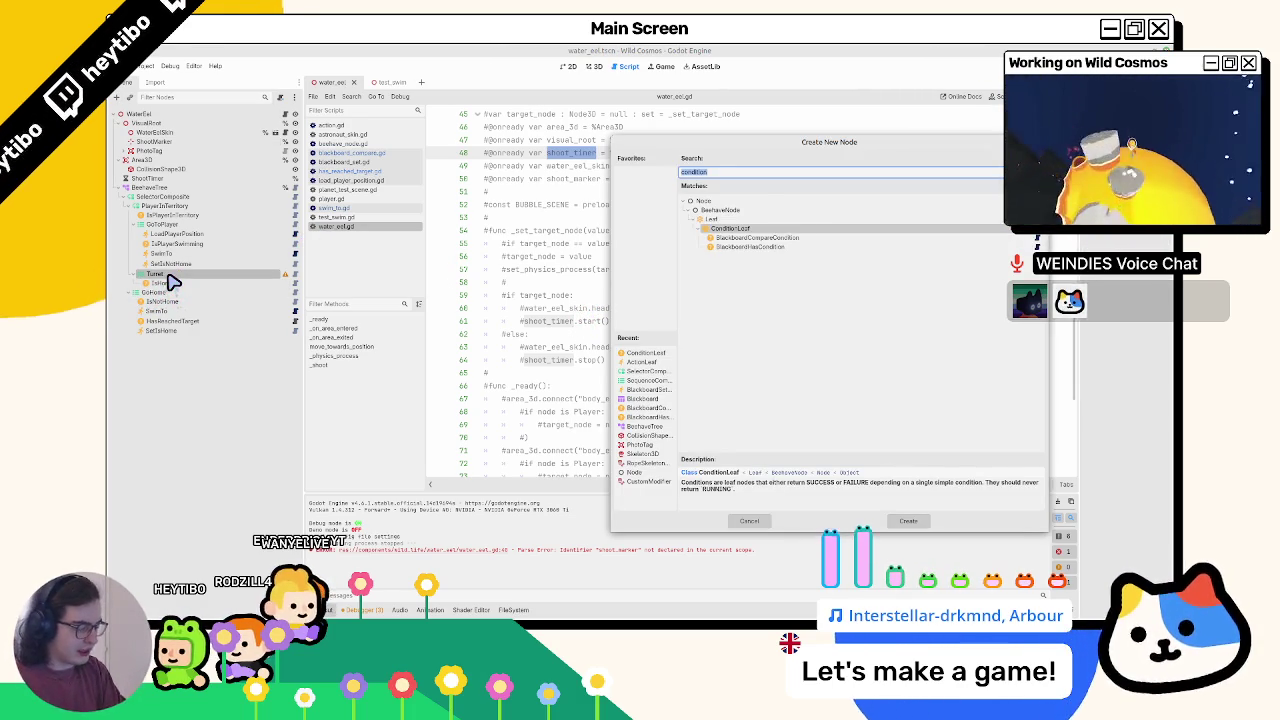
pyautogui.write('timed')
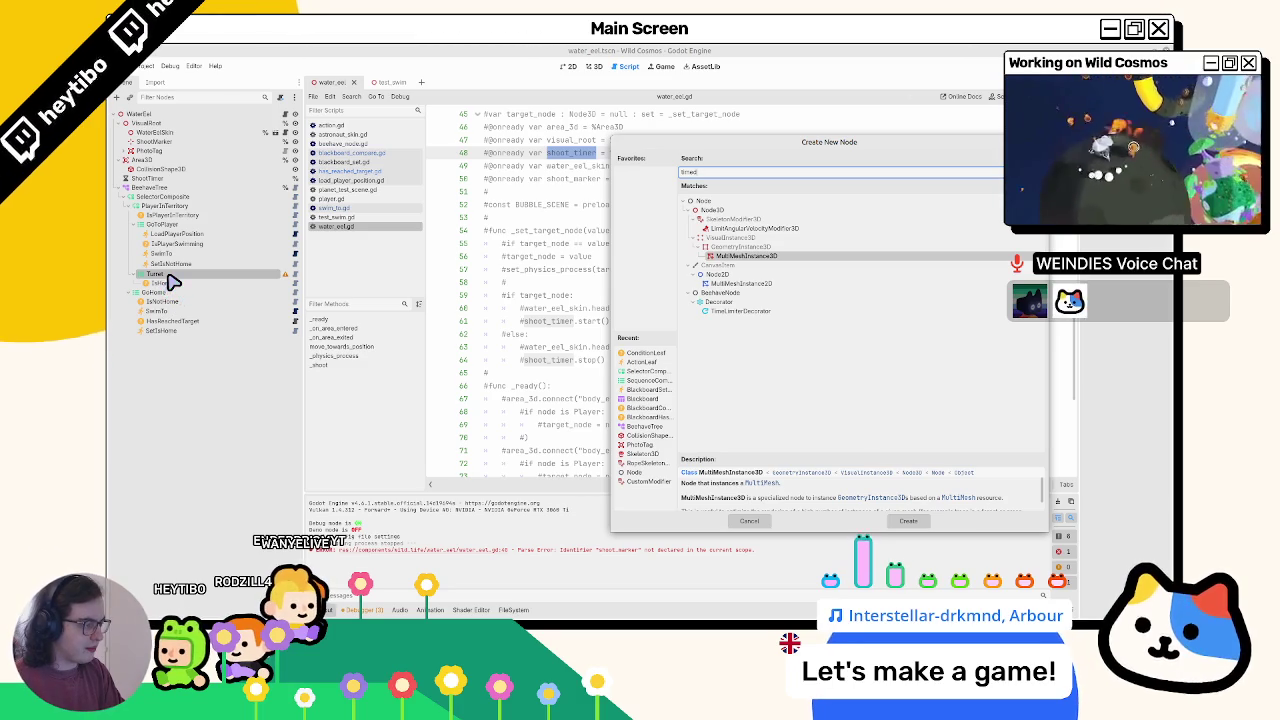
pyautogui.press('BackSpace')
pyautogui.press('BackSpace')
pyautogui.press('BackSpace')
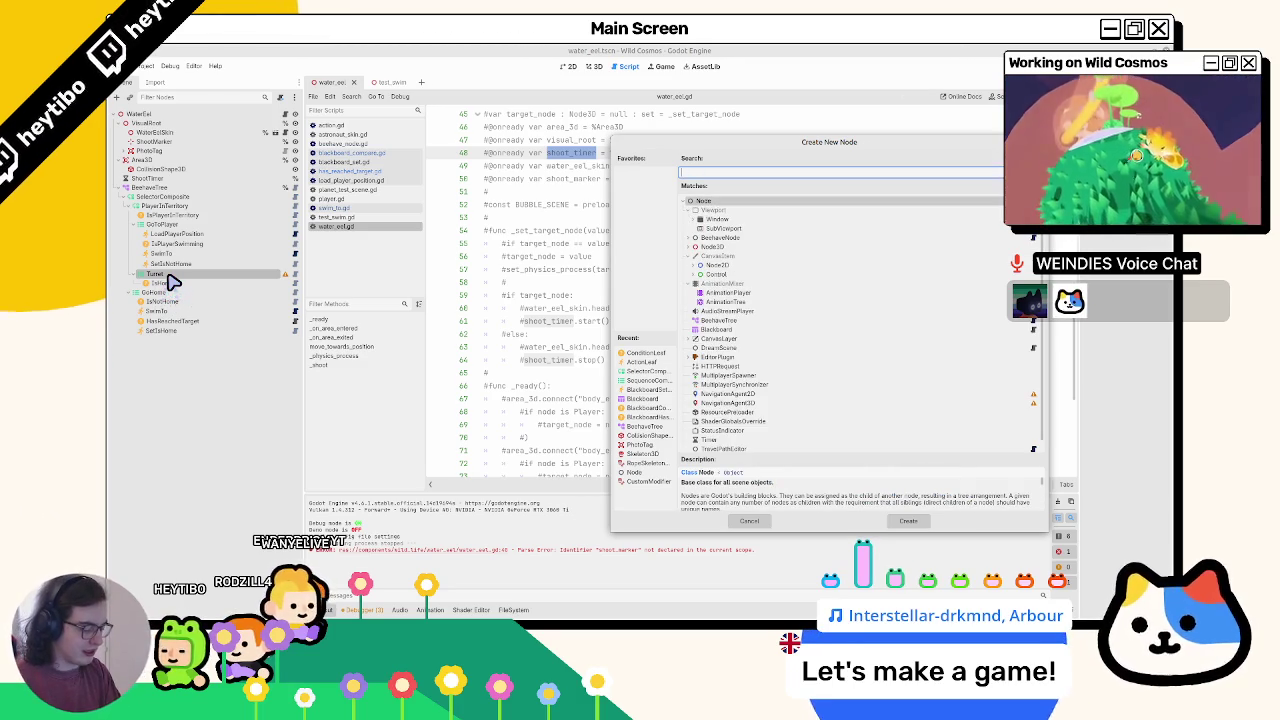
pyautogui.write('delay')
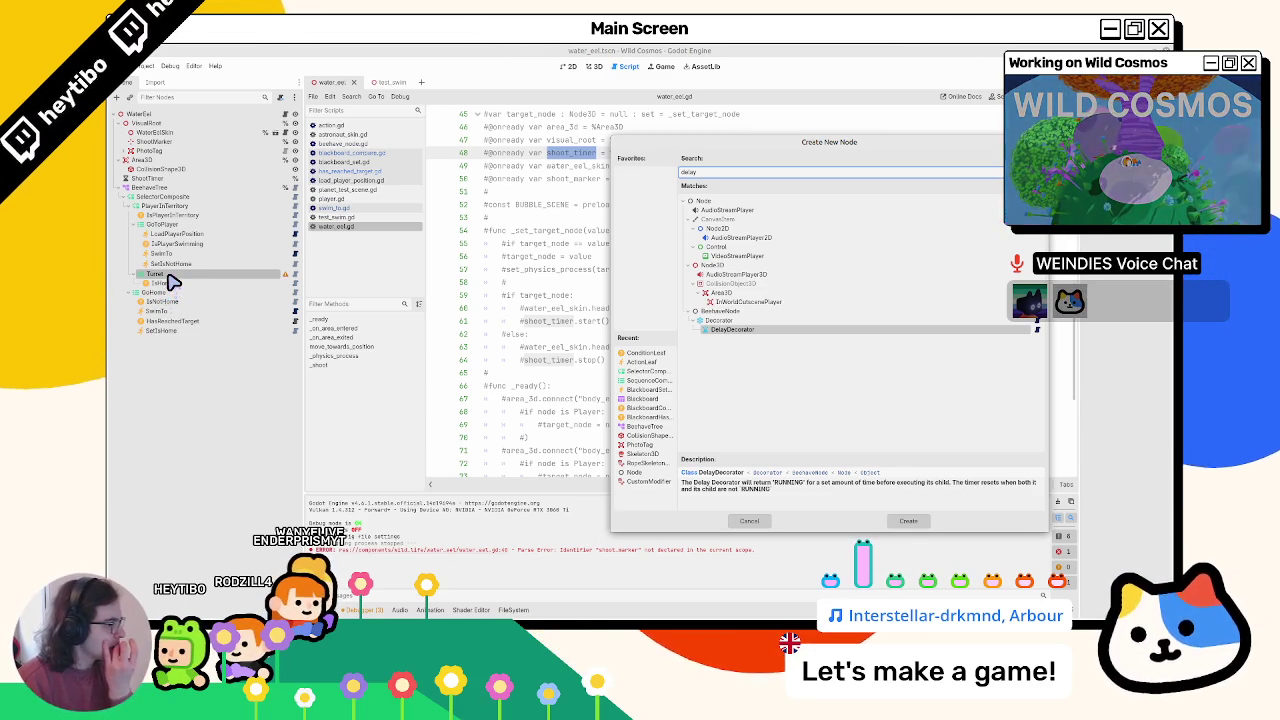
pyautogui.press('Return')
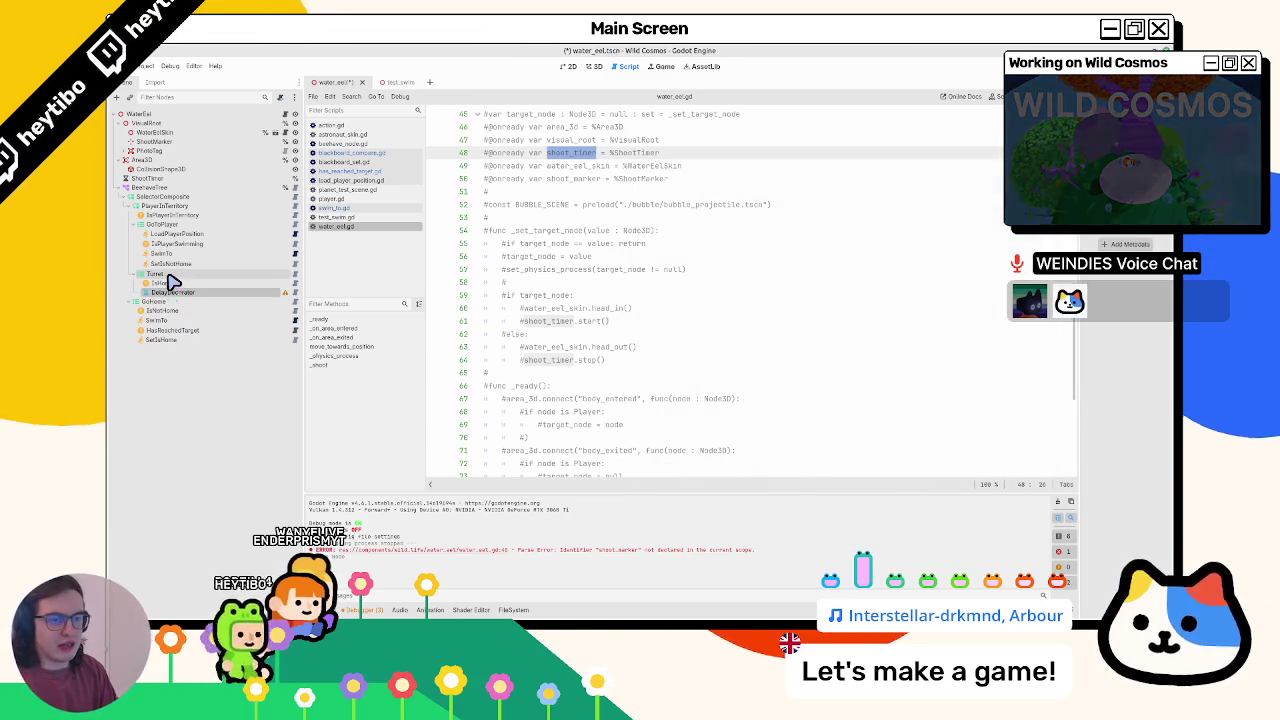
pyautogui.click(170, 282)
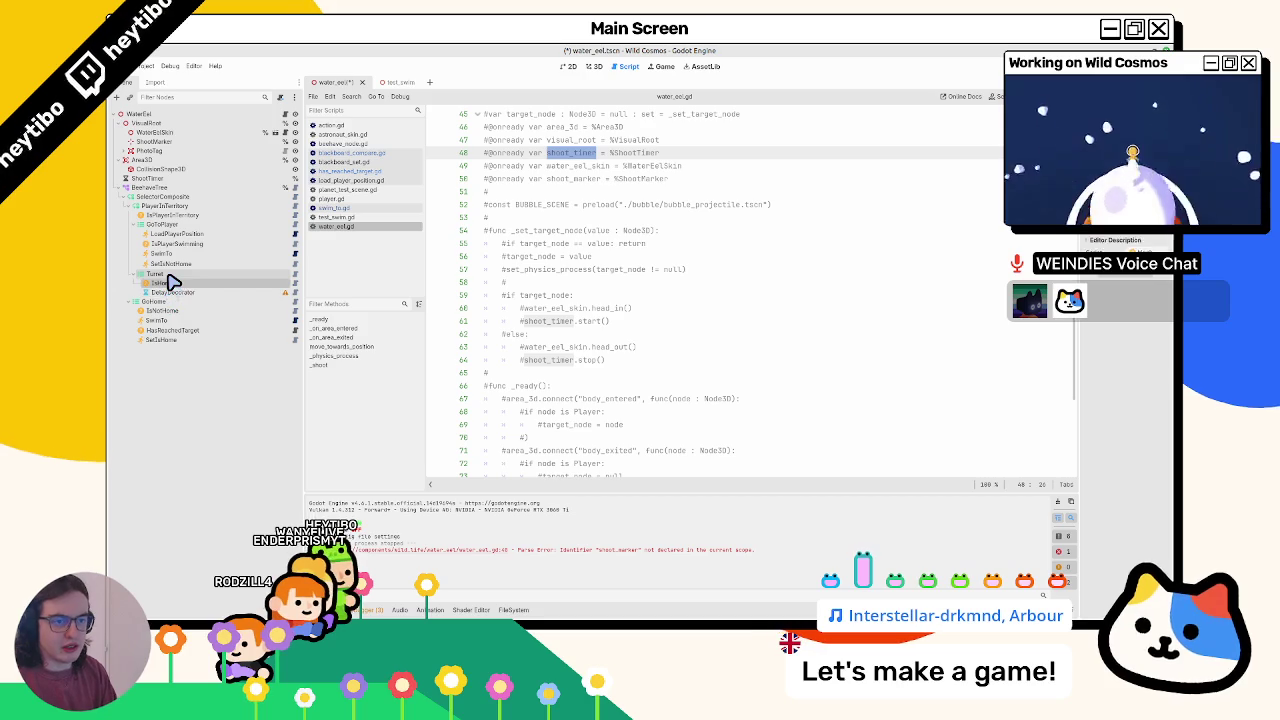
pyautogui.click(172, 290)
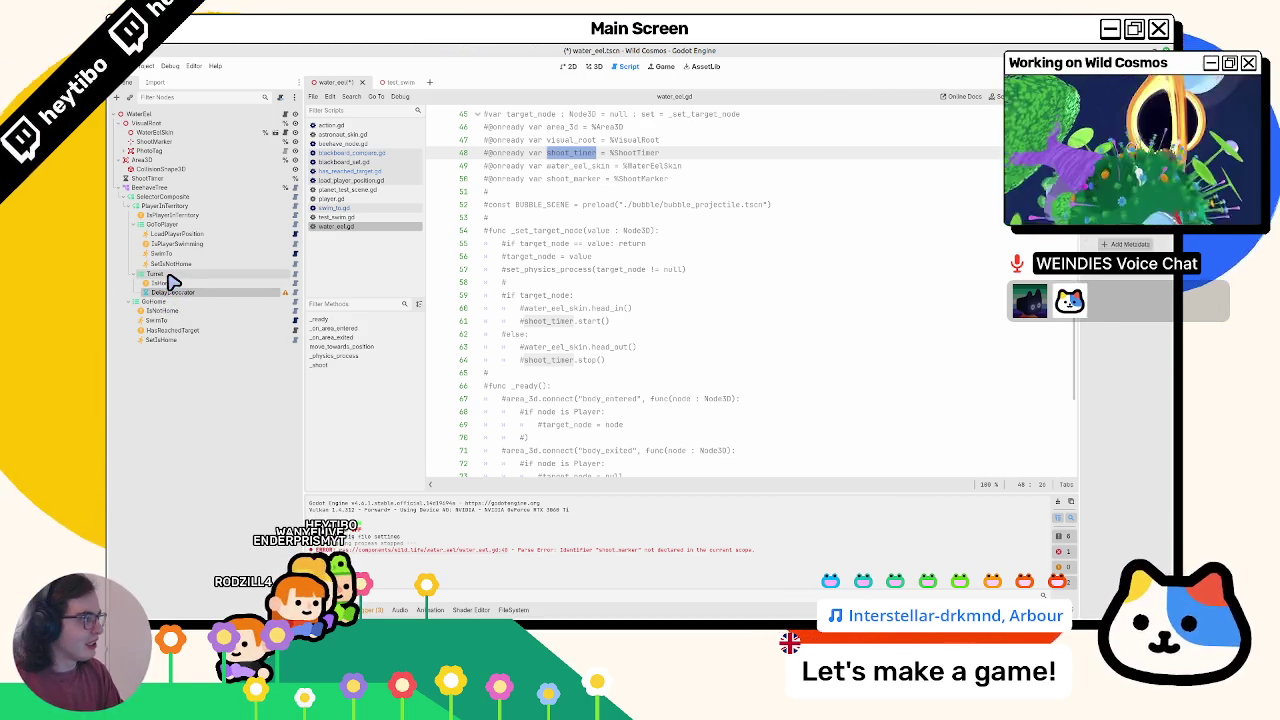
pyautogui.doubleClick(556, 309)
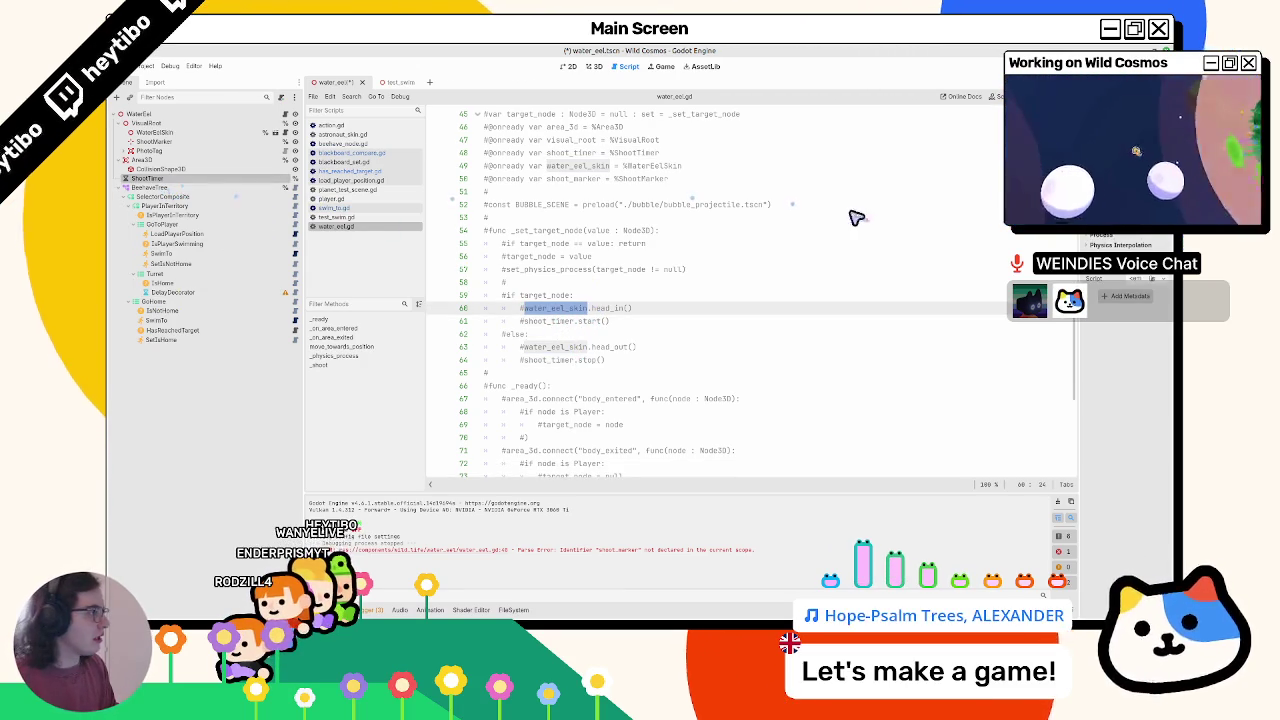
pyautogui.click(240, 295)
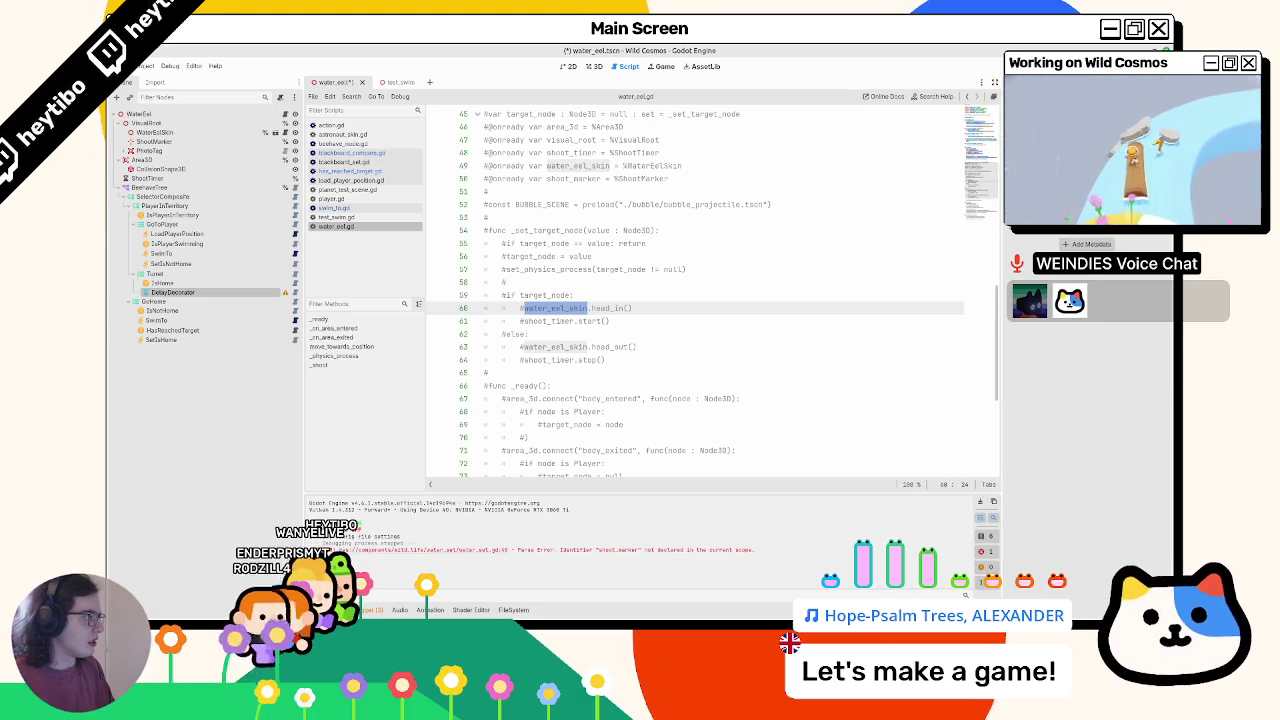
pyautogui.click(745, 275)
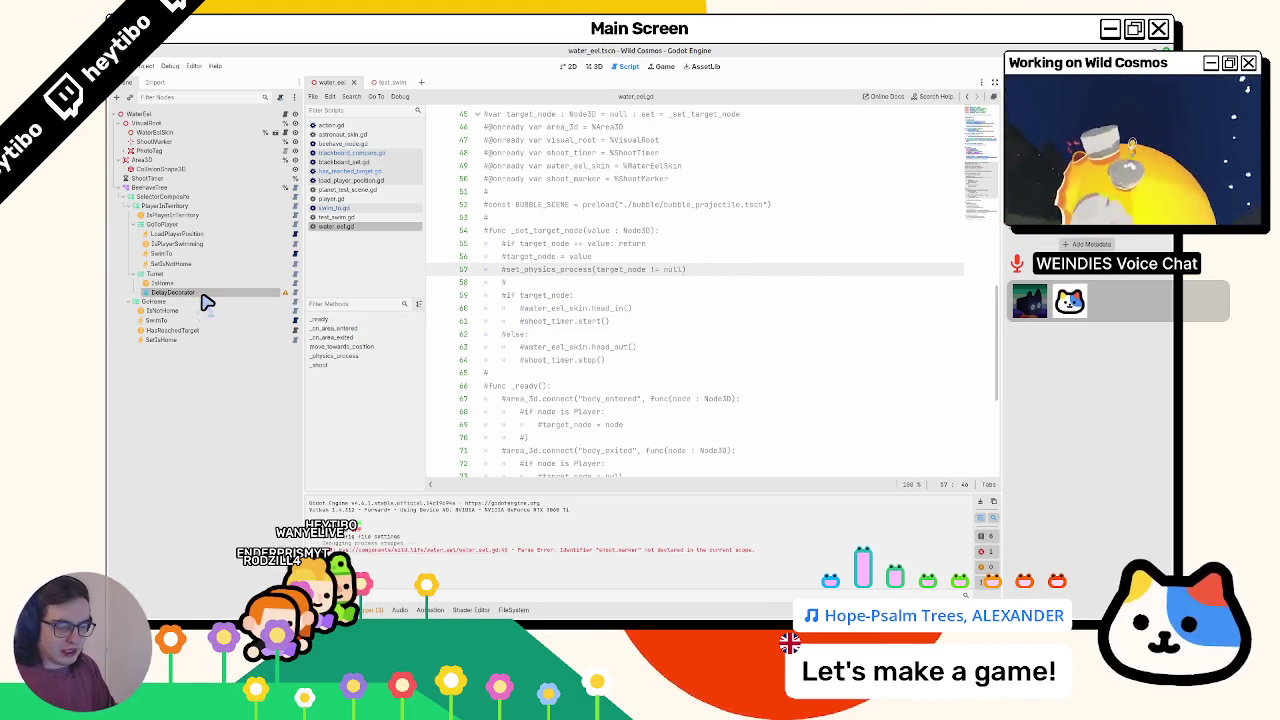
pyautogui.click(290, 292)
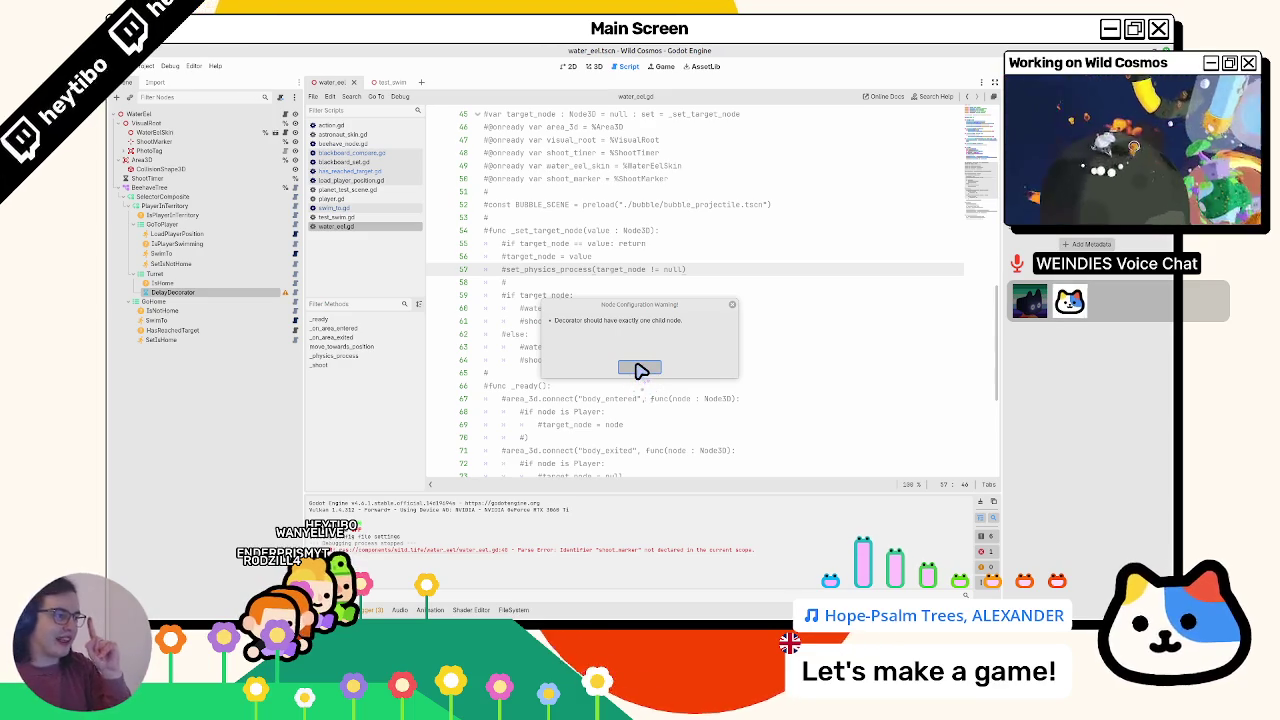
pyautogui.click(640, 369)
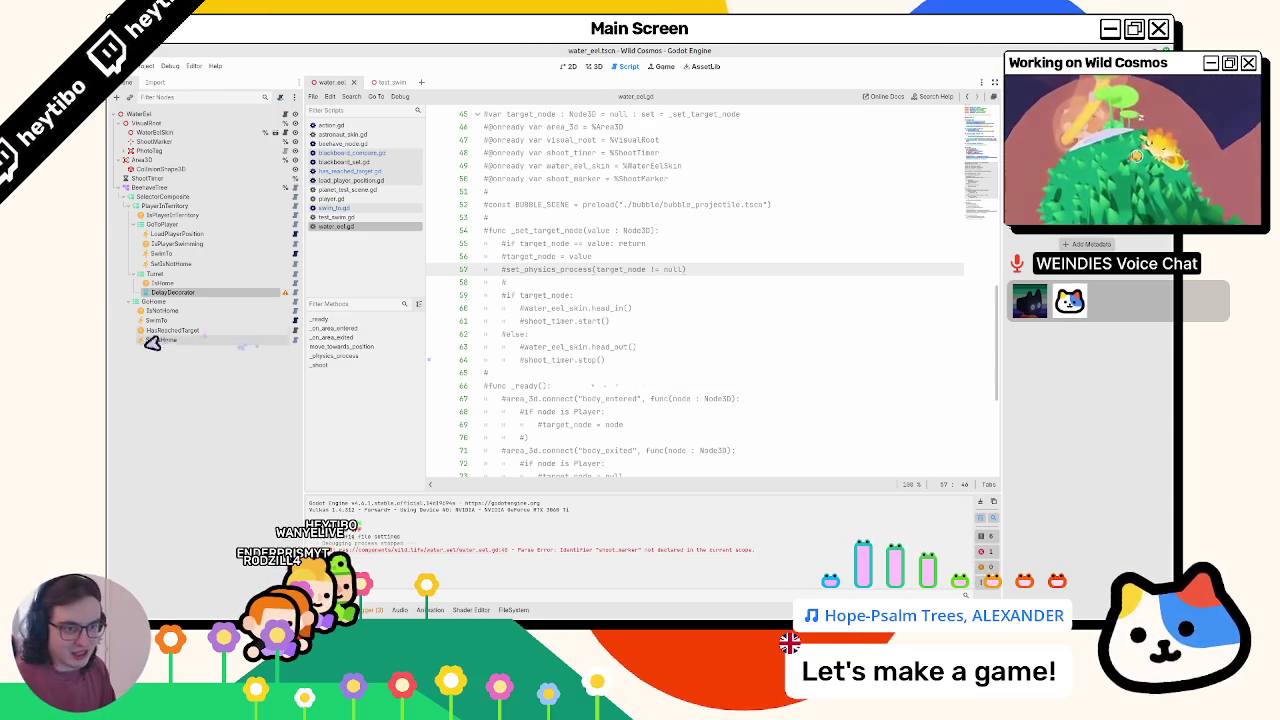
# - Add an ActionLeaf under DelayDecorator and rename it ShootBubble
pyautogui.hotkey('ctrl', 'a')
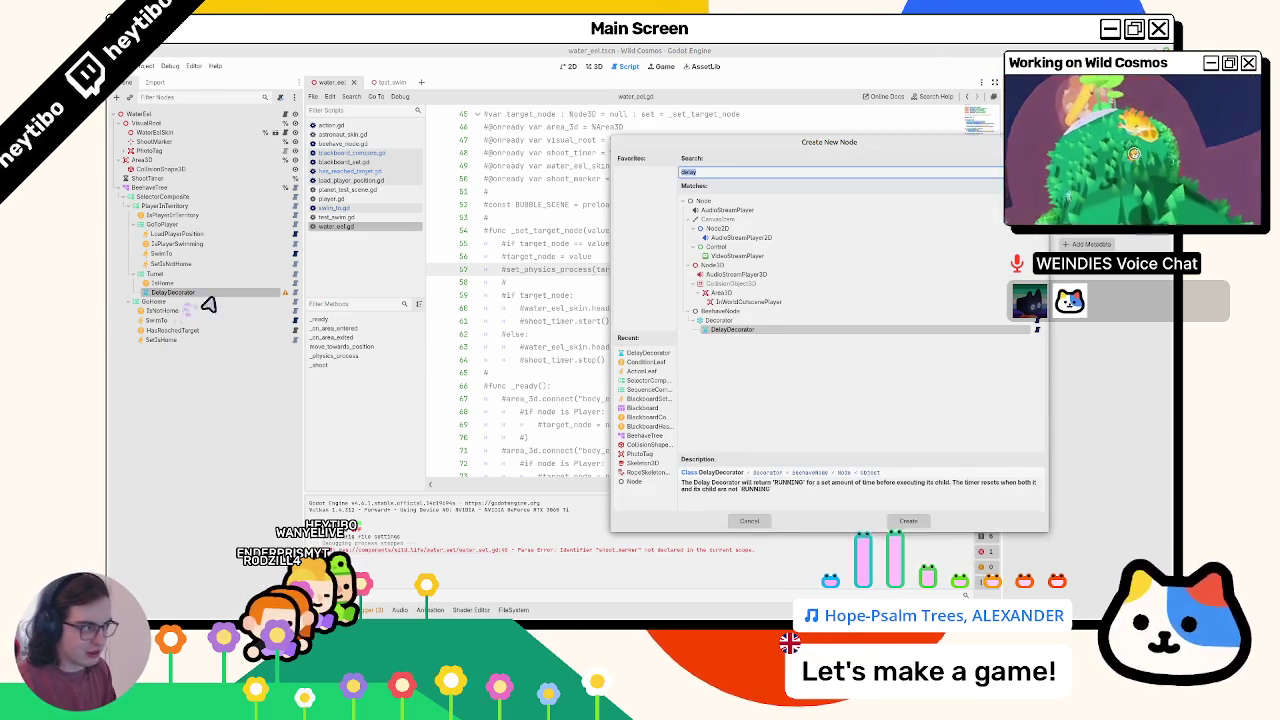
pyautogui.press('BackSpace')
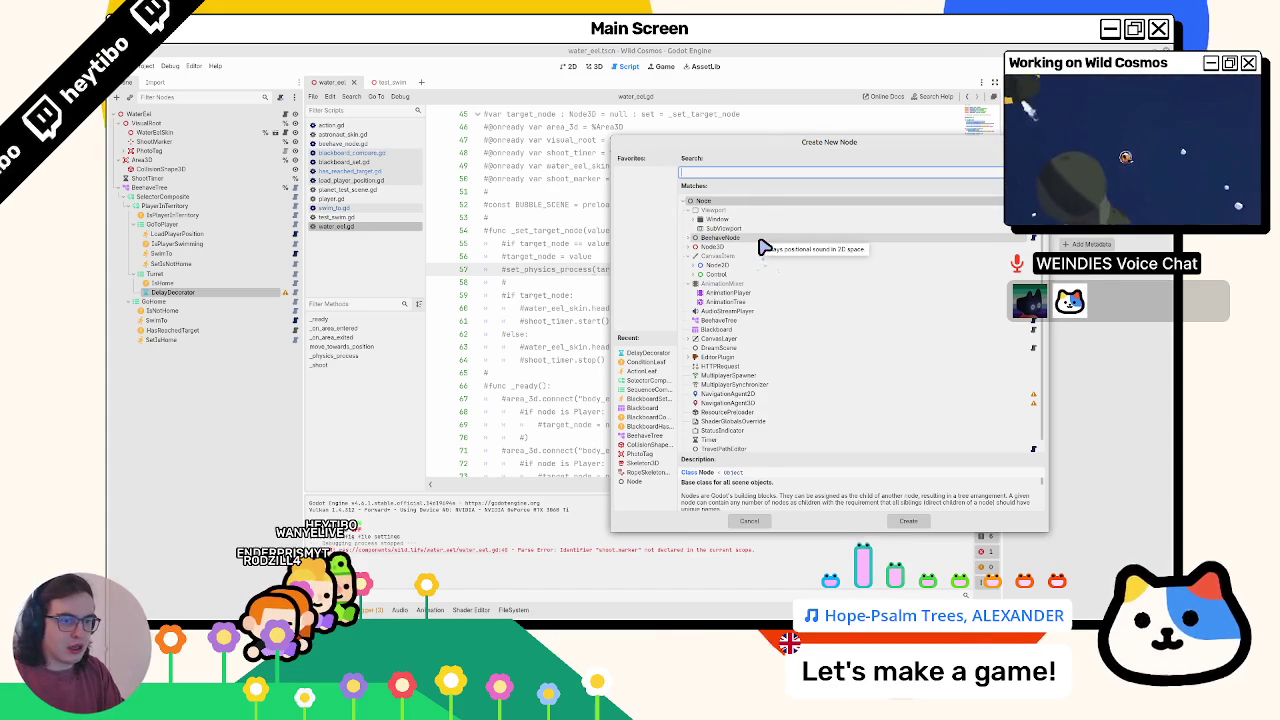
pyautogui.write('action')
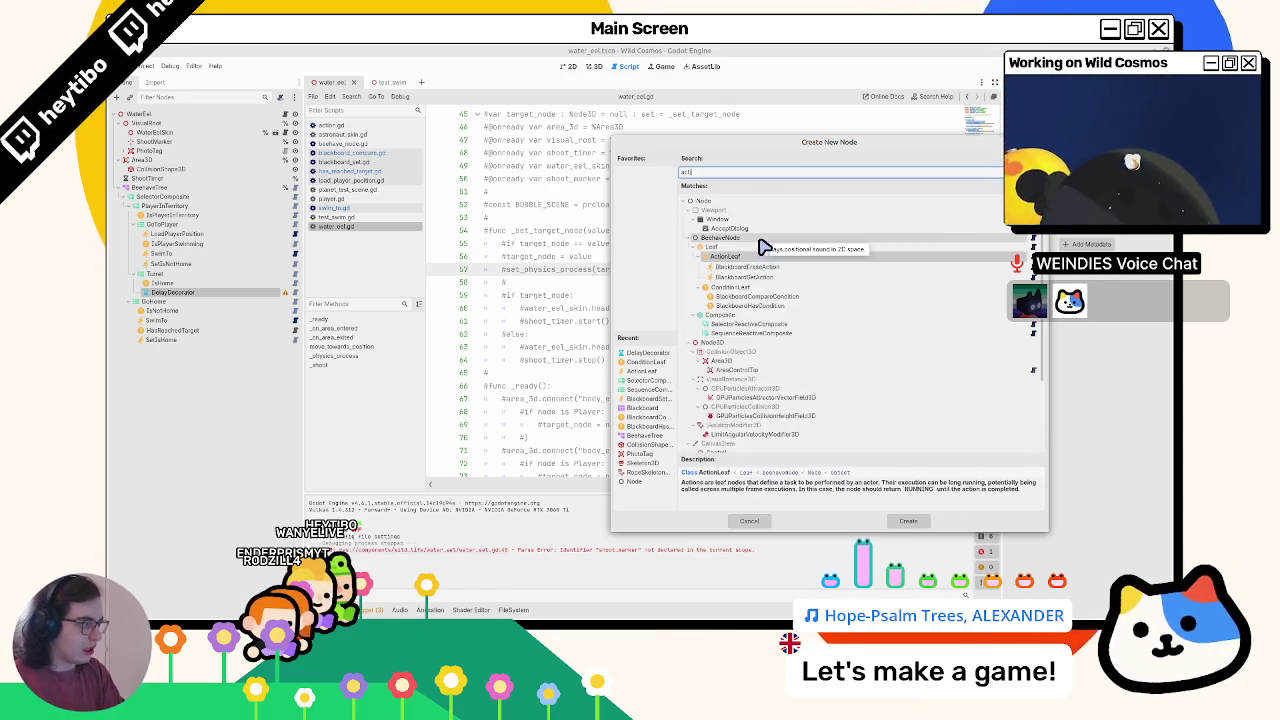
pyautogui.press('Return')
pyautogui.write('Shoot')
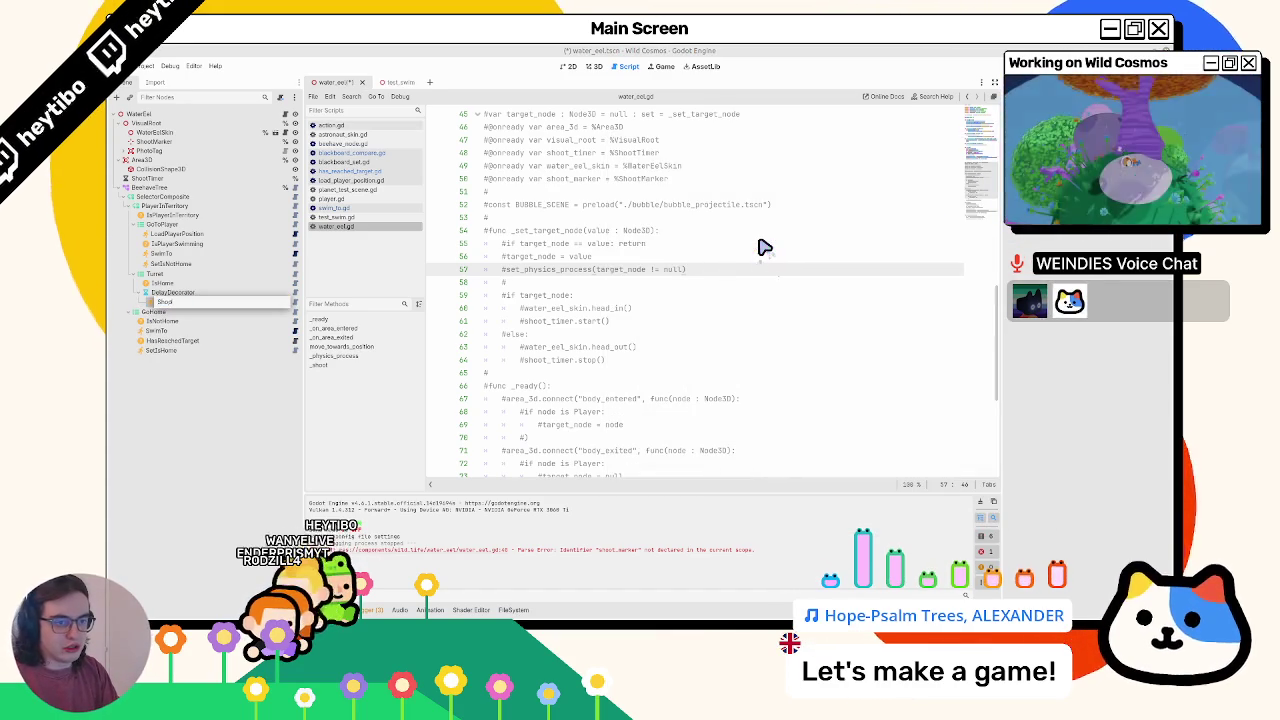
pyautogui.write('Bubble')
pyautogui.press('Return')
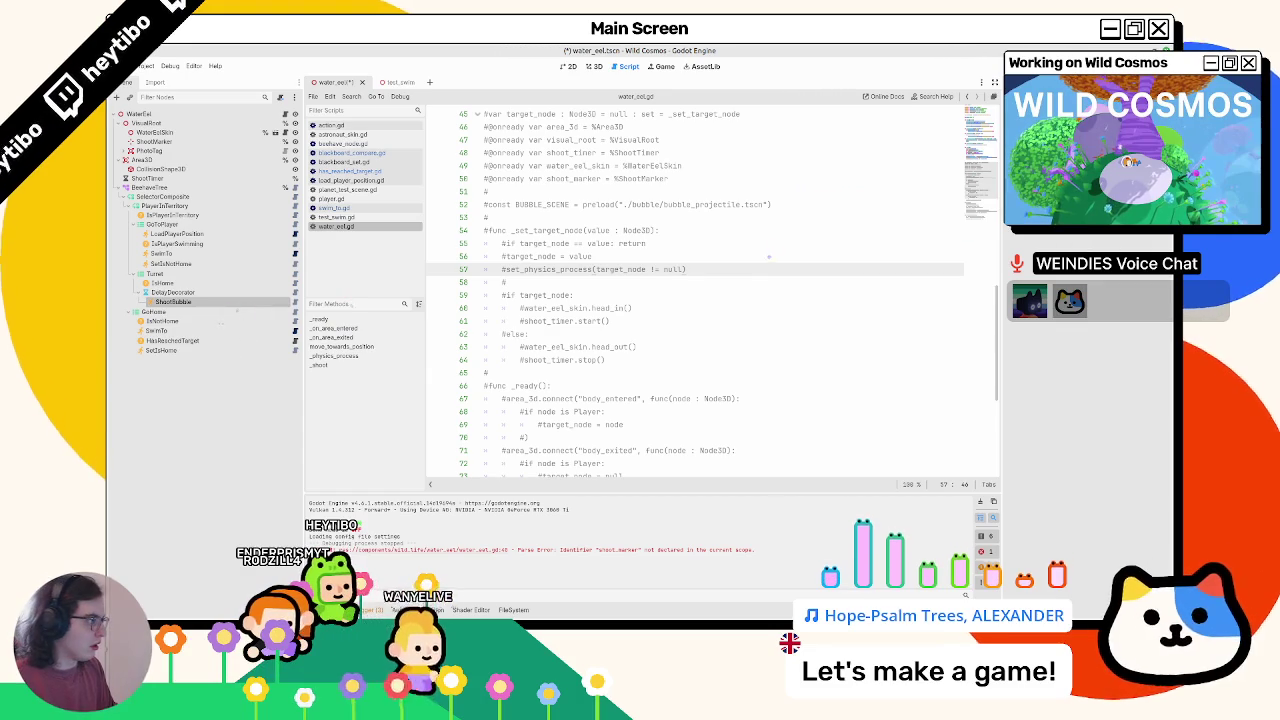
# - Attach a new script to ShootBubble saved as shoot_bubble.gd in the behavior_tree folder
pyautogui.rightClick(234, 300)
pyautogui.click(265, 385)
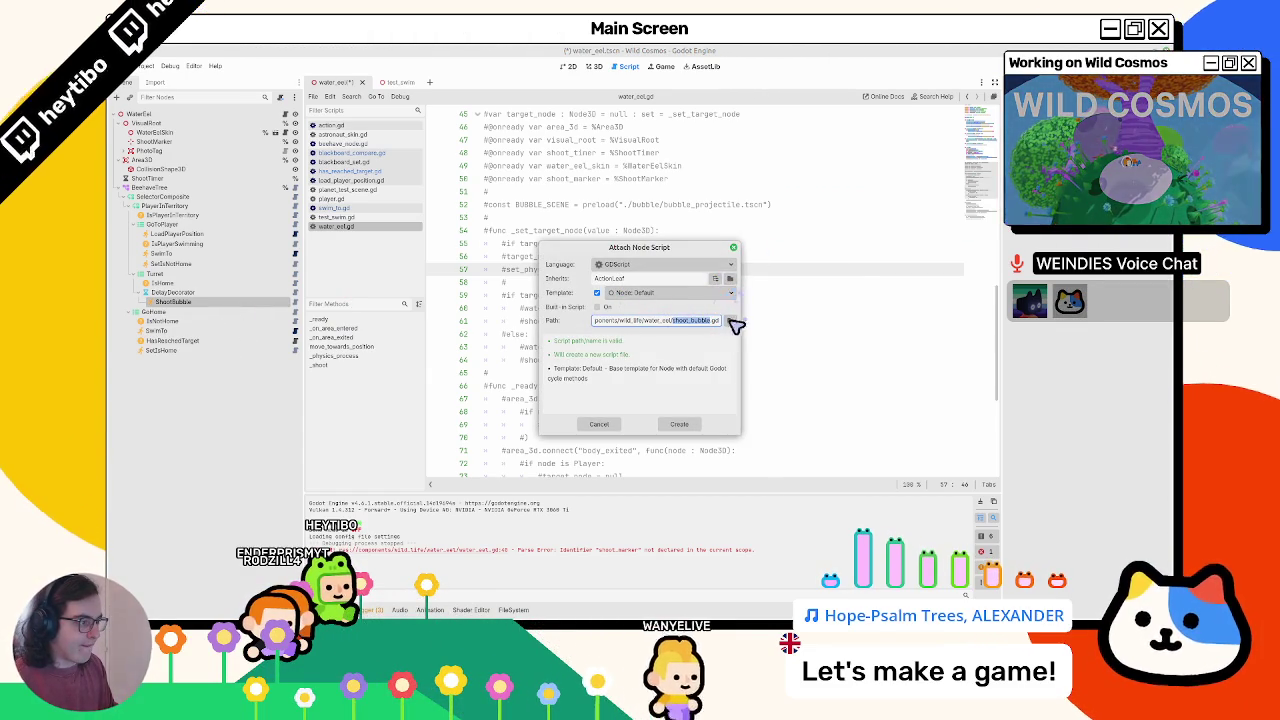
pyautogui.click(730, 320)
pyautogui.doubleClick(511, 250)
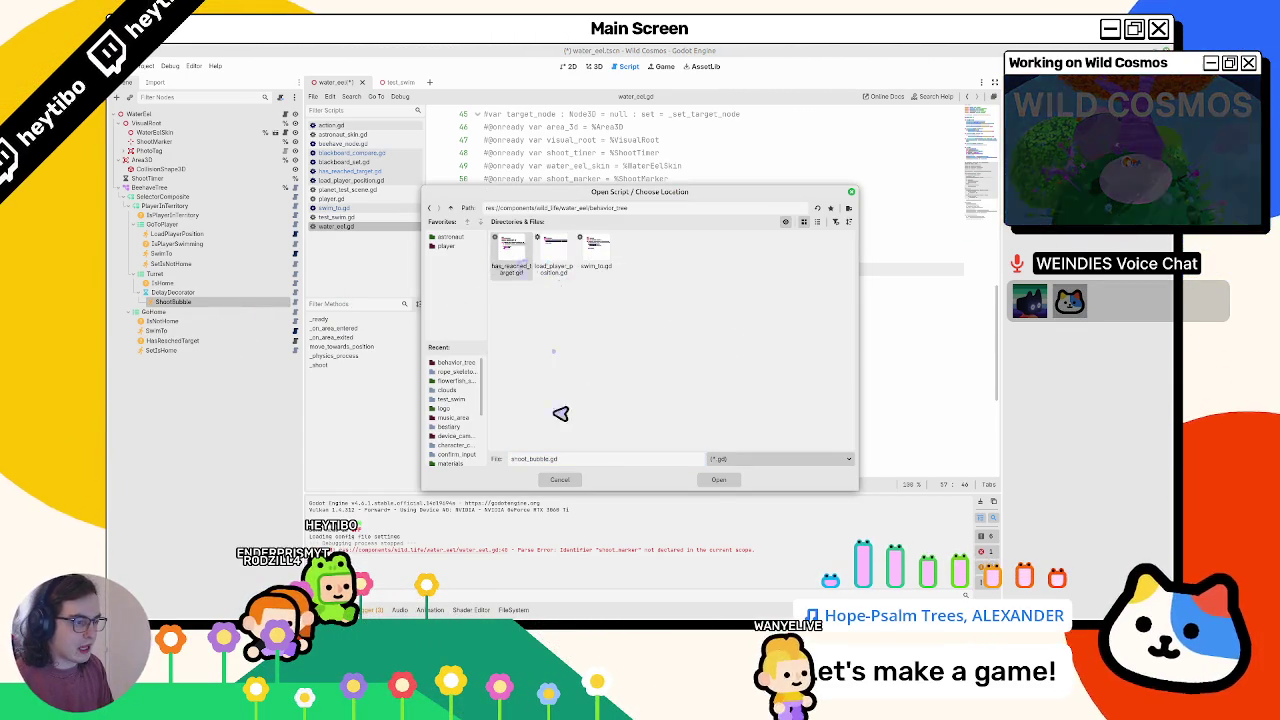
pyautogui.click(715, 482)
pyautogui.click(683, 430)
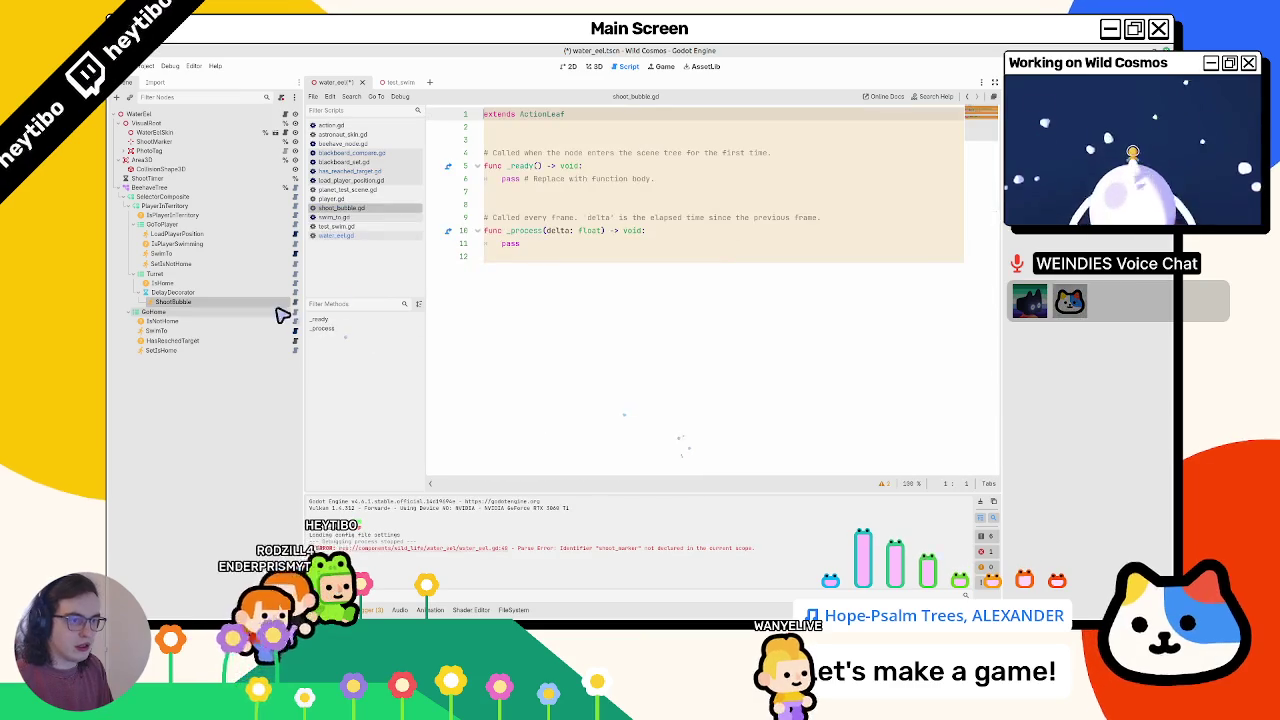
pyautogui.click(536, 114)
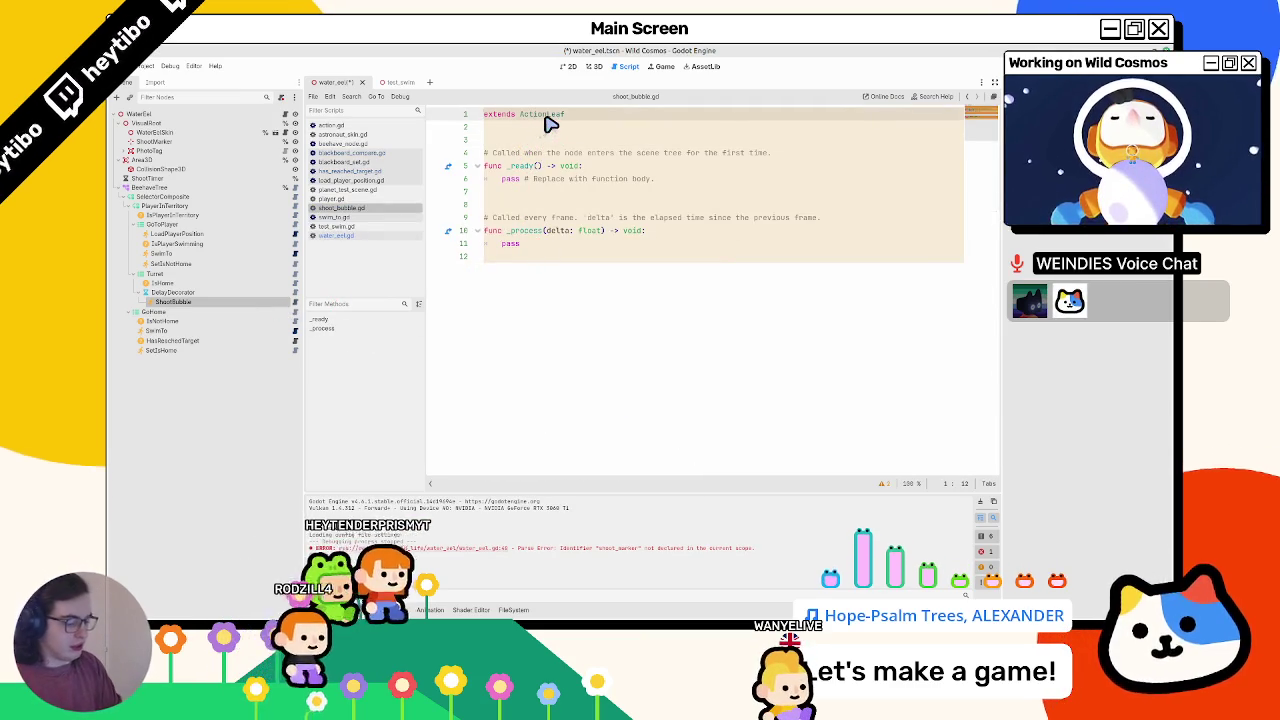
pyautogui.press('Home')
pyautogui.press('Return')
pyautogui.press('Up')
pyautogui.write('@tool')
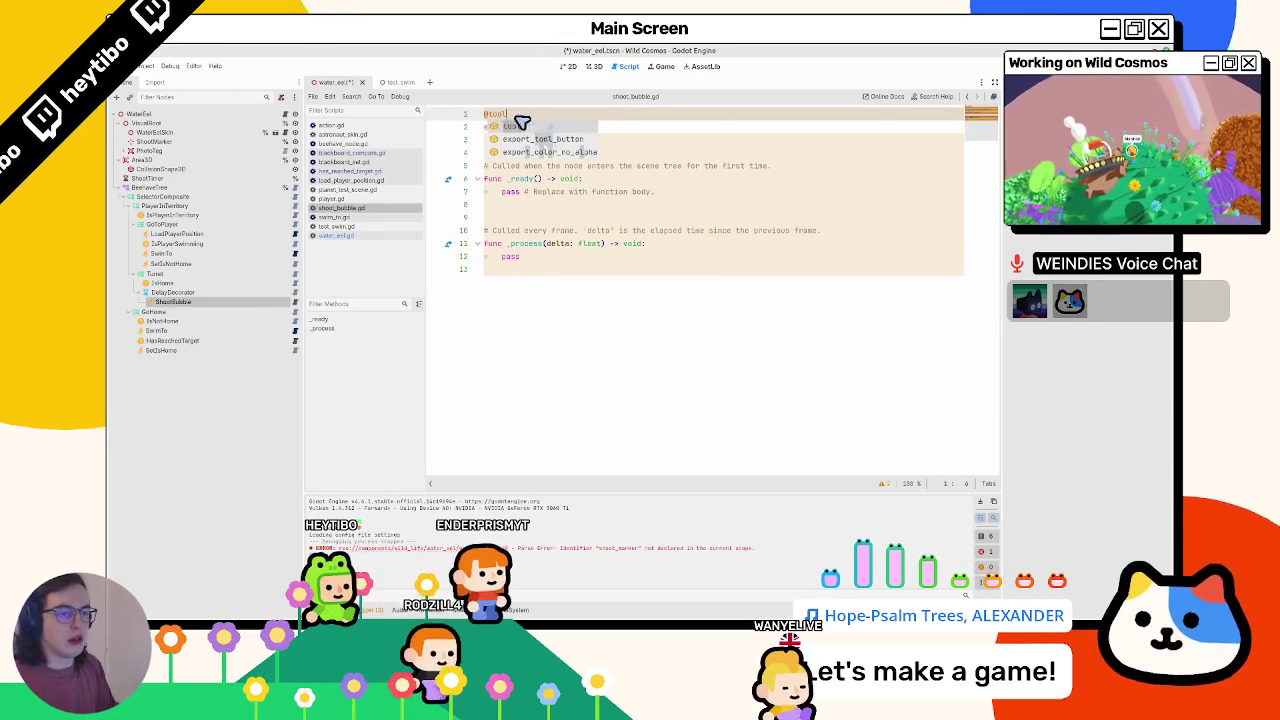
pyautogui.press('Escape')
# - Replace the template with a tick(actor: Node, blackboard: Blackboard) -> int stub containing pass, and save
pyautogui.moveTo(515, 166); pyautogui.dragTo(523, 363)
pyautogui.write('f')
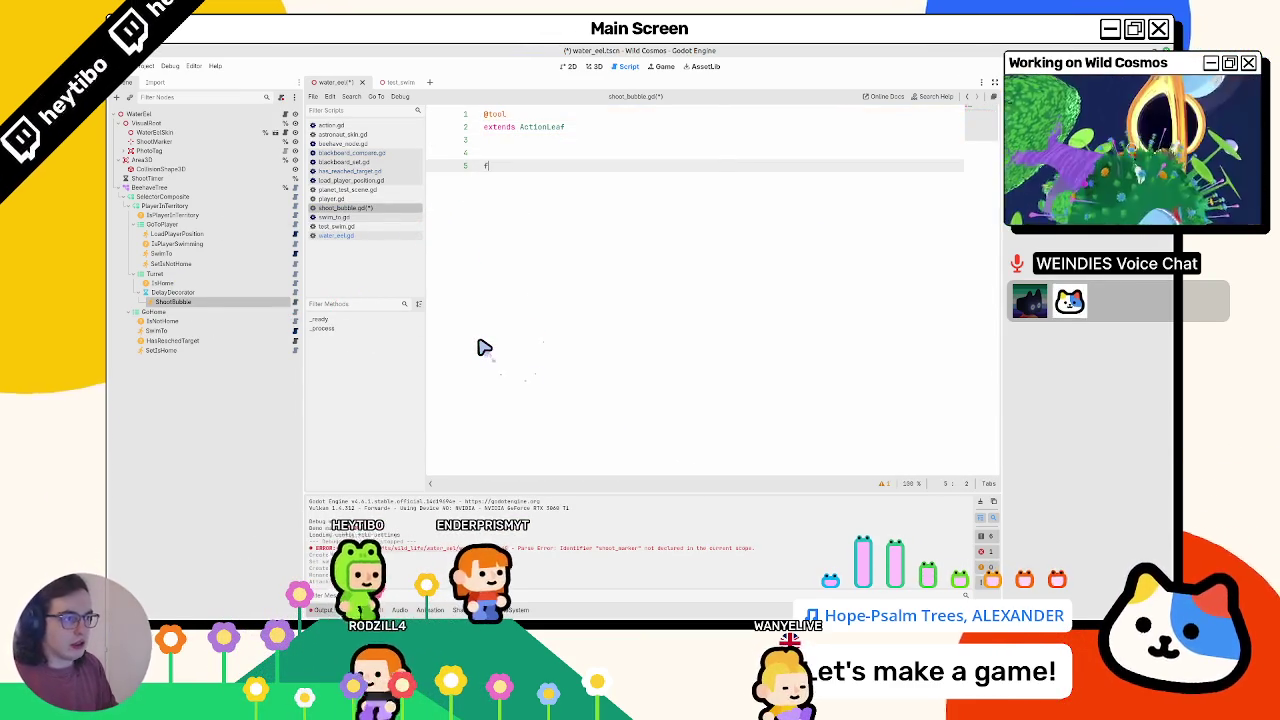
pyautogui.write('unc tick()')
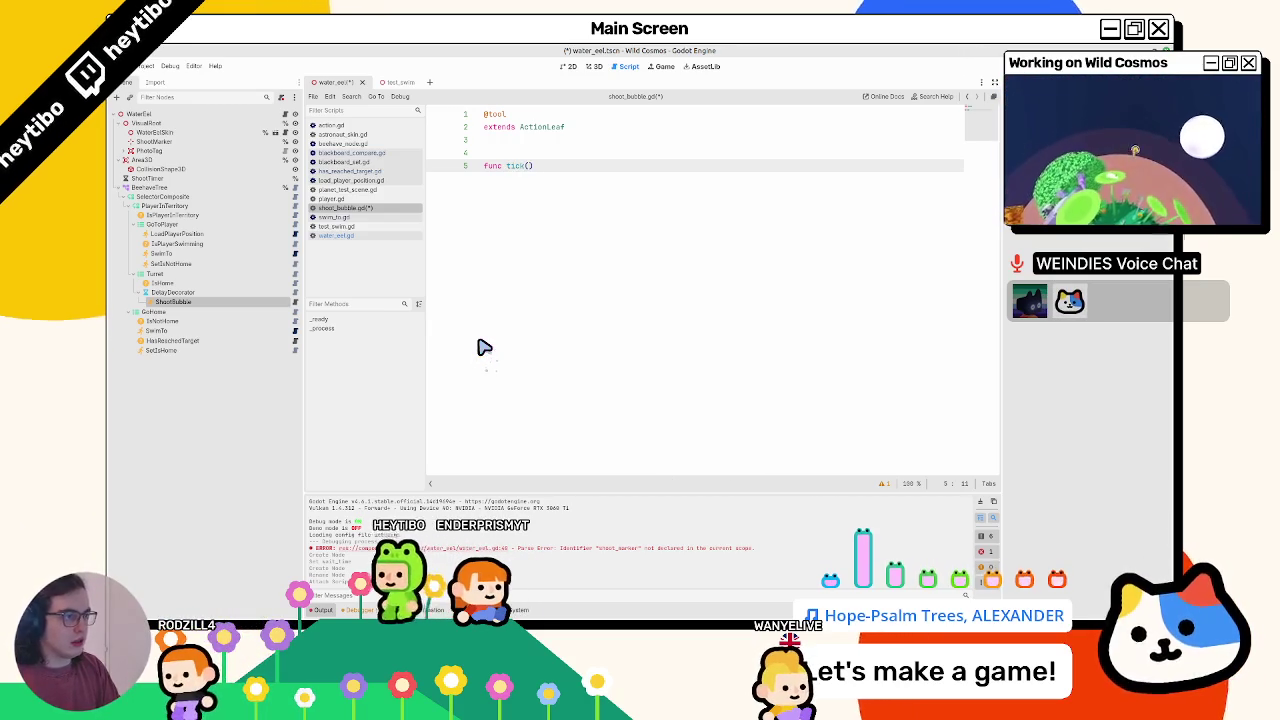
pyautogui.write('k(ad')
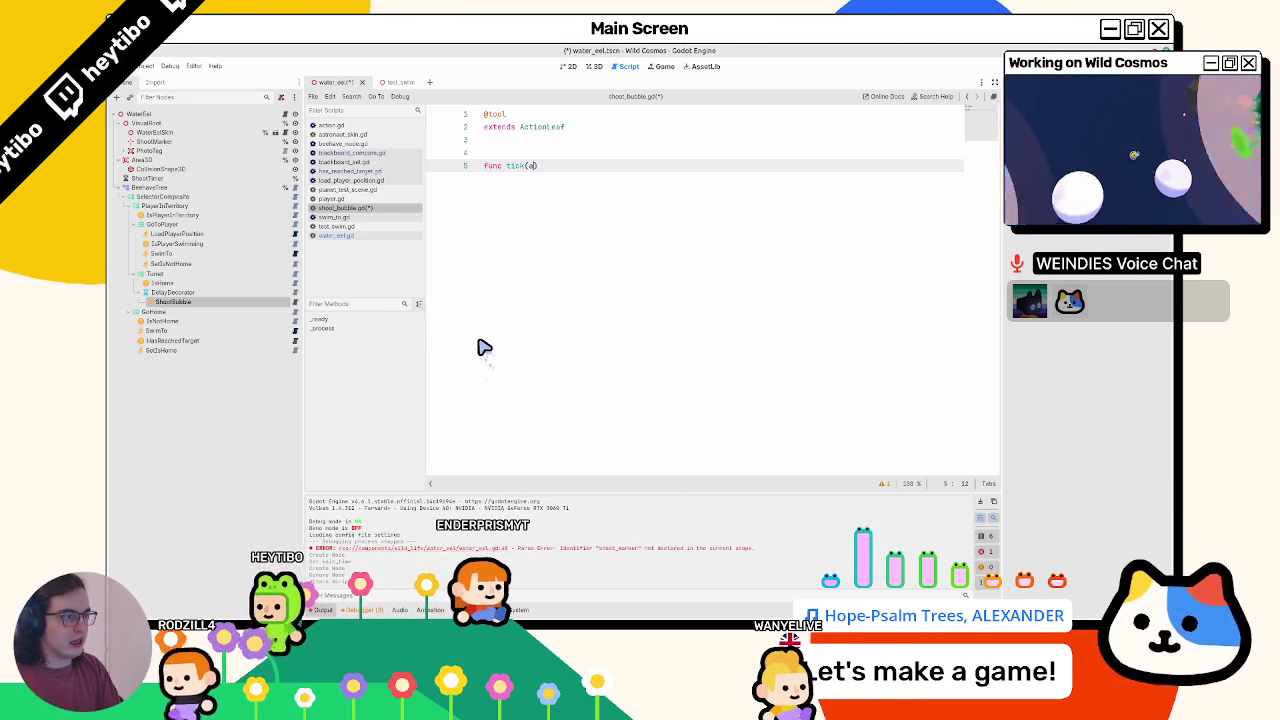
pyautogui.write('tor: Node,')
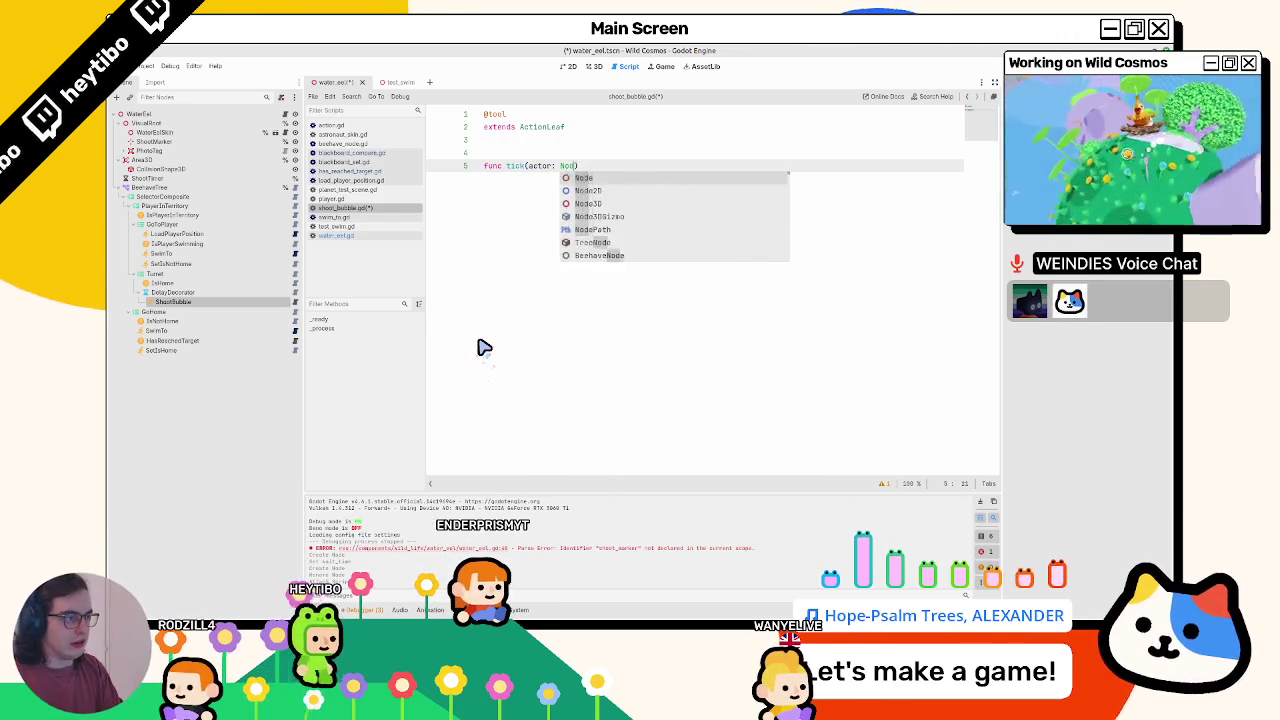
pyautogui.press('Escape')
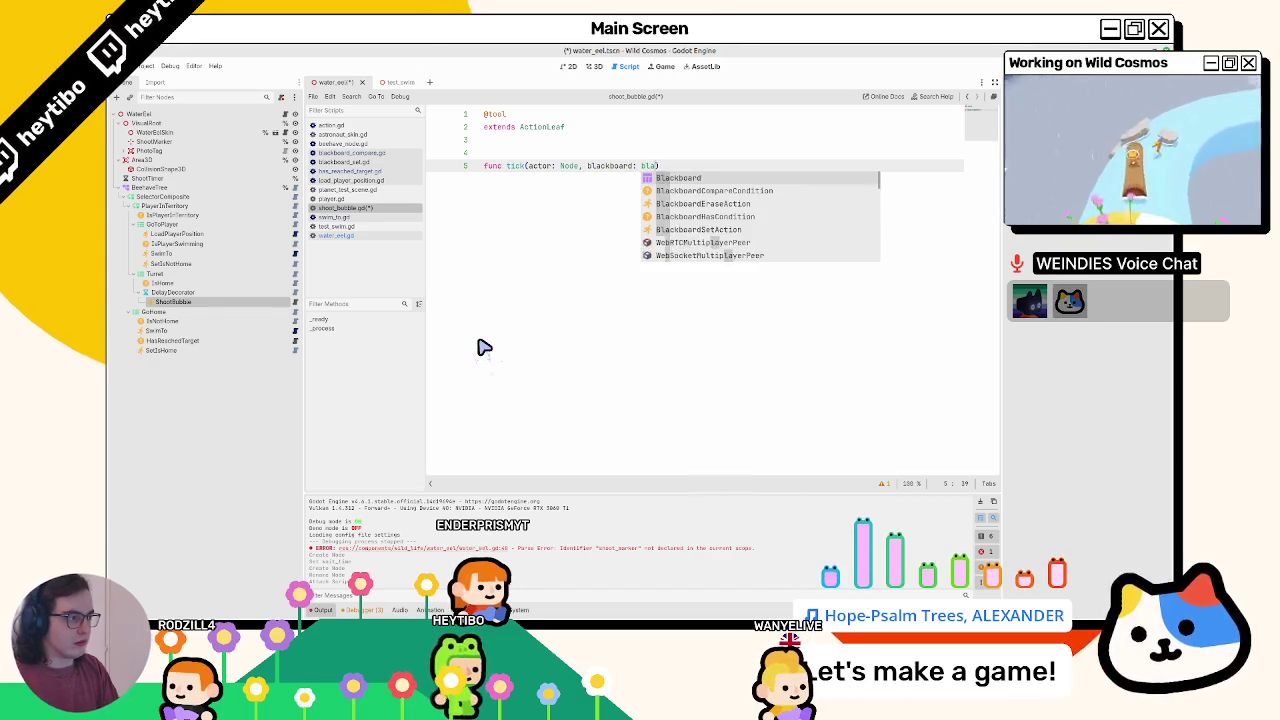
pyautogui.press('Return')
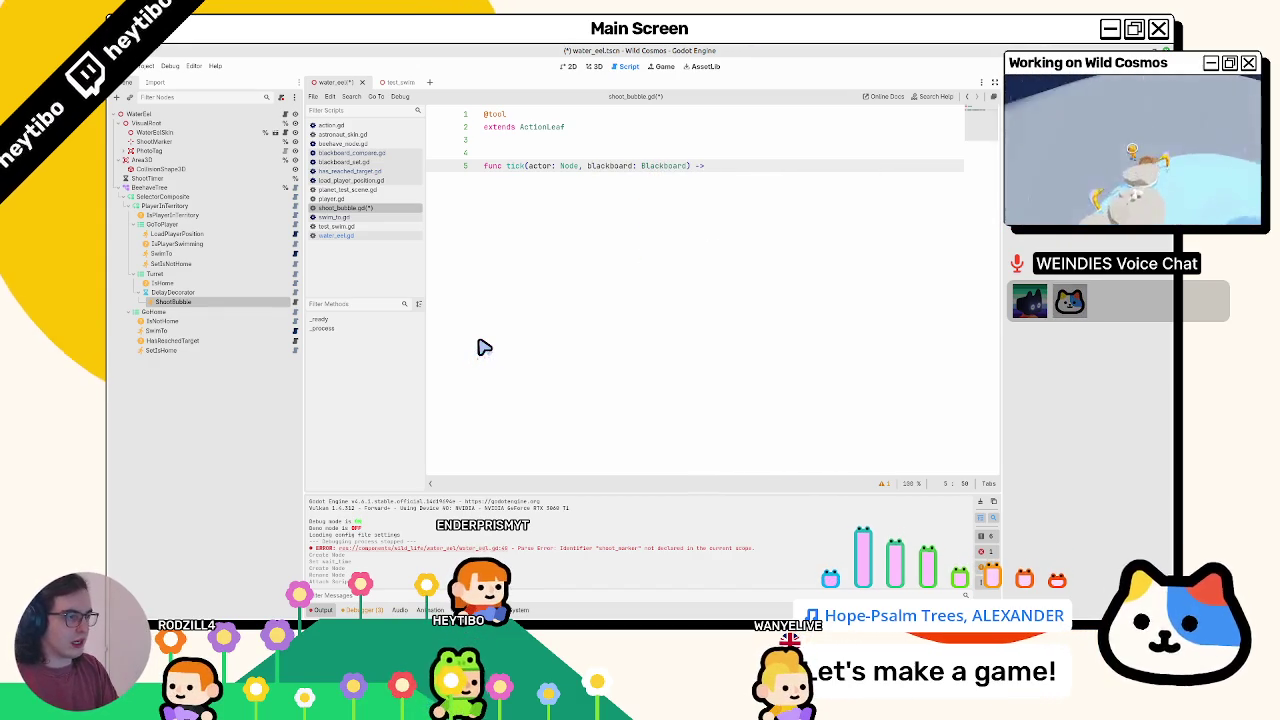
pyautogui.press('Return')
pyautogui.write('pass')
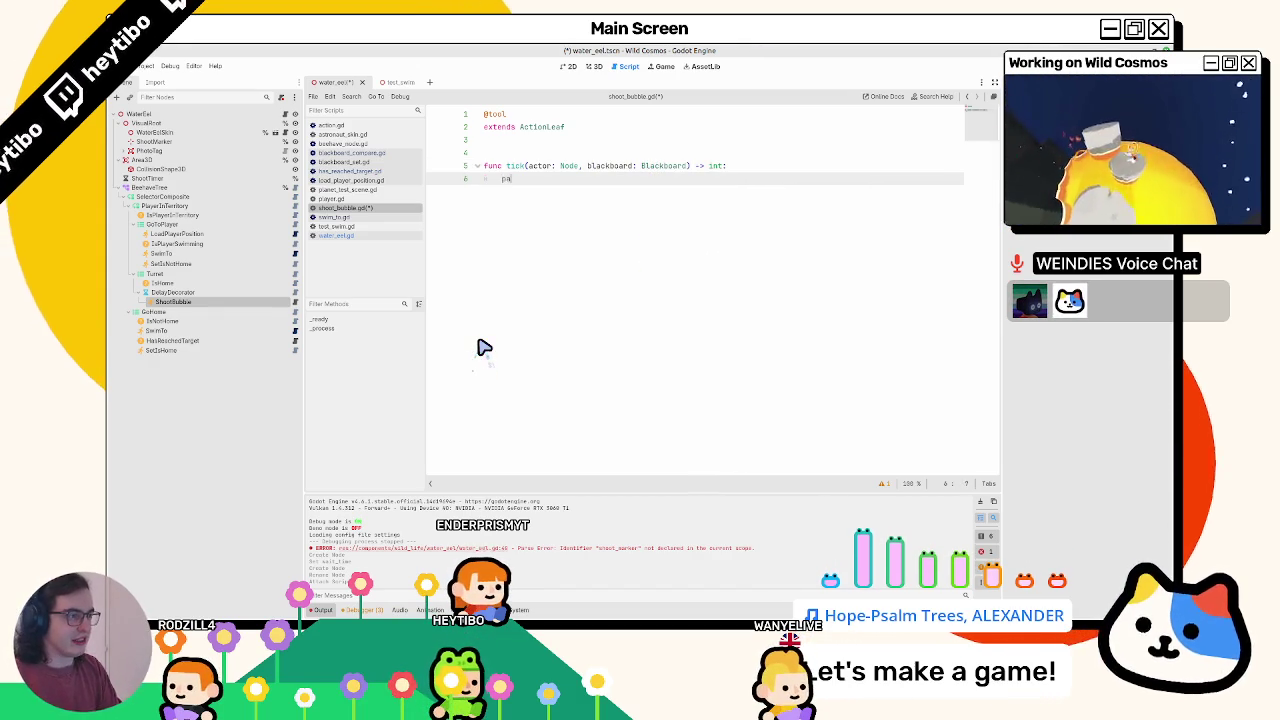
pyautogui.hotkey('ctrl', 's')
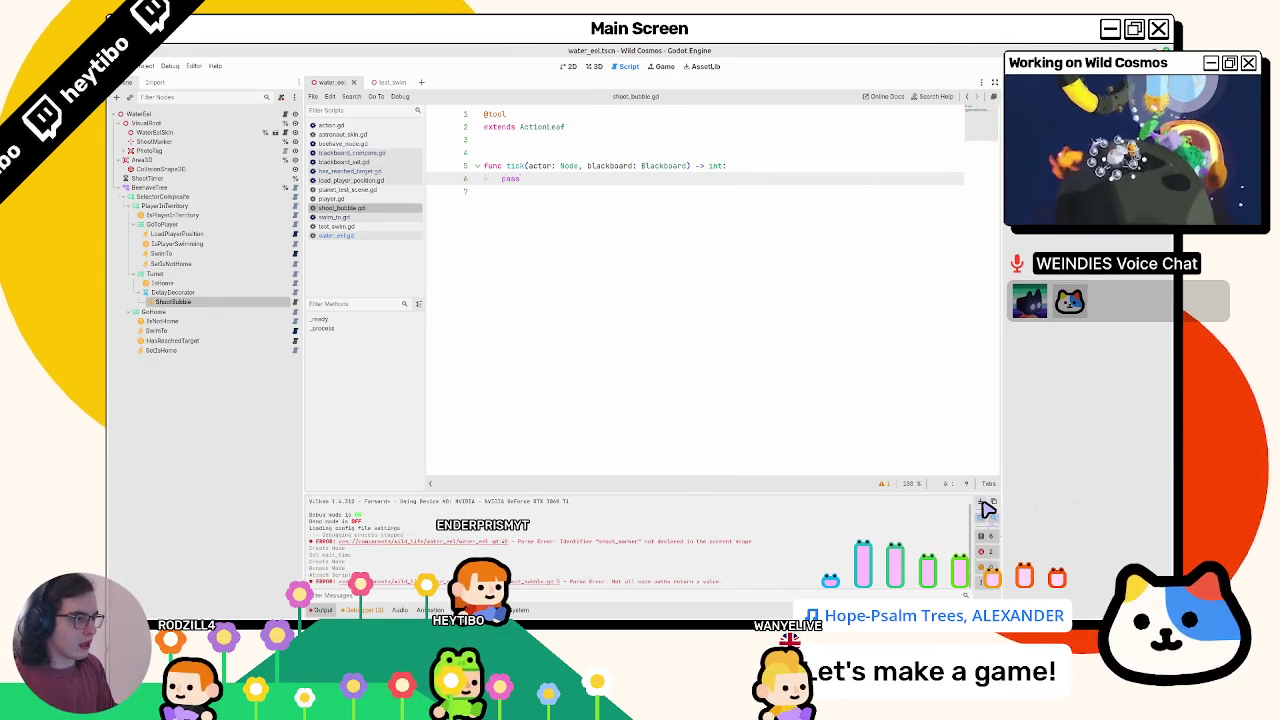
# - Fill the tick body so it calls actor.shoot() and returns SUCCESS
pyautogui.click(982, 502)
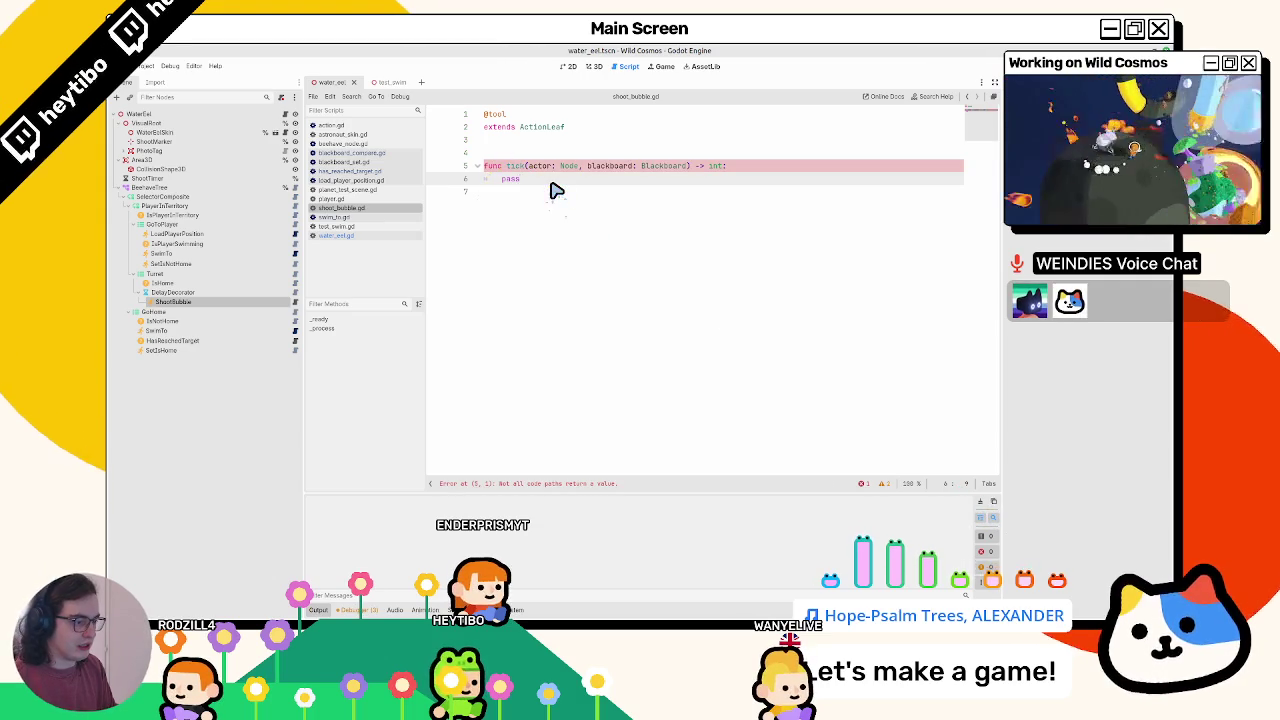
pyautogui.press('Return')
pyautogui.write('return')
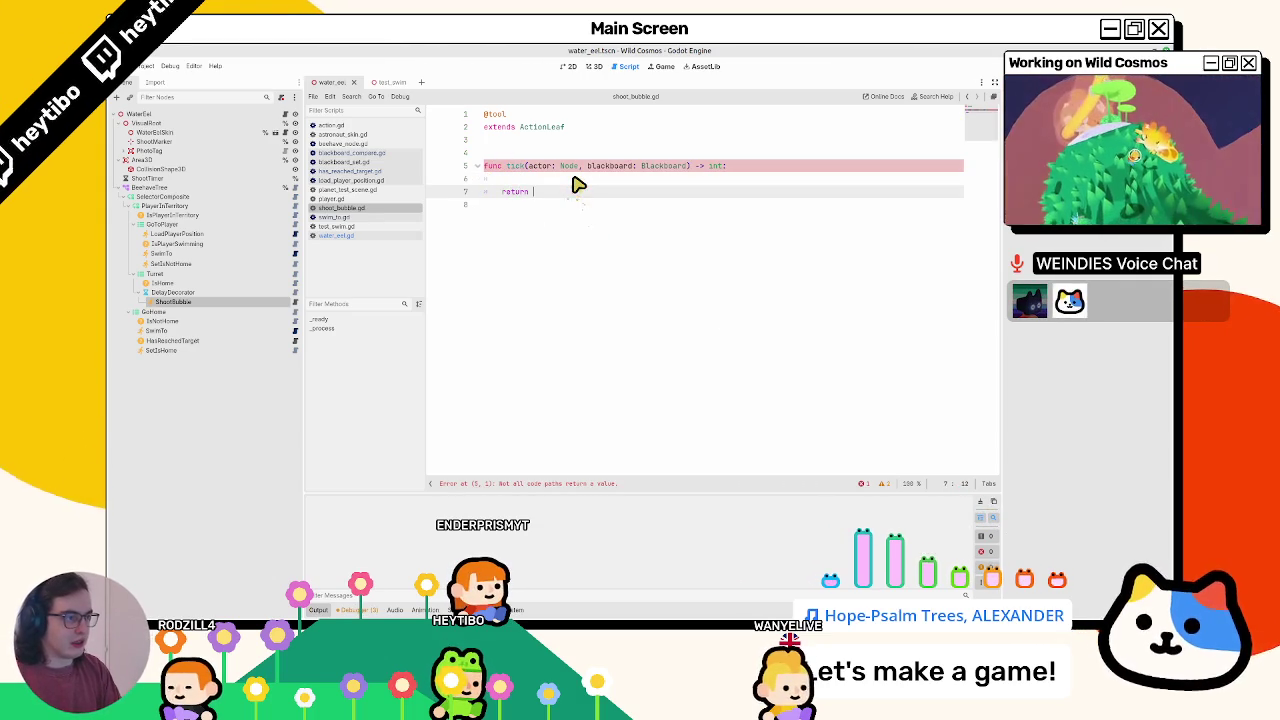
pyautogui.write('Suc')
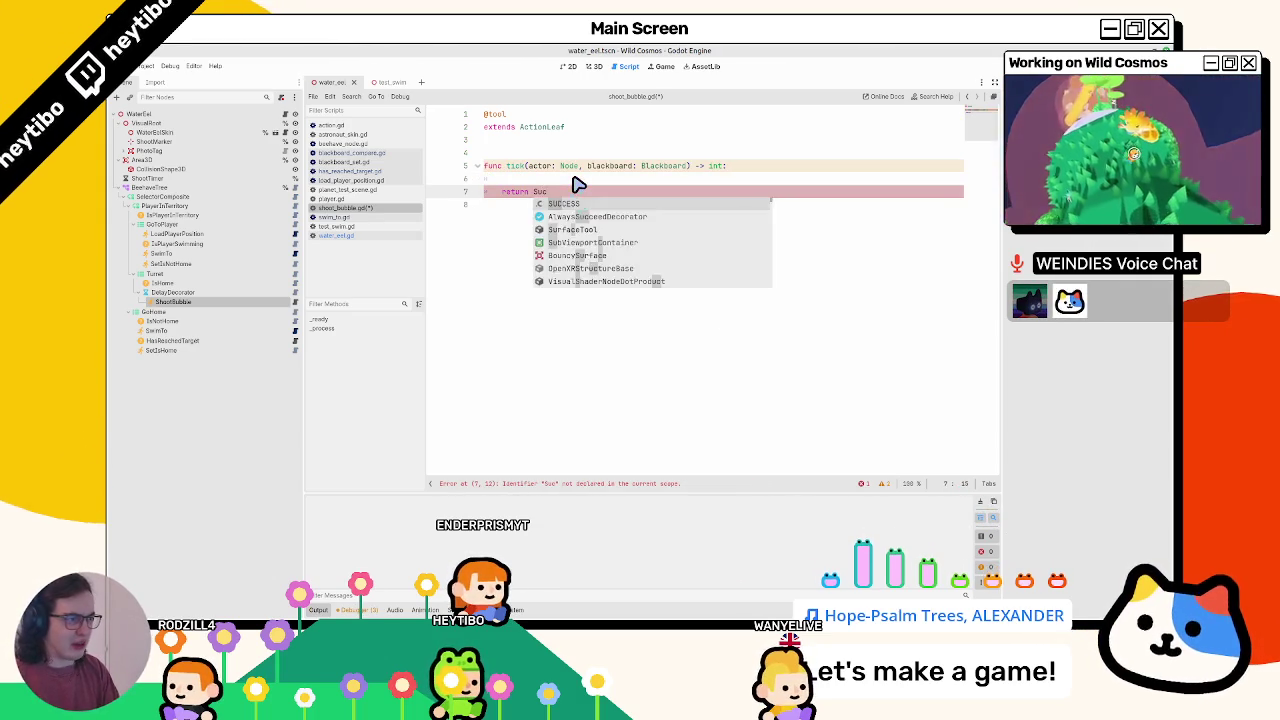
pyautogui.press('Return')
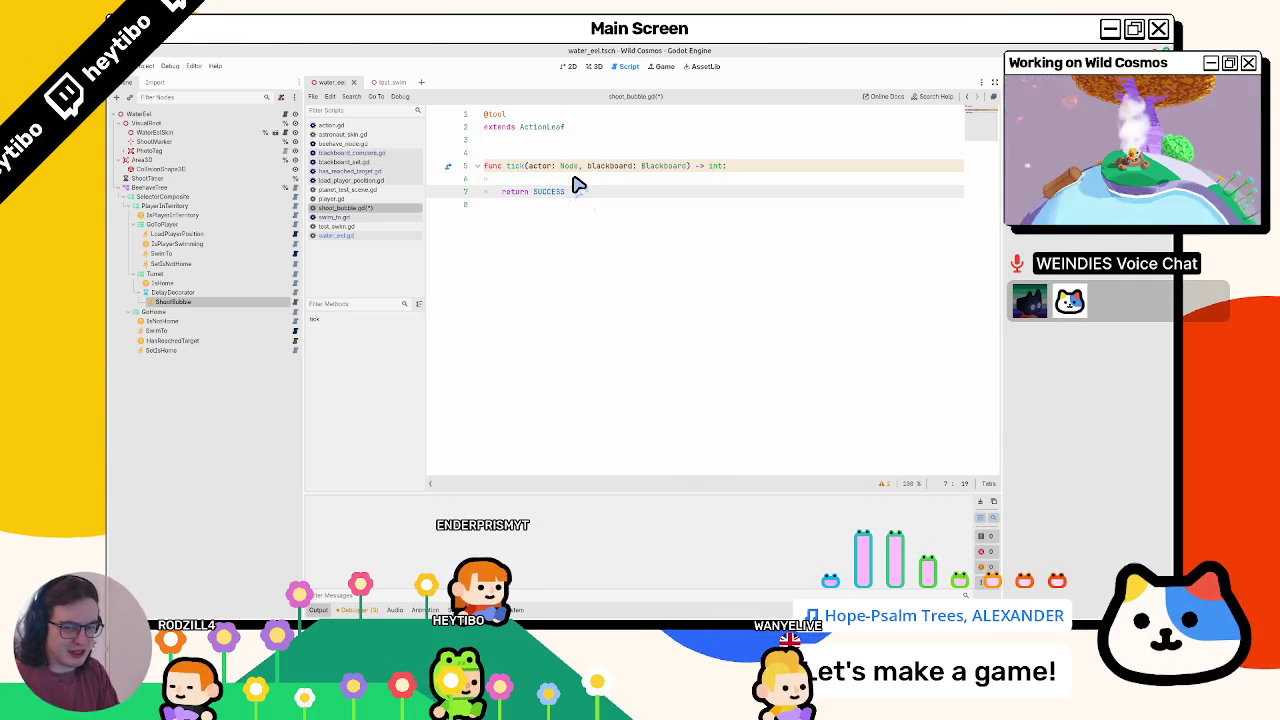
pyautogui.press('Up')
pyautogui.write('ctor.shoot')
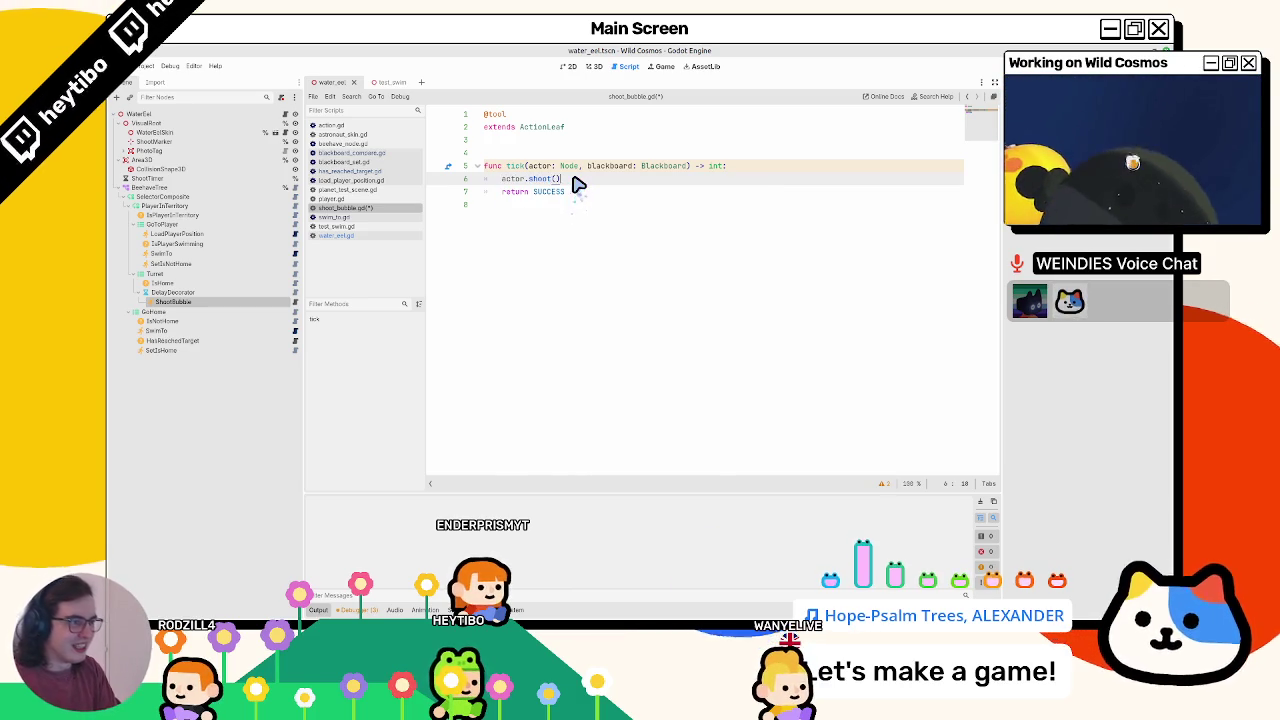
pyautogui.click(285, 123)
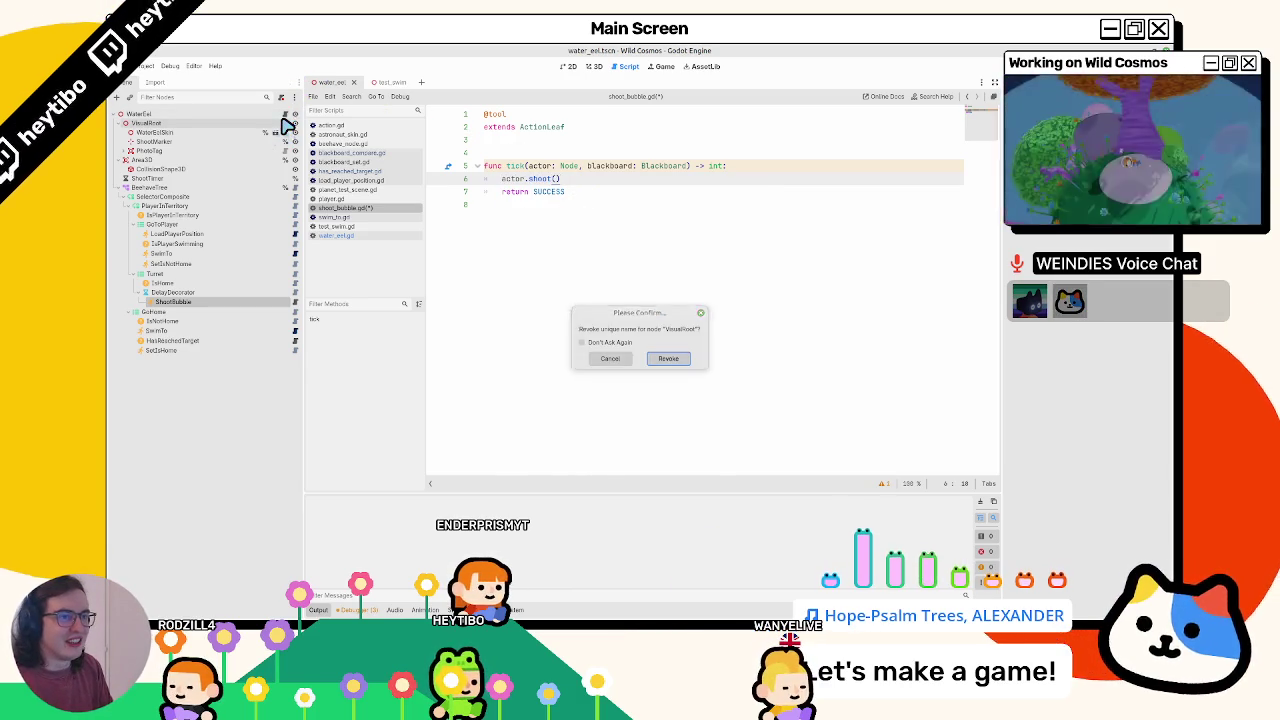
# - Cancel the unique-name revoke prompt, check _shoot in water_eel.gd, then run from shoot_bubble.gd
pyautogui.press('Return')
pyautogui.scroll(6, 517, 283)
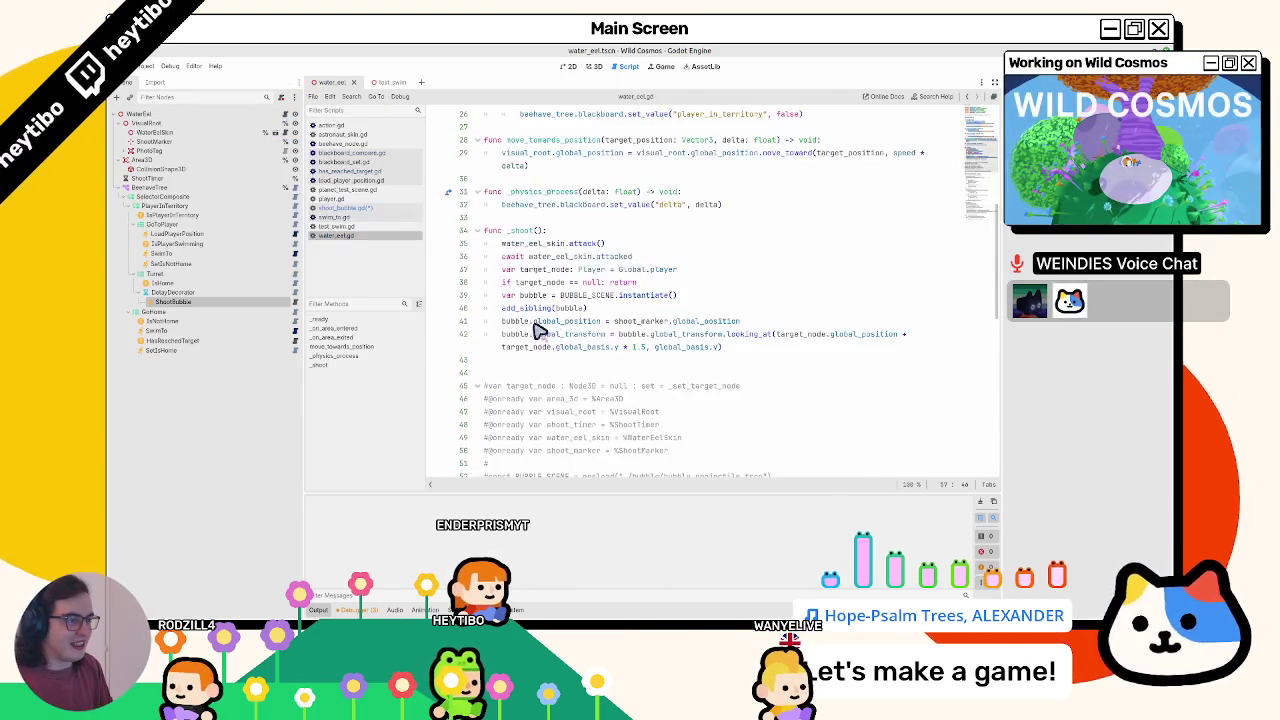
pyautogui.scroll(8, 540, 255)
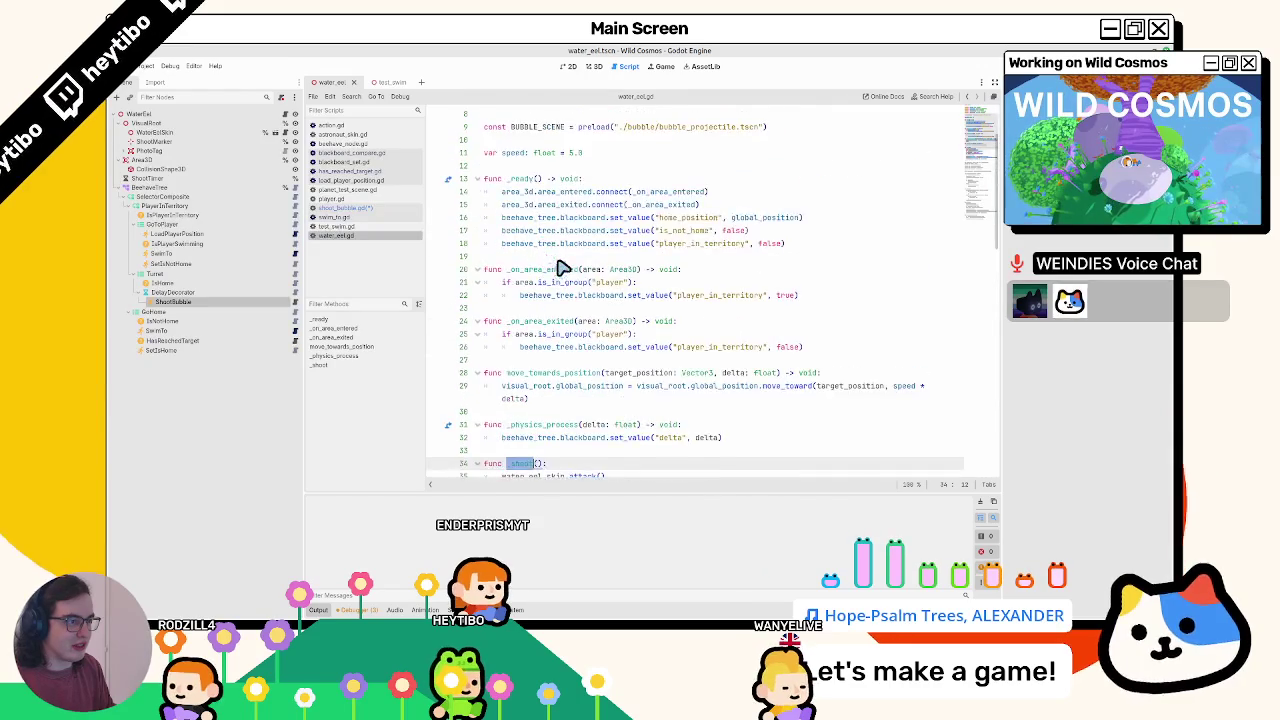
pyautogui.scroll(-5, 555, 278)
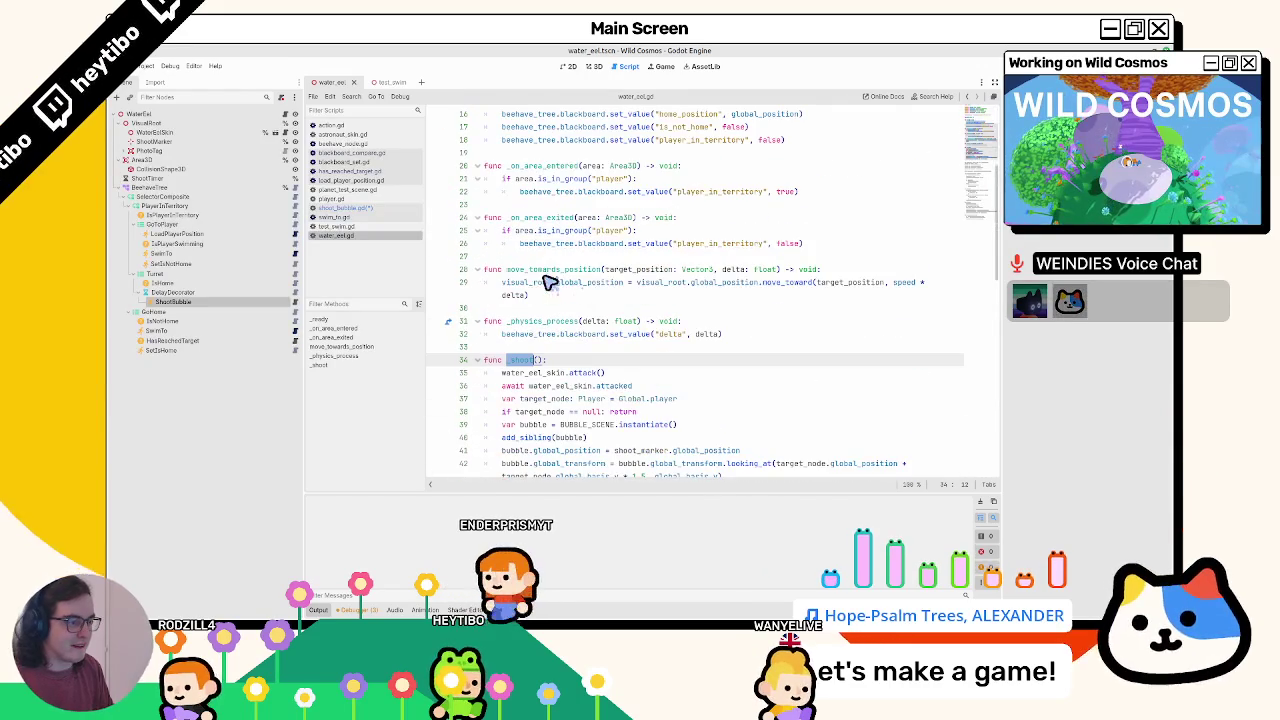
pyautogui.click(295, 303)
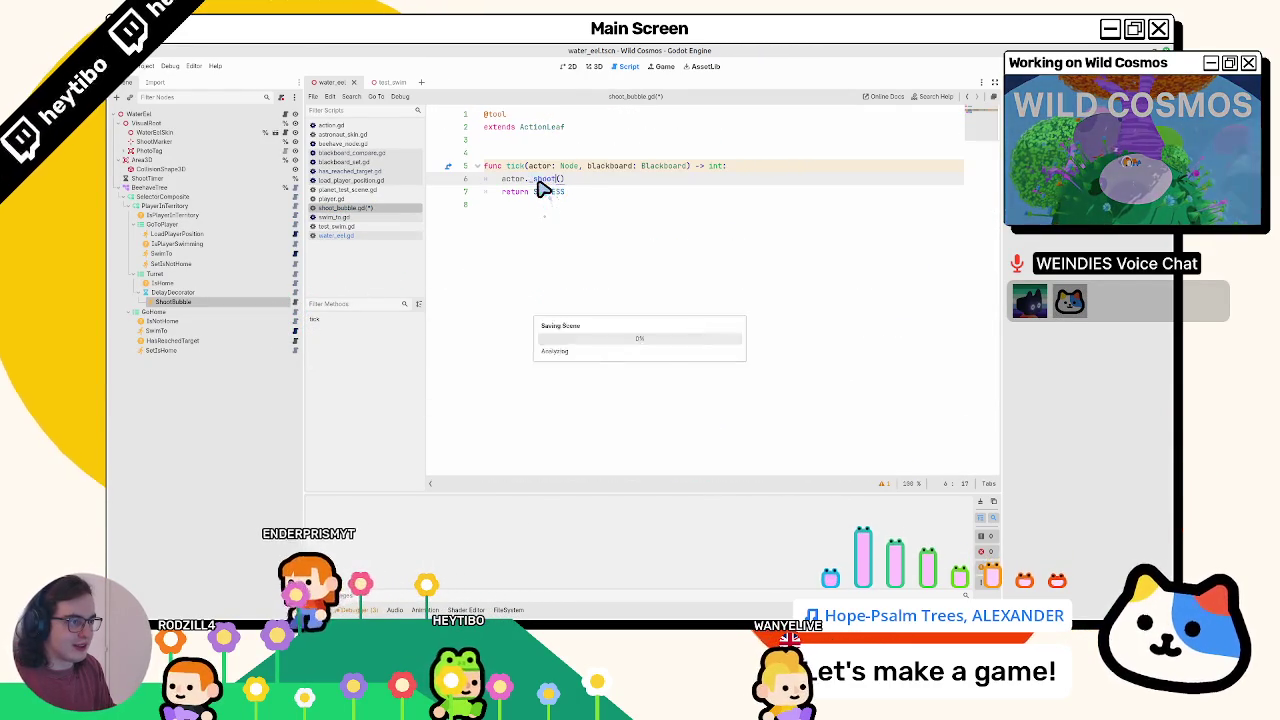
pyautogui.press('F5')
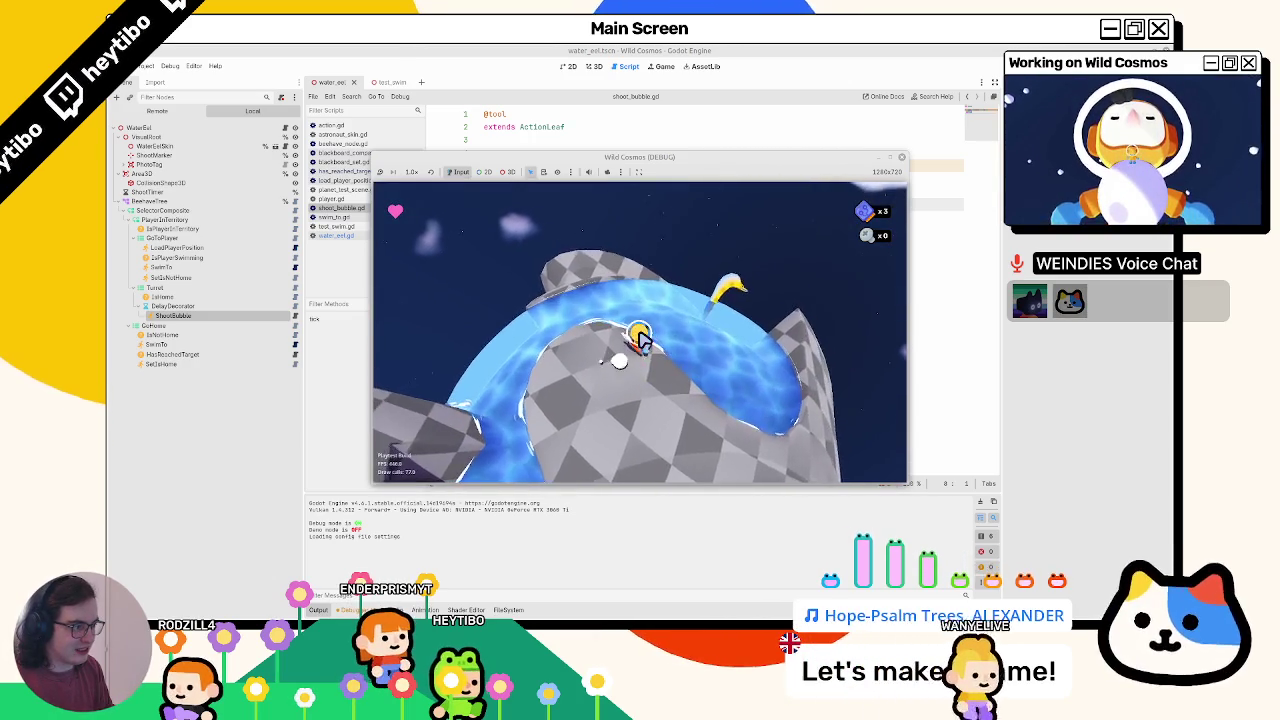
# - Move the character around the eel's water channel, then stop the game
pyautogui.press('w')
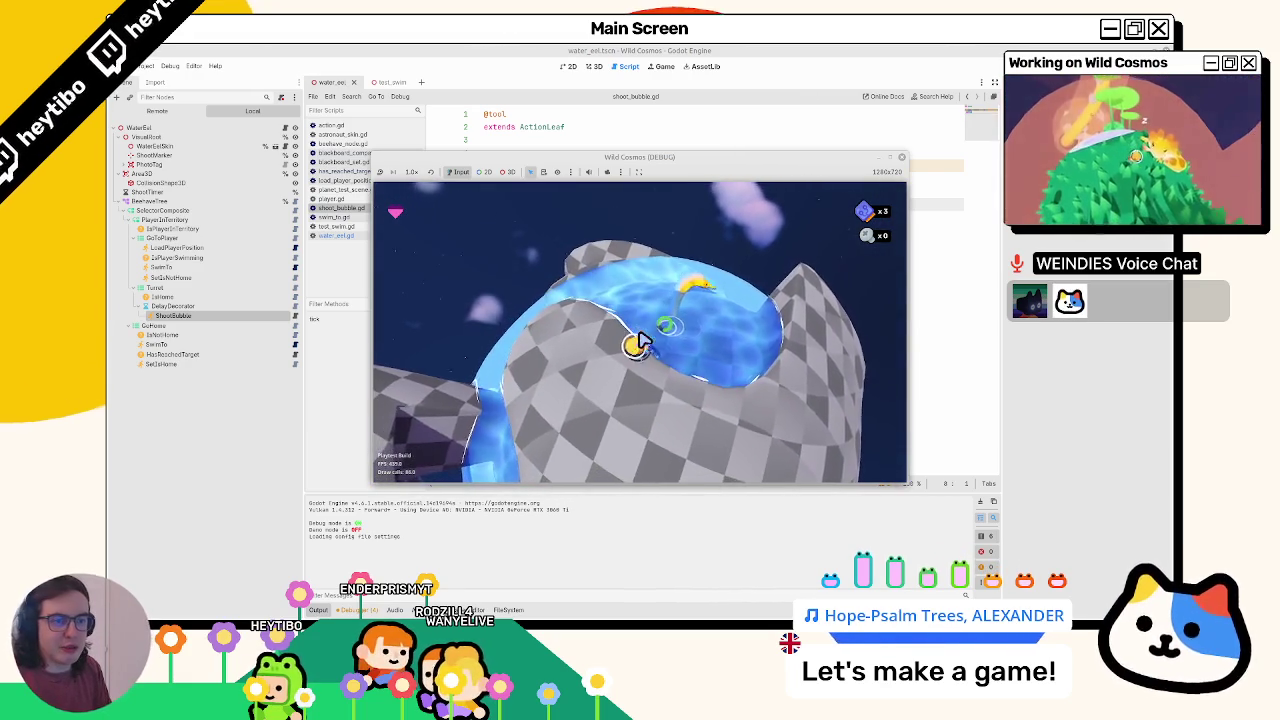
pyautogui.press('F8')
# - Change the Turret node to a SelectorReactiveComposite and run the game again
pyautogui.rightClick(222, 290)
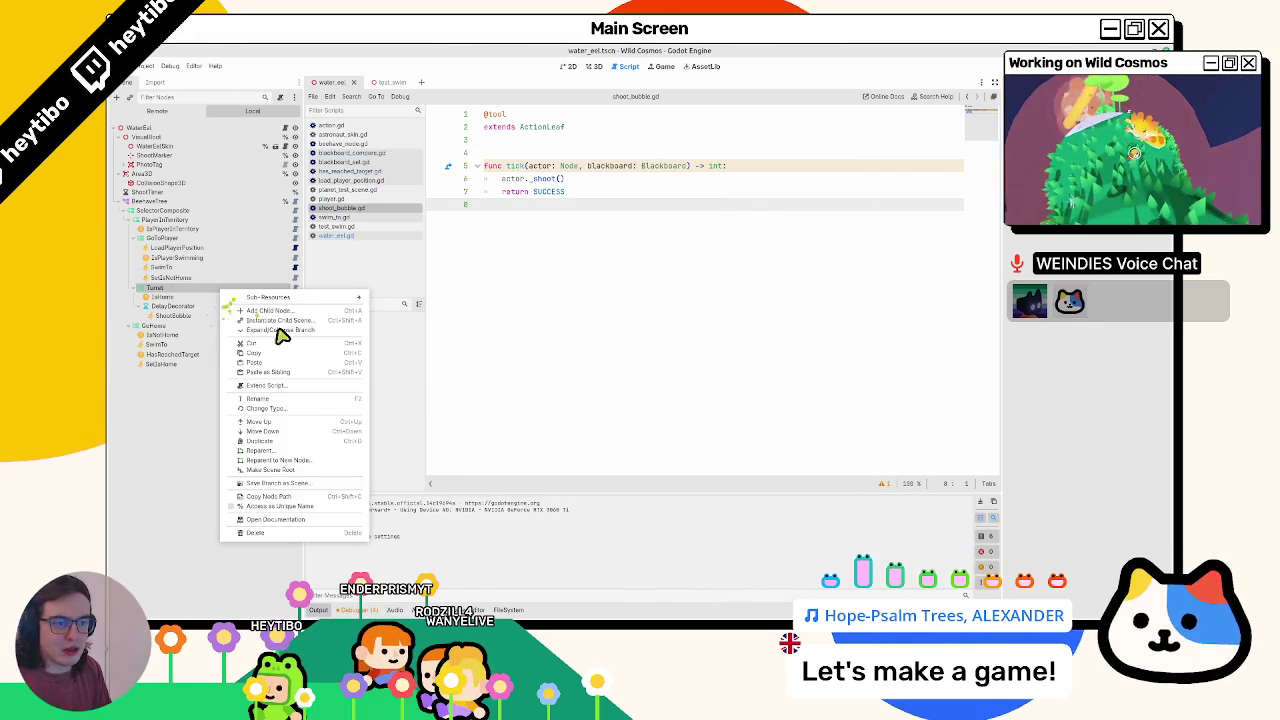
pyautogui.click(266, 408)
pyautogui.write('react')
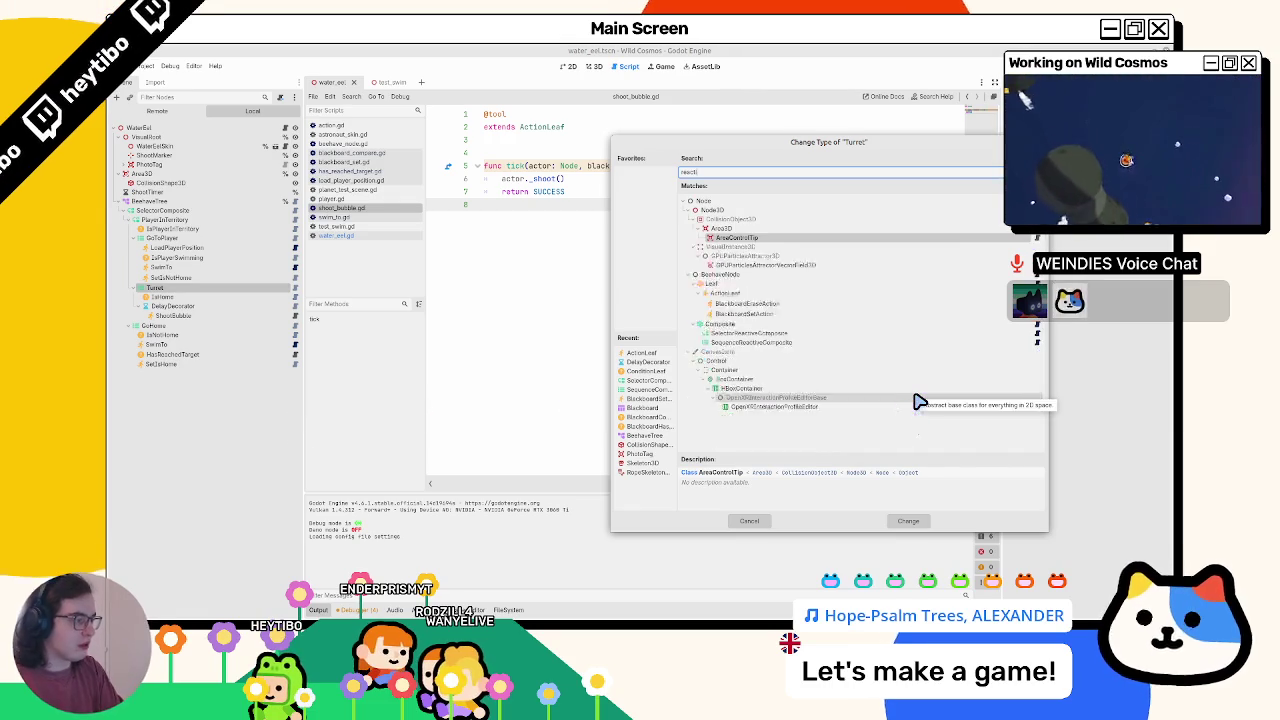
pyautogui.write('ive')
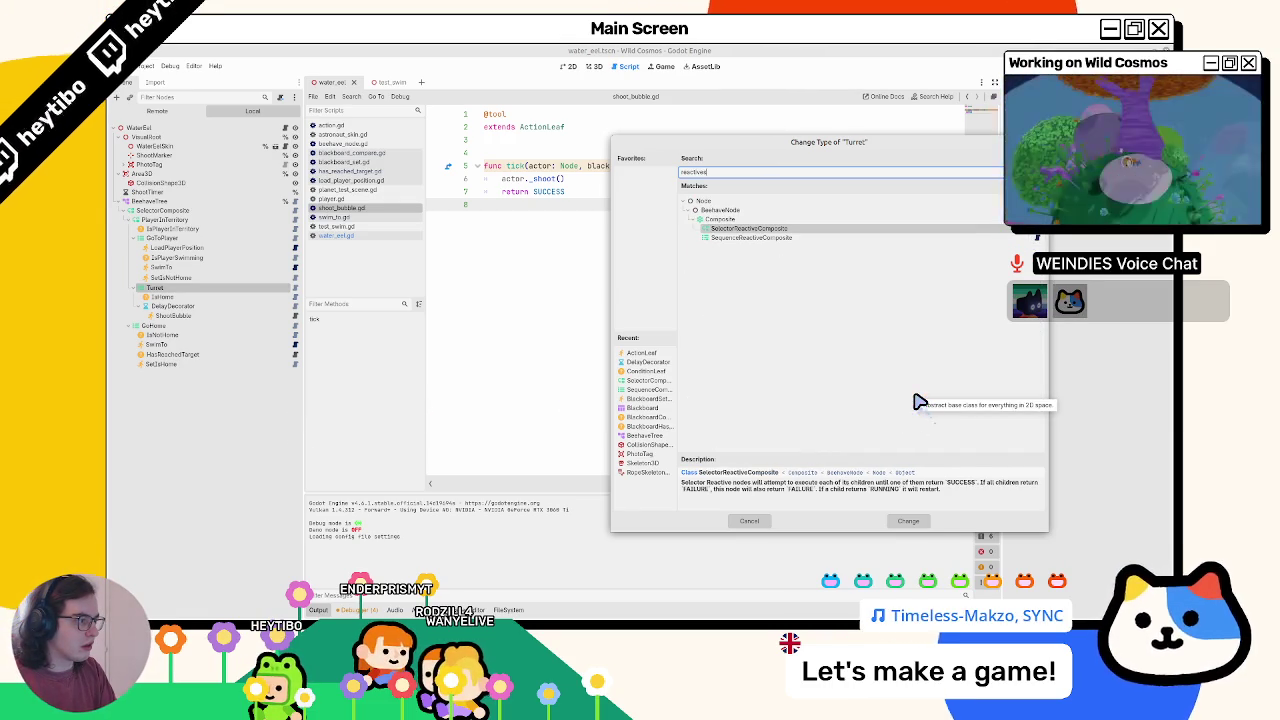
pyautogui.press('Return')
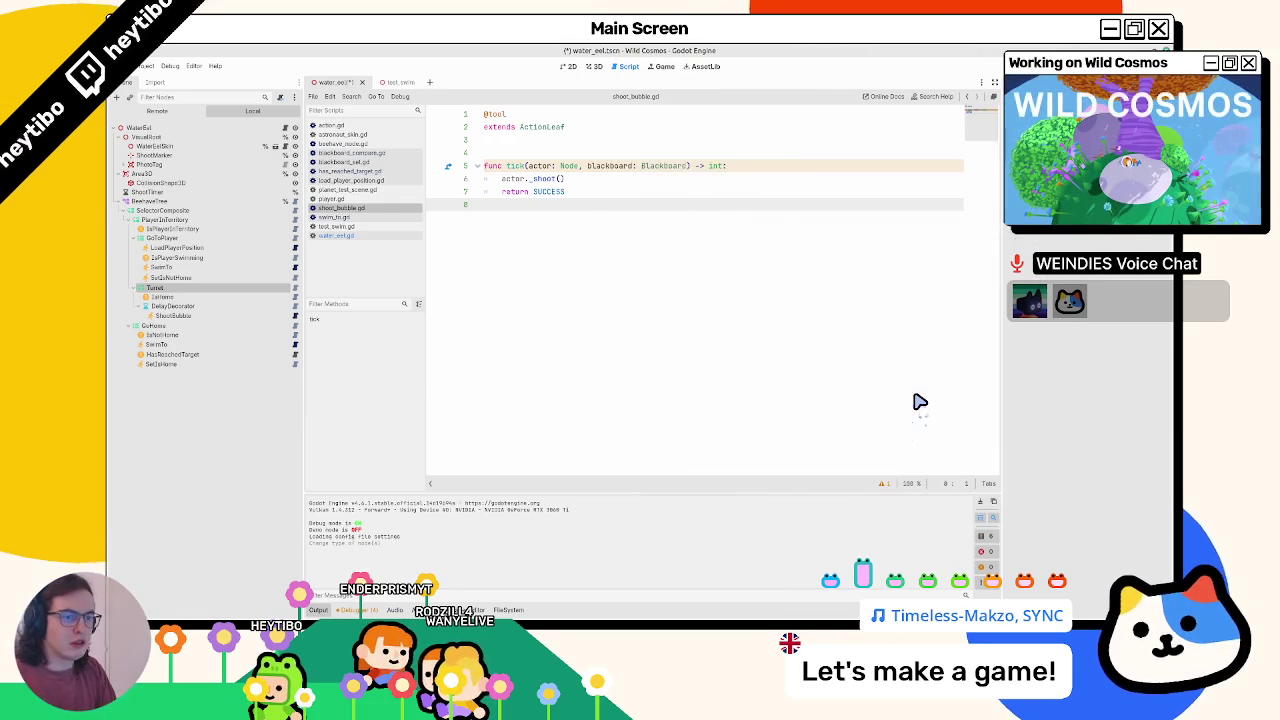
pyautogui.press('F5')
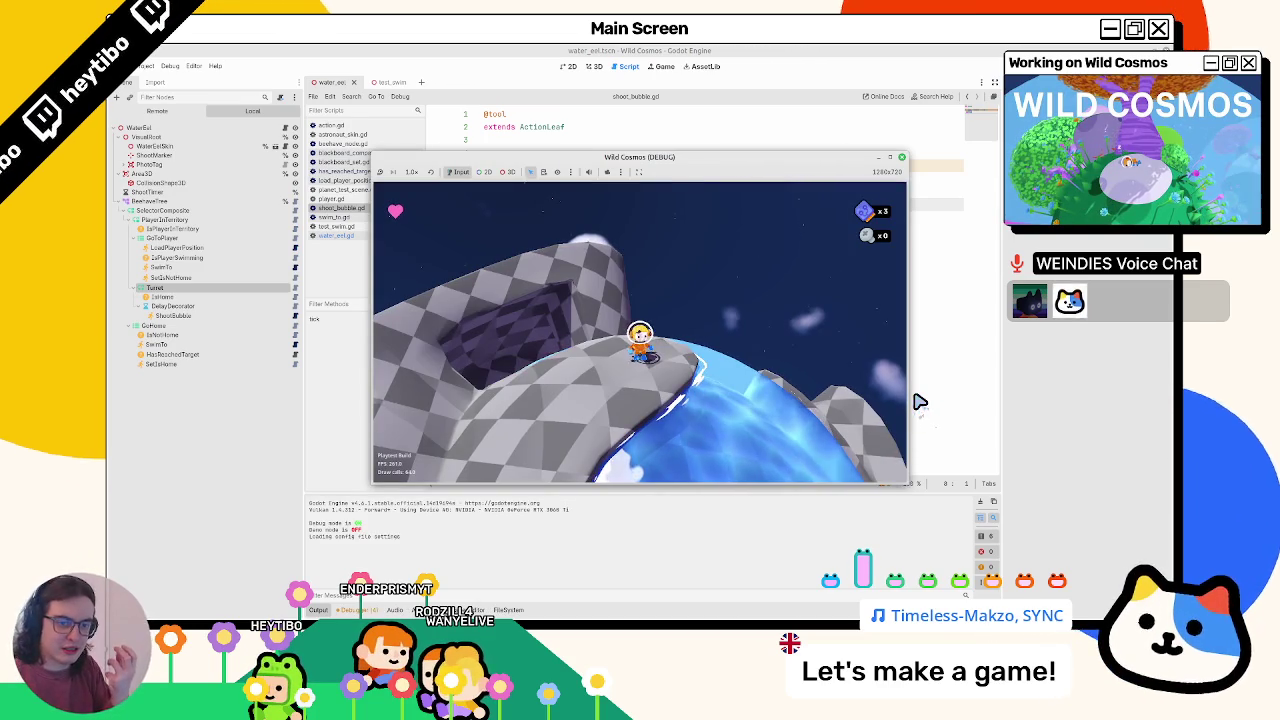
# - Position the game window and show the live tree graph in the Debugger's Beehave tab
pyautogui.moveTo(729, 156); pyautogui.dragTo(557, 67)
pyautogui.rightClick(557, 67)
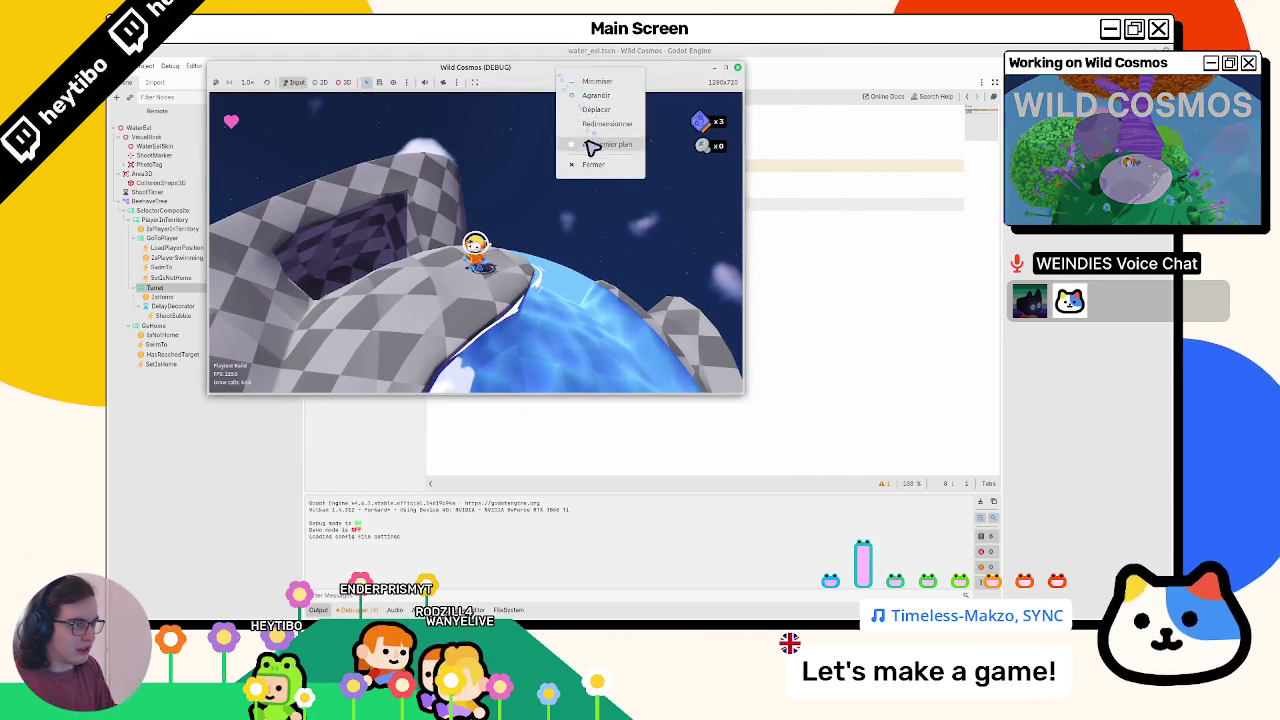
pyautogui.click(592, 143)
pyautogui.click(664, 590)
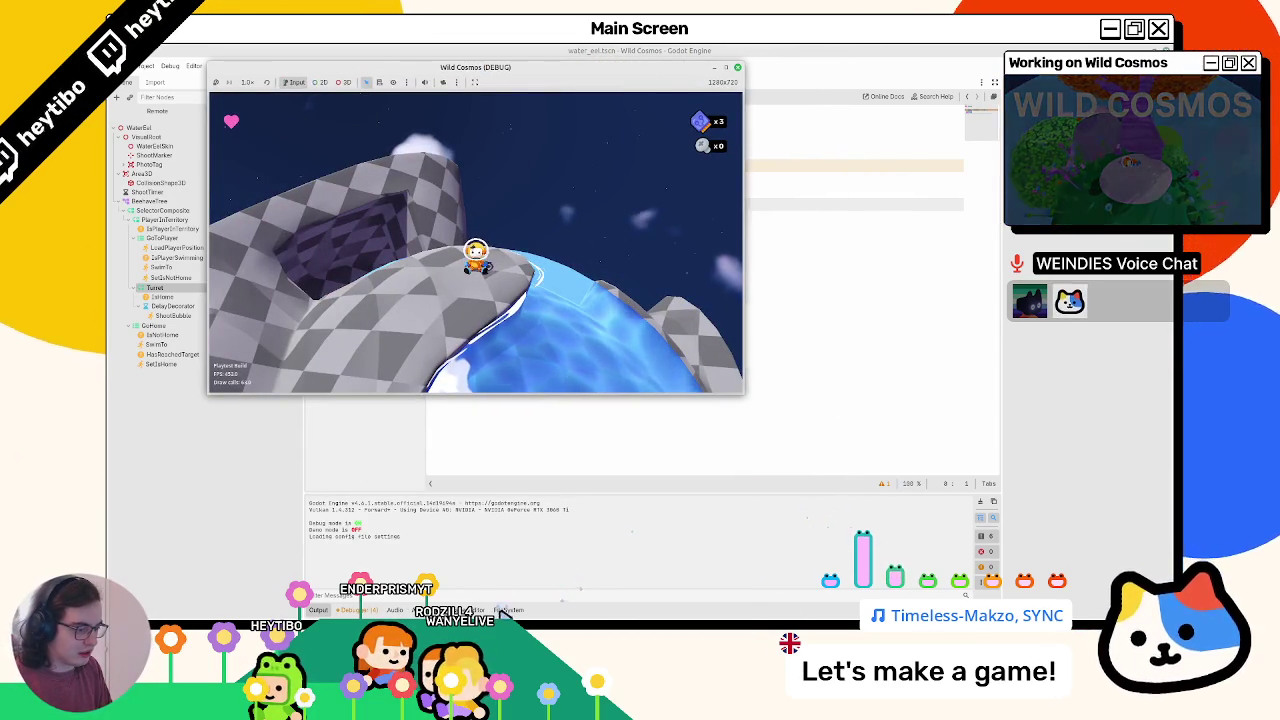
pyautogui.click(350, 610)
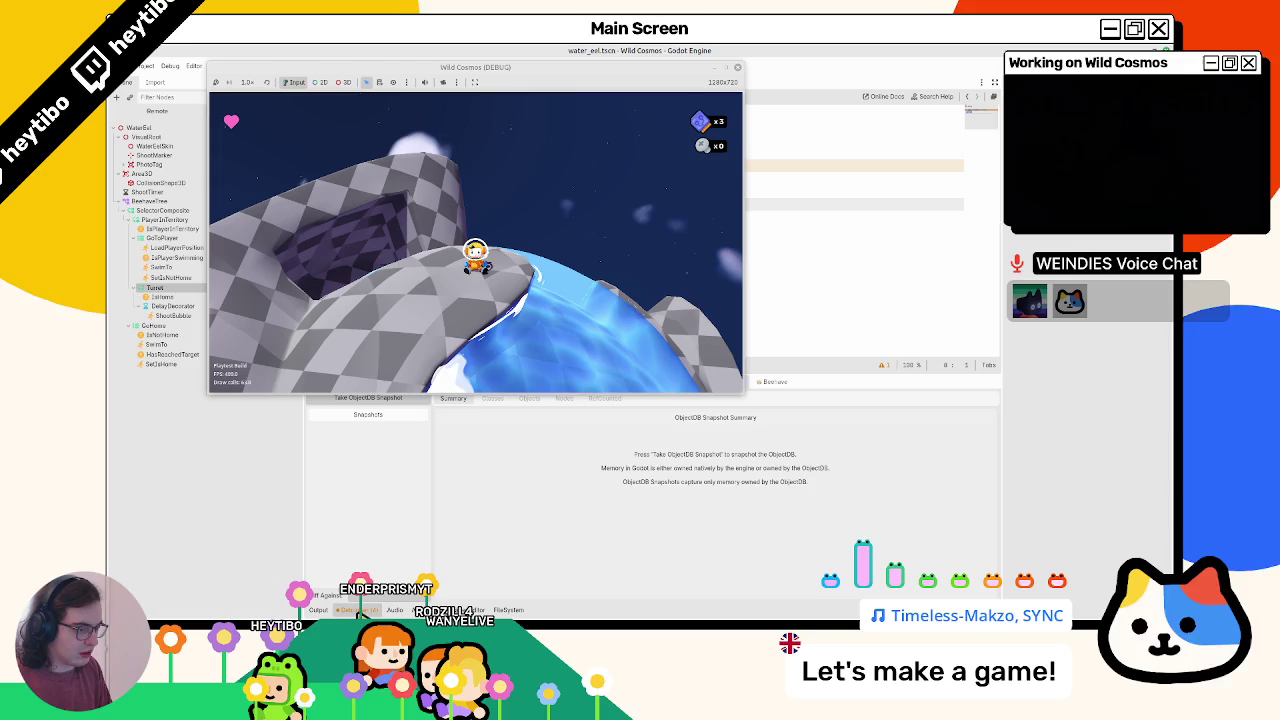
pyautogui.click(791, 391)
pyautogui.moveTo(628, 52); pyautogui.dragTo(606, 54)
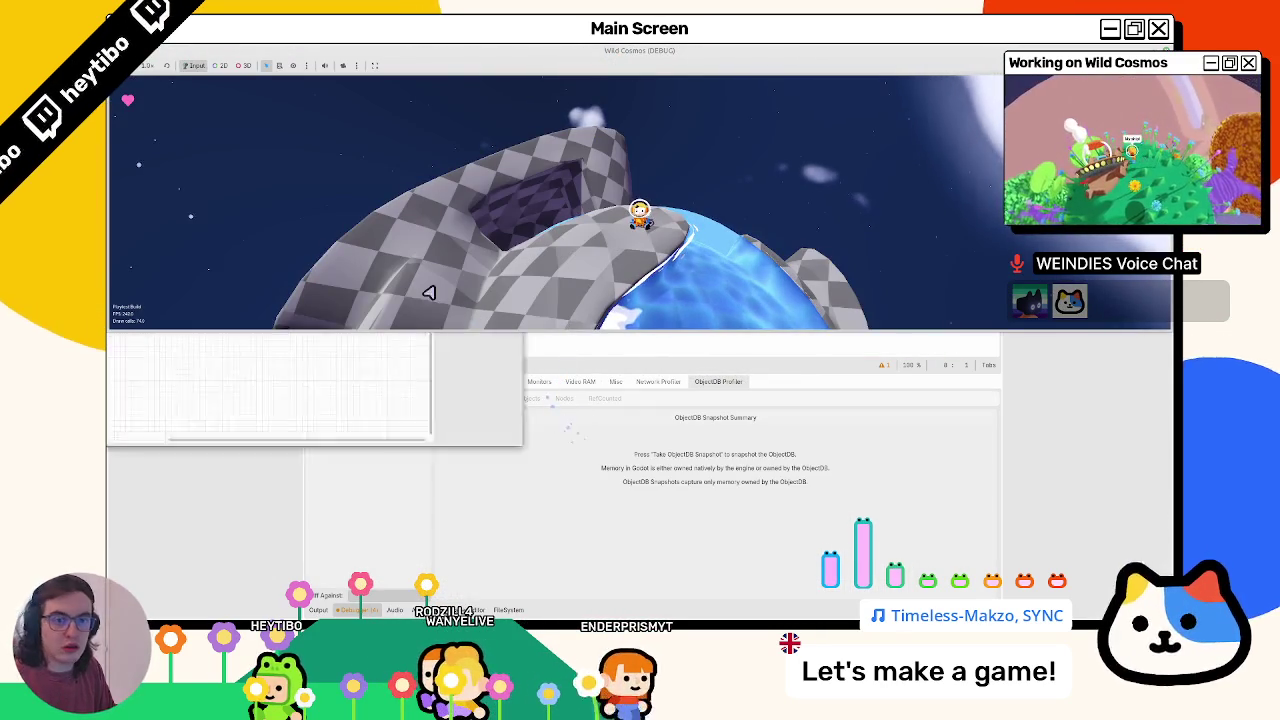
# - Enlarge the Beehave window, watch the eel's tree during play, then stop the game
pyautogui.press('Escape')
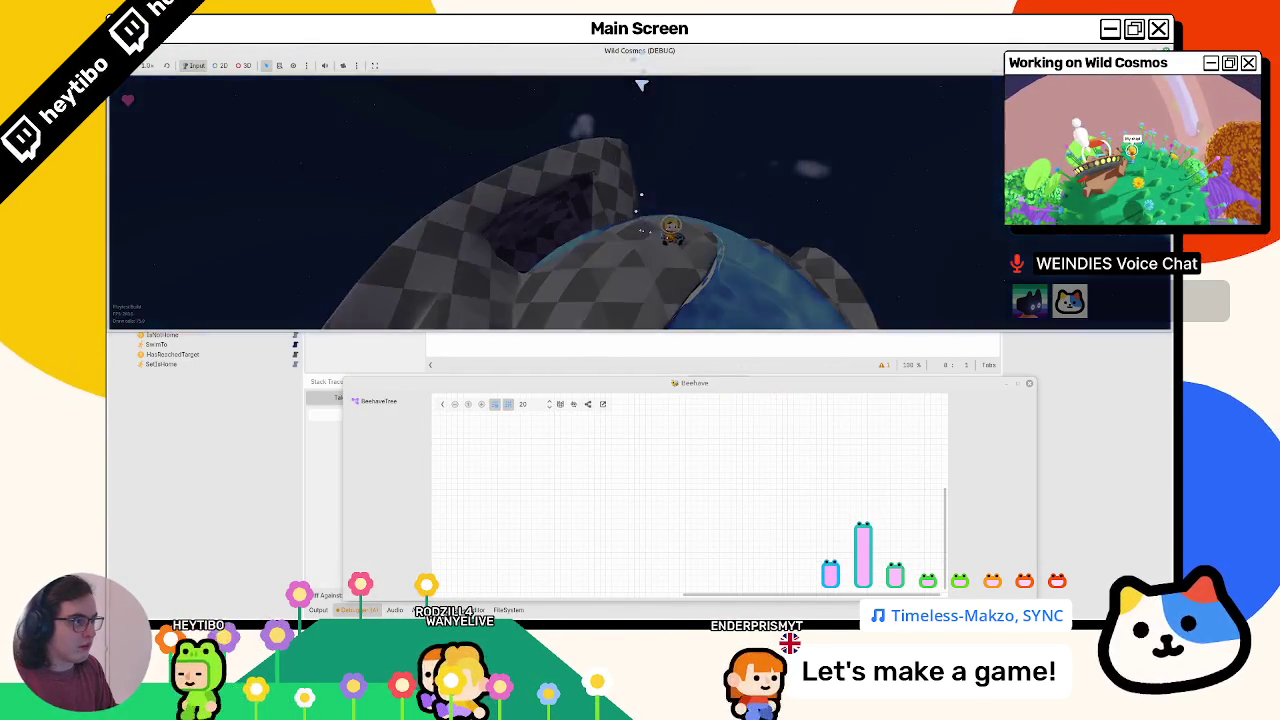
pyautogui.moveTo(643, 50)
pyautogui.mouseDown()
pyautogui.moveTo(643, 69)
pyautogui.moveTo(443, 99)
pyautogui.mouseUp()
pyautogui.moveTo(771, 390)
pyautogui.mouseDown()
pyautogui.moveTo(889, 429)
pyautogui.moveTo(845, 423)
pyautogui.mouseUp()
pyautogui.click(445, 433)
pyautogui.press('Escape')
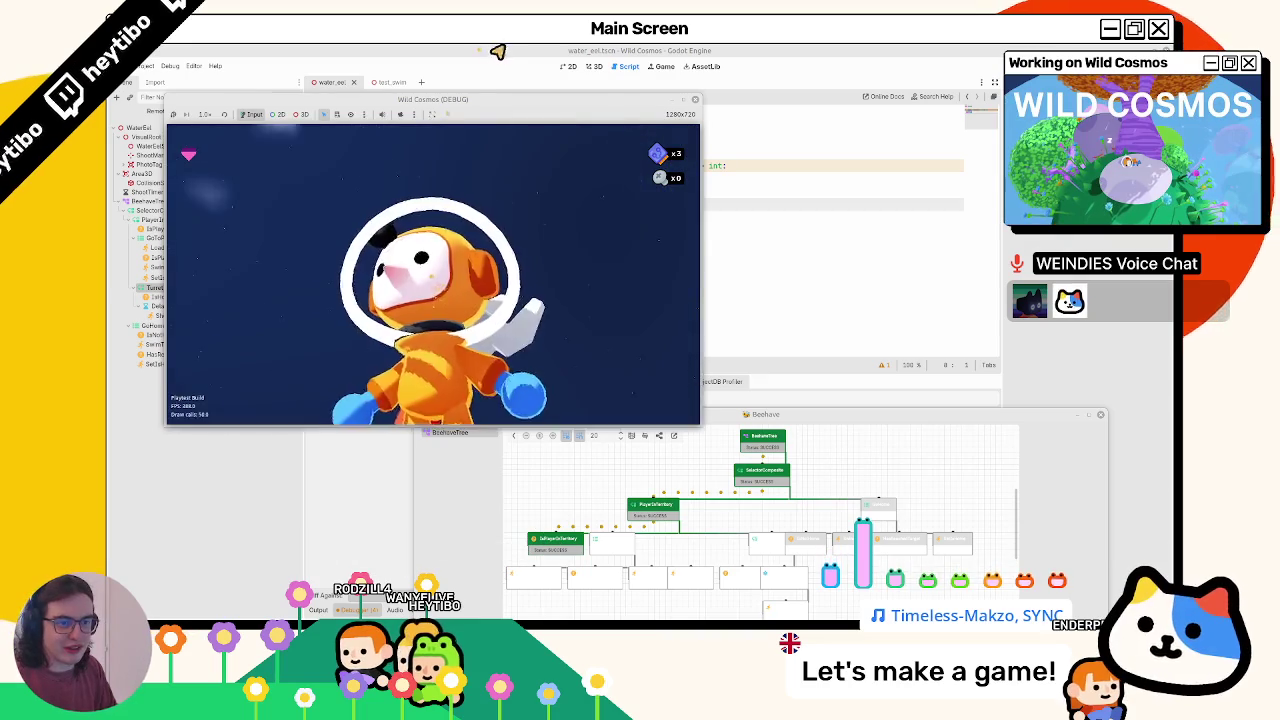
pyautogui.press('super')
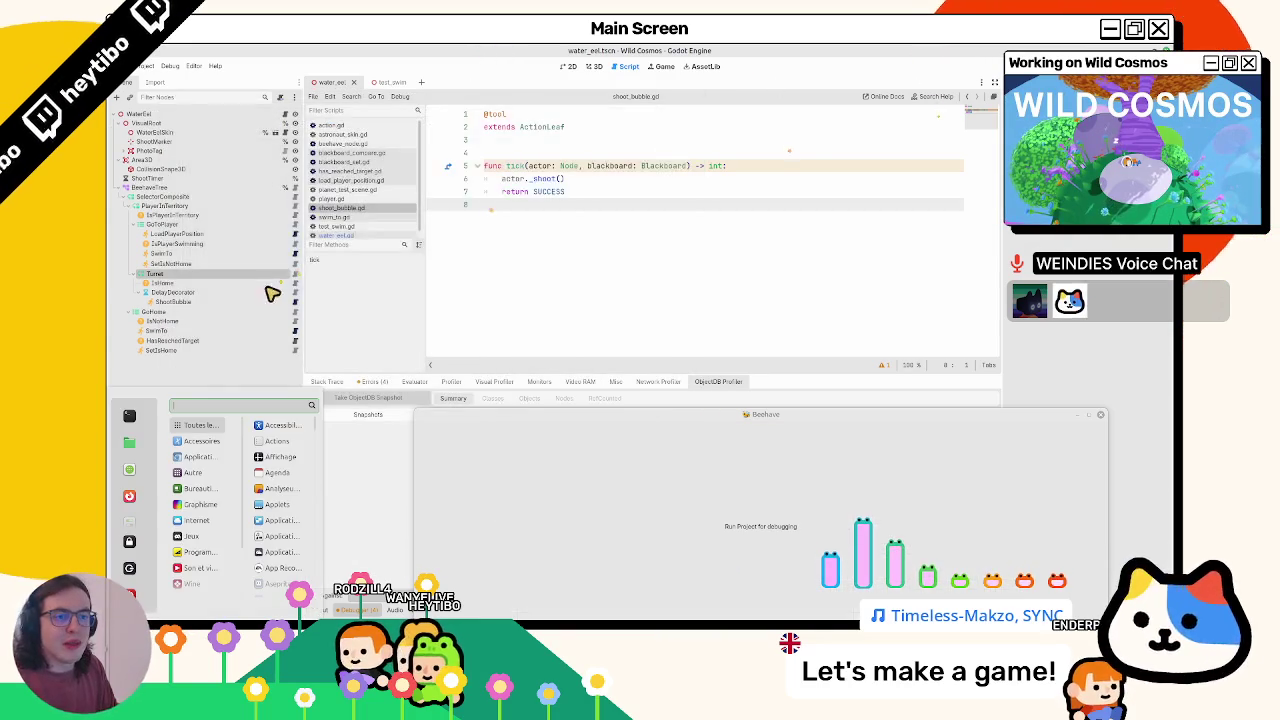
pyautogui.press('super')
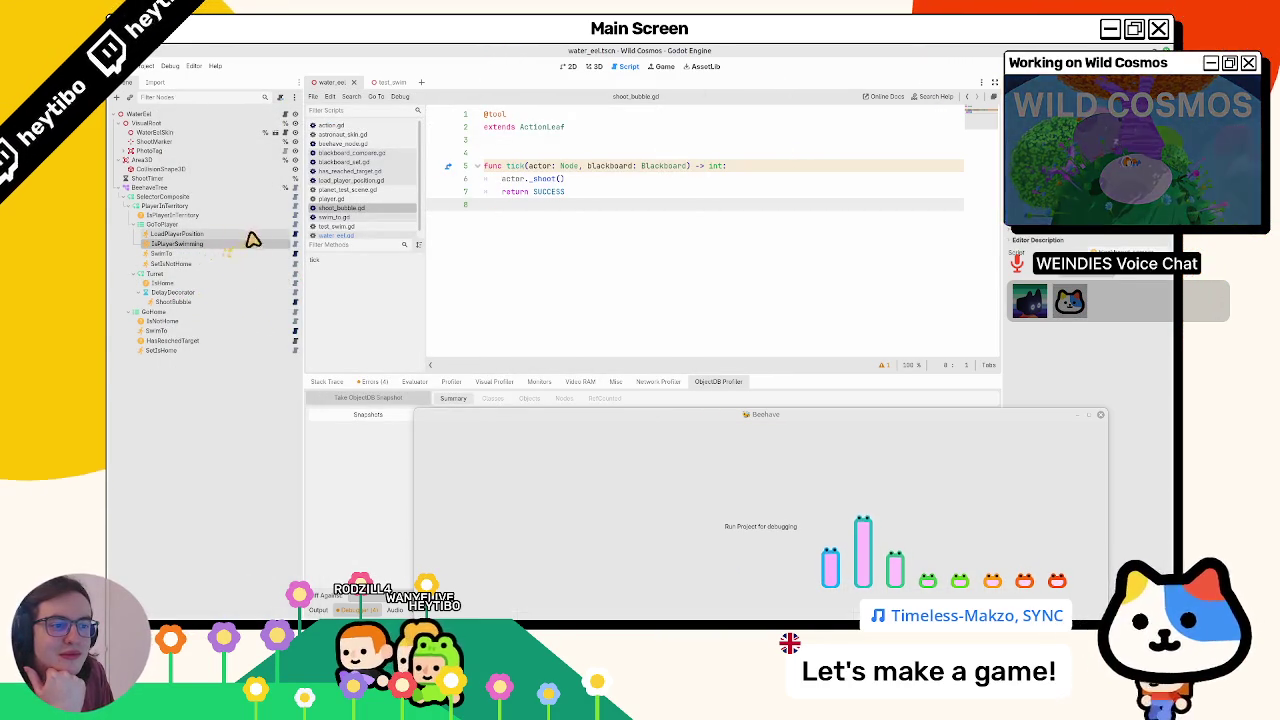
# - Review the IsPlayerSwimming, LoadPlayerPosition and IsPlayerInTerritory nodes in the eel's tree
pyautogui.click(295, 244)
pyautogui.click(295, 243)
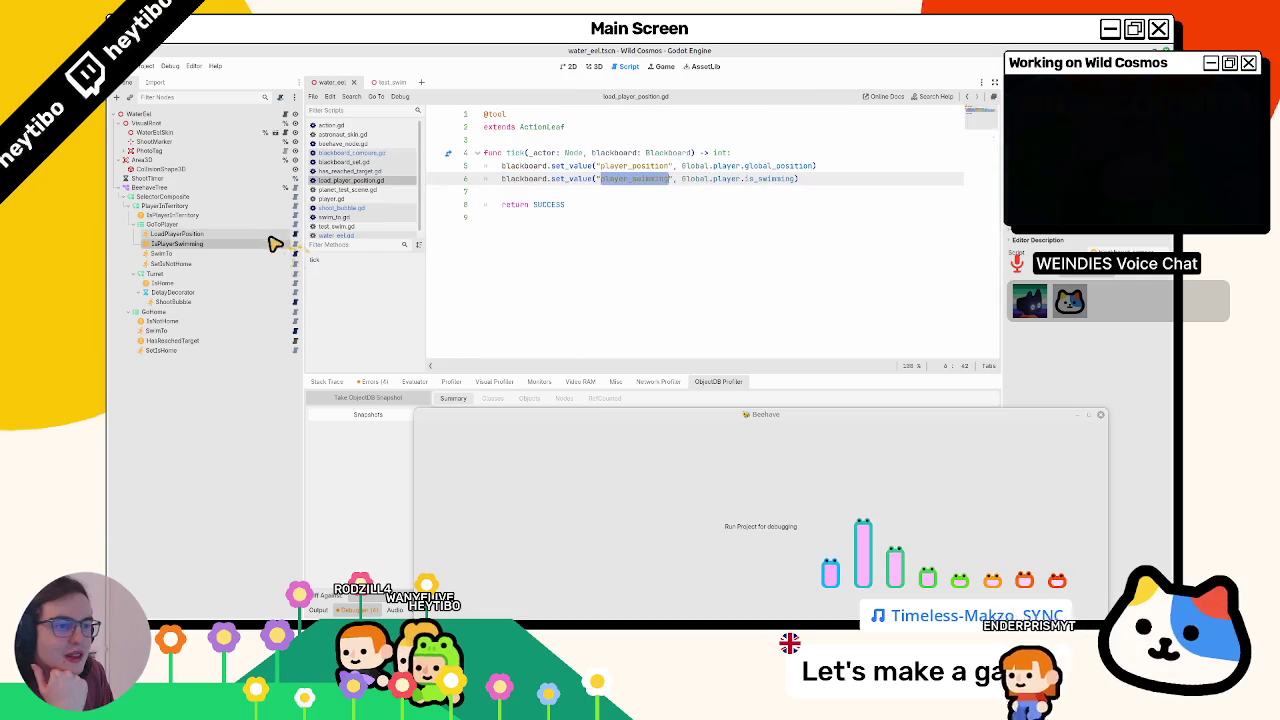
pyautogui.click(139, 225)
pyautogui.click(139, 225)
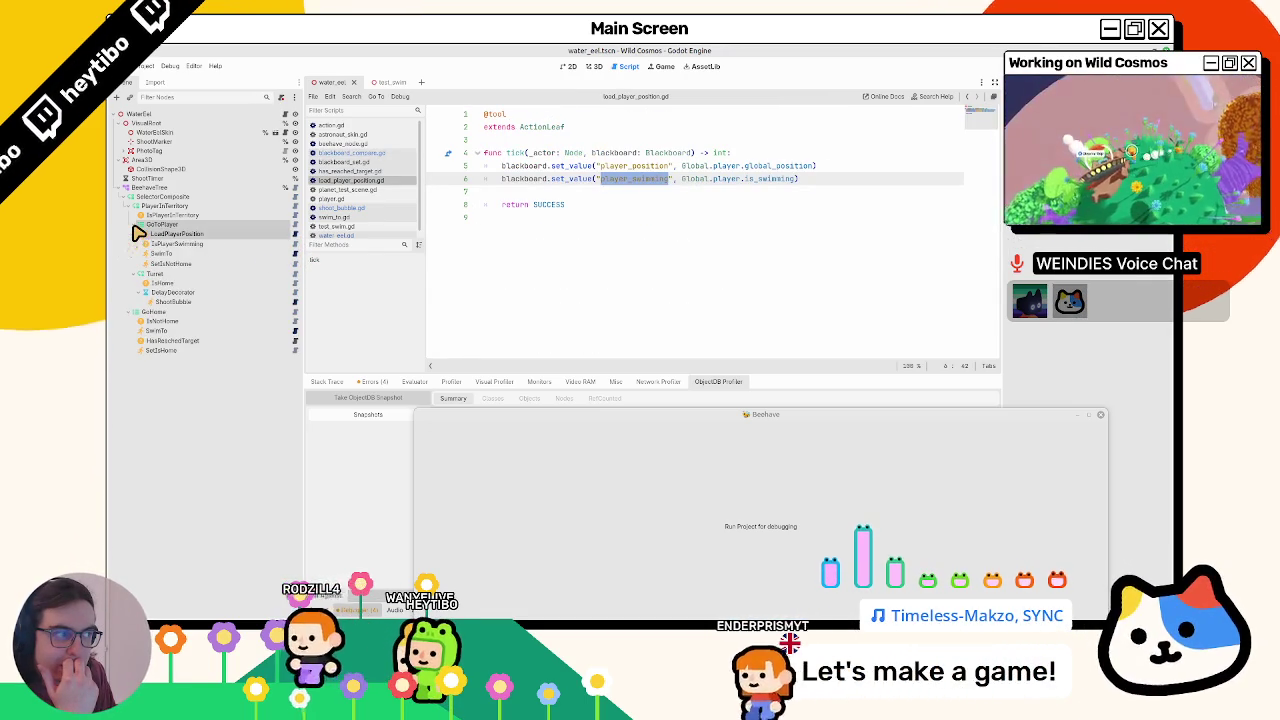
pyautogui.click(171, 216)
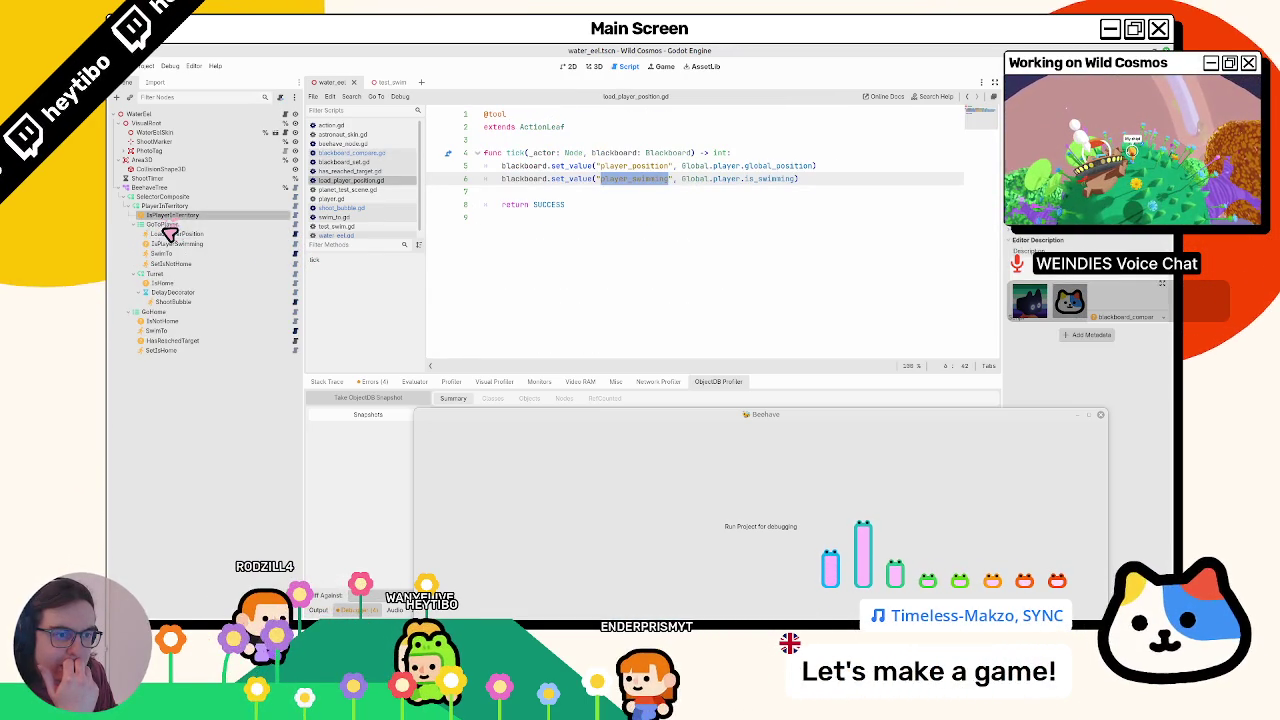
# - Change the Turret node's type to SelectorComposite
pyautogui.rightClick(150, 273)
pyautogui.click(199, 391)
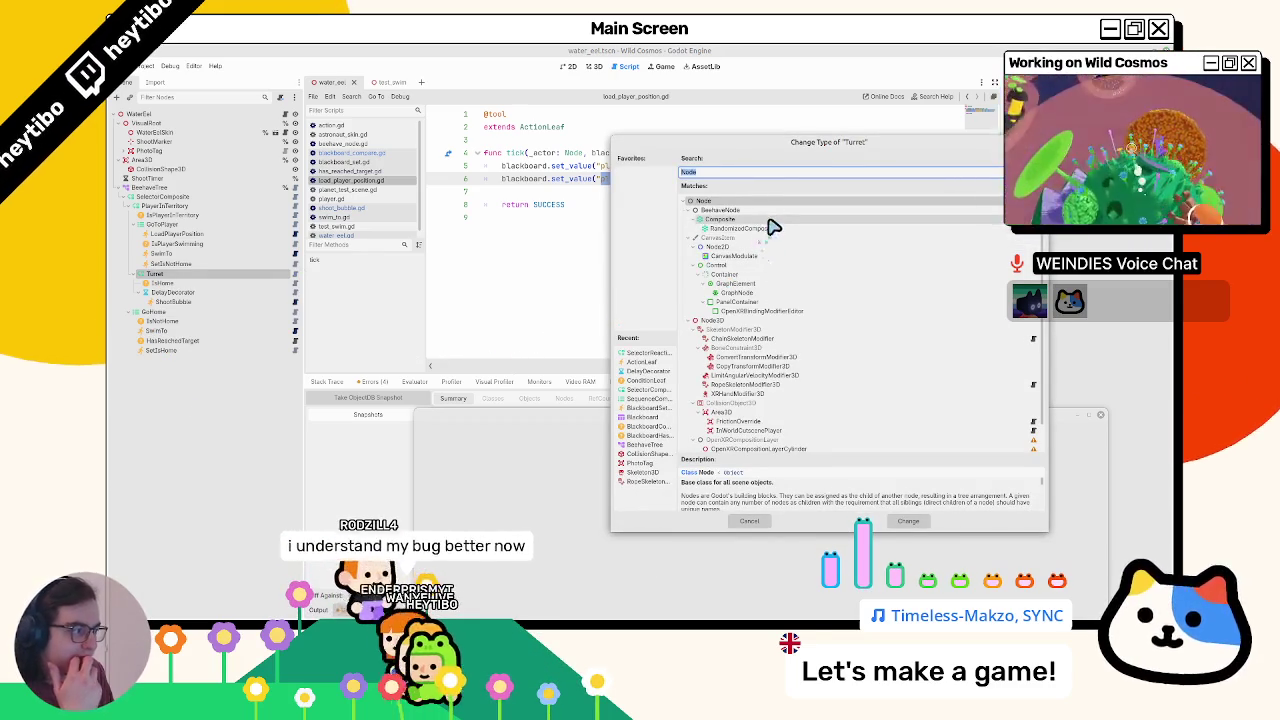
pyautogui.write('sequence')
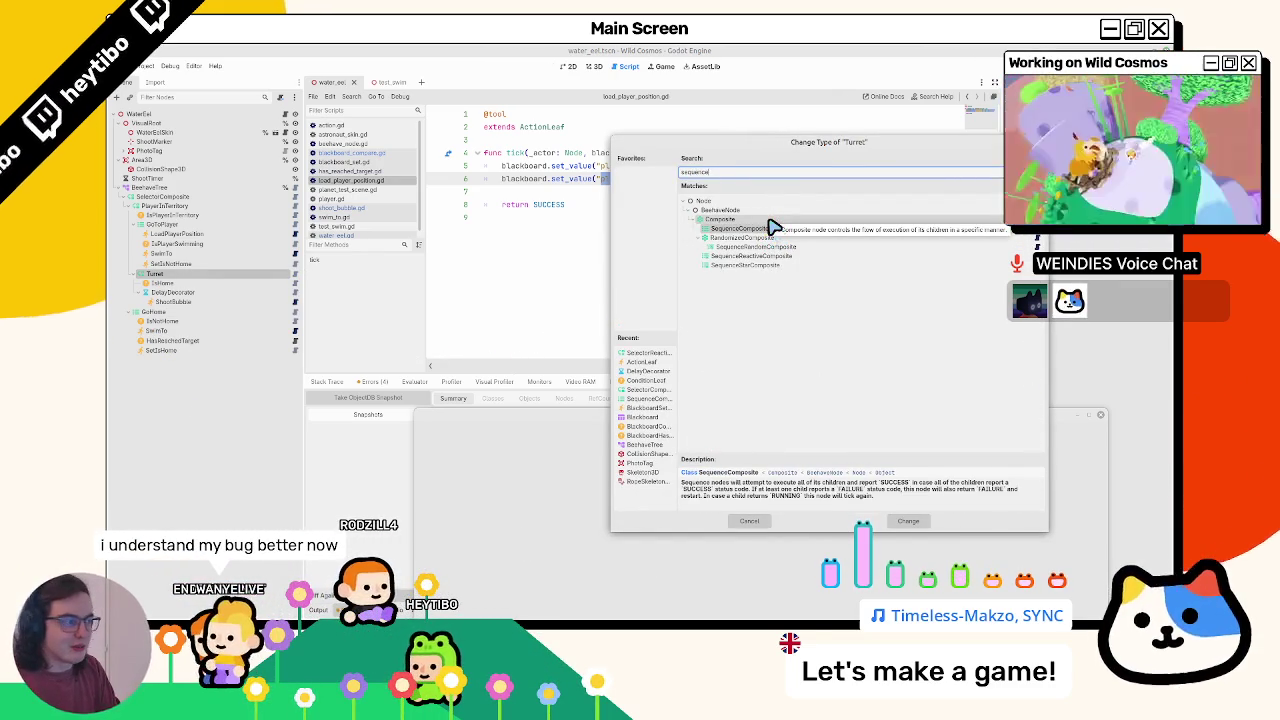
pyautogui.press('BackSpace')
pyautogui.press('BackSpace')
pyautogui.press('BackSpace')
pyautogui.write('lect')
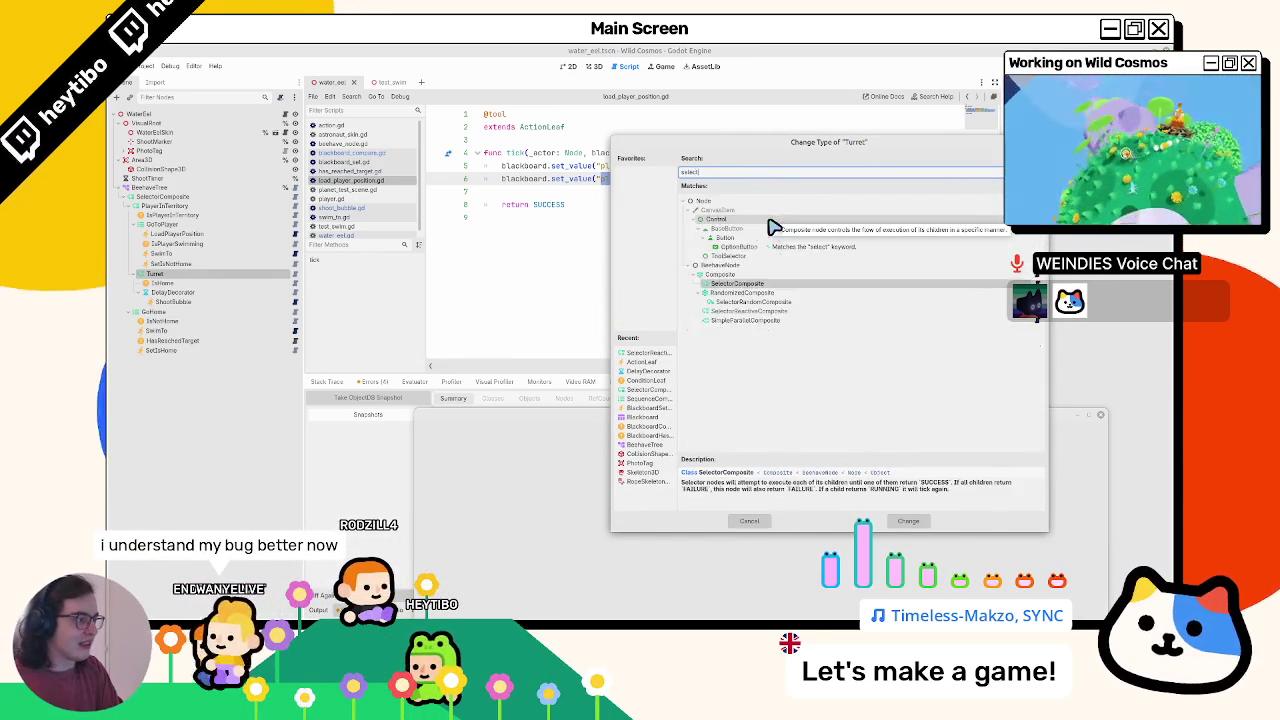
pyautogui.write('or')
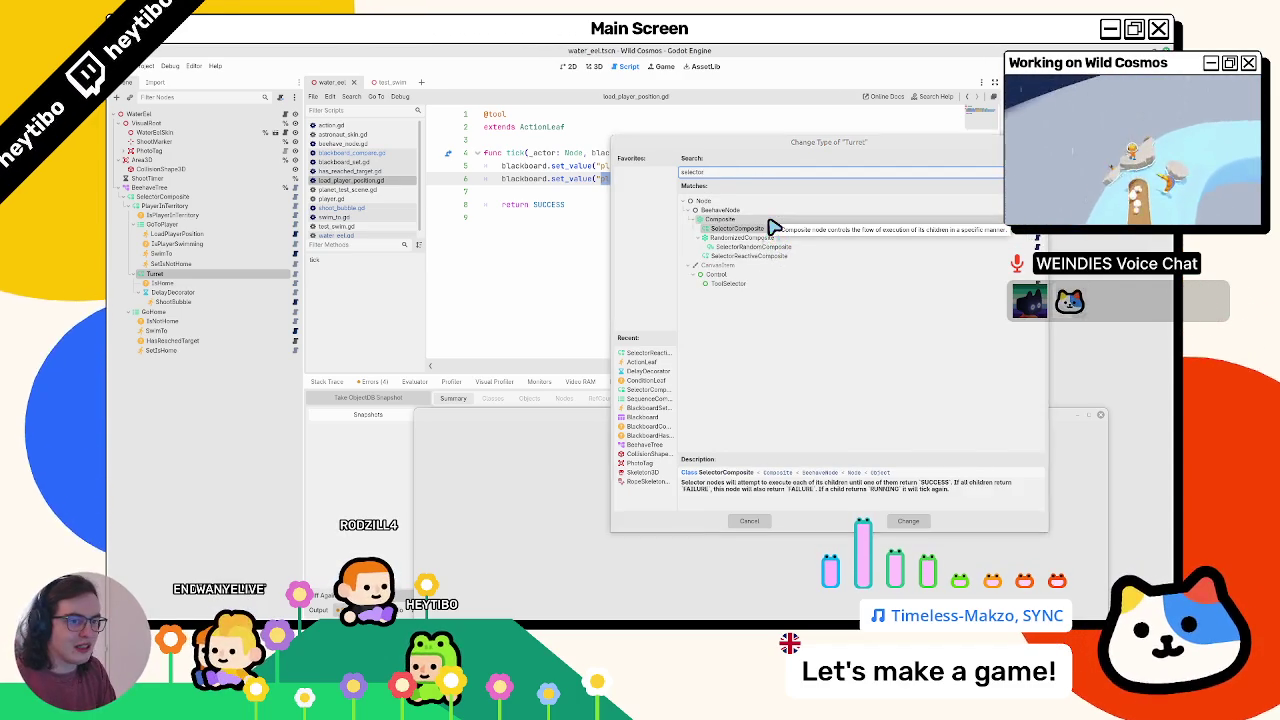
pyautogui.doubleClick(774, 227)
# - Run the game, walk the player to the eel encounter, pause, and quit the test run
pyautogui.press('F5')
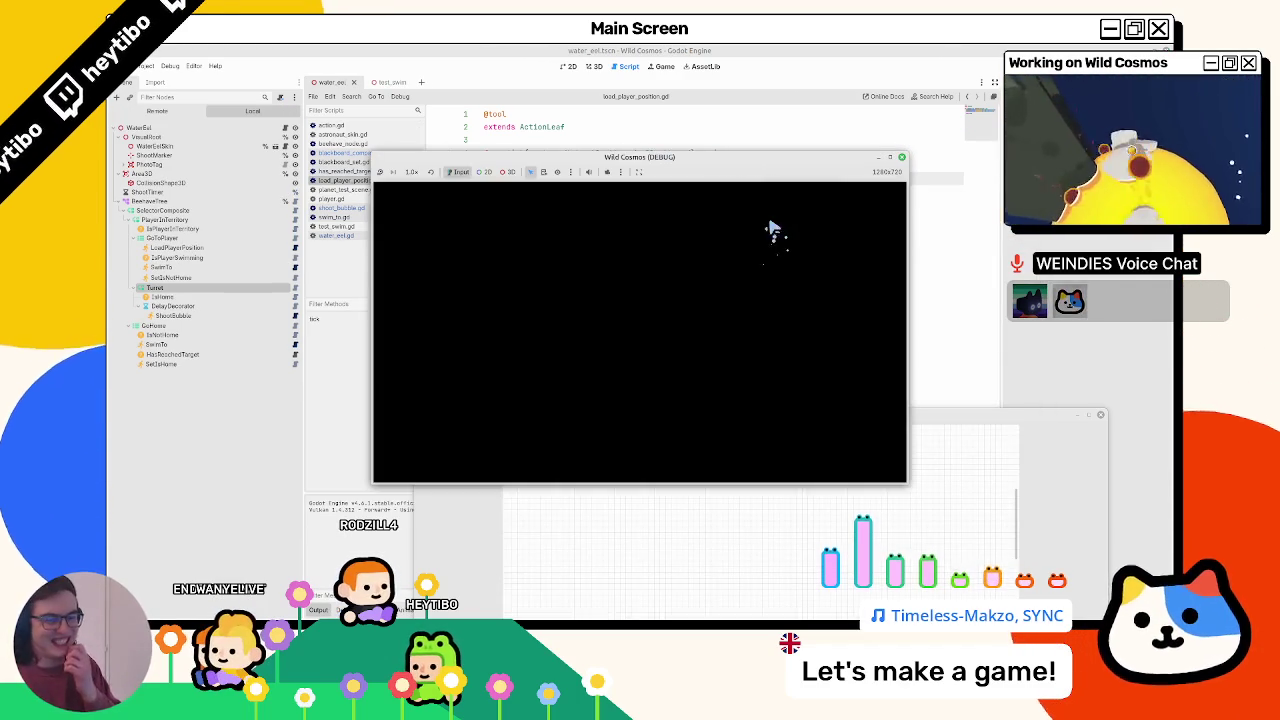
pyautogui.rightClick(466, 84)
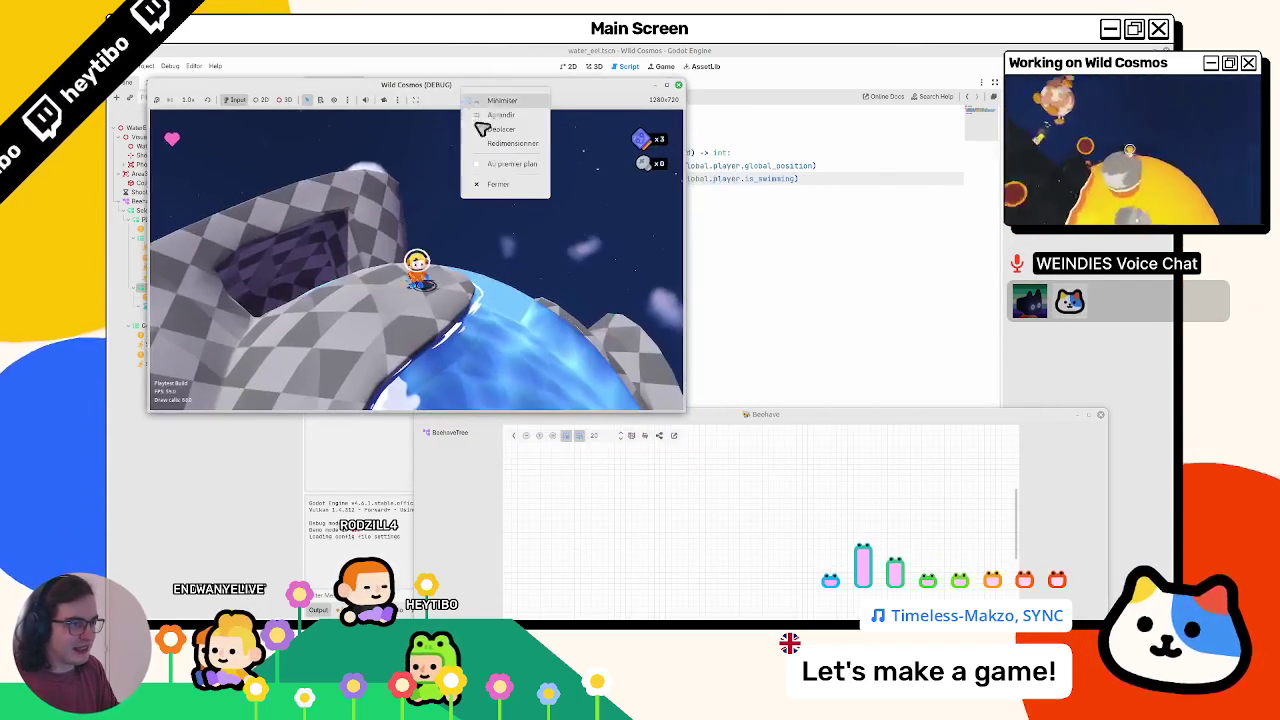
pyautogui.click(500, 163)
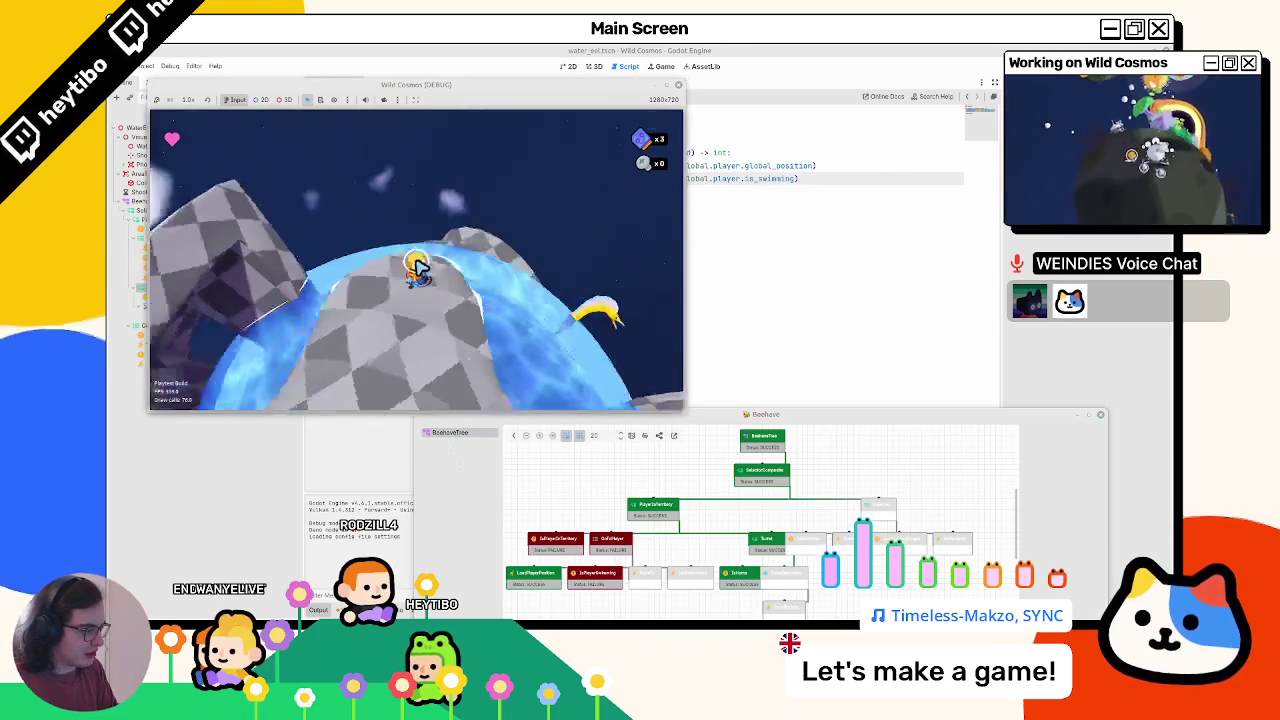
pyautogui.press('w')
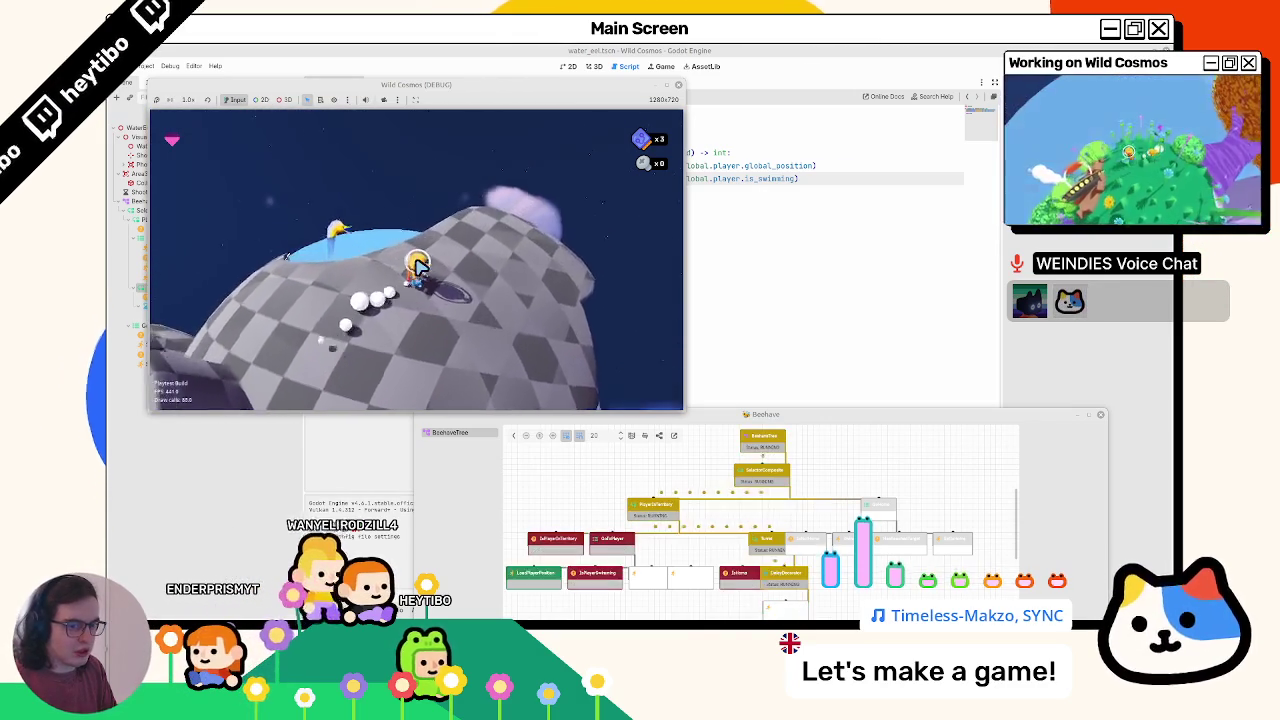
pyautogui.press('Escape')
pyautogui.click(681, 85)
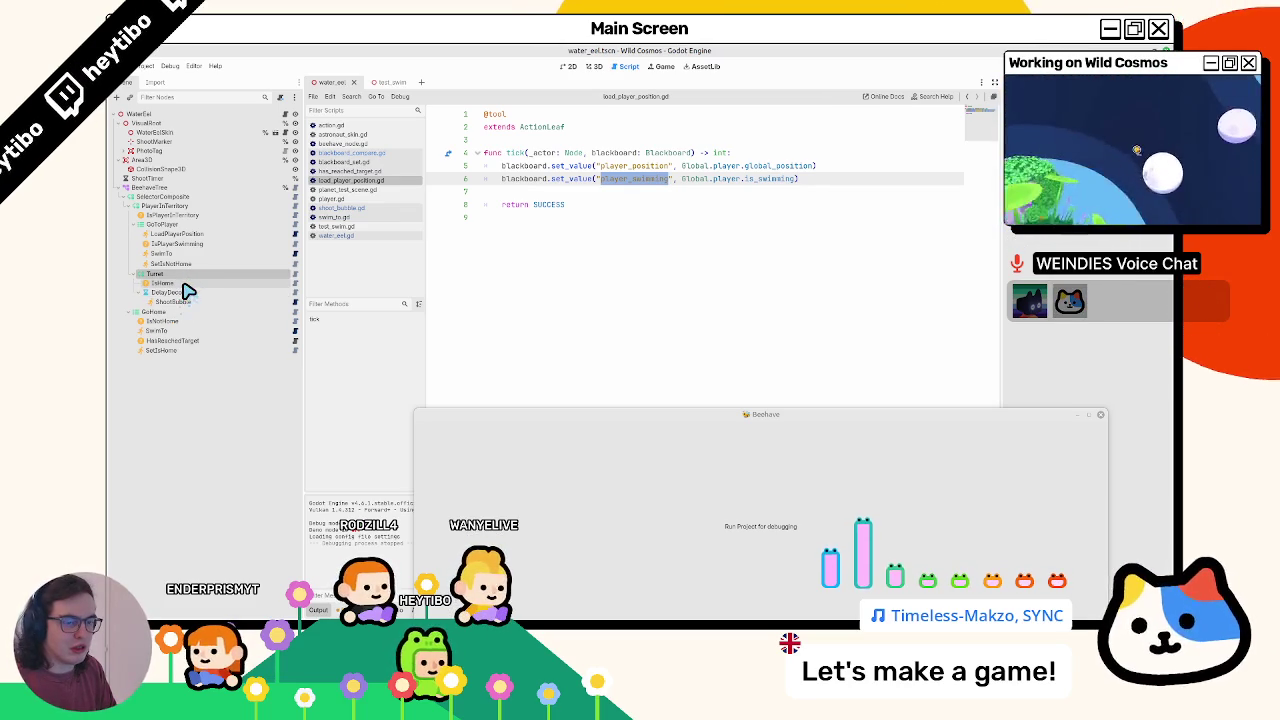
# - Collapse GoToPlayer, expand GoHome and Turret, select IsHome, then run the game
pyautogui.click(130, 226)
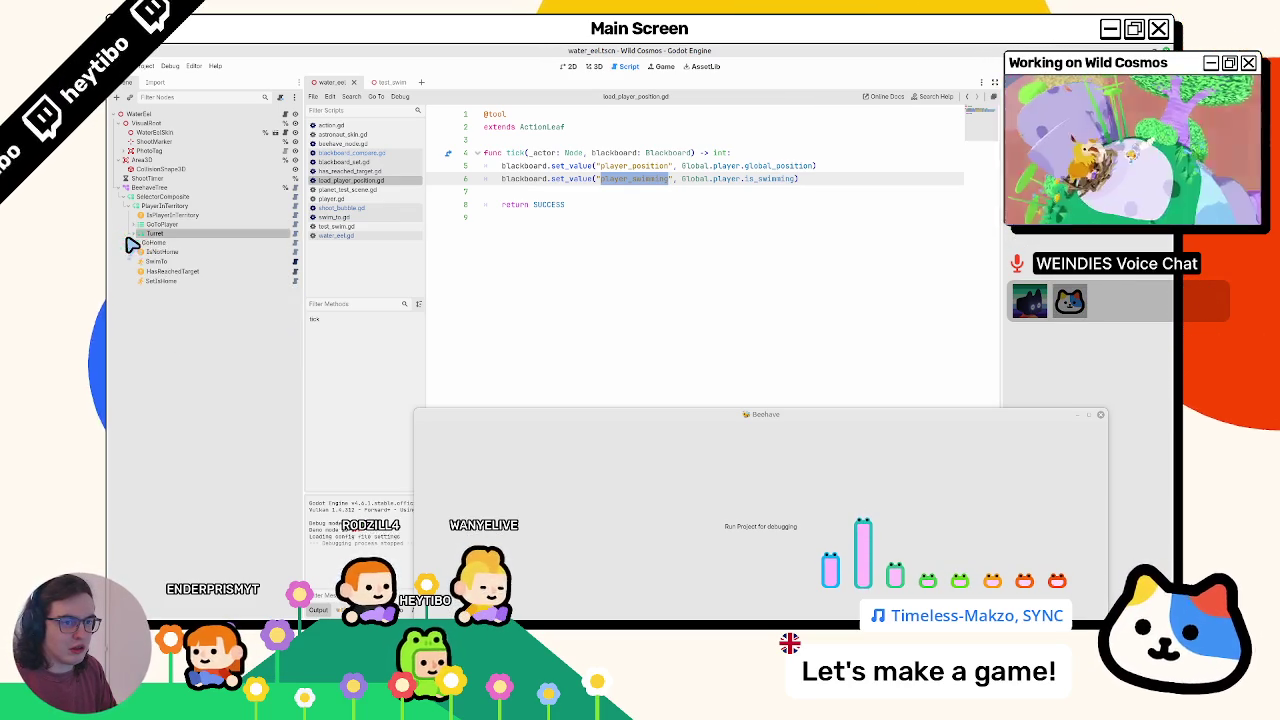
pyautogui.click(131, 234)
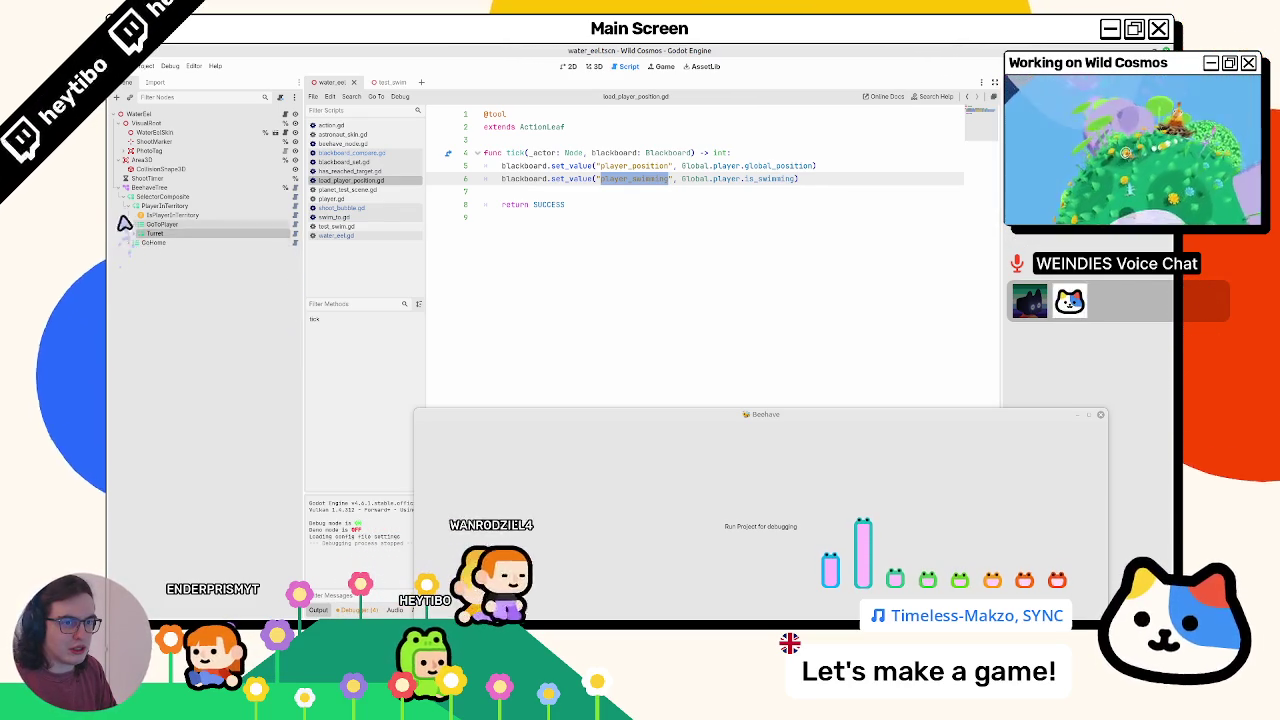
pyautogui.click(131, 242)
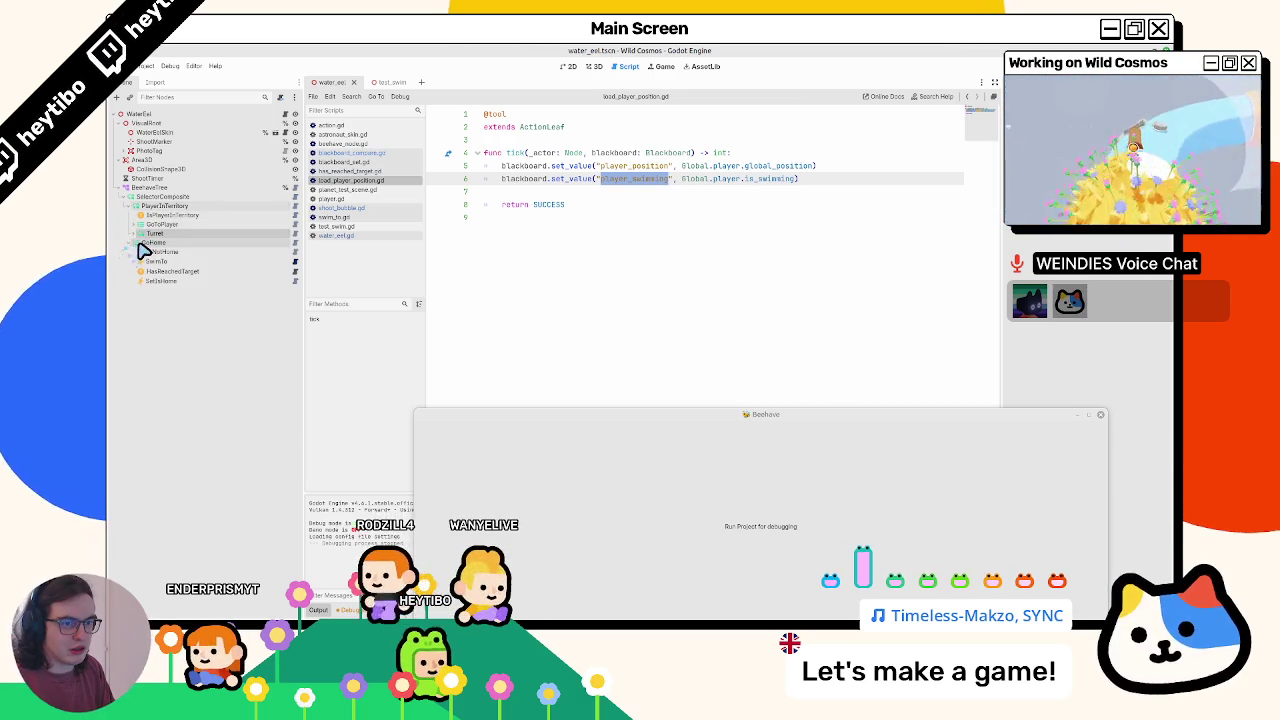
pyautogui.click(140, 244)
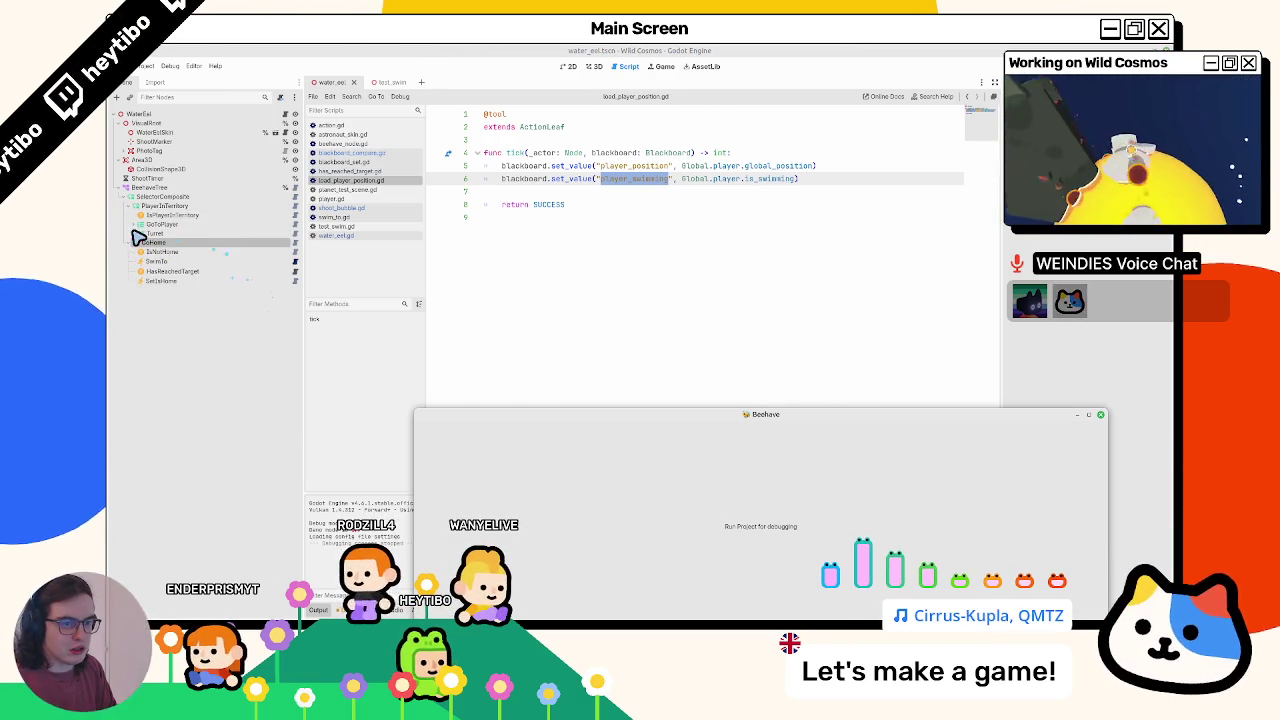
pyautogui.click(134, 234)
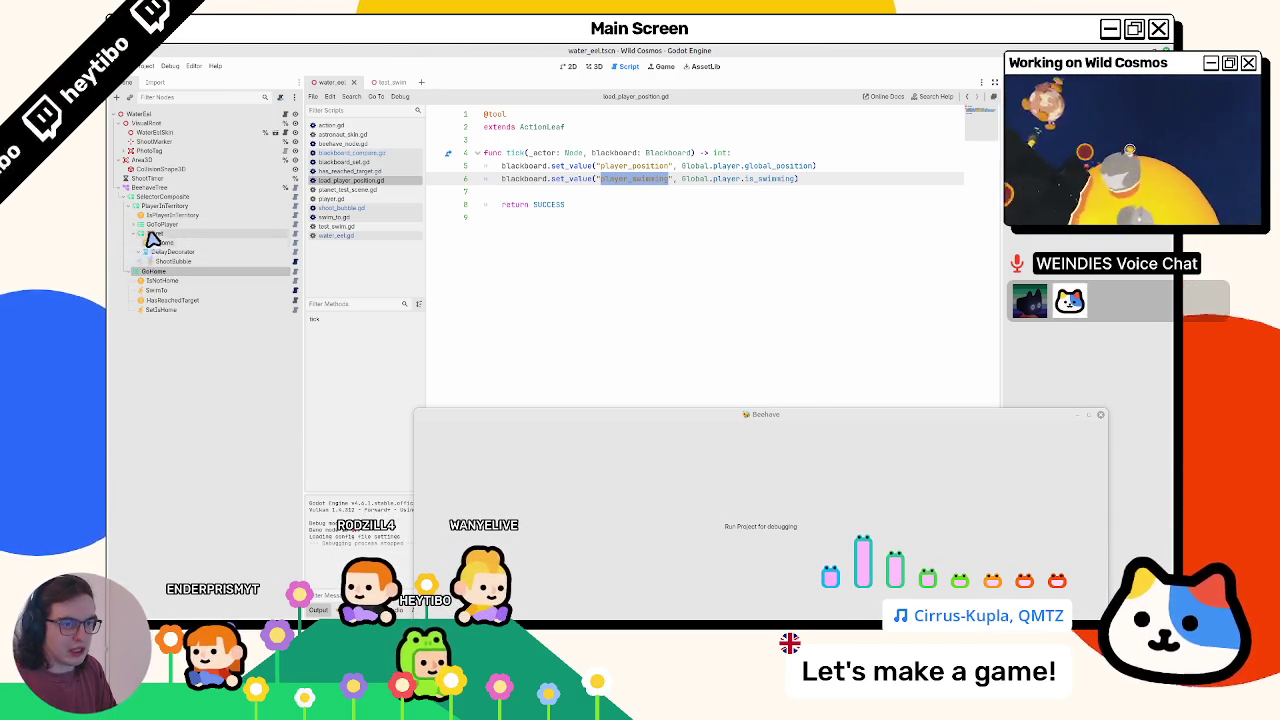
pyautogui.click(160, 244)
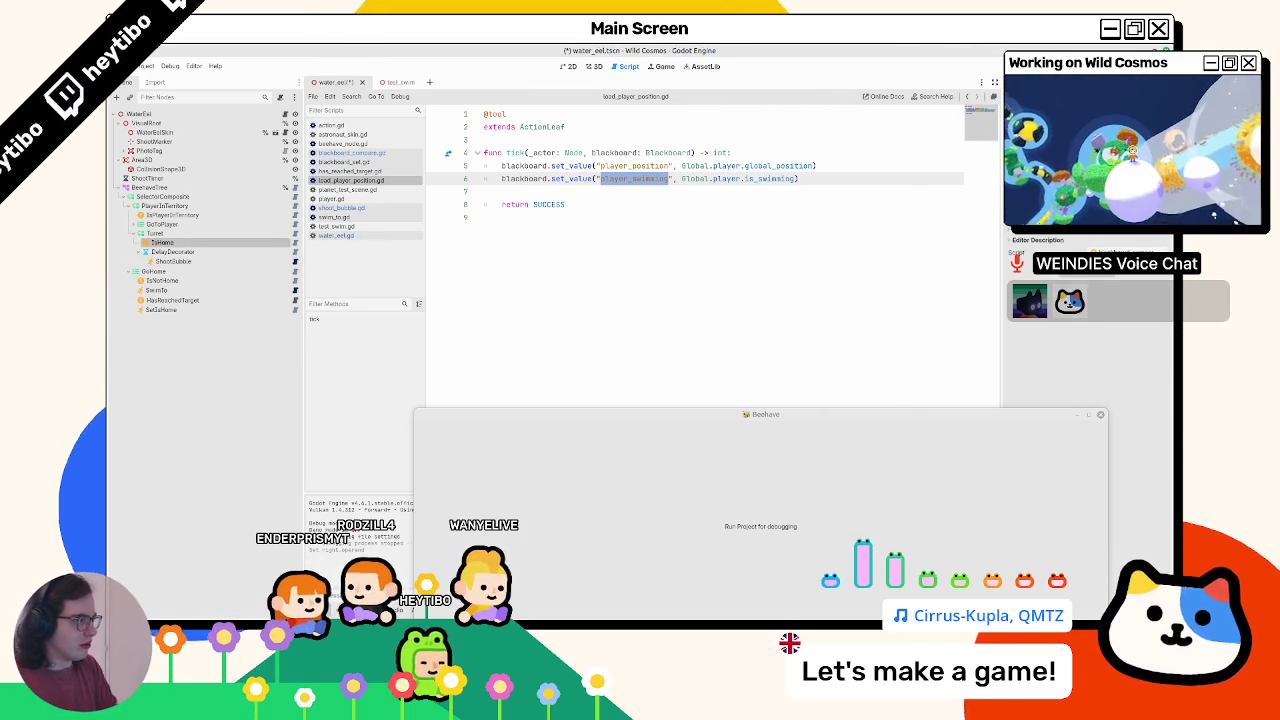
pyautogui.press('F5')
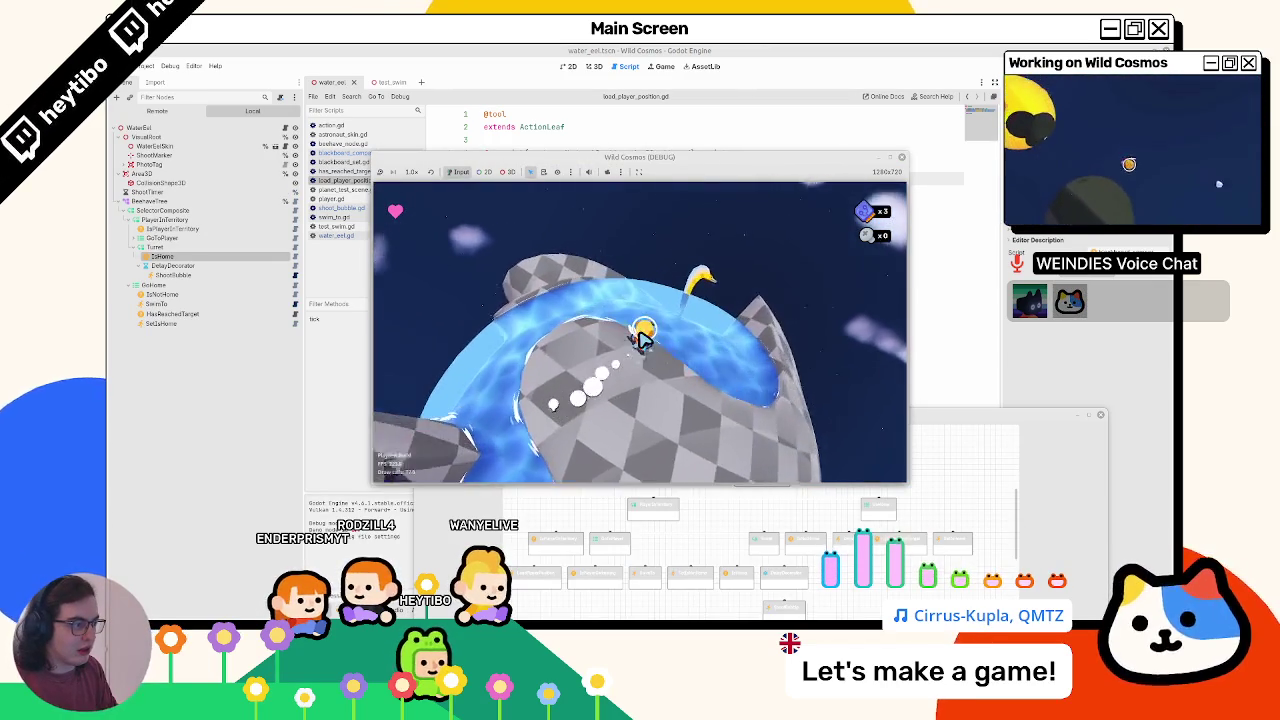
# - Swim the player into the water to test the eel, then close the game
pyautogui.press('w')
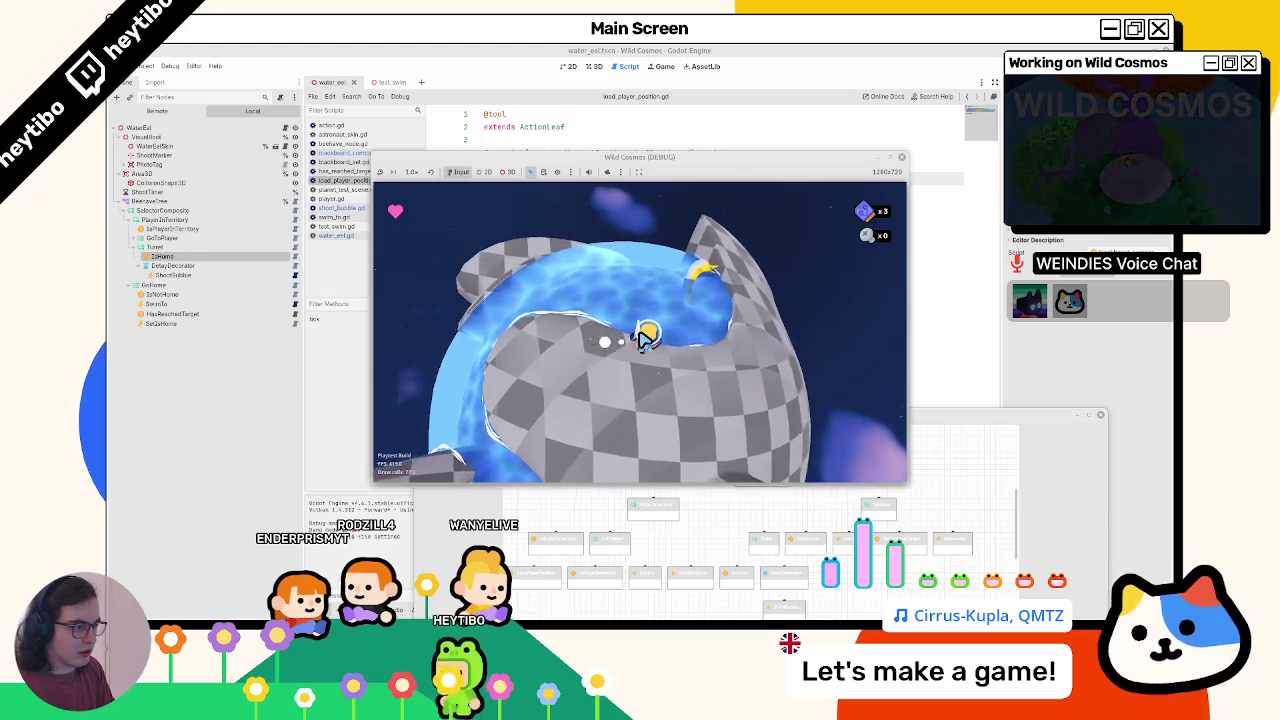
pyautogui.hotkey('alt', 'F4')
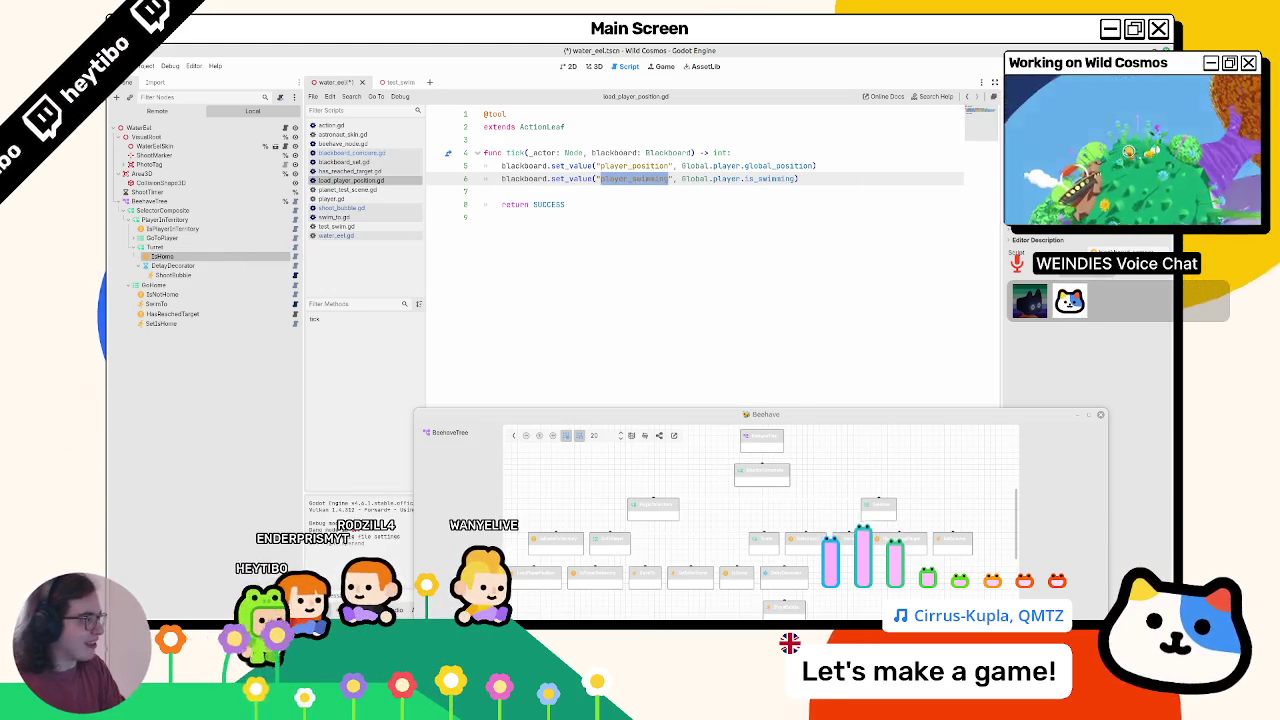
# - Delete DelayDecorator and its ShootBubble child, leaving IsHome under Turret, then rerun
pyautogui.click(186, 266)
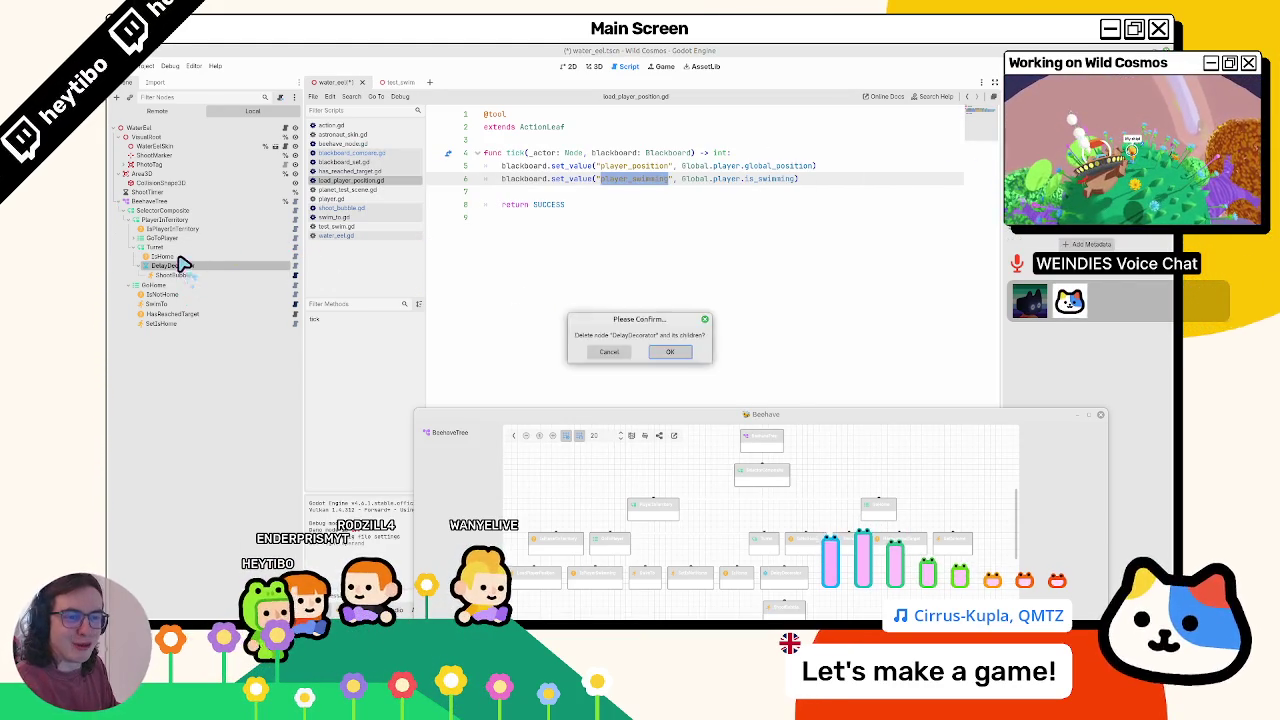
pyautogui.press('Return')
pyautogui.press('F5')
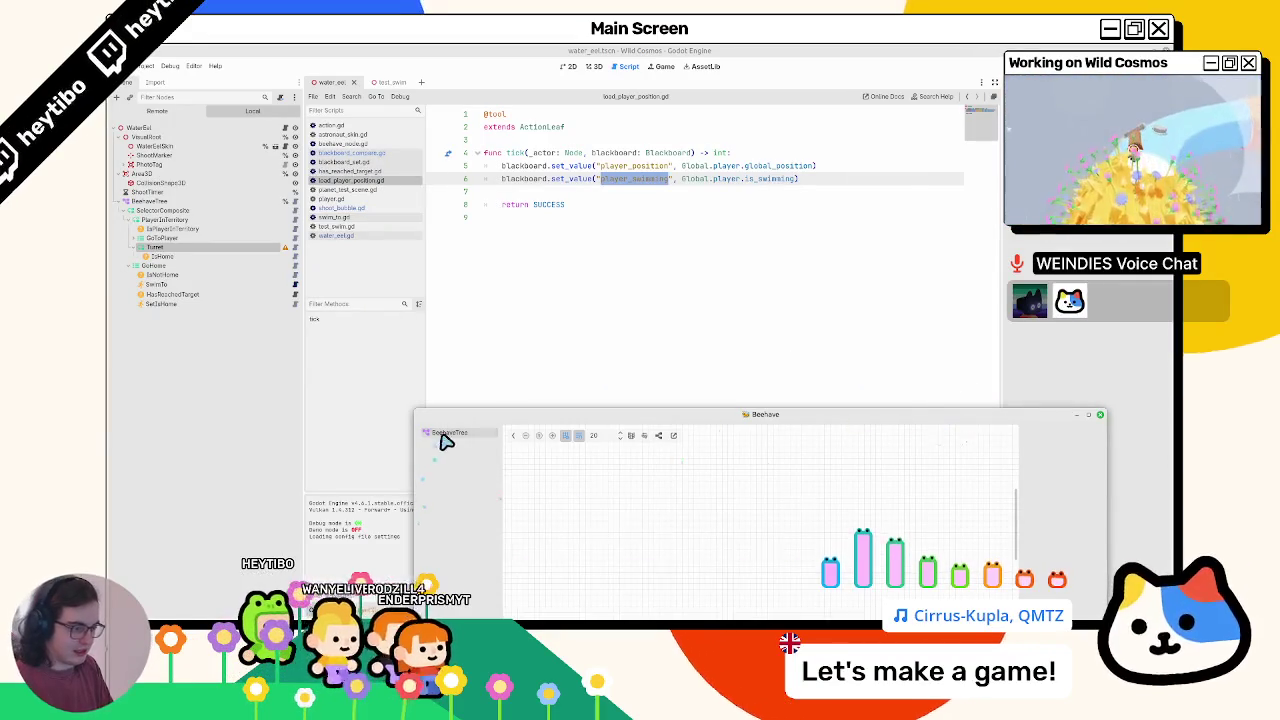
# - Let the trimmed-tree playtest run while watching the live Beehave graph, then stop the game
pyautogui.press('F12')
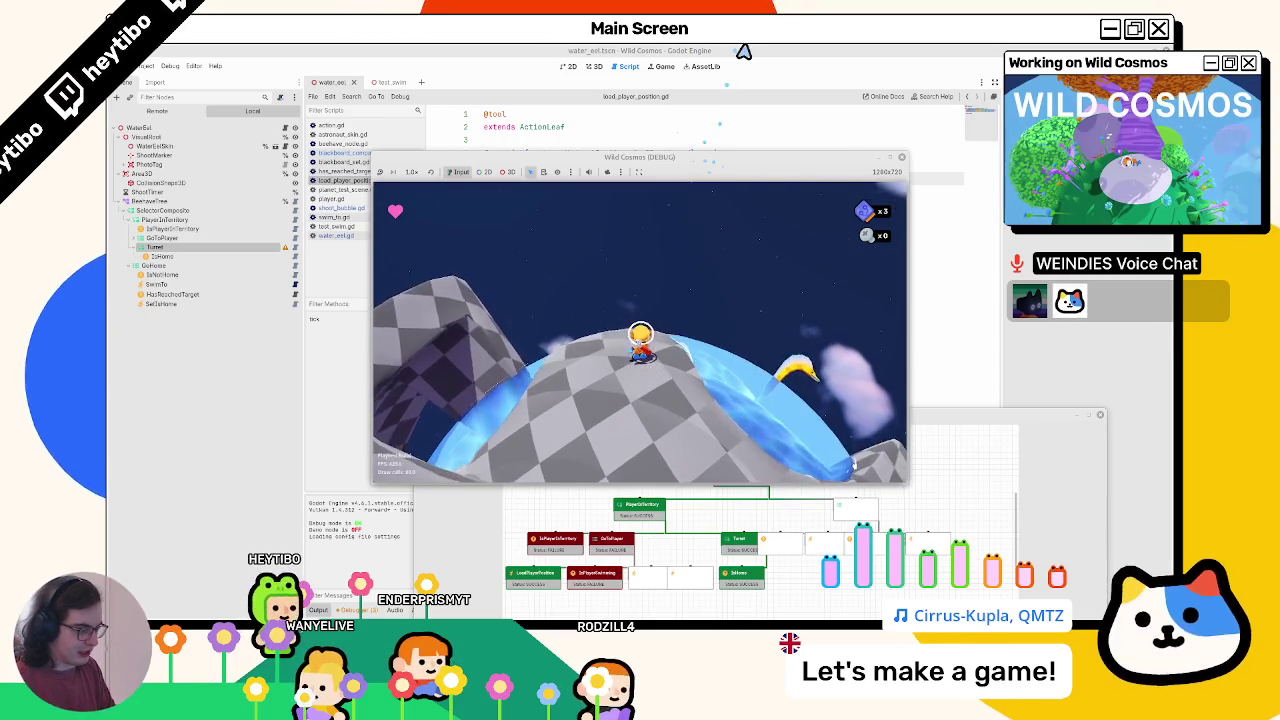
pyautogui.press('F8')
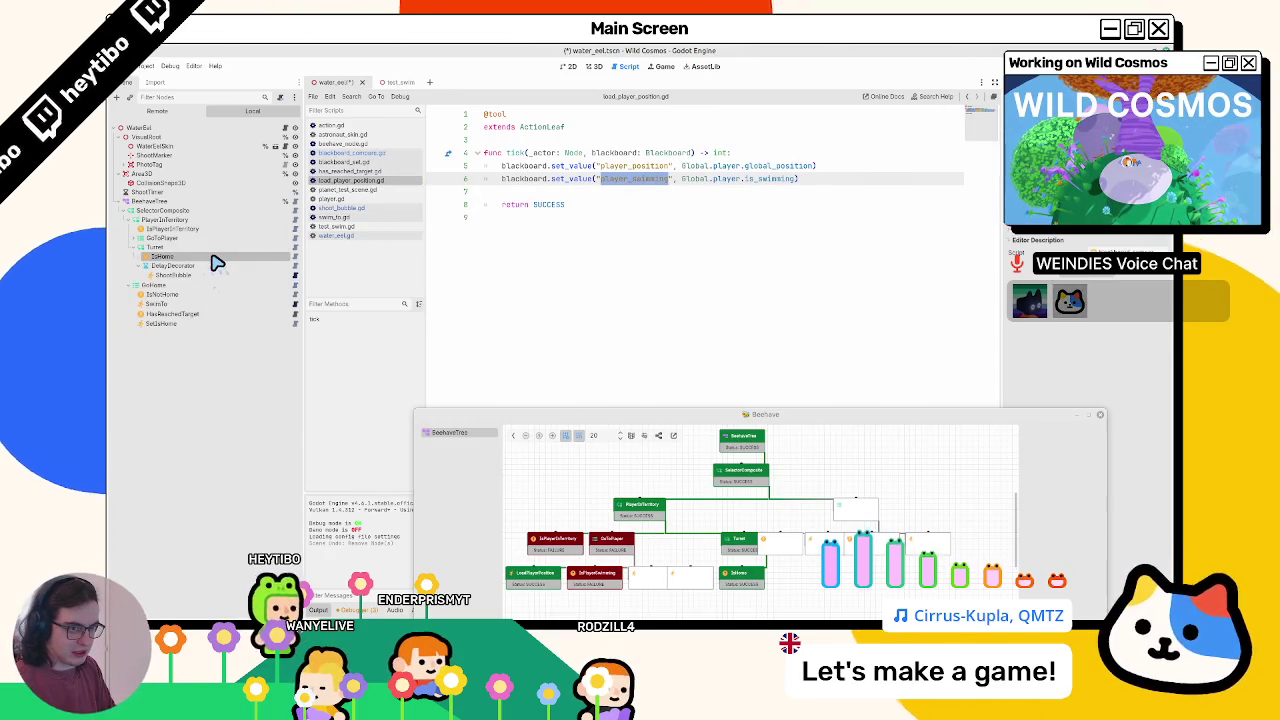
# - Open the ShootBubble leaf's shoot_bubble.gd script, then run the game and move its window up-left
pyautogui.click(212, 276)
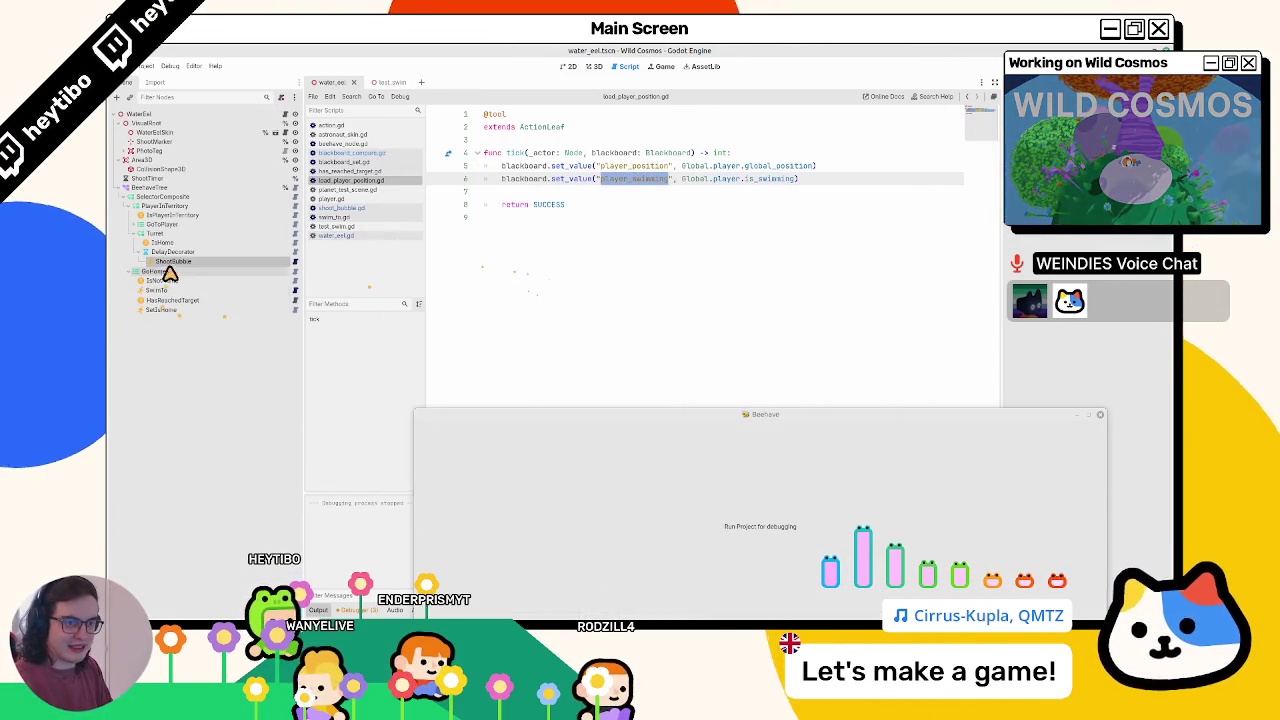
pyautogui.doubleClick(180, 263)
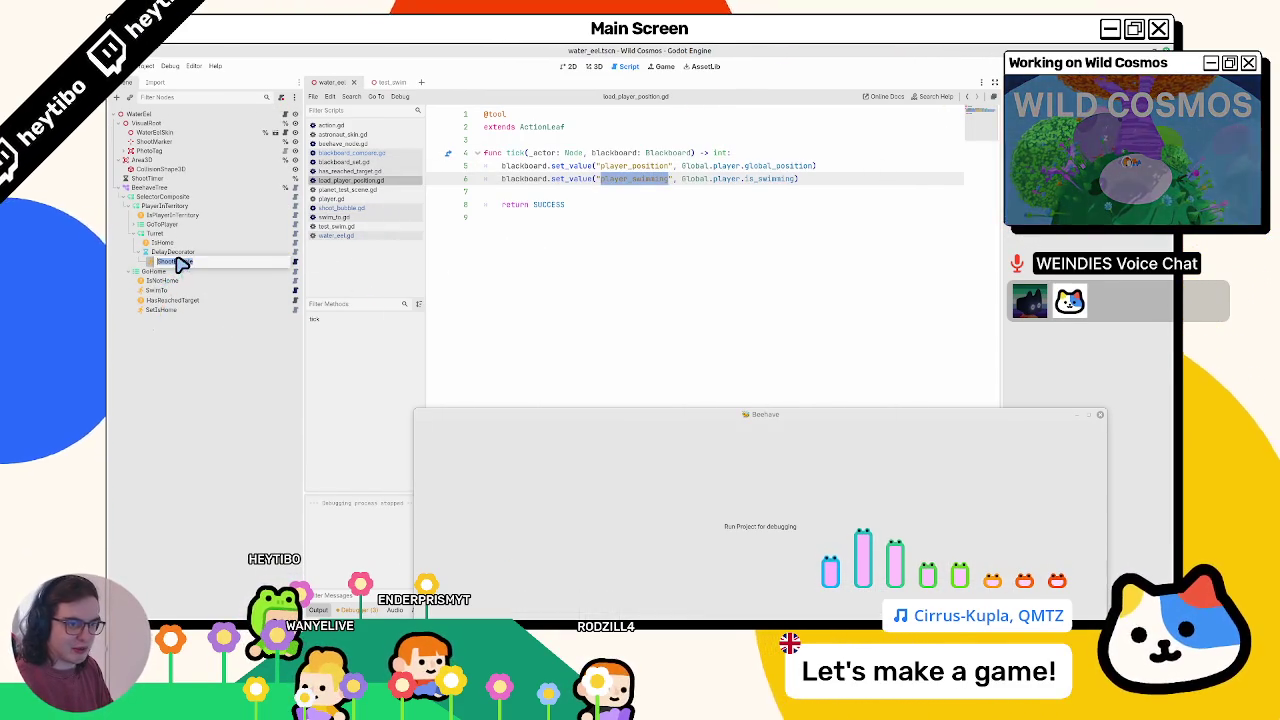
pyautogui.press('Escape')
pyautogui.click(296, 261)
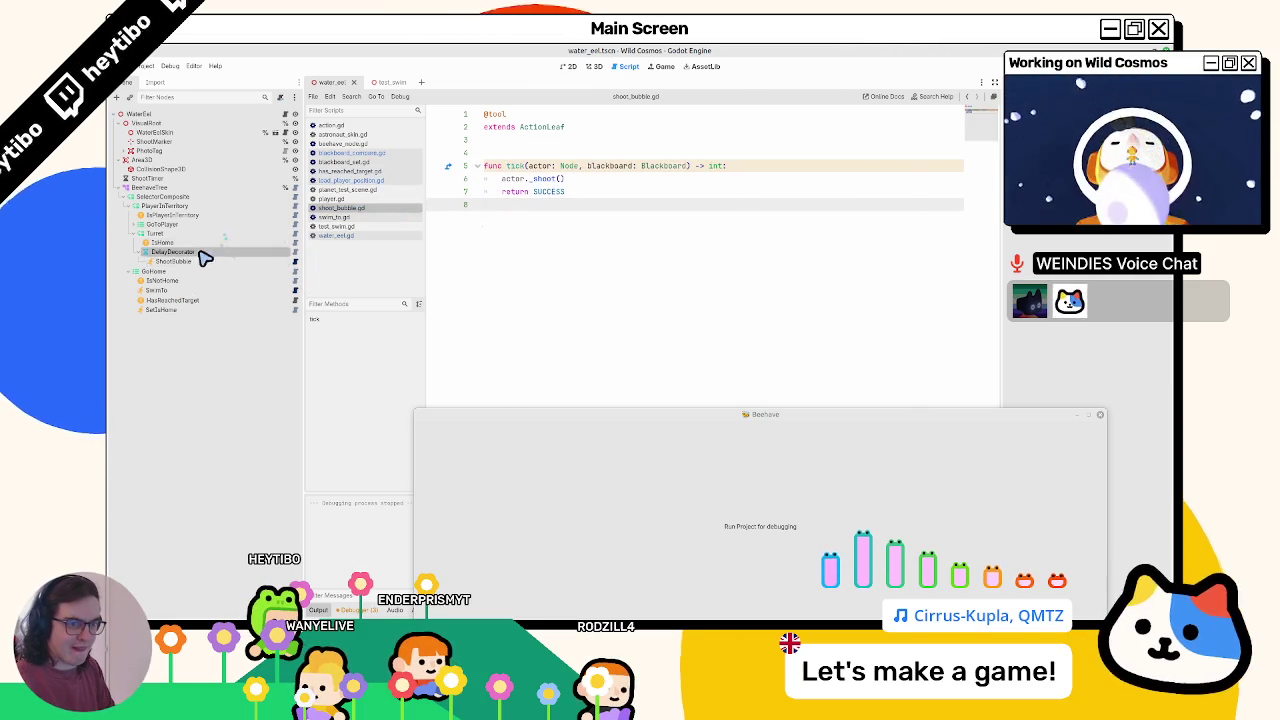
pyautogui.press('F5')
pyautogui.moveTo(624, 165); pyautogui.dragTo(520, 91)
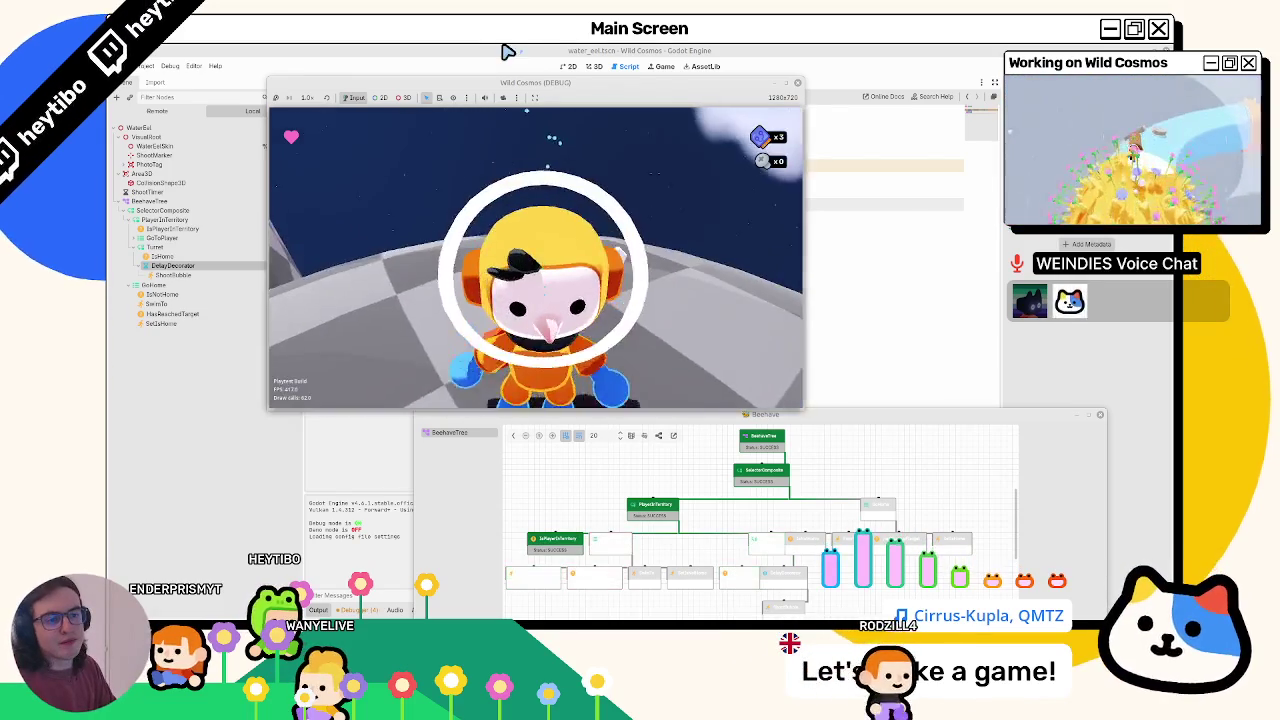
# - Stop the game and change Turret's node type to a sequence composite
pyautogui.press('F8')
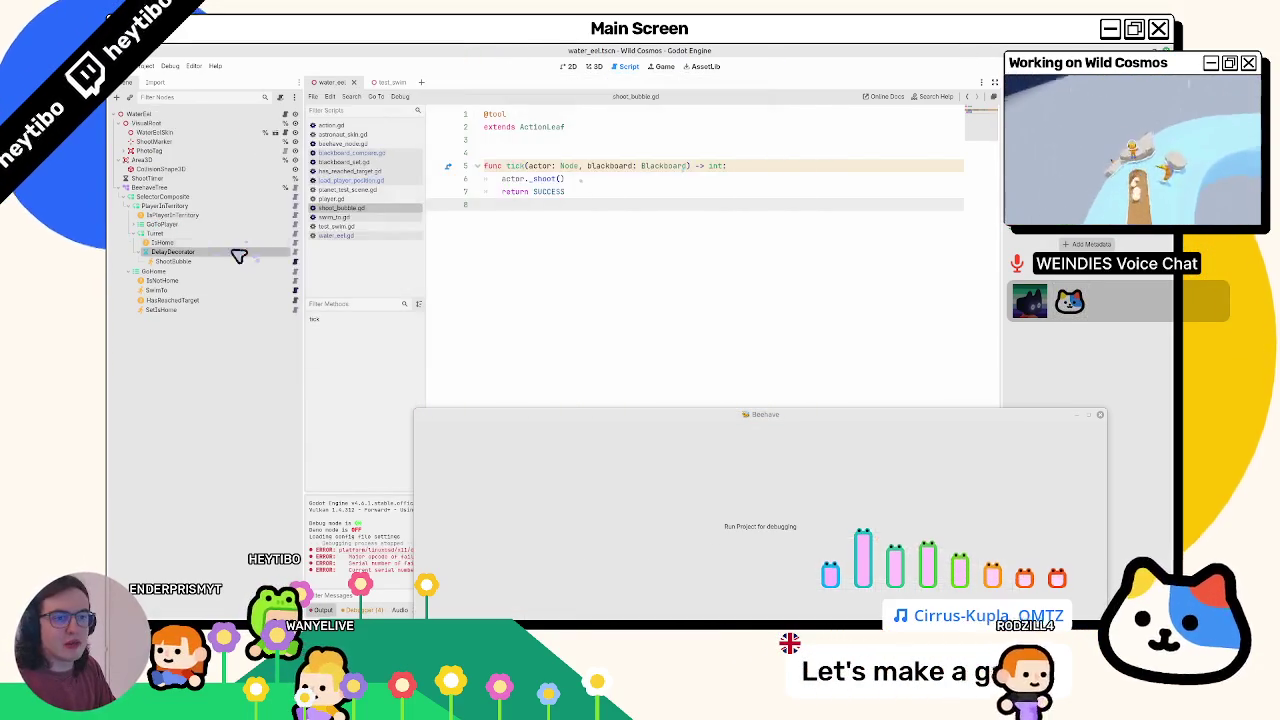
pyautogui.rightClick(215, 234)
pyautogui.click(262, 349)
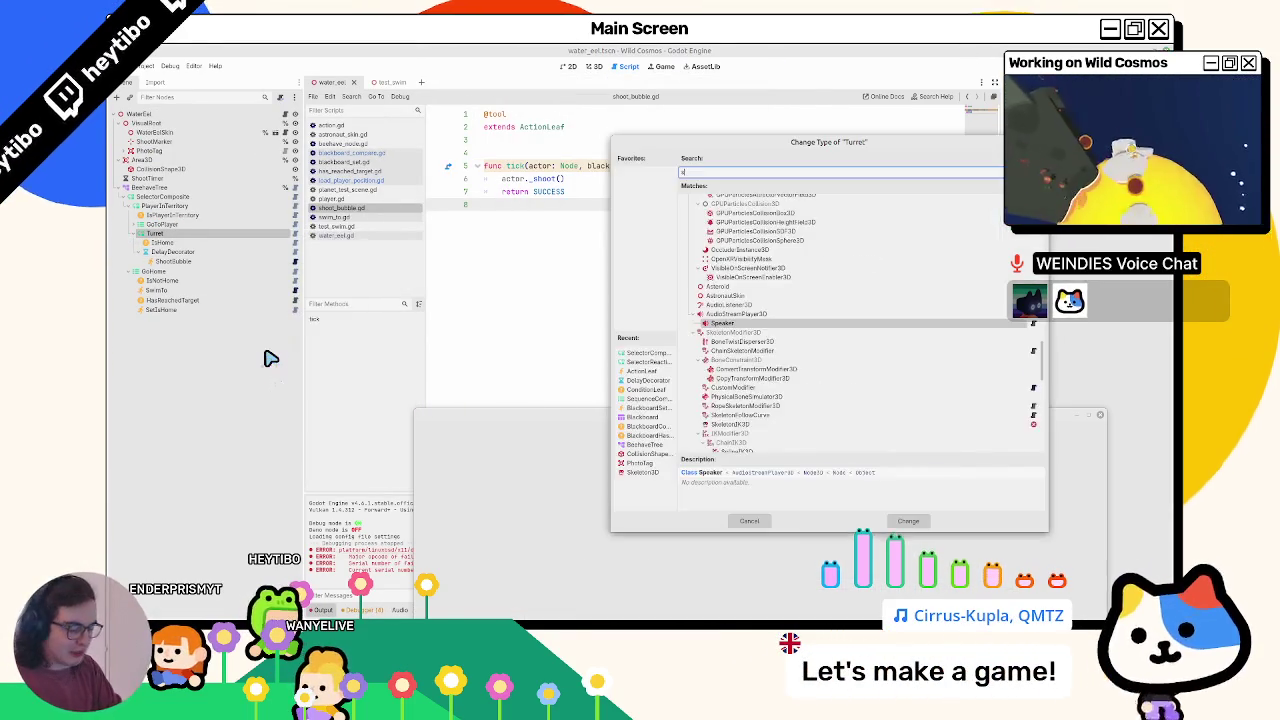
pyautogui.write('sequence')
pyautogui.press('Return')
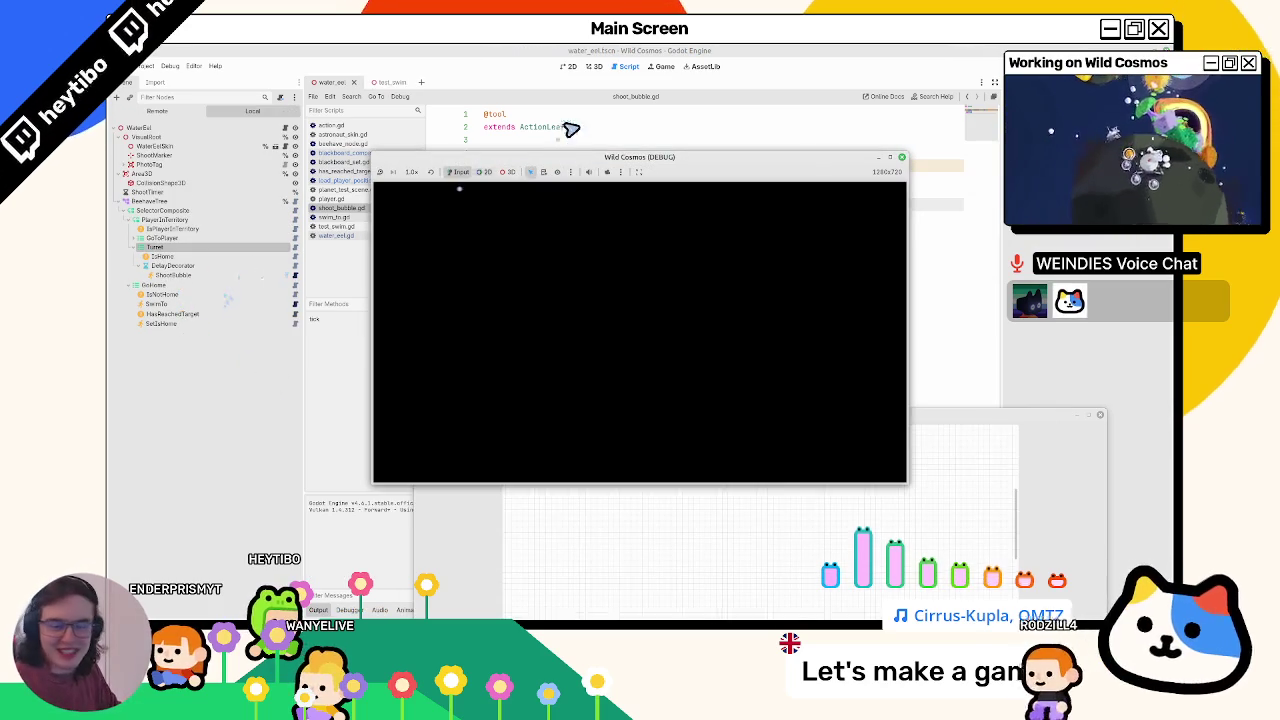
# - Place the game window top-left, always on top and enlarged, and select BeehaveTree to watch statuses
pyautogui.moveTo(600, 157); pyautogui.dragTo(485, 106)
pyautogui.rightClick(485, 106)
pyautogui.click(528, 189)
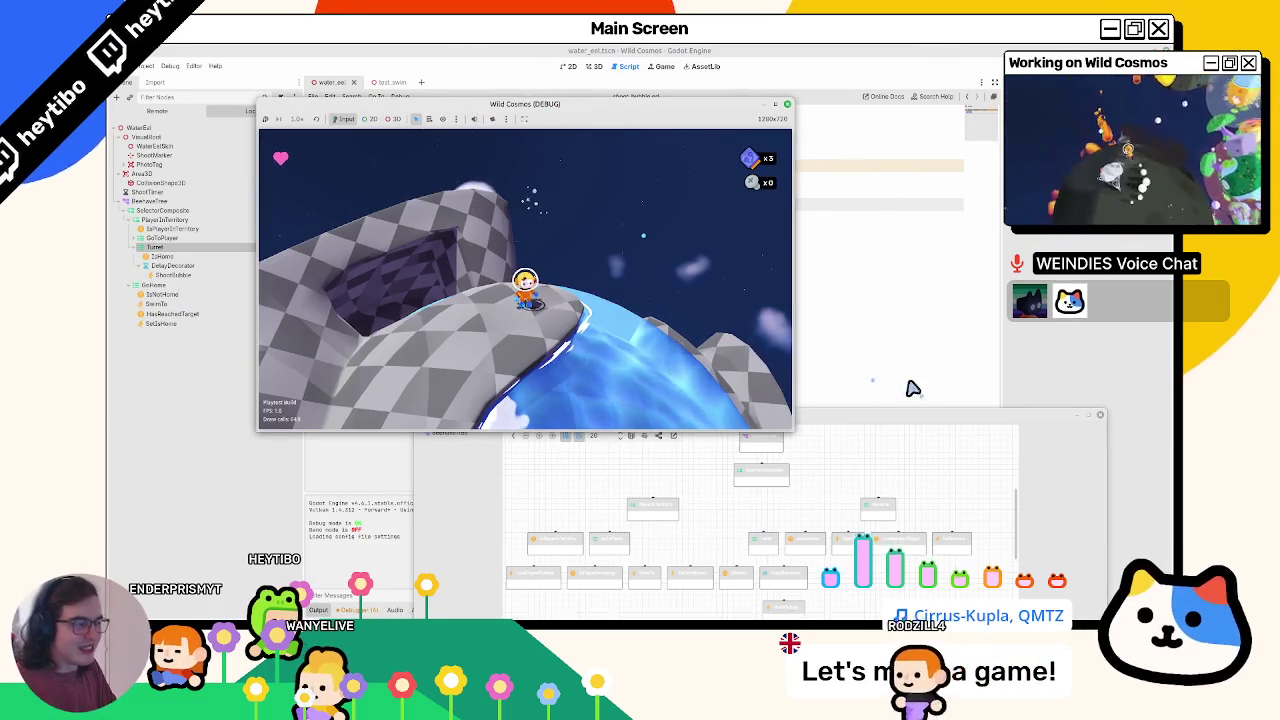
pyautogui.doubleClick(571, 106)
pyautogui.click(470, 391)
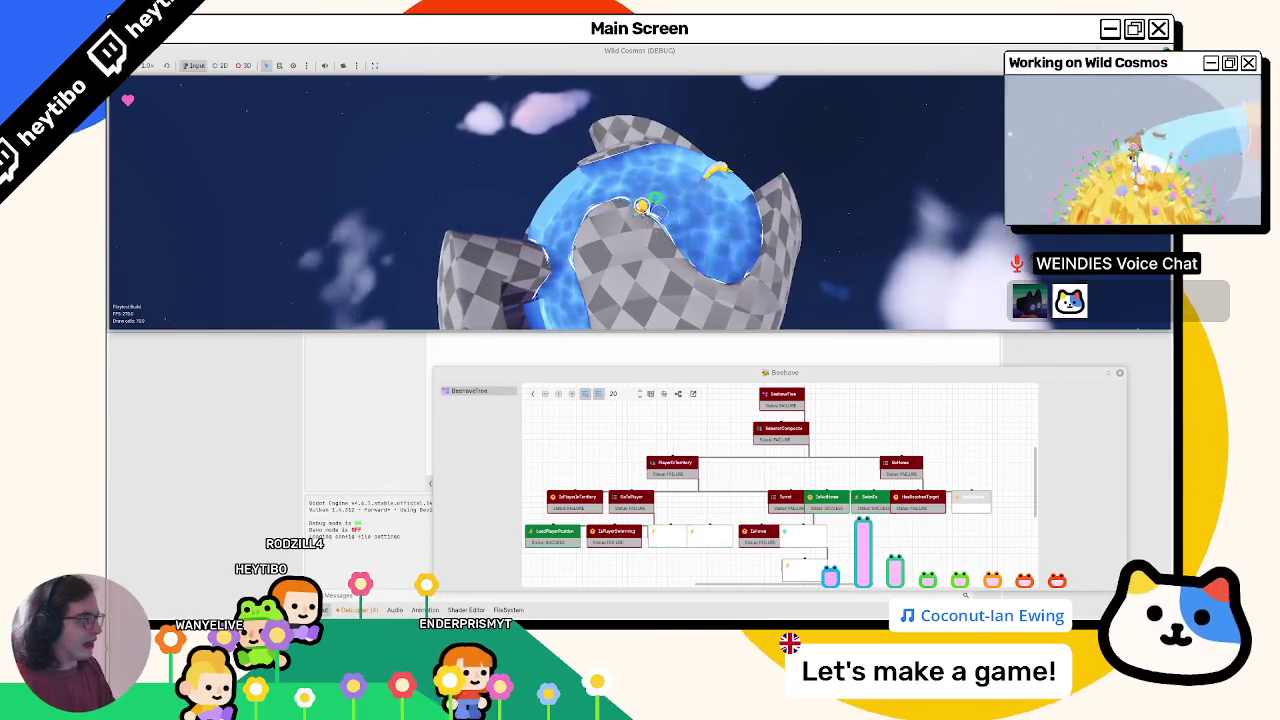
# - Stop the game and change Turret's type to SequenceReactiveComposite via a 'reactive' search
pyautogui.press('F8')
pyautogui.rightClick(189, 240)
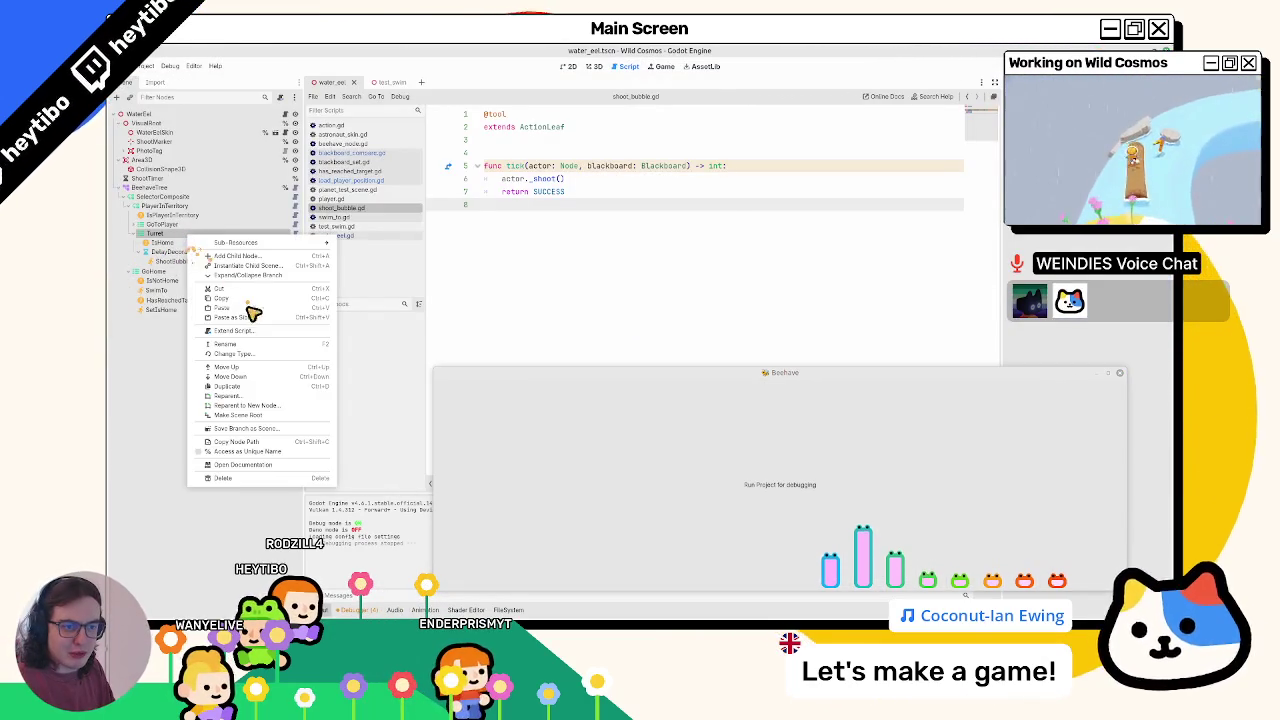
pyautogui.click(240, 354)
pyautogui.write('reactive')
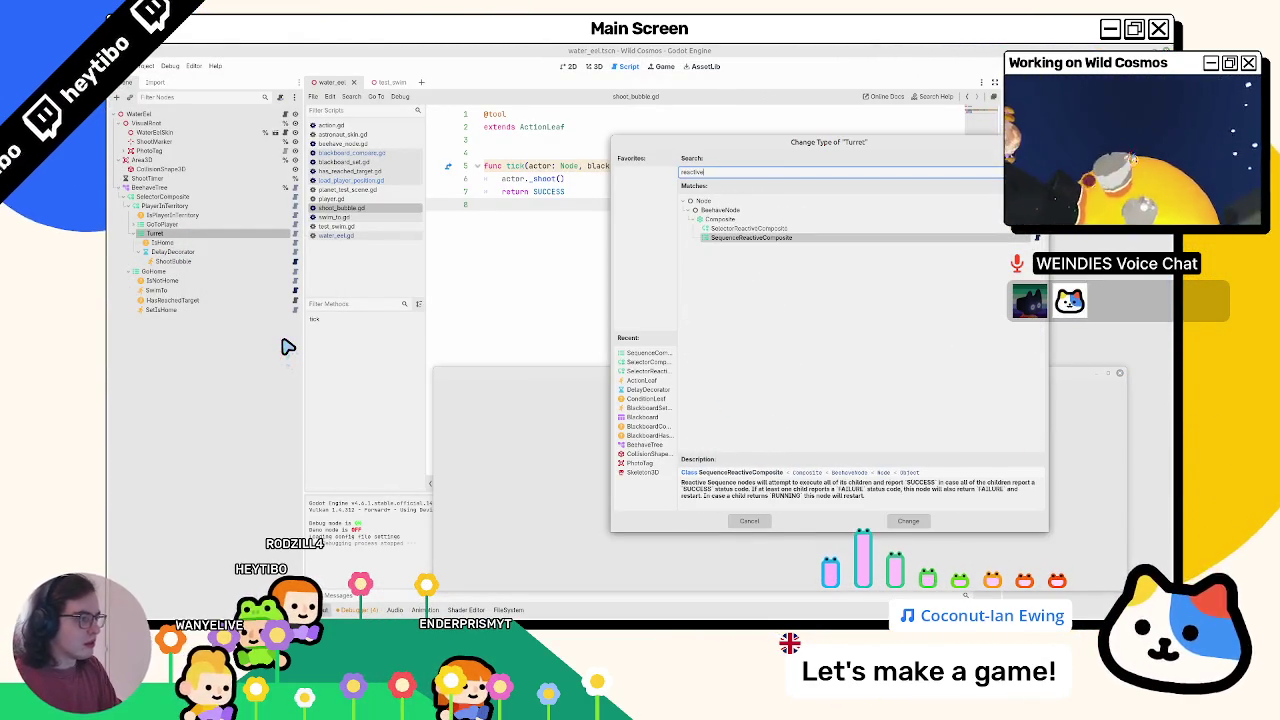
pyautogui.press('Return')
# - Run the game with its window top-left, always on top and taller, playtest, then stop it
pyautogui.press('F5')
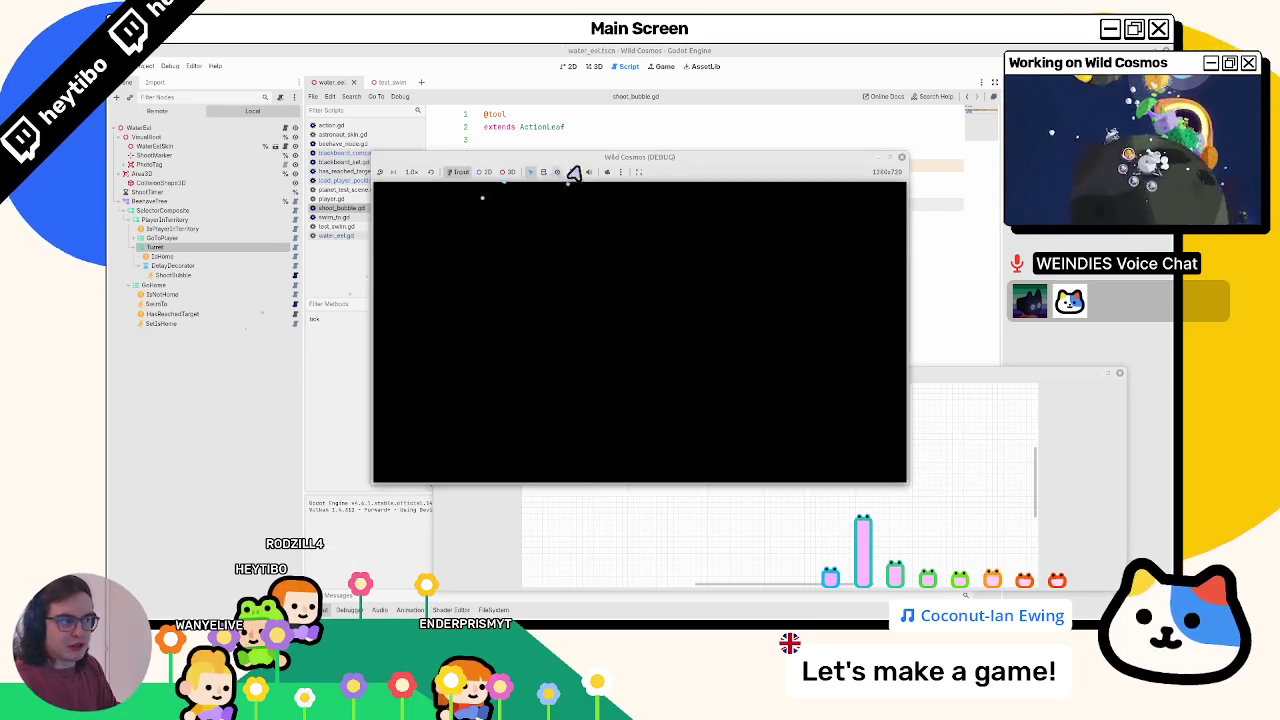
pyautogui.moveTo(590, 160)
pyautogui.mouseDown()
pyautogui.moveTo(400, 112)
pyautogui.moveTo(330, 68)
pyautogui.moveTo(345, 66)
pyautogui.mouseUp()
pyautogui.rightClick(345, 66)
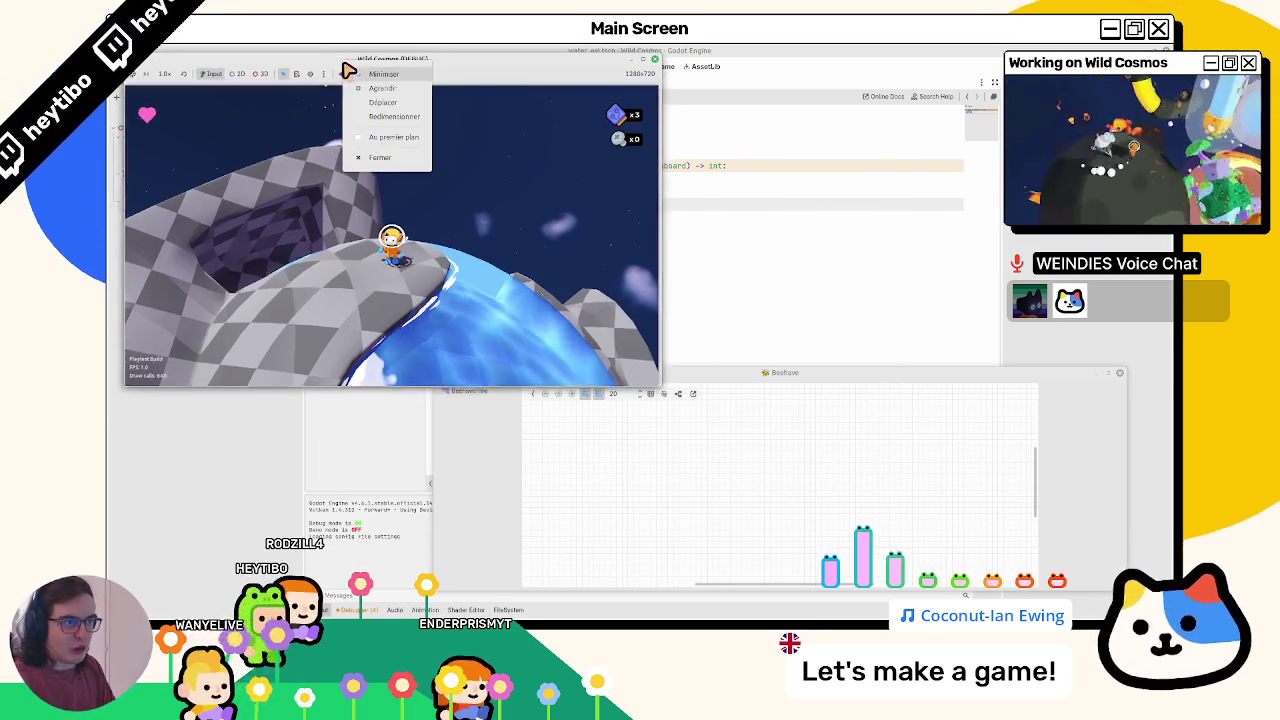
pyautogui.click(394, 137)
pyautogui.moveTo(463, 388); pyautogui.dragTo(463, 620)
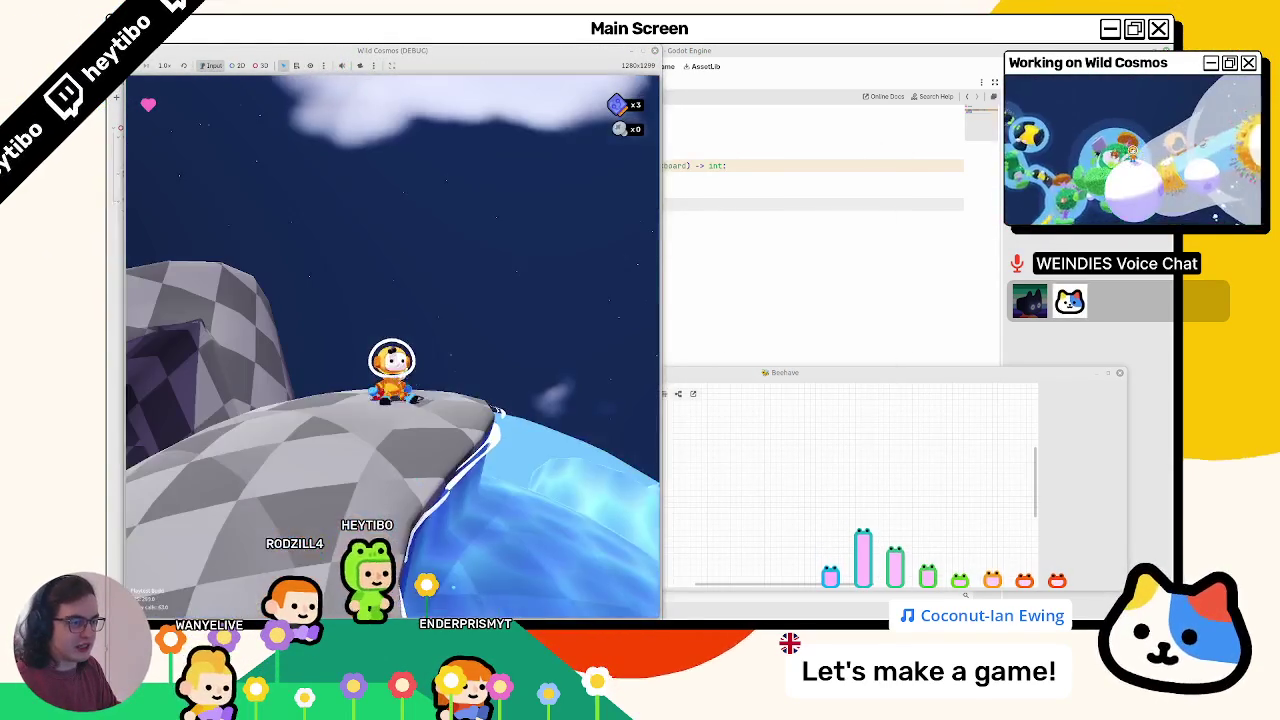
pyautogui.press('Escape')
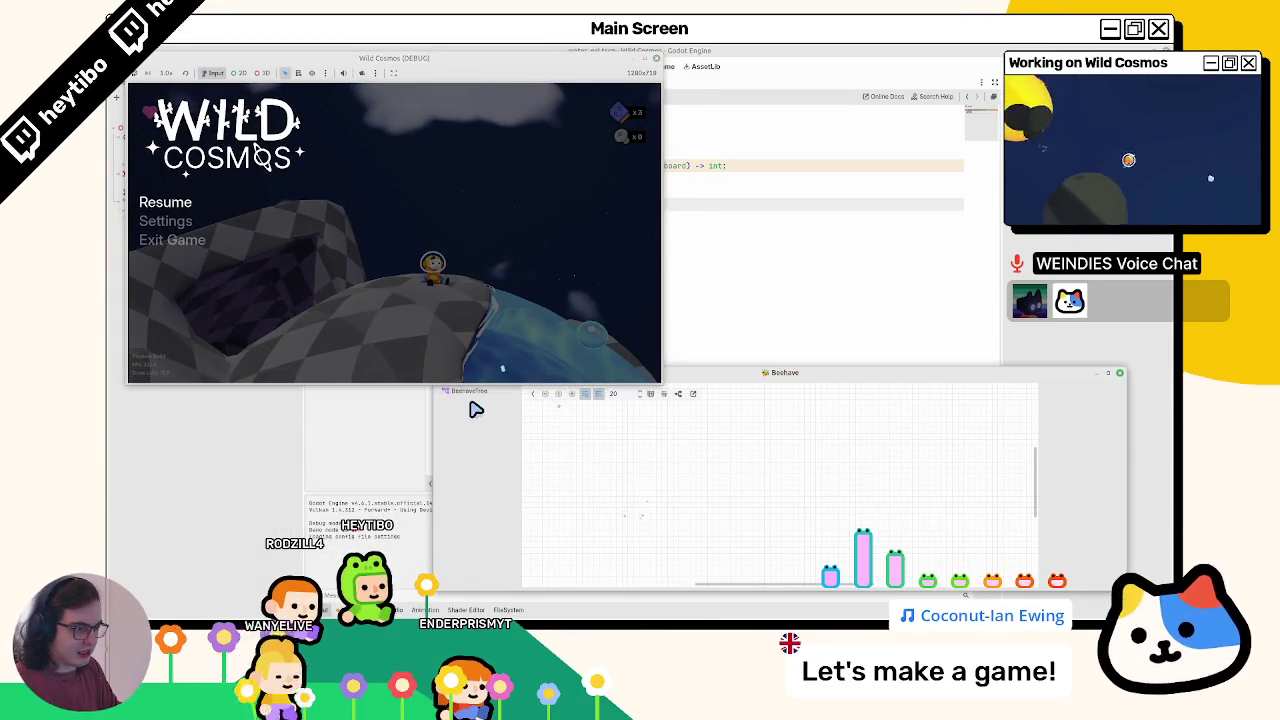
pyautogui.press('Escape')
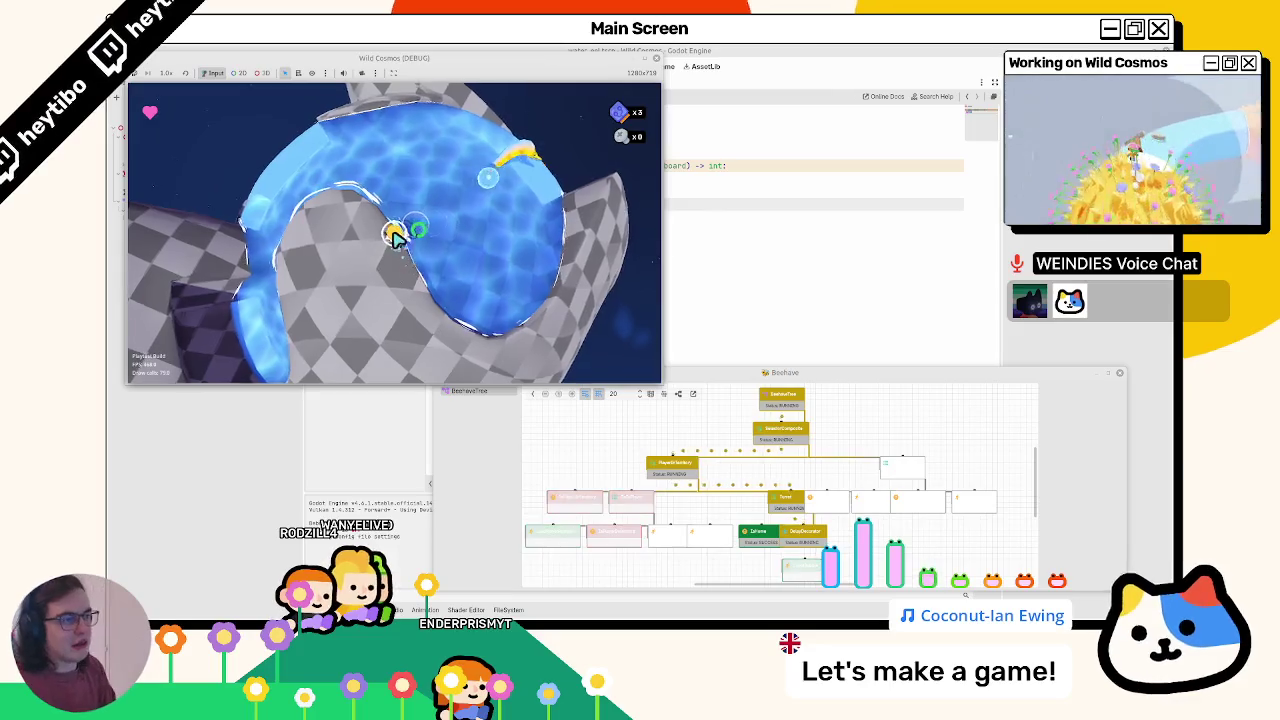
pyautogui.press('F8')
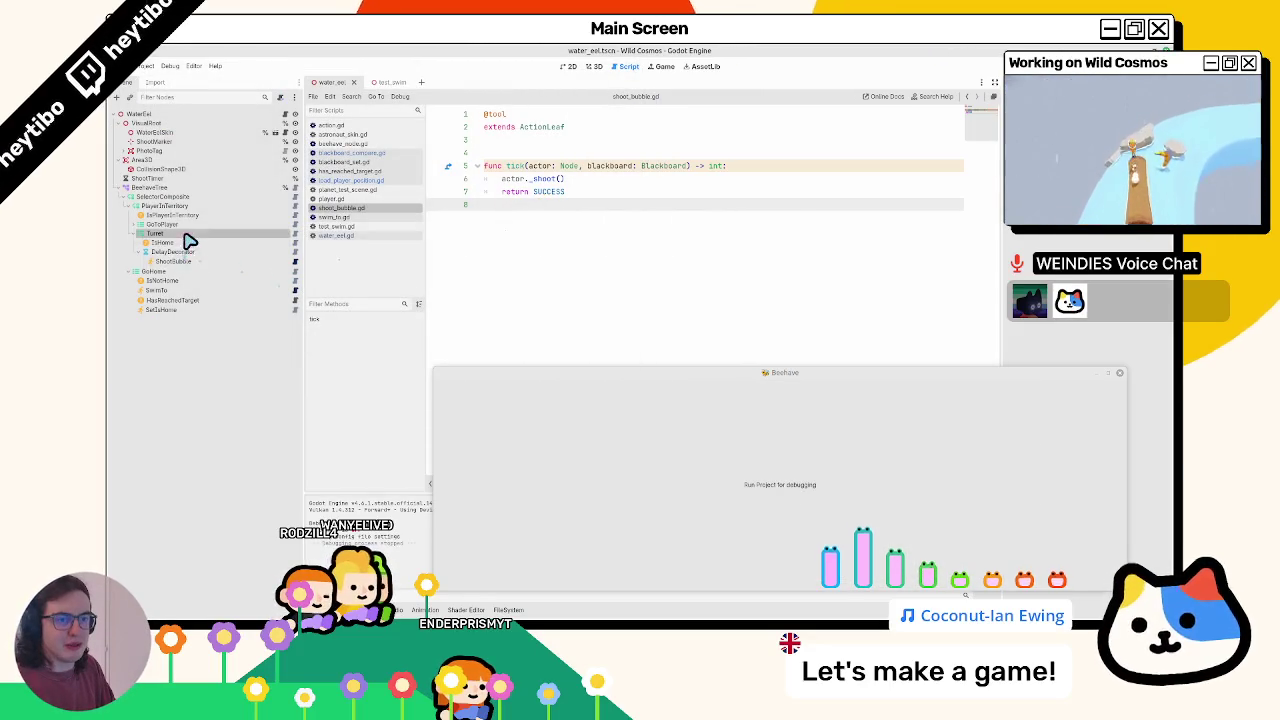
# - Change PlayerInTerritory's node type to SelectorReactiveComposite
pyautogui.click(131, 206)
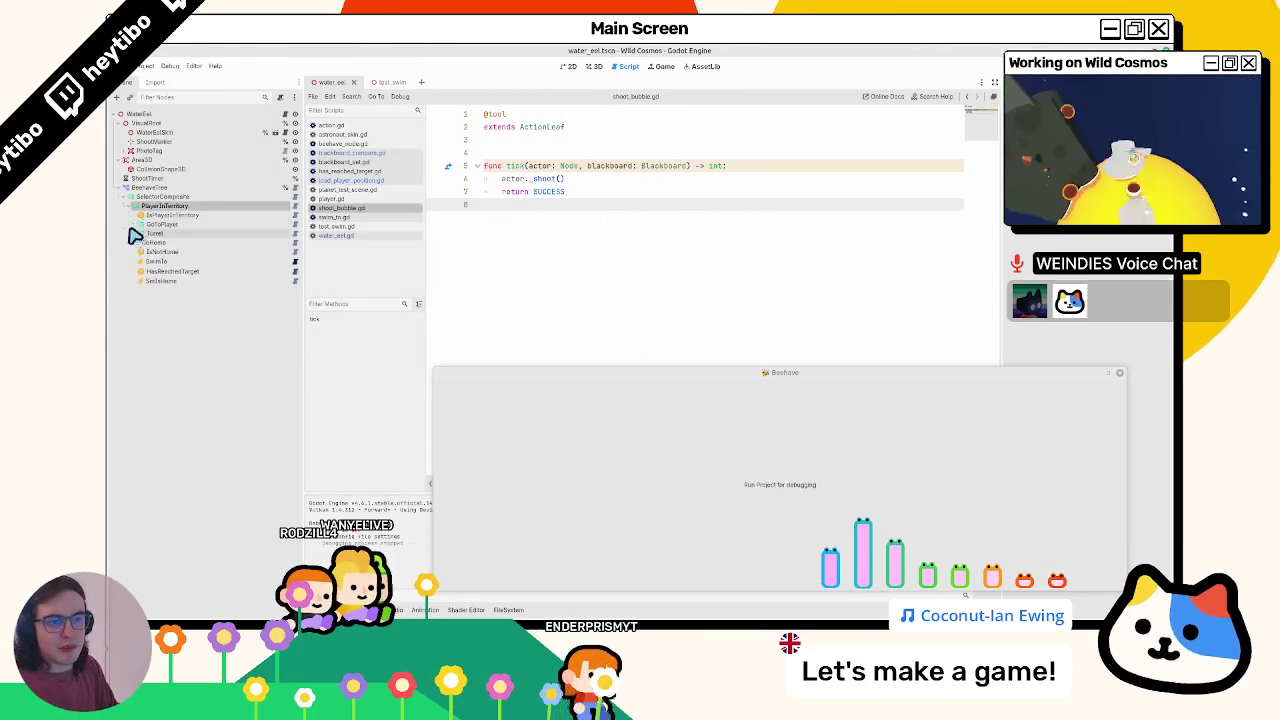
pyautogui.click(131, 206)
pyautogui.rightClick(168, 206)
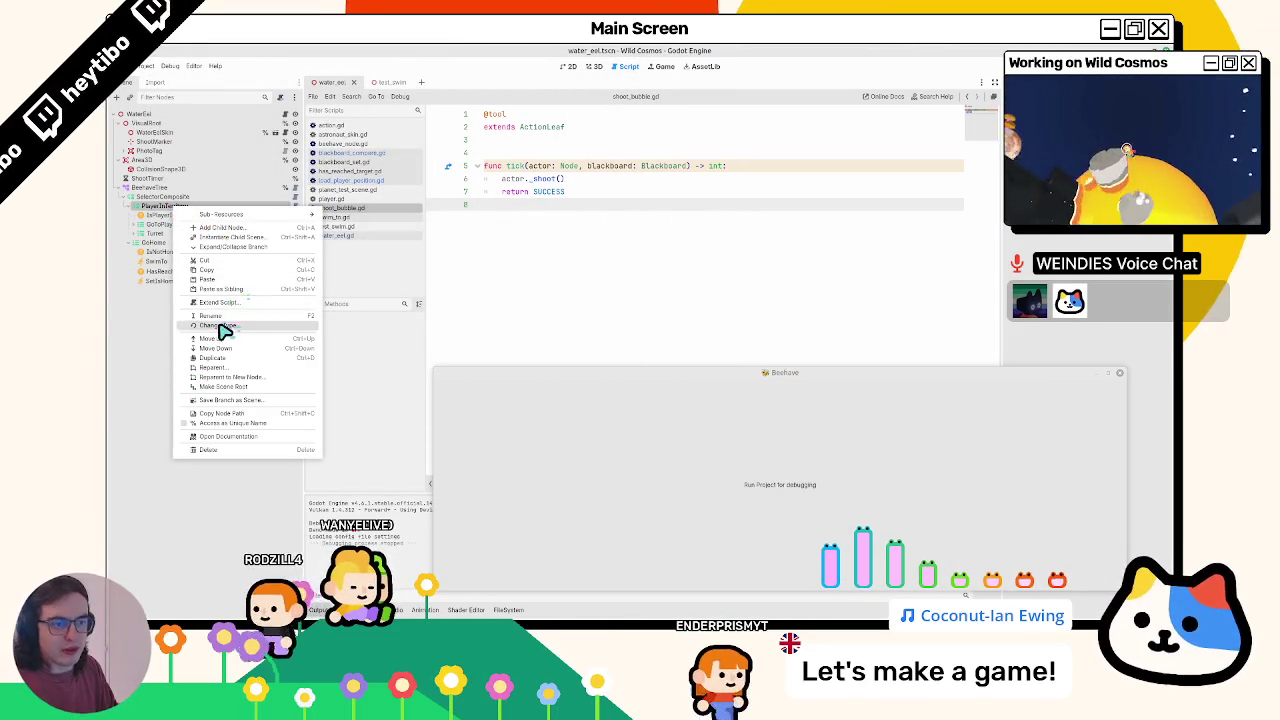
pyautogui.click(223, 331)
pyautogui.write('ra')
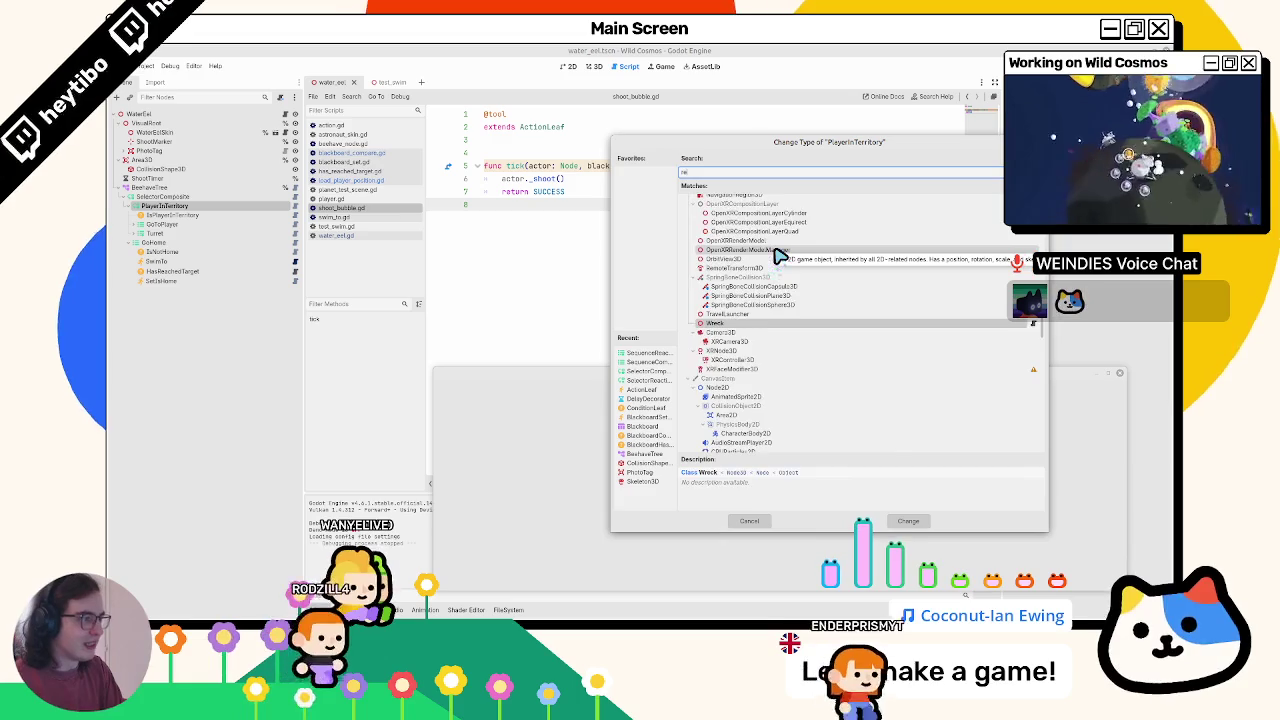
pyautogui.press('BackSpace')
pyautogui.write('eactivesel')
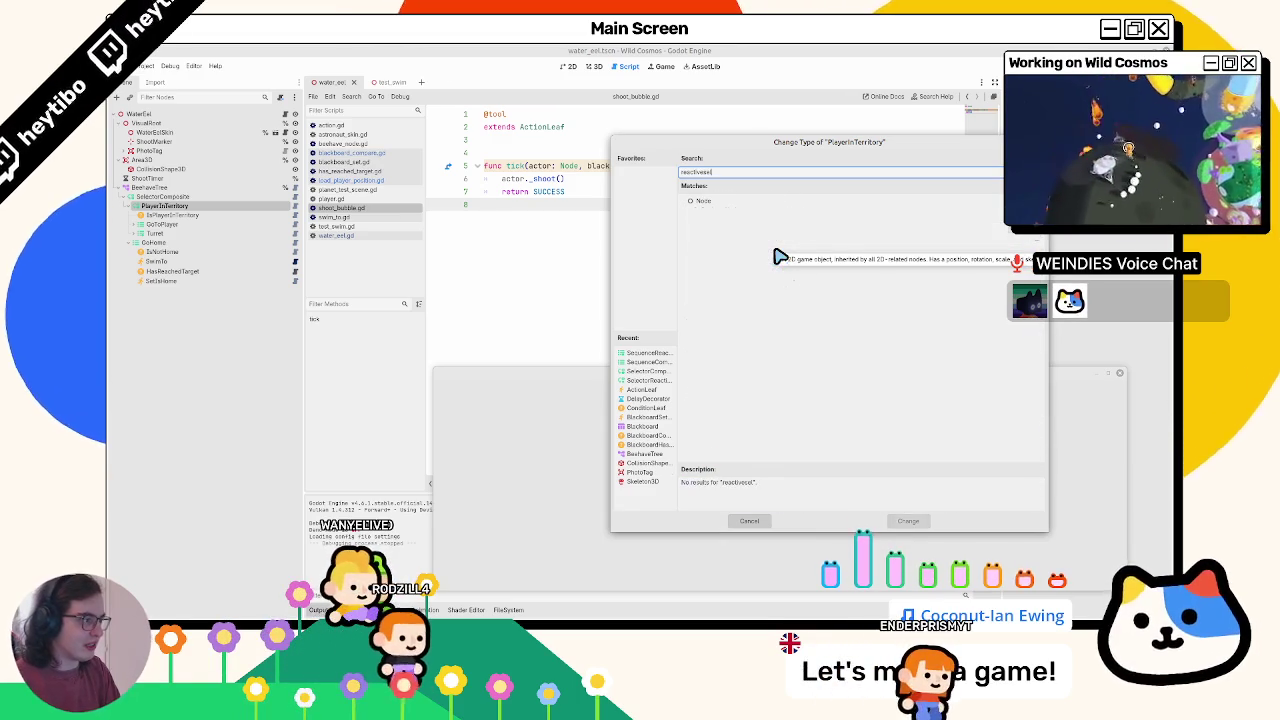
pyautogui.press('BackSpace')
pyautogui.press('BackSpace')
pyautogui.press('BackSpace')
pyautogui.press('Return')
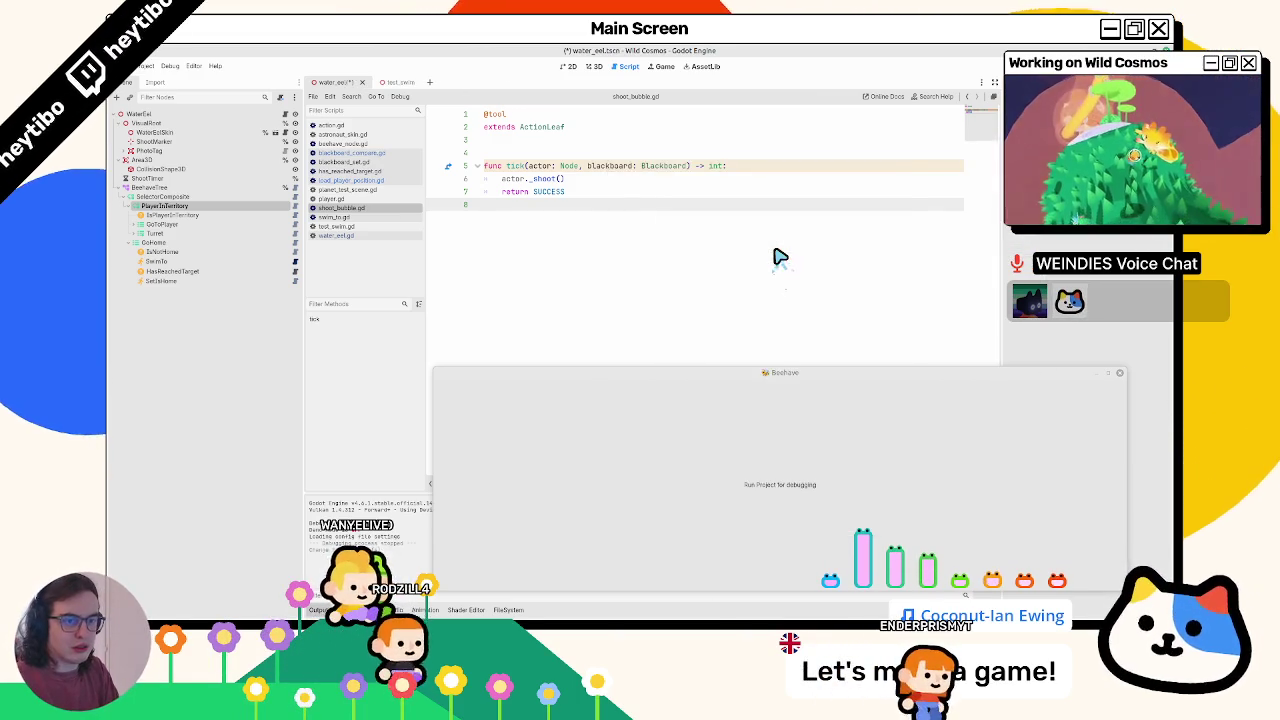
# - Run the game with its window moved up-left and always on top, playtest, then stop it
pyautogui.press('F5')
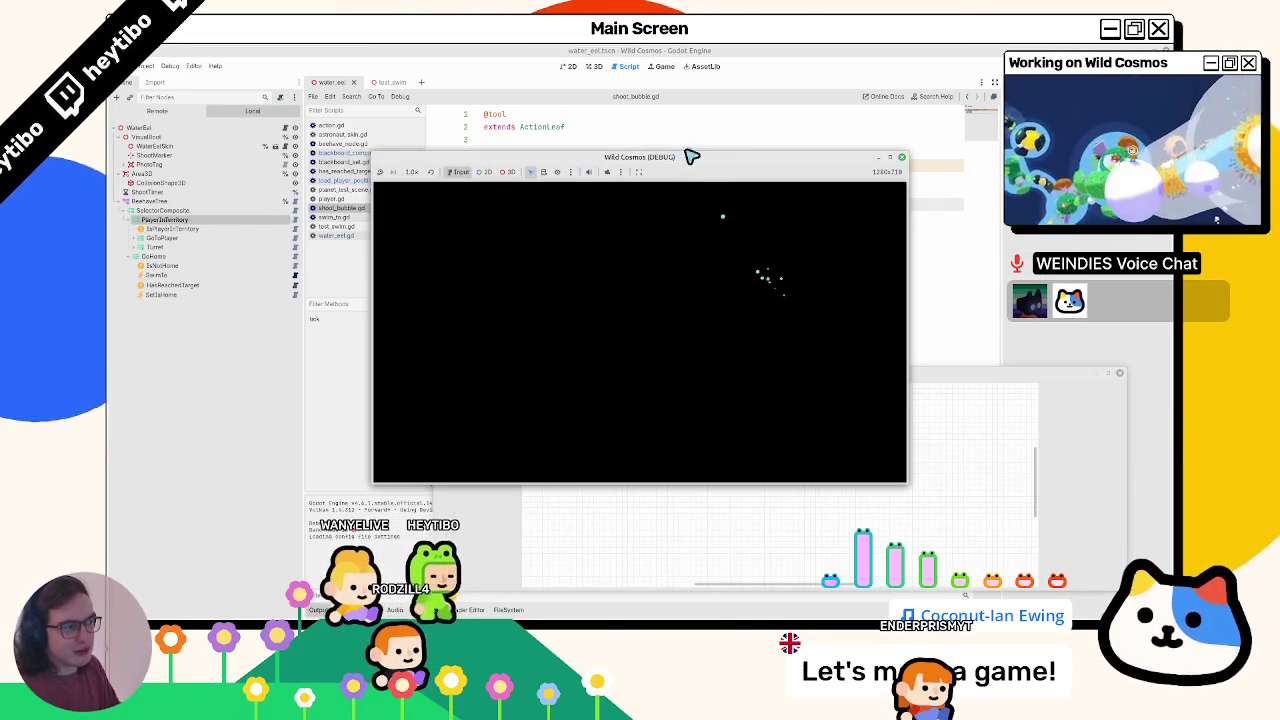
pyautogui.moveTo(690, 157)
pyautogui.mouseDown()
pyautogui.moveTo(424, 93)
pyautogui.moveTo(441, 58)
pyautogui.mouseUp()
pyautogui.rightClick(441, 58)
pyautogui.click(486, 137)
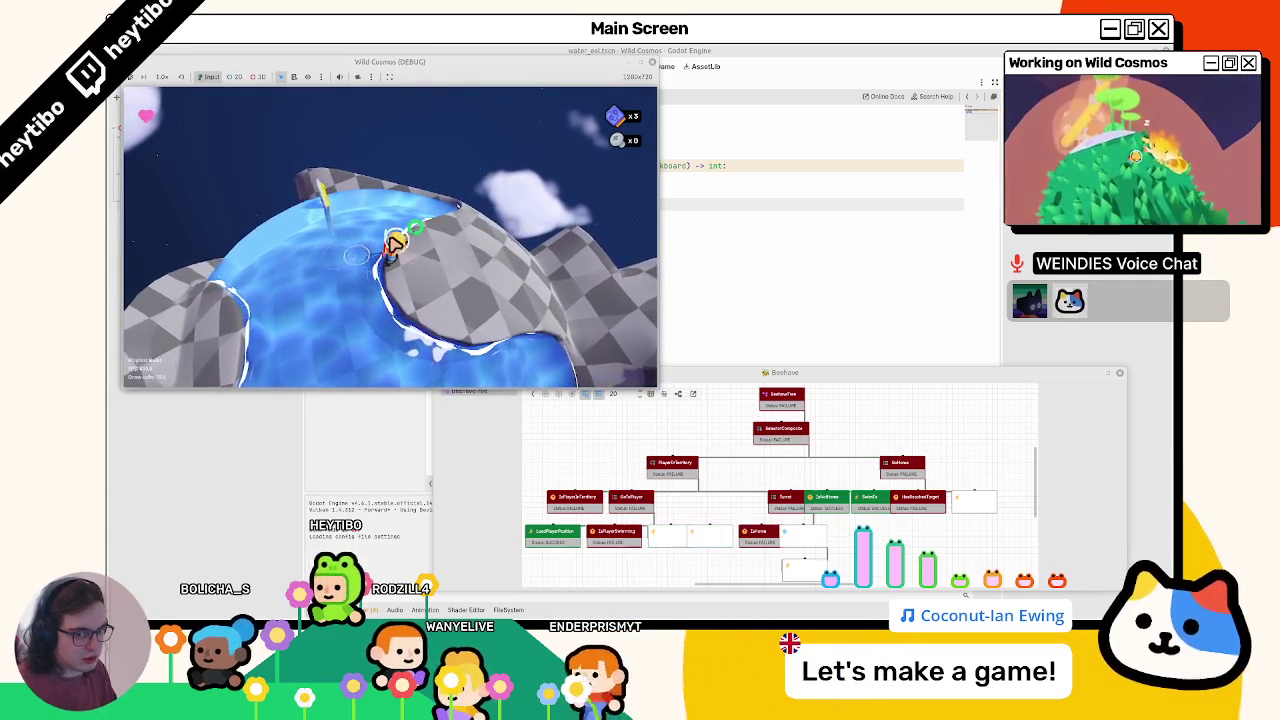
pyautogui.press('F8')
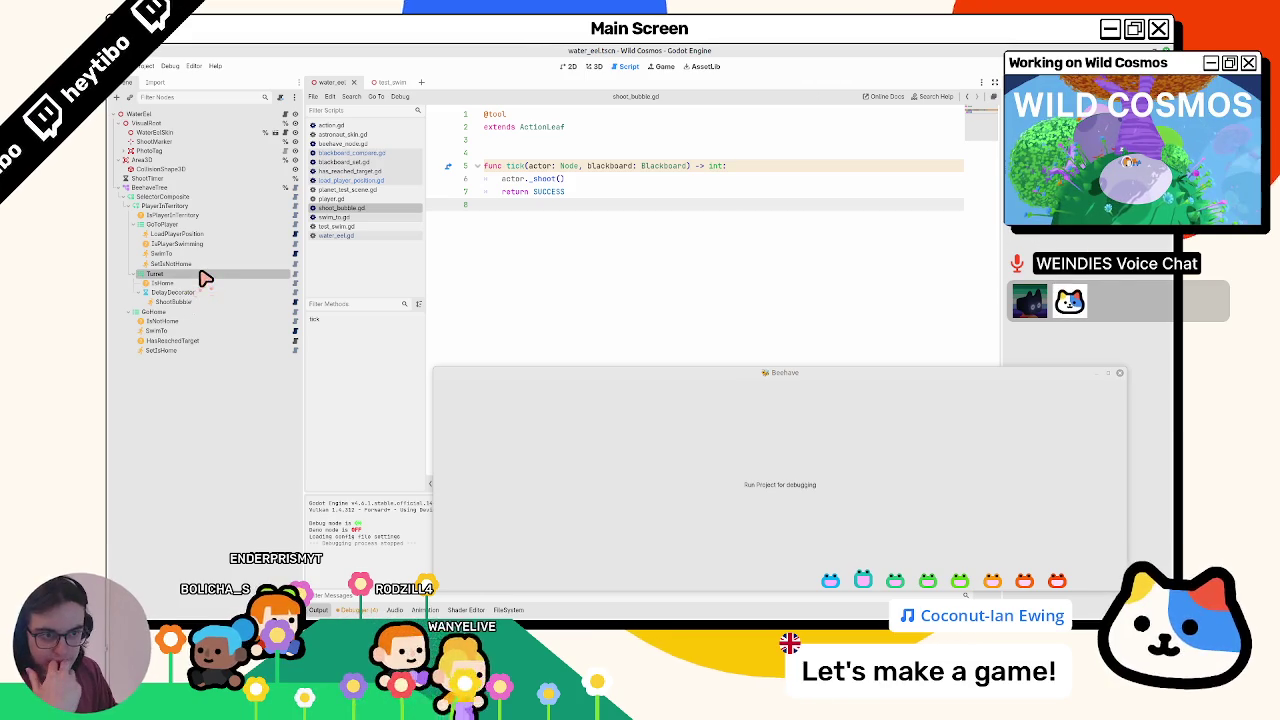
# - Add an ActionLeaf node to the Turret branch by searching 'ac', then open the ActionLeaf script
pyautogui.hotkey('ctrl', 'a')
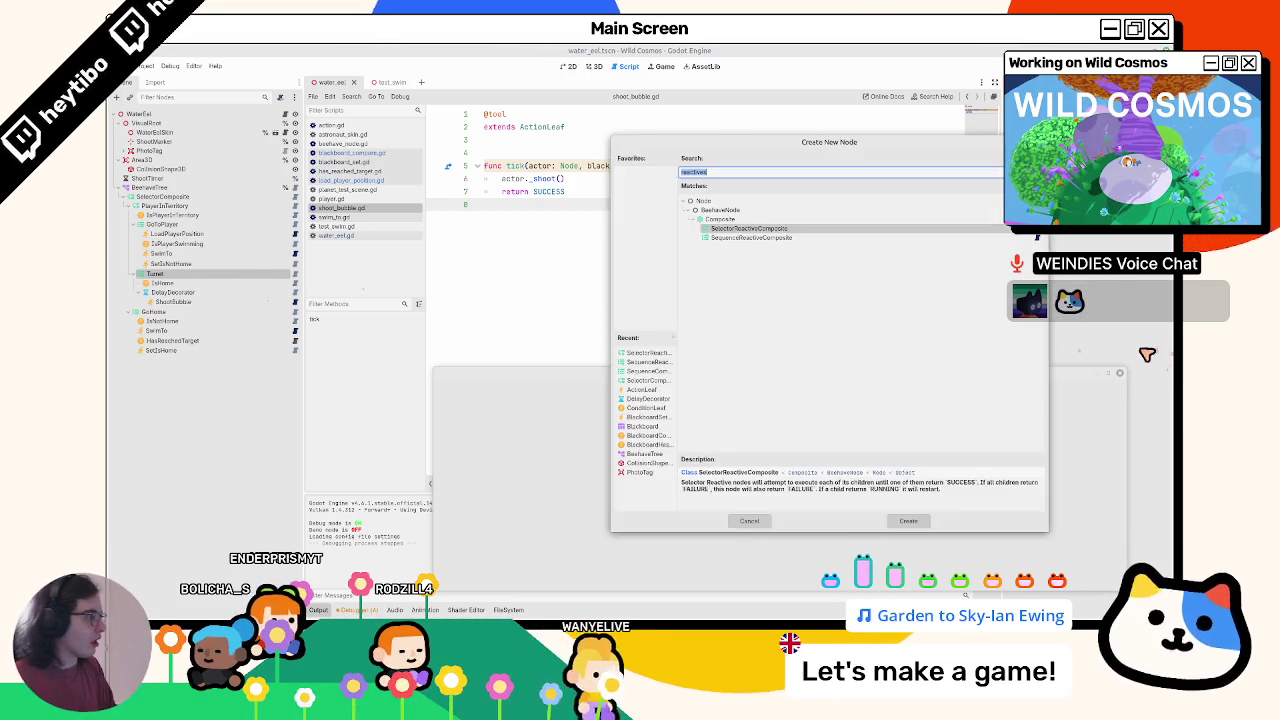
pyautogui.press('Escape')
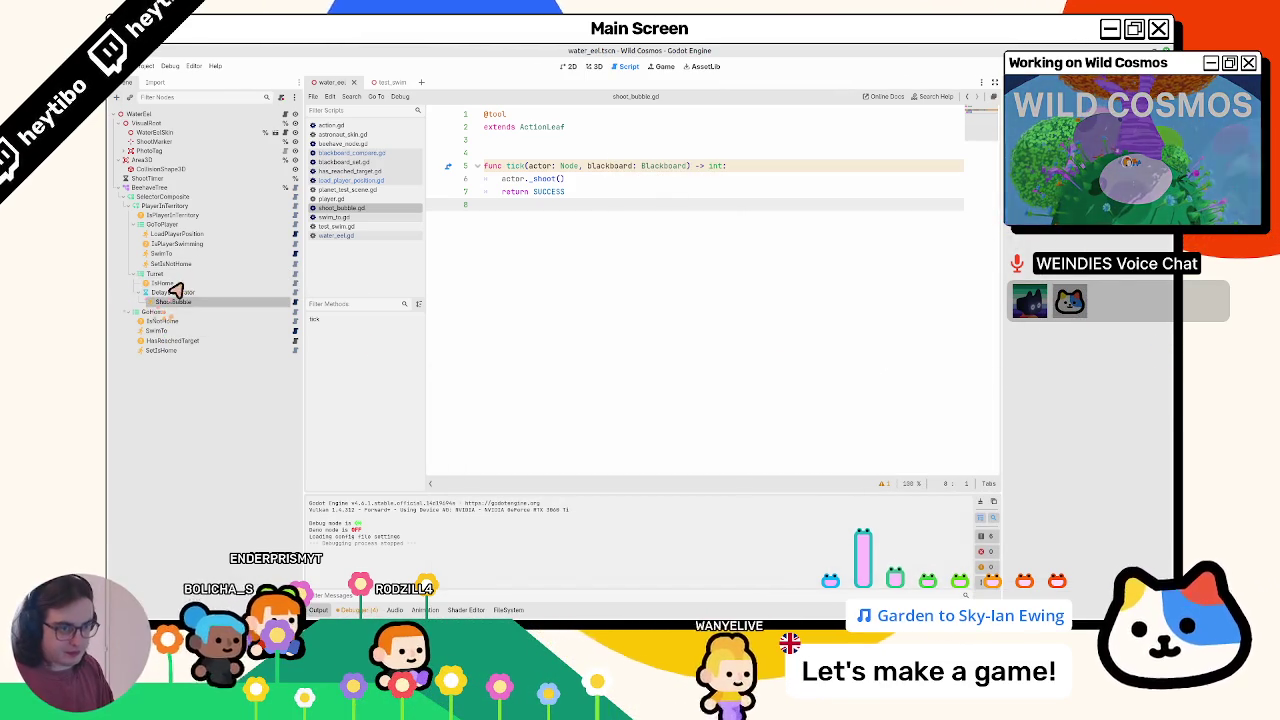
pyautogui.click(185, 284)
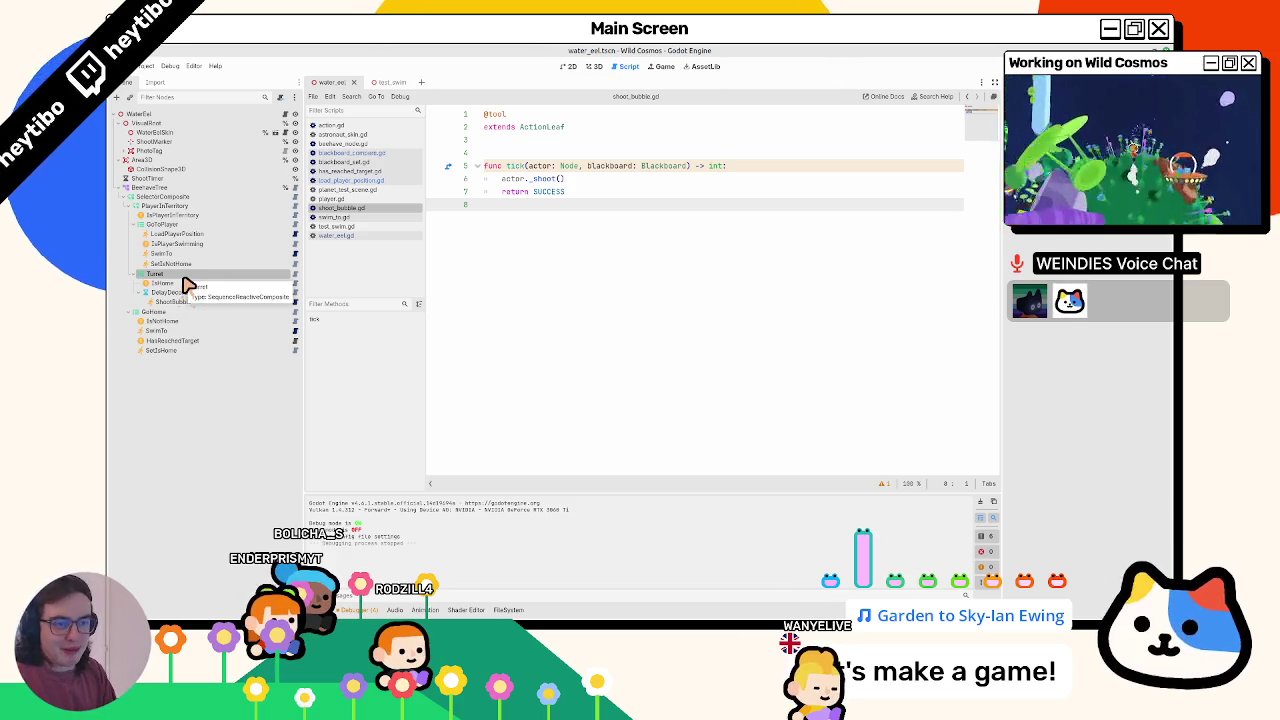
pyautogui.hotkey('ctrl', 'a')
pyautogui.press('Escape')
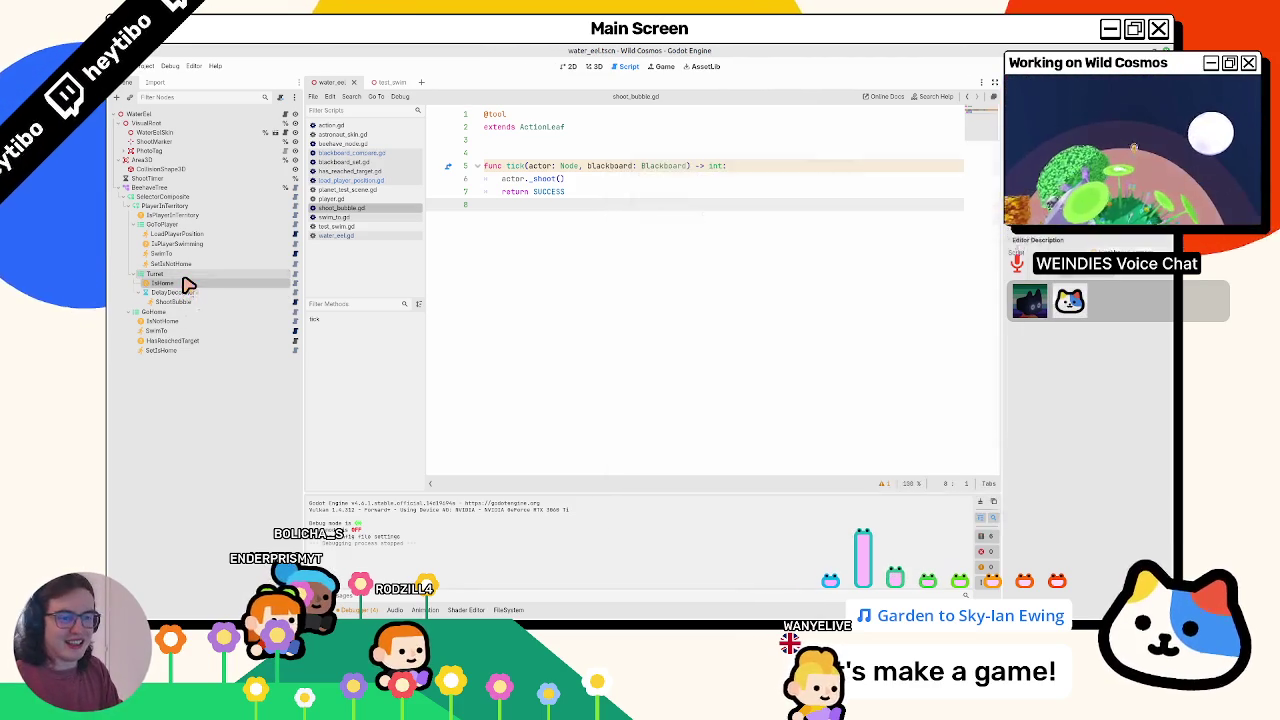
pyautogui.hotkey('ctrl', 'a')
pyautogui.write('ac')
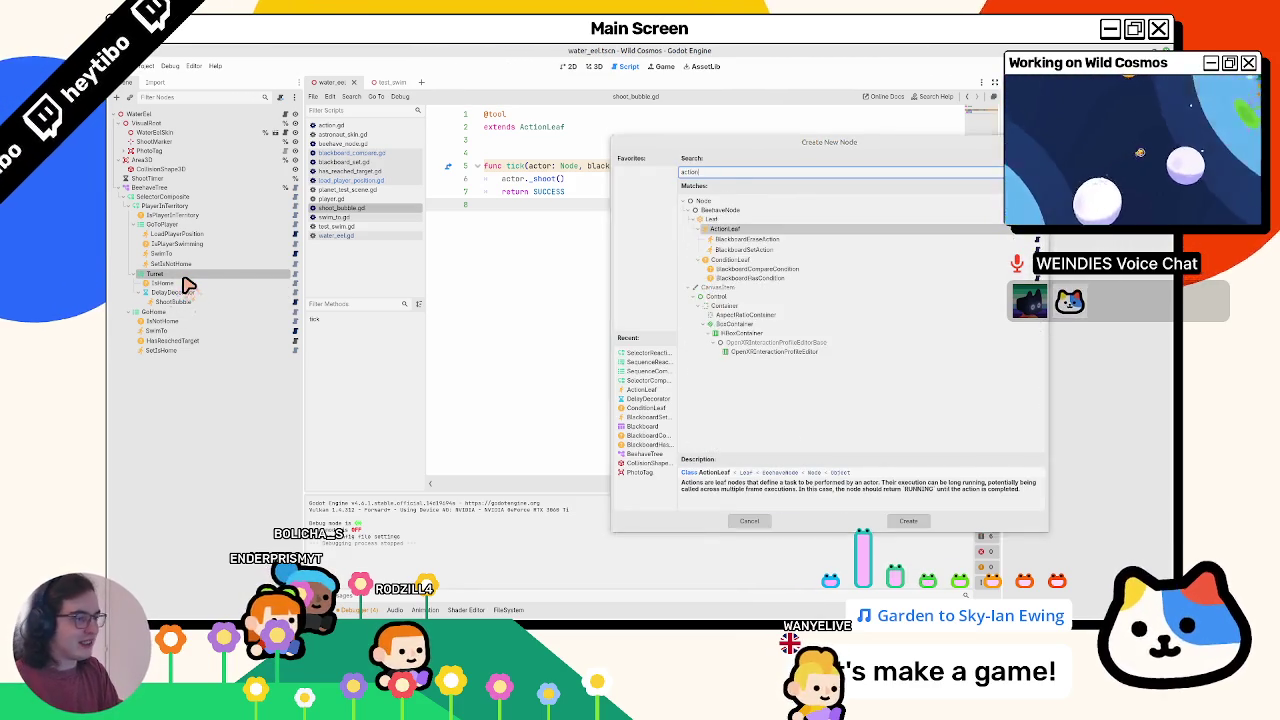
pyautogui.press('Return')
pyautogui.write('TurnToPlayer')
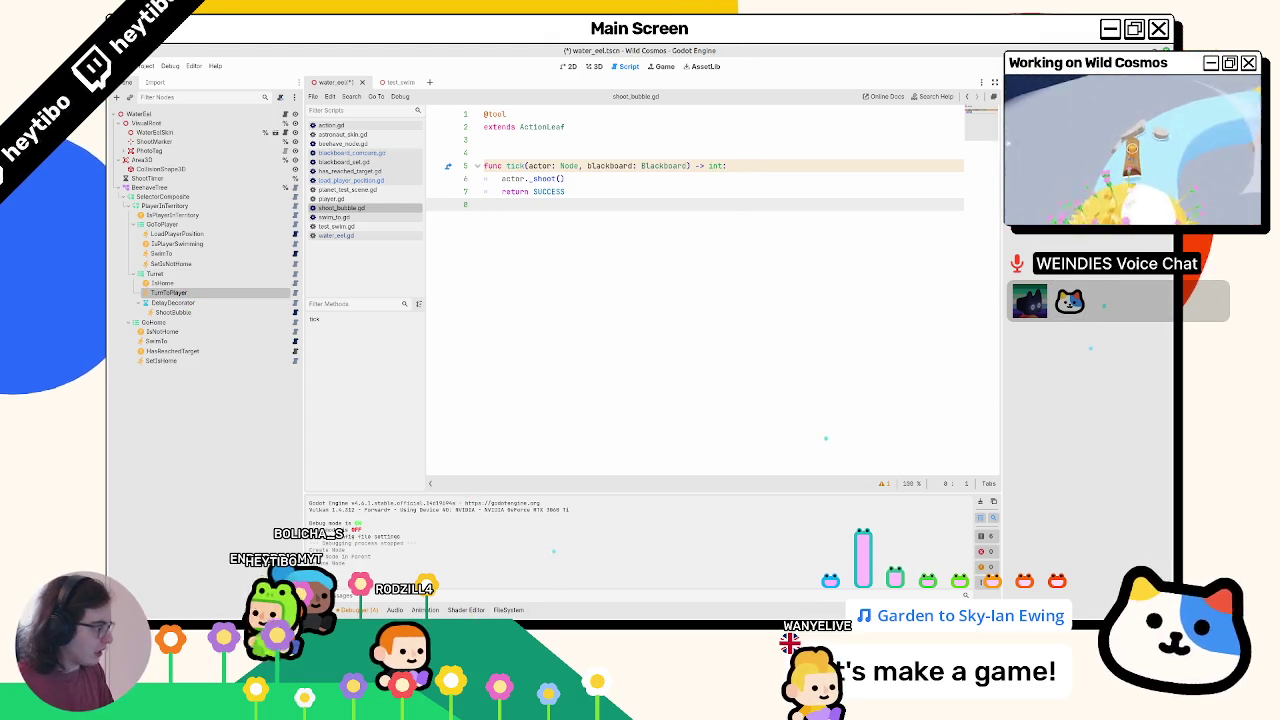
pyautogui.keyDown('ctrl'); pyautogui.click(542, 127); pyautogui.keyUp('ctrl')
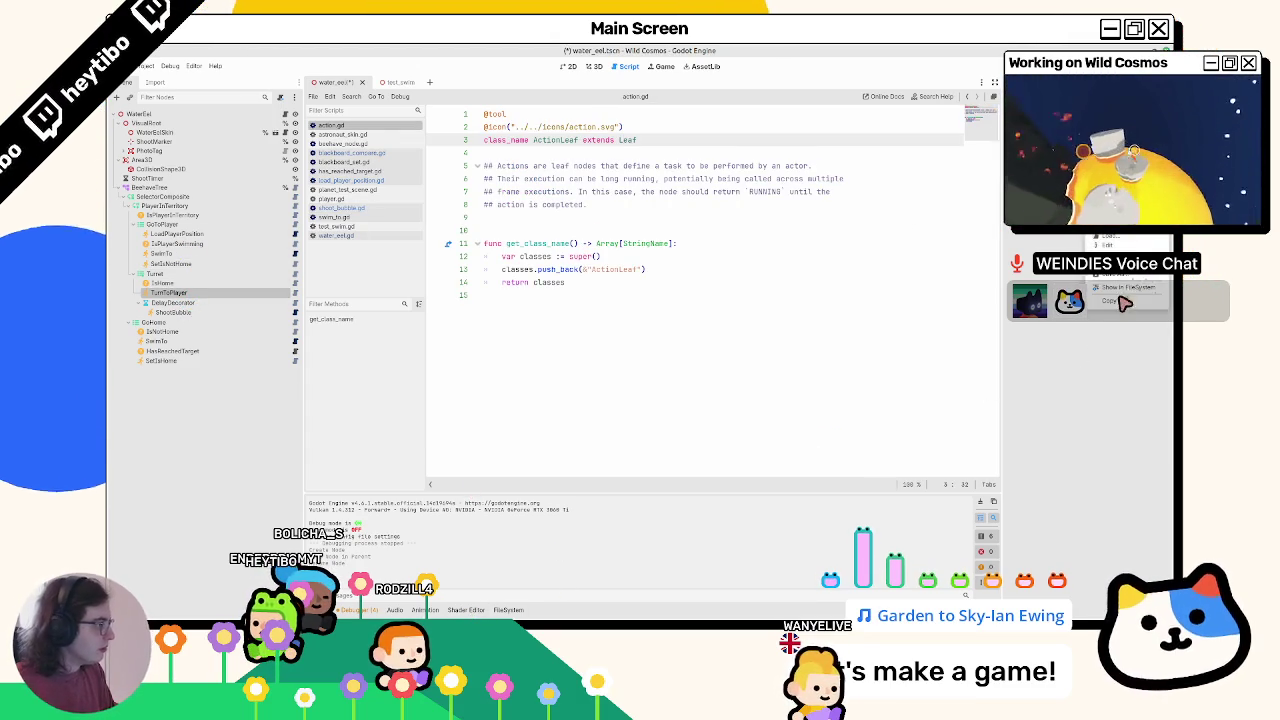
# - Attach a new script at behavior_tree/turn_to_player.gd using the Empty Object template
pyautogui.click(1007, 233)
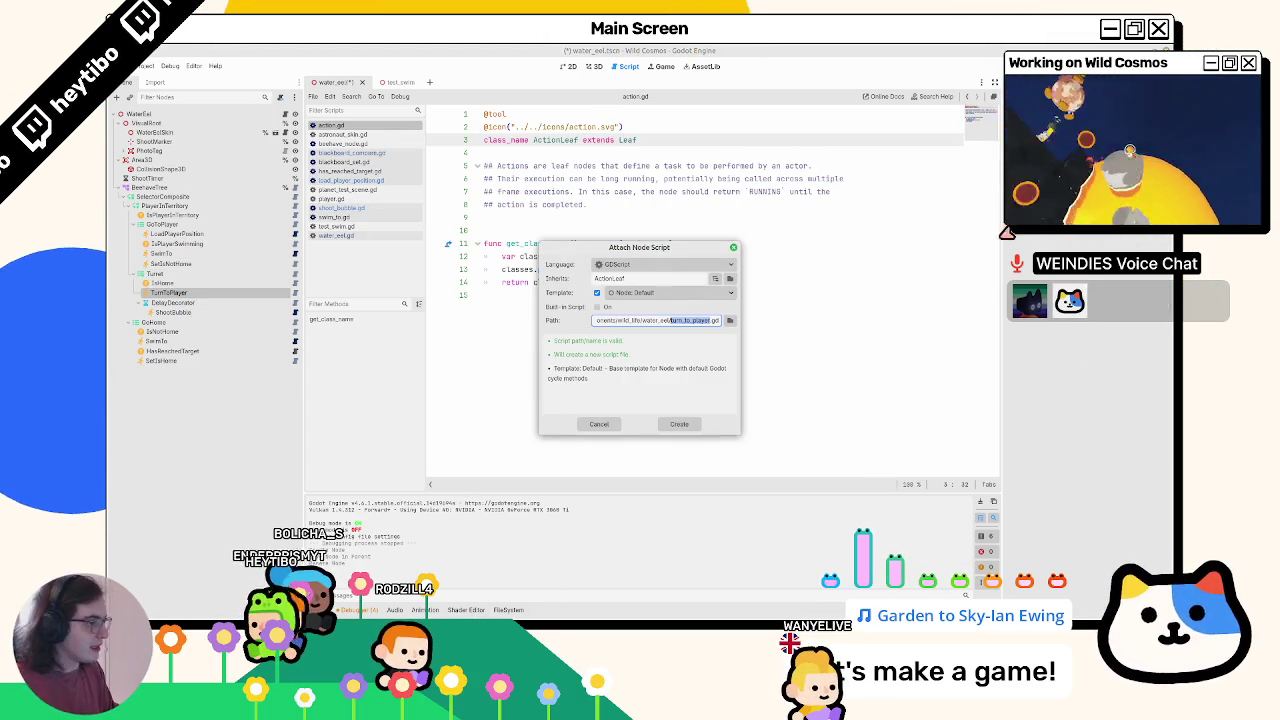
pyautogui.click(729, 279)
pyautogui.doubleClick(506, 263)
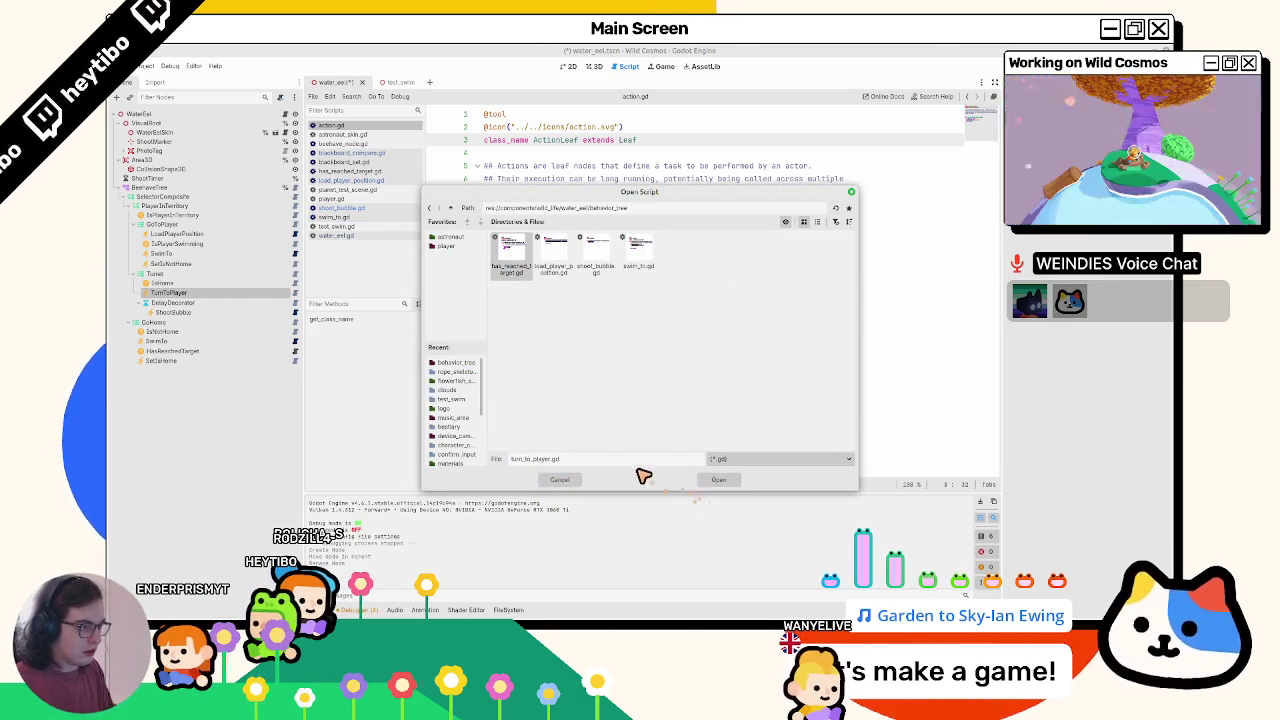
pyautogui.press('Return')
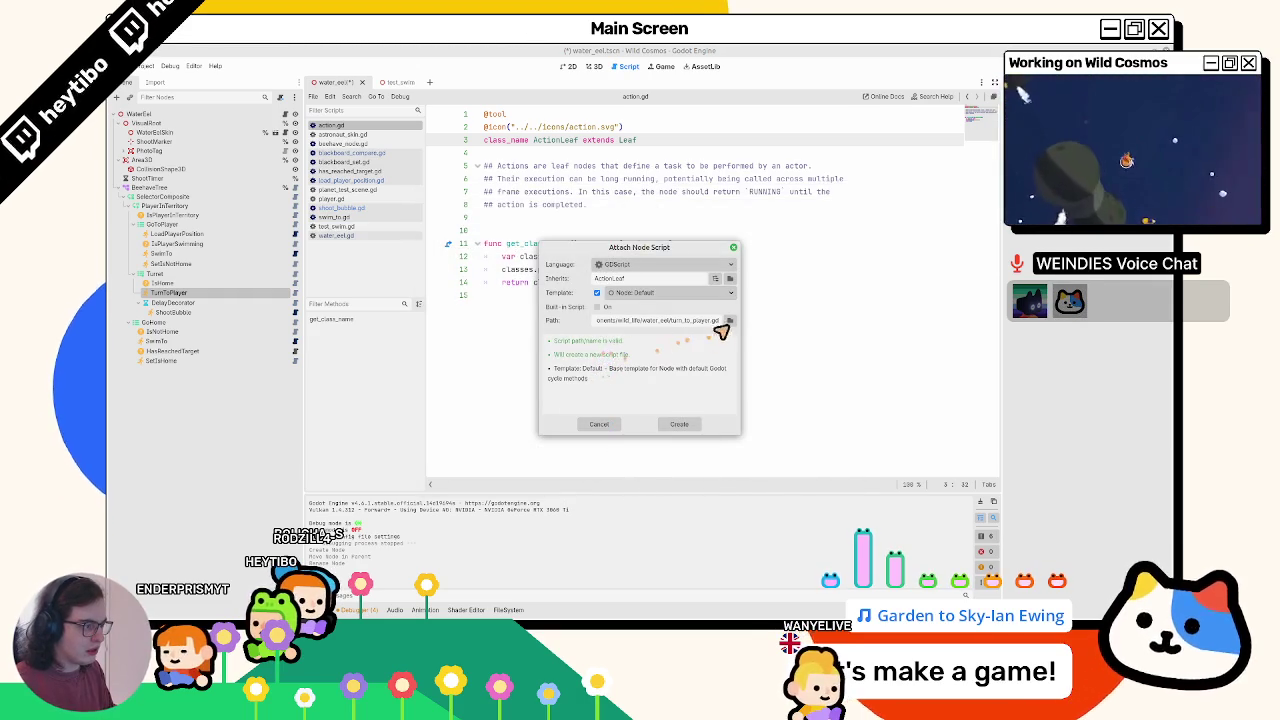
pyautogui.click(729, 320)
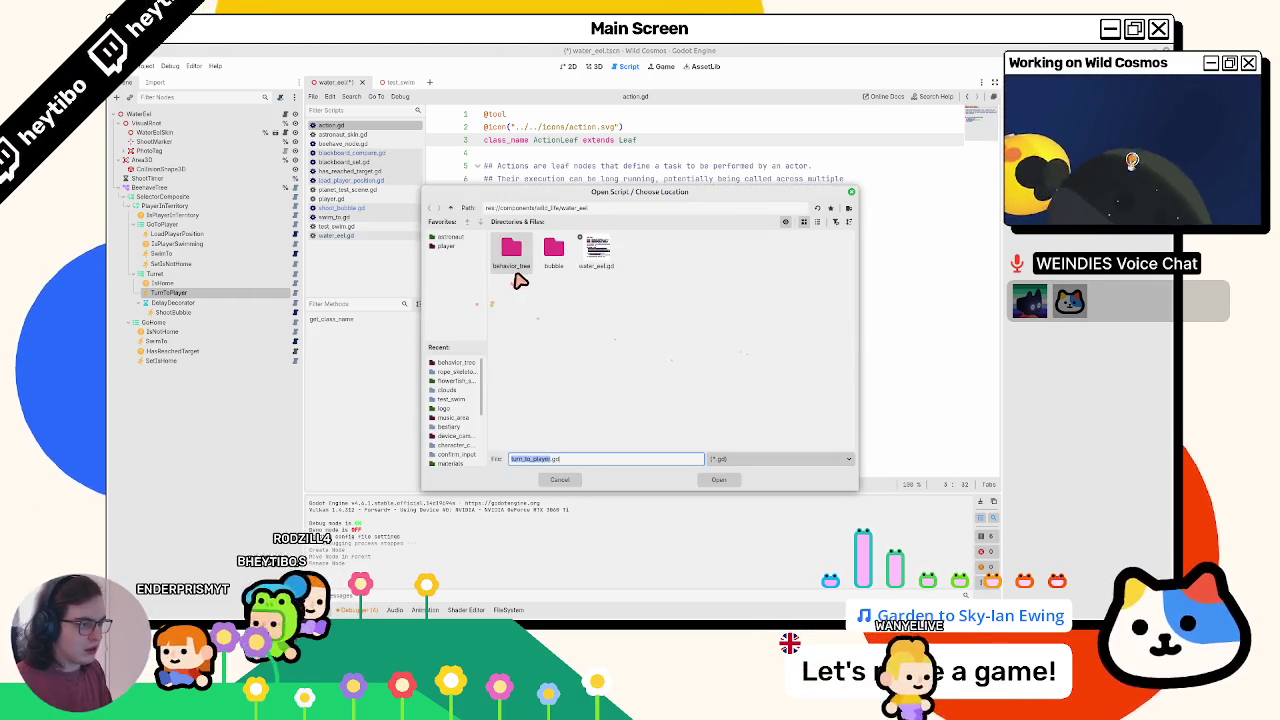
pyautogui.doubleClick(514, 272)
pyautogui.click(721, 479)
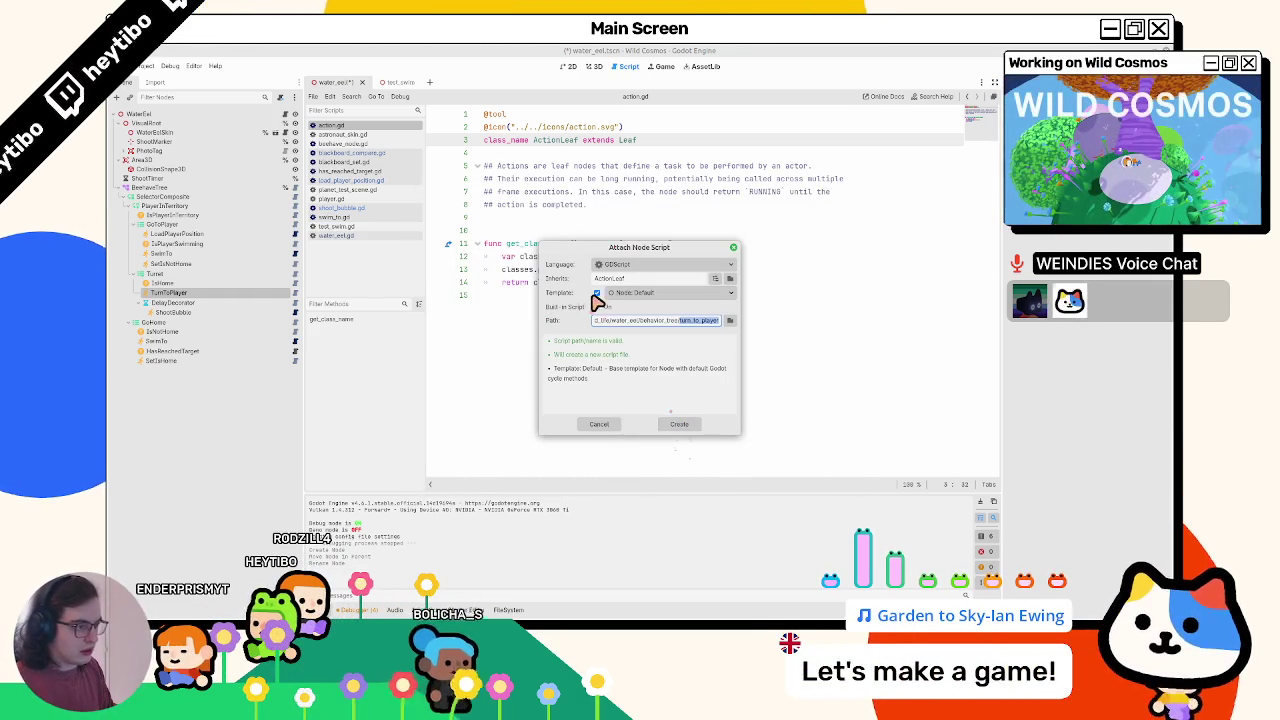
pyautogui.click(628, 294)
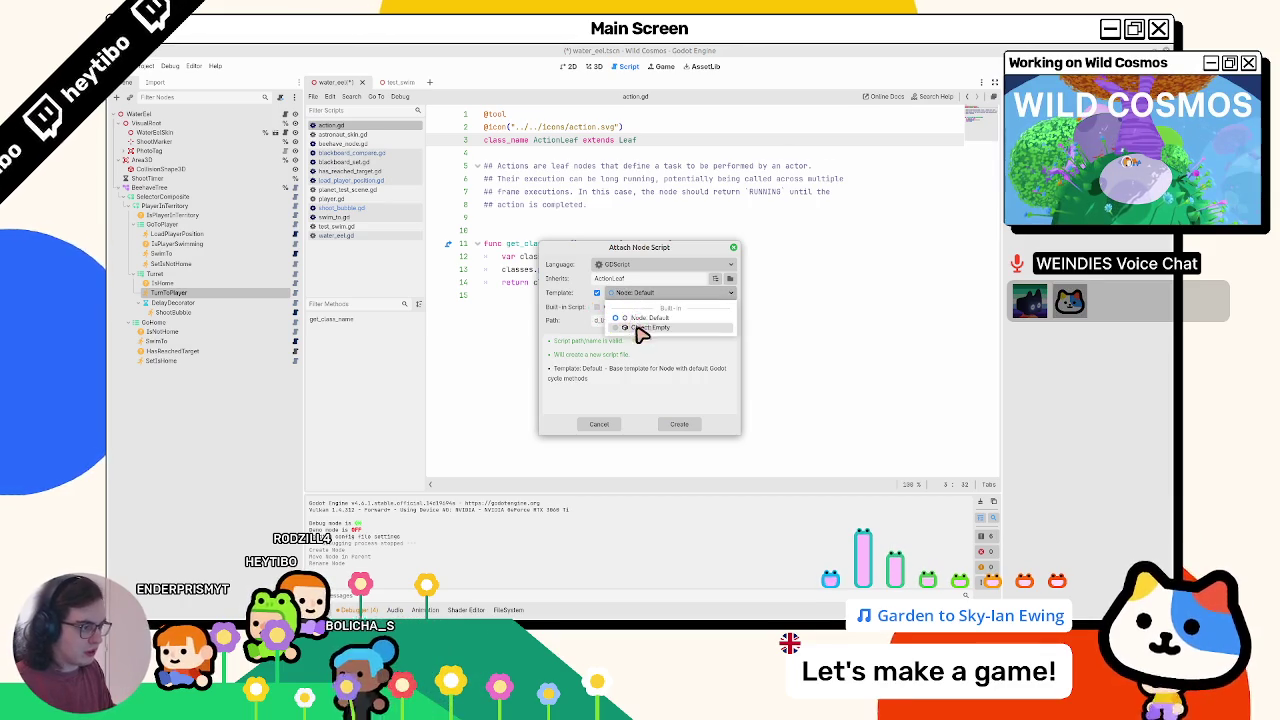
pyautogui.click(636, 328)
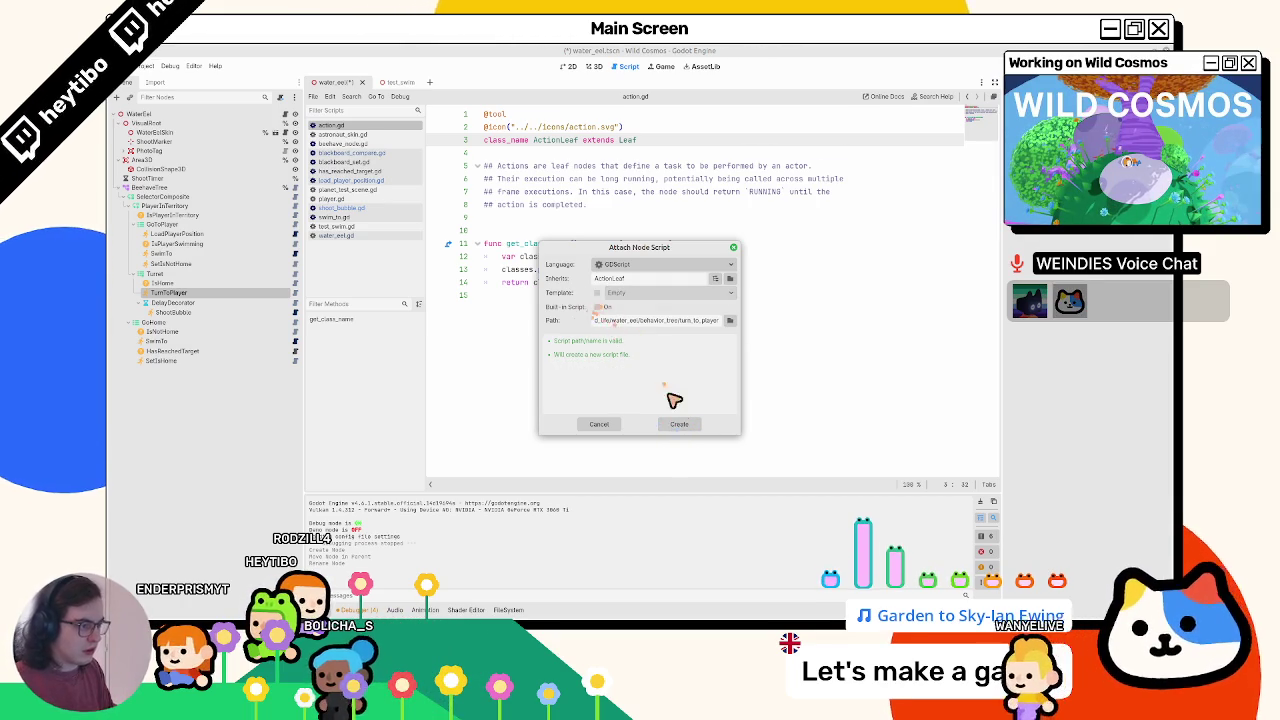
pyautogui.click(675, 425)
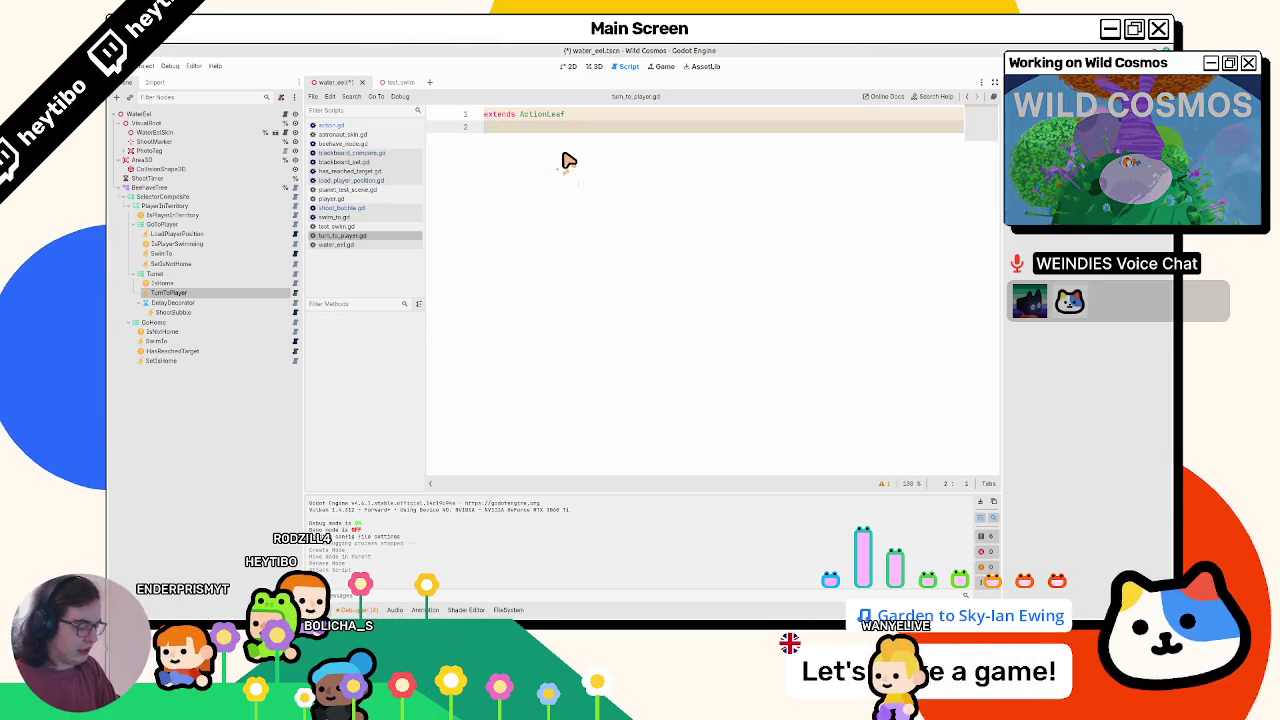
pyautogui.press('Return')
pyautogui.press('Up')
pyautogui.write('@tool')
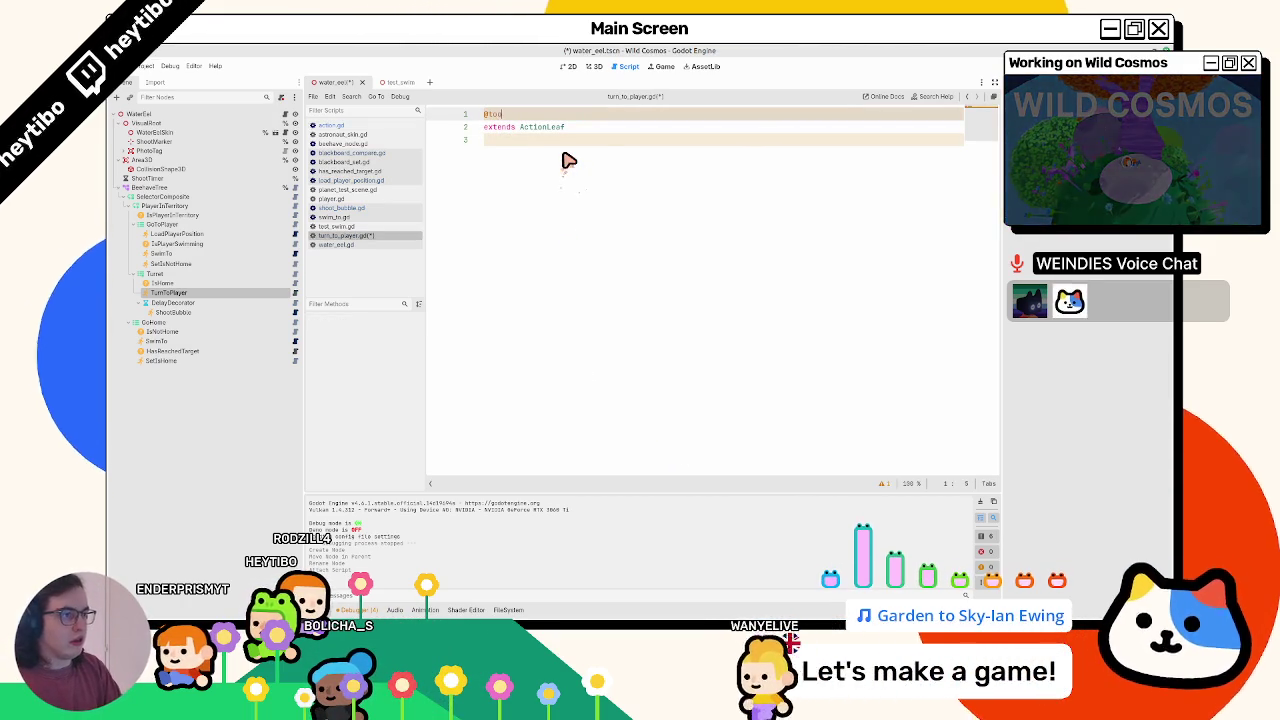
pyautogui.press('Down')
pyautogui.press('Down')
pyautogui.press('Return')
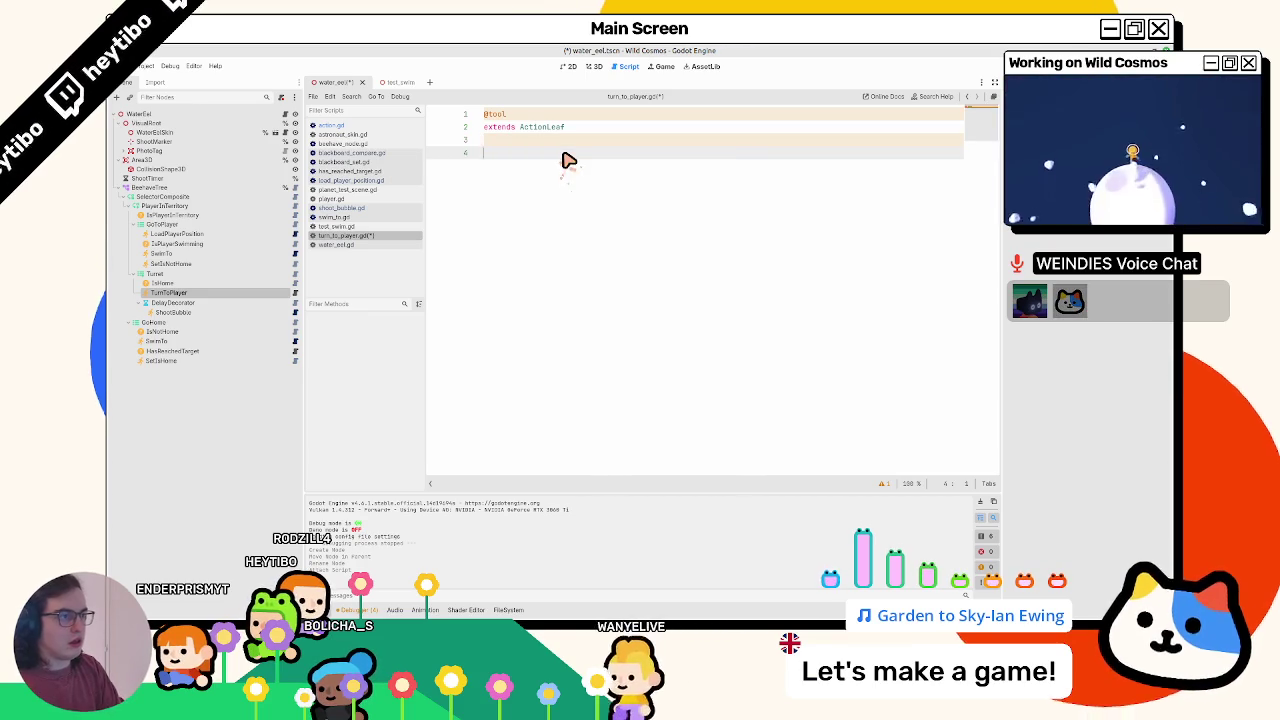
pyautogui.press('BackSpace')
pyautogui.hotkey('ctrl', 's')
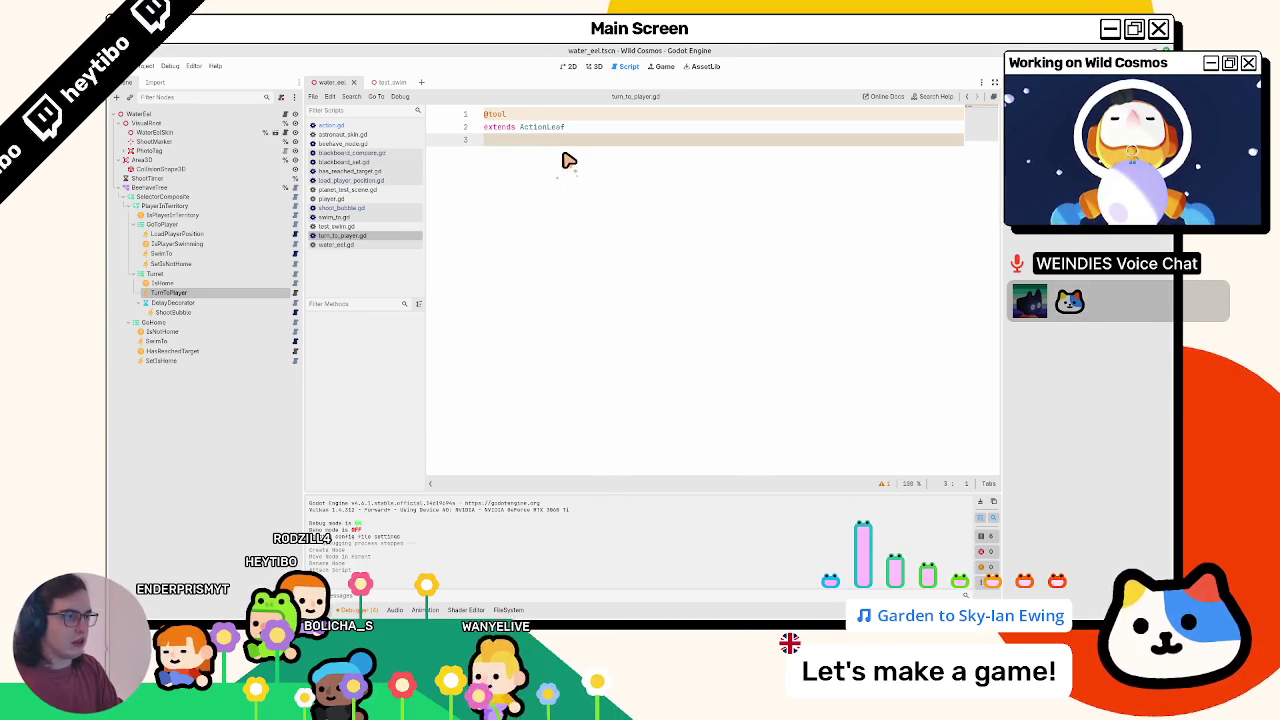
pyautogui.press('Return')
pyautogui.press('Return')
pyautogui.press('BackSpace')
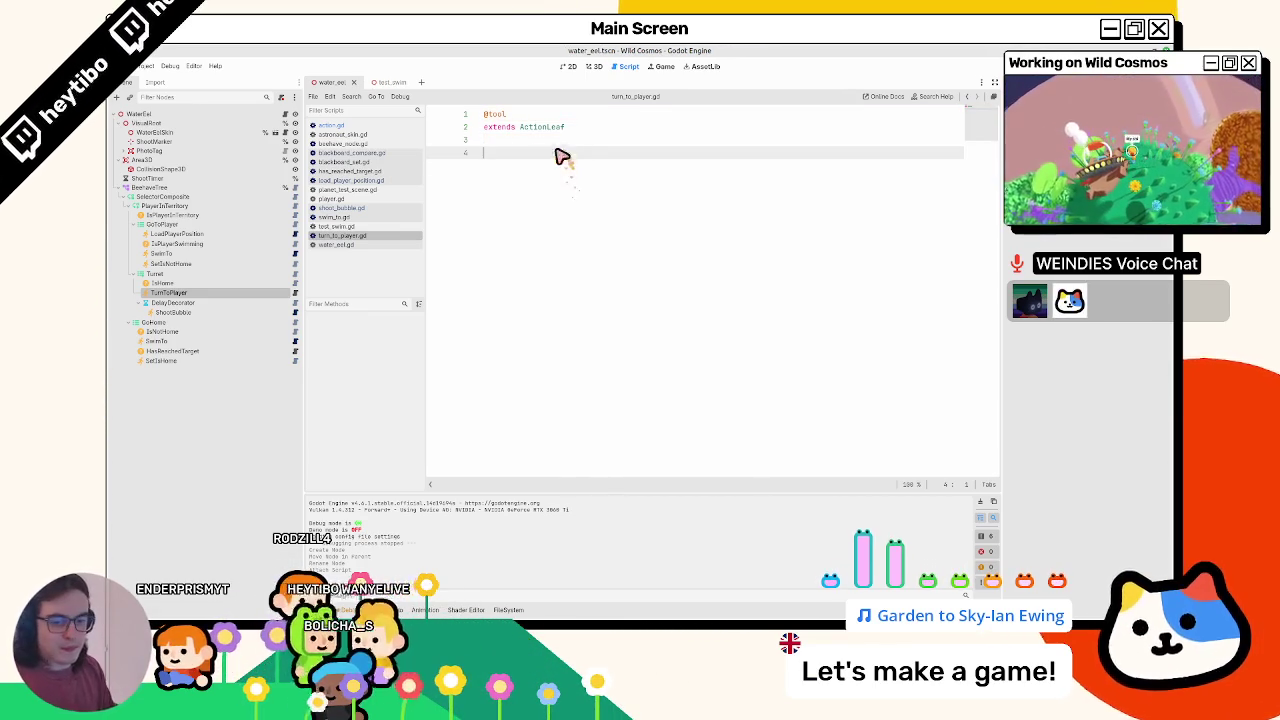
# - Open water_eel.gd and cut the commented-out _physics_process rotation block
pyautogui.click(284, 114)
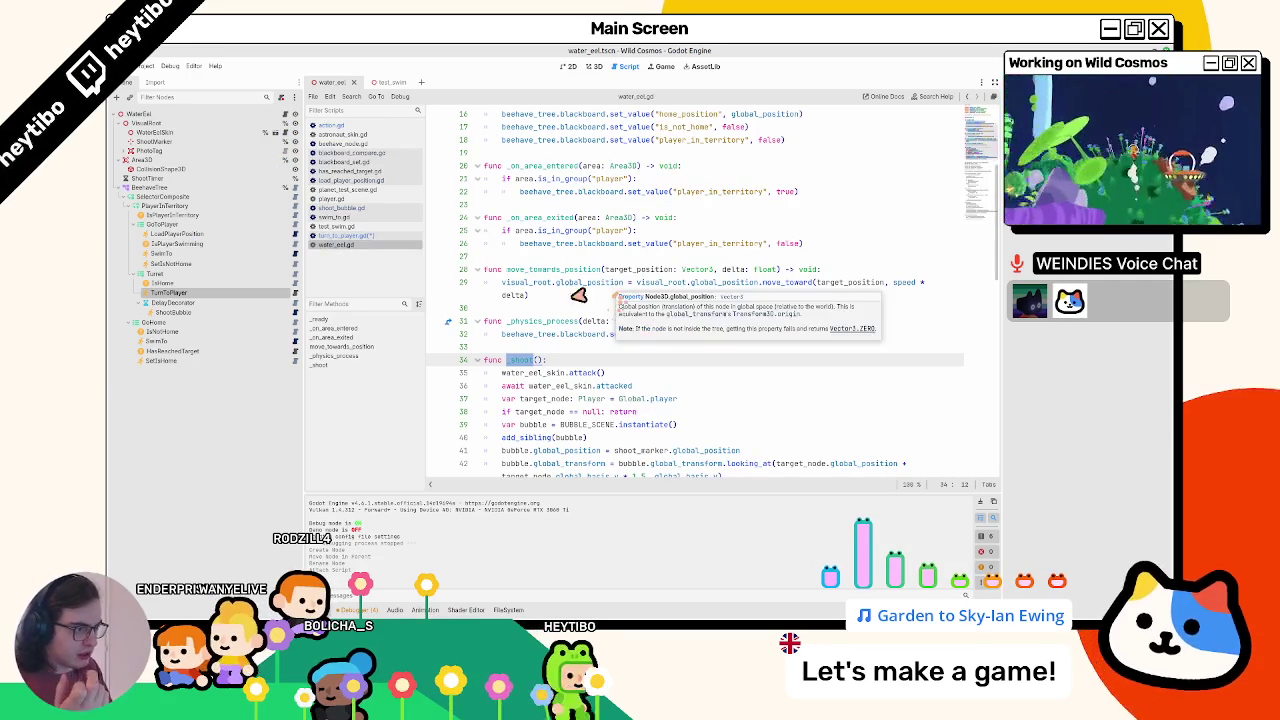
pyautogui.scroll(-8, 542, 340)
pyautogui.scroll(-7, 540, 312)
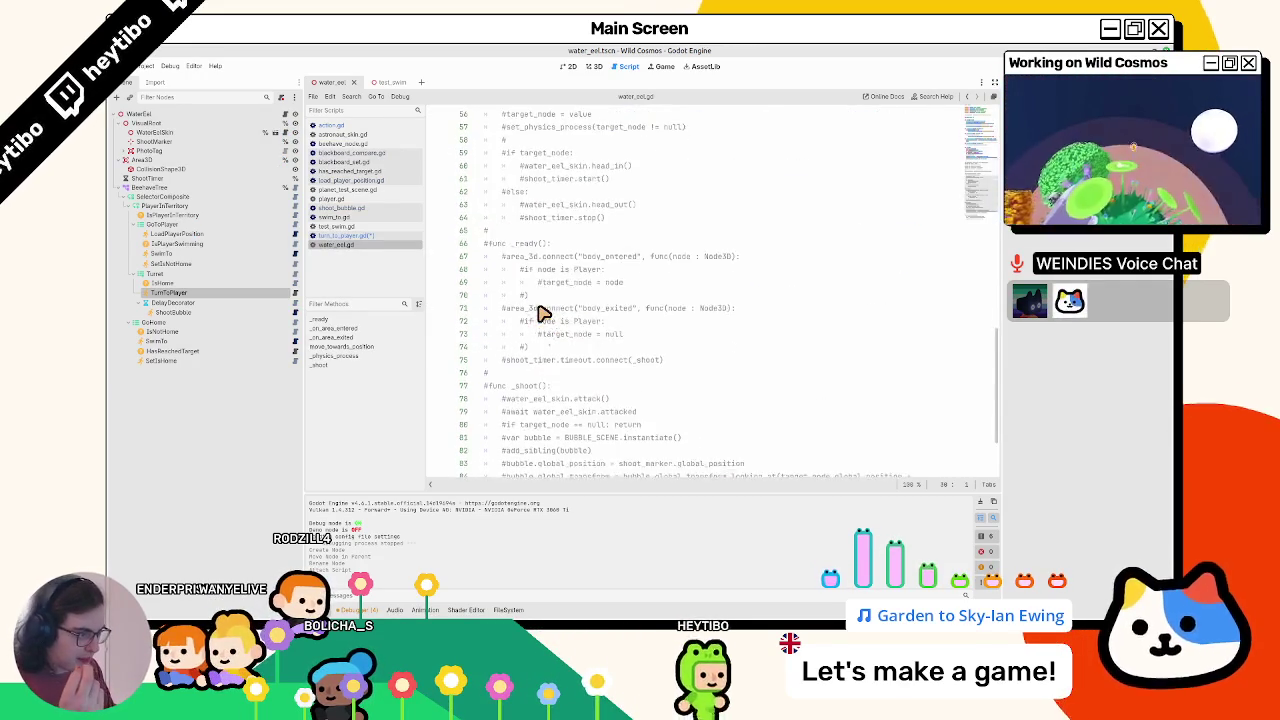
pyautogui.doubleClick(541, 419)
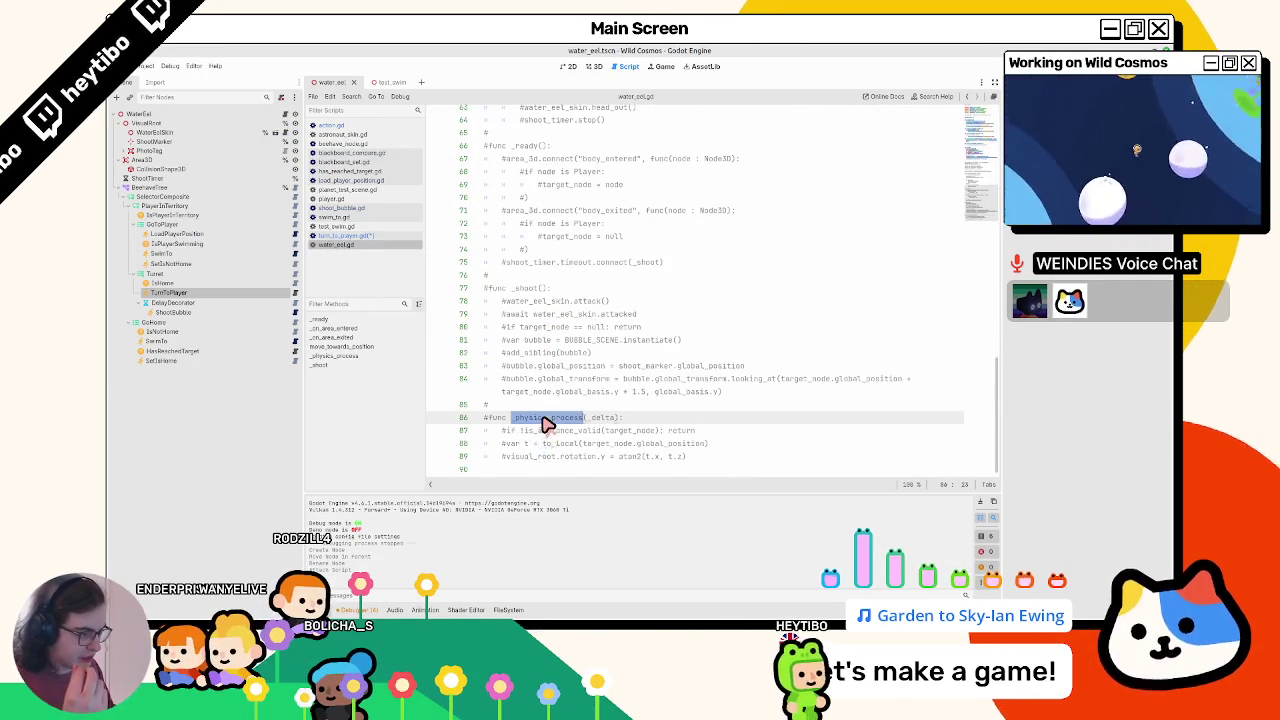
pyautogui.moveTo(506, 457); pyautogui.dragTo(597, 457)
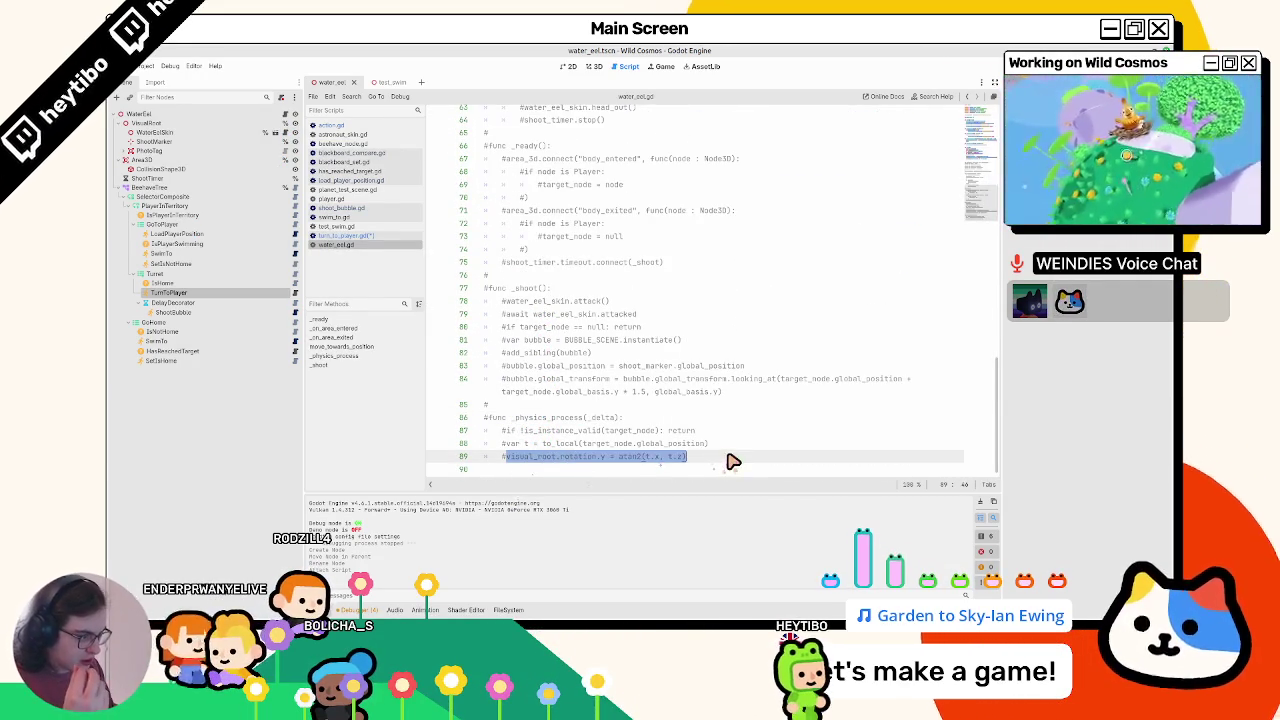
pyautogui.moveTo(731, 460)
pyautogui.mouseDown()
pyautogui.moveTo(486, 443)
pyautogui.moveTo(465, 423)
pyautogui.mouseUp()
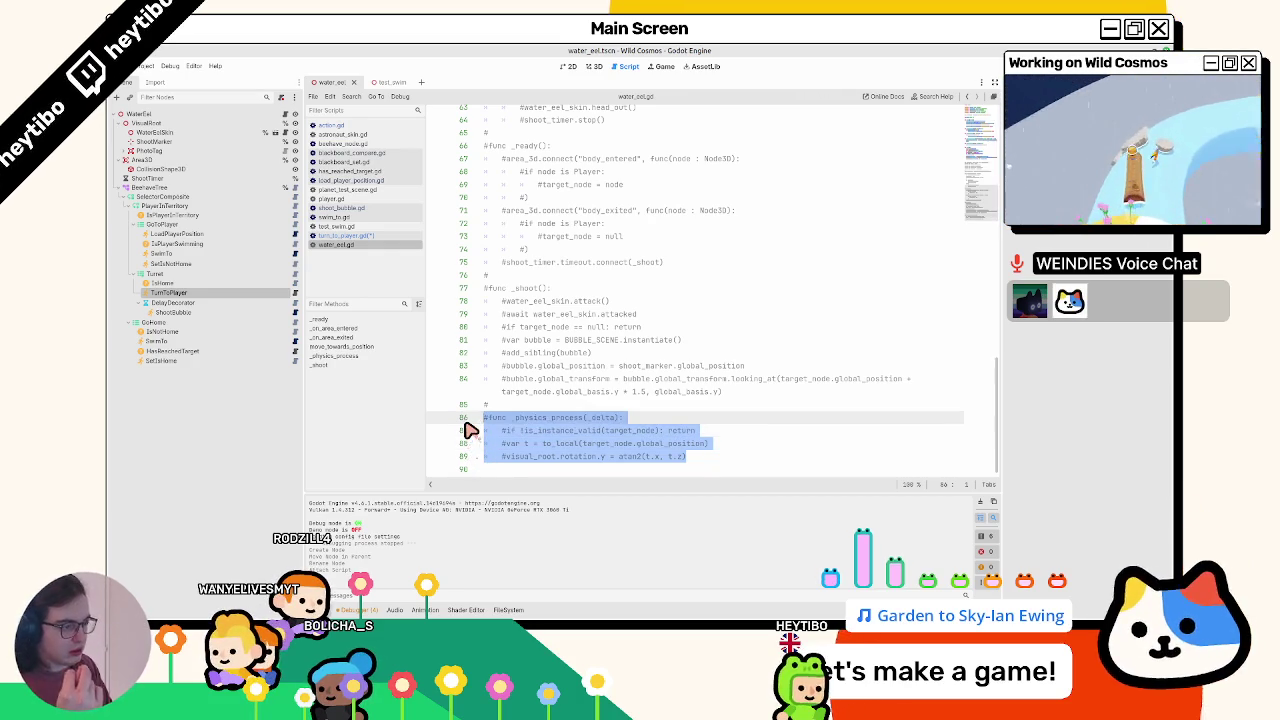
pyautogui.press('BackSpace')
pyautogui.press('BackSpace')
pyautogui.press('BackSpace')
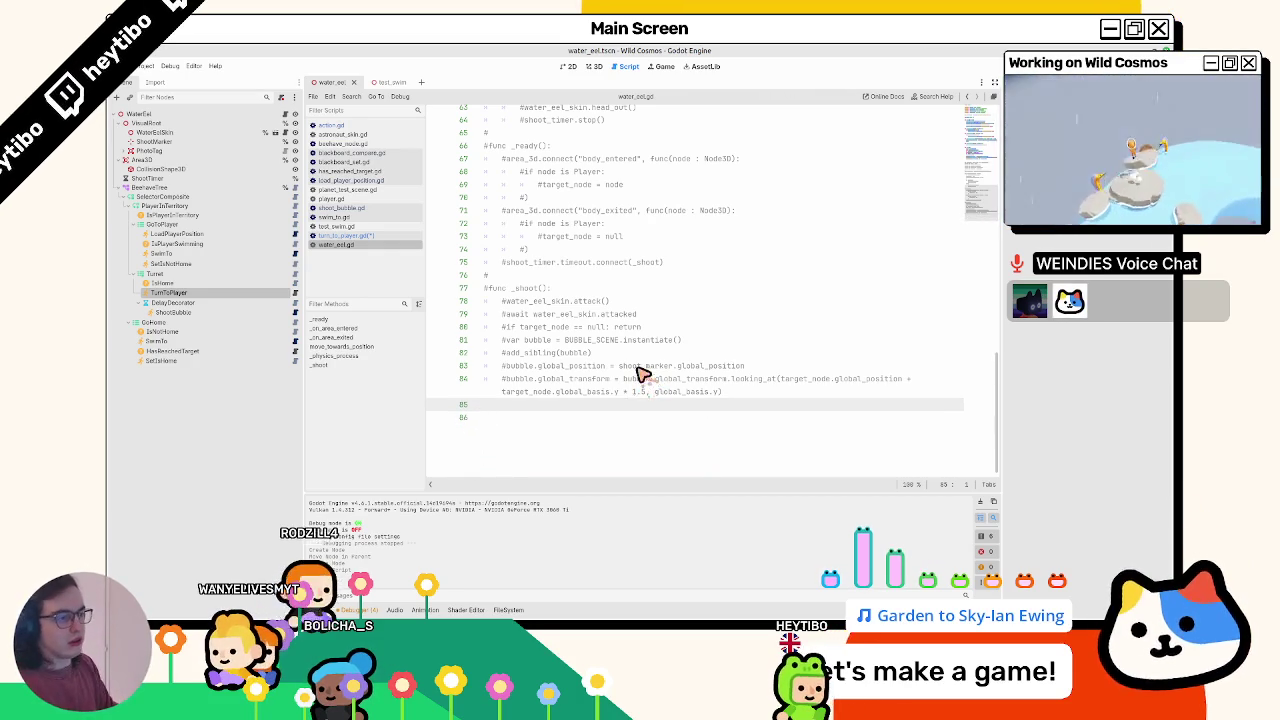
# - Paste the rotation code at line 45 after _shoot and uncomment it with Ctrl+K
pyautogui.scroll(10, 643, 374)
pyautogui.click(526, 289)
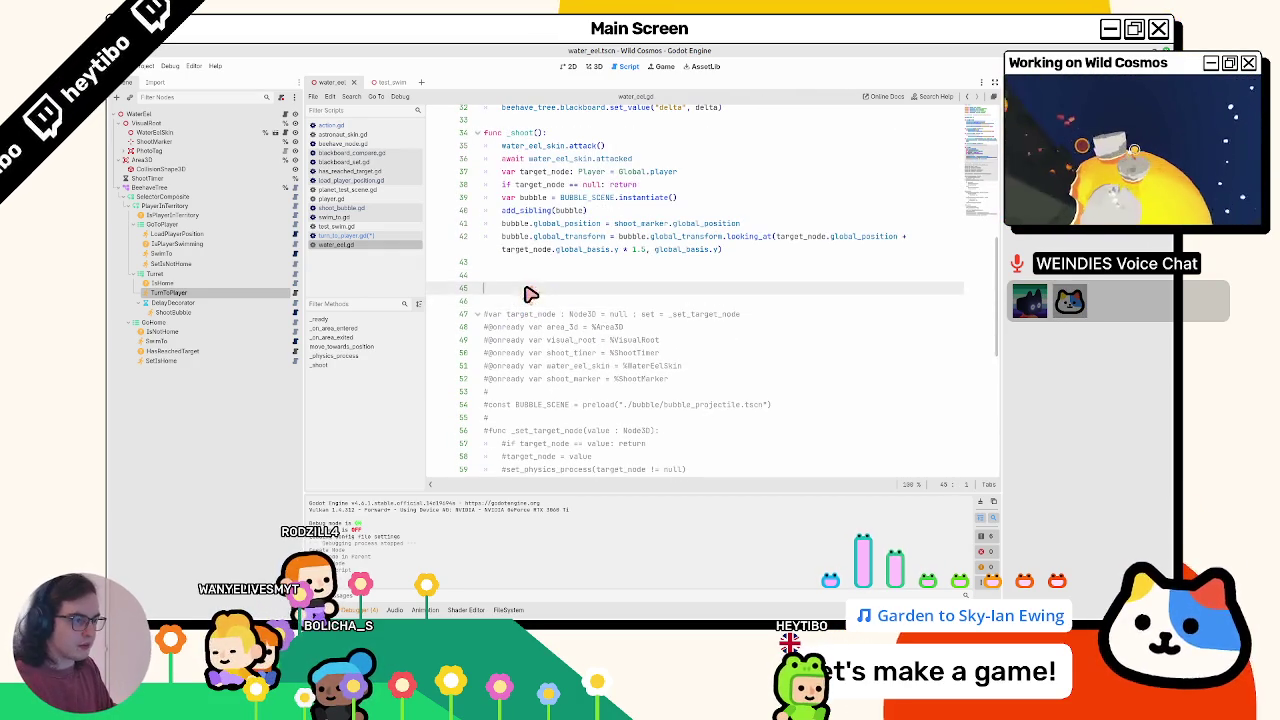
pyautogui.write('#func _physics_process(delta): \t#if !is_instance_valid(target_node): return \t#var t = to_local(target_node.global_position) \t#visual_root.rotation.y = atan2(t.x, t.z)')
pyautogui.moveTo(520, 289); pyautogui.dragTo(522, 338)
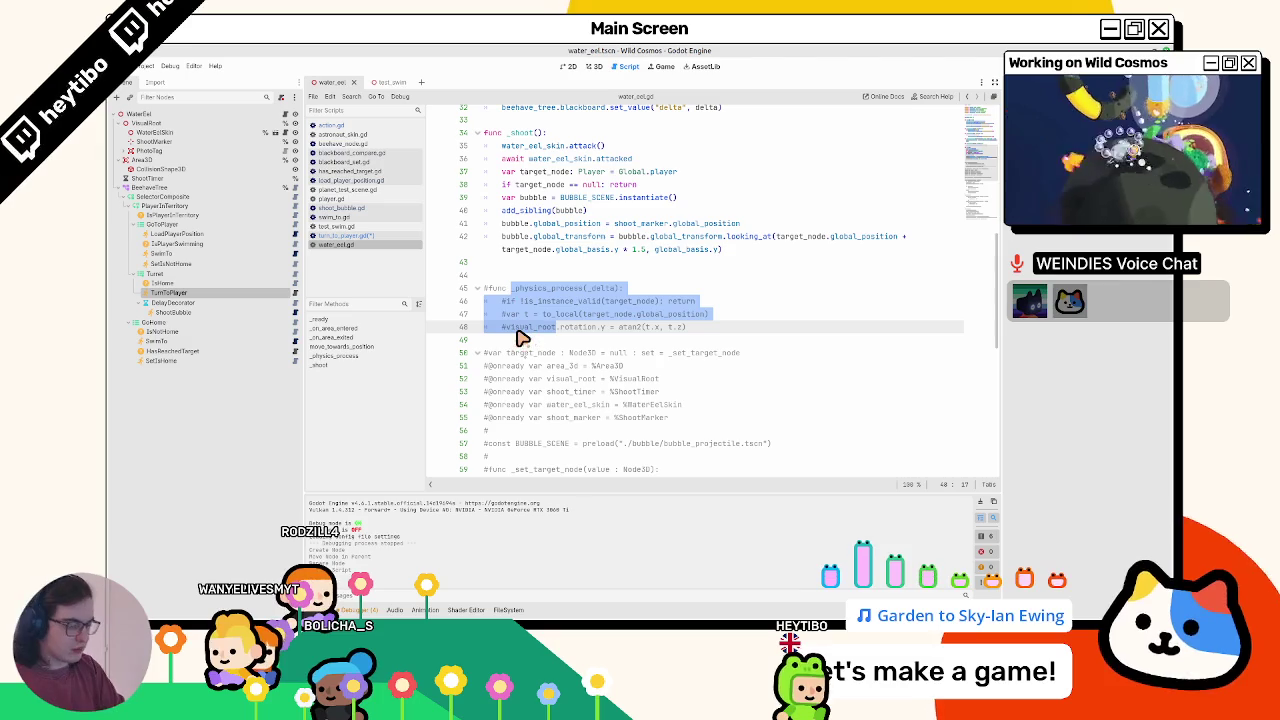
pyautogui.hotkey('ctrl', 'k')
# - Rename the pasted _physics_process function to rotate_toward_target
pyautogui.doubleClick(537, 291)
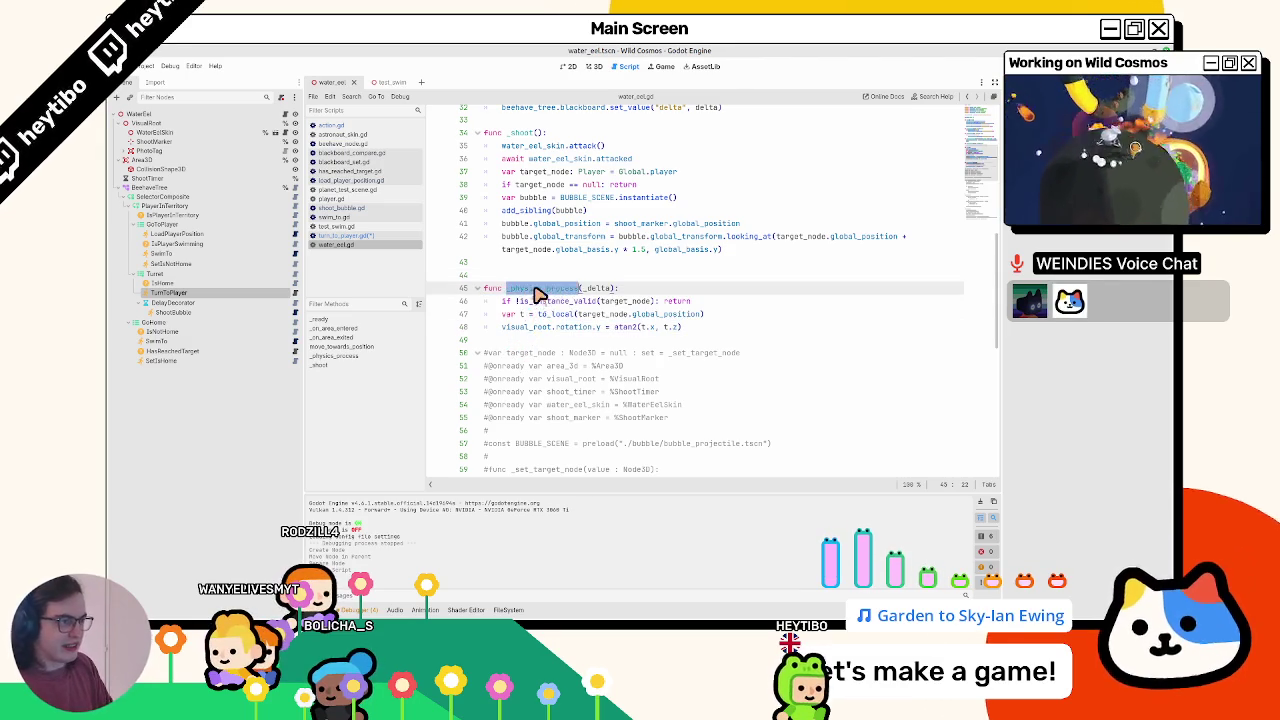
pyautogui.scroll(5, 545, 297)
pyautogui.scroll(-3, 560, 312)
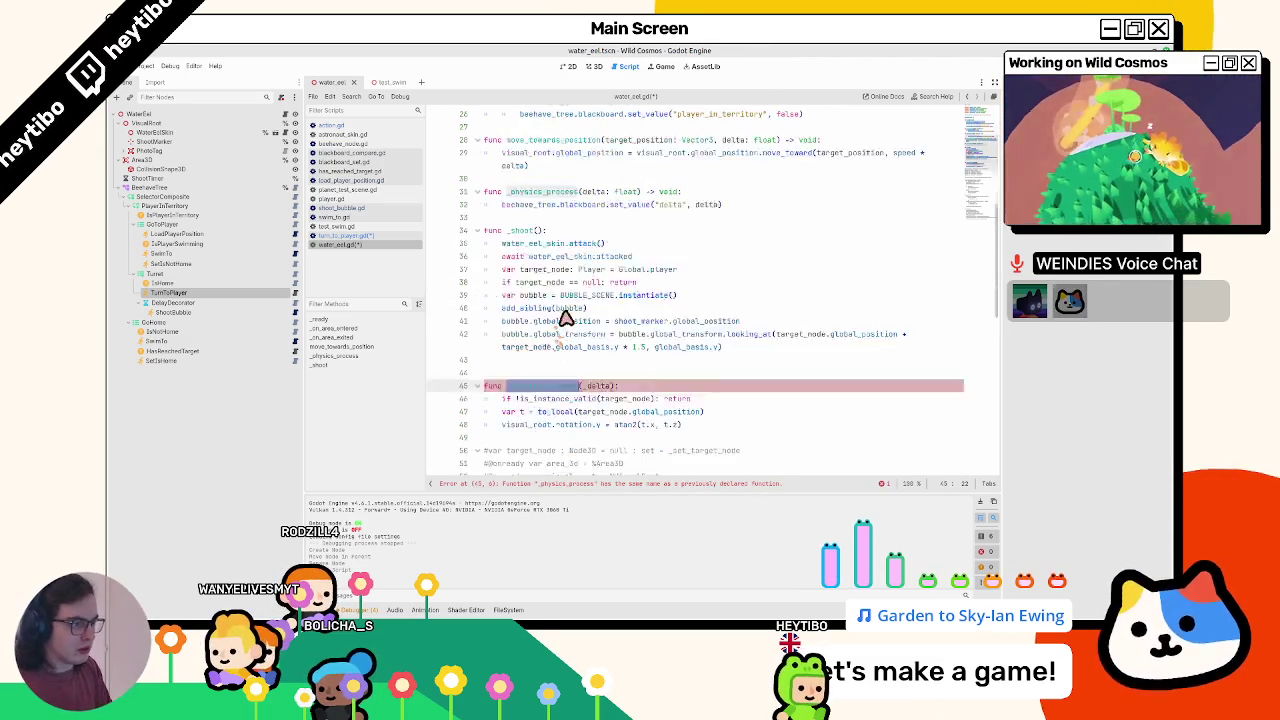
pyautogui.scroll(-3, 565, 318)
pyautogui.write('rotate_toward_target')
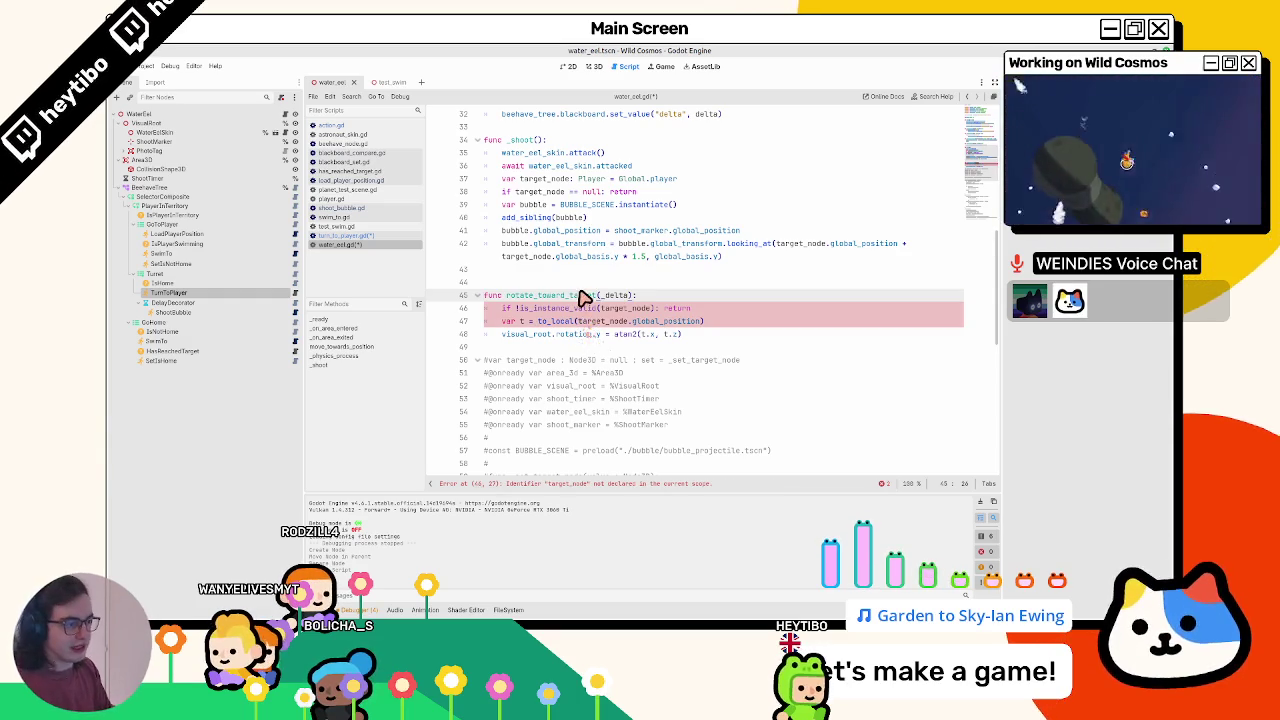
pyautogui.doubleClick(585, 295)
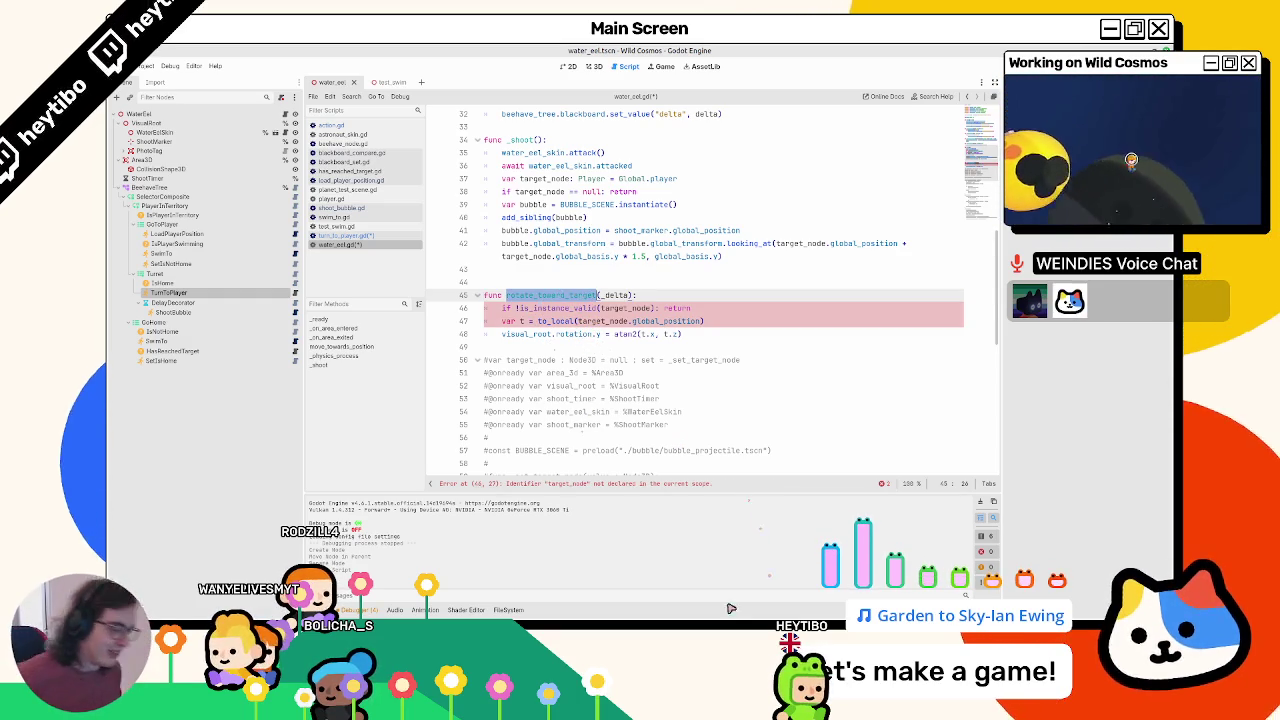
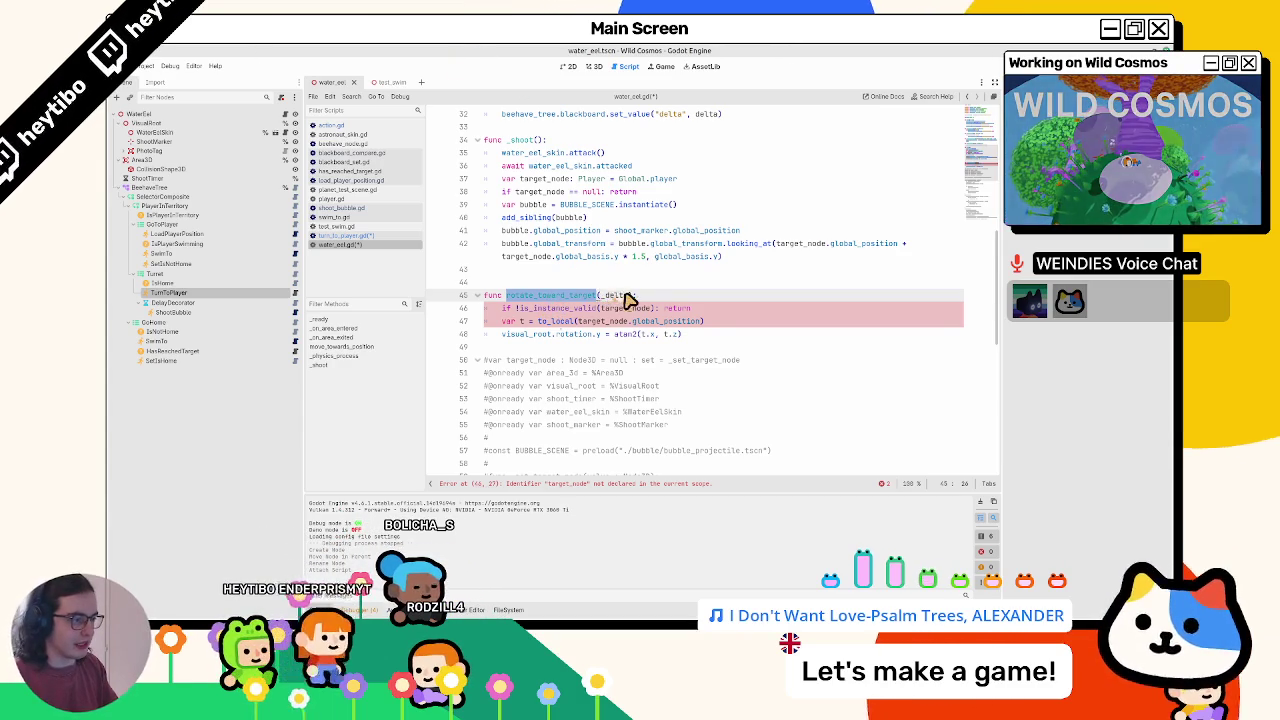
# - Change rotate_toward_target's parameters to (target: Vector3, delta: float)
pyautogui.click(539, 335)
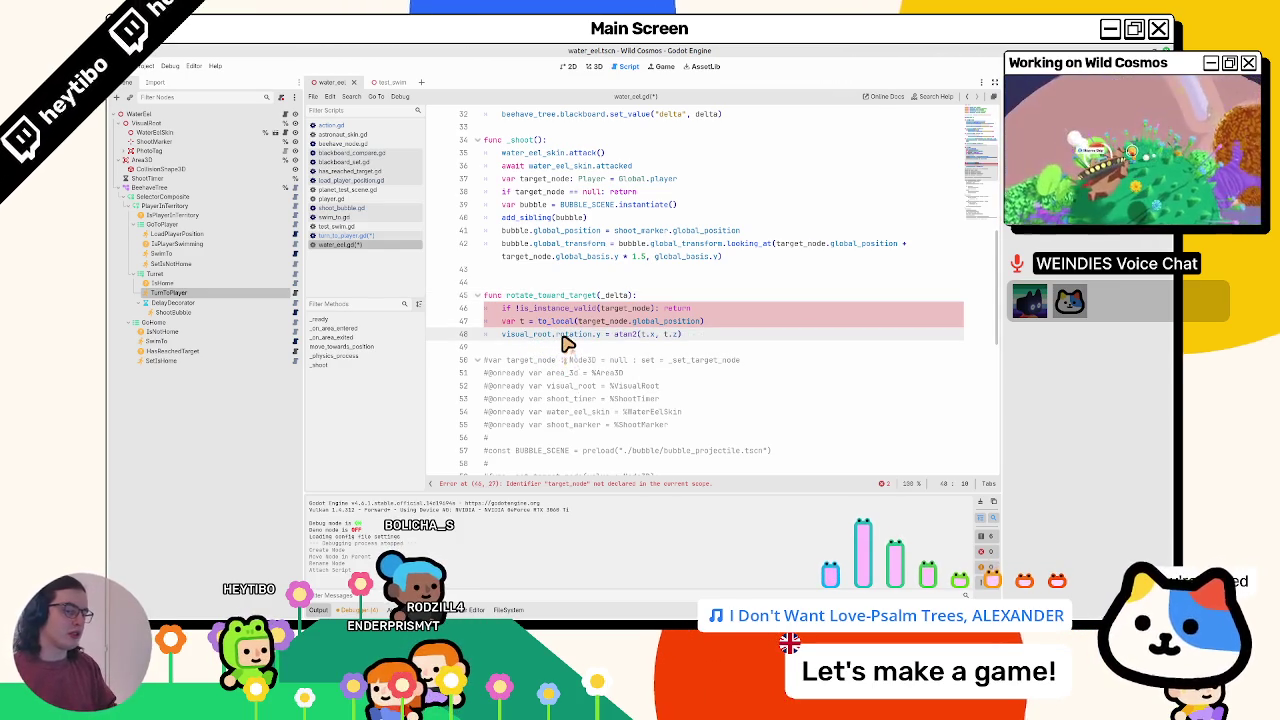
pyautogui.moveTo(565, 341)
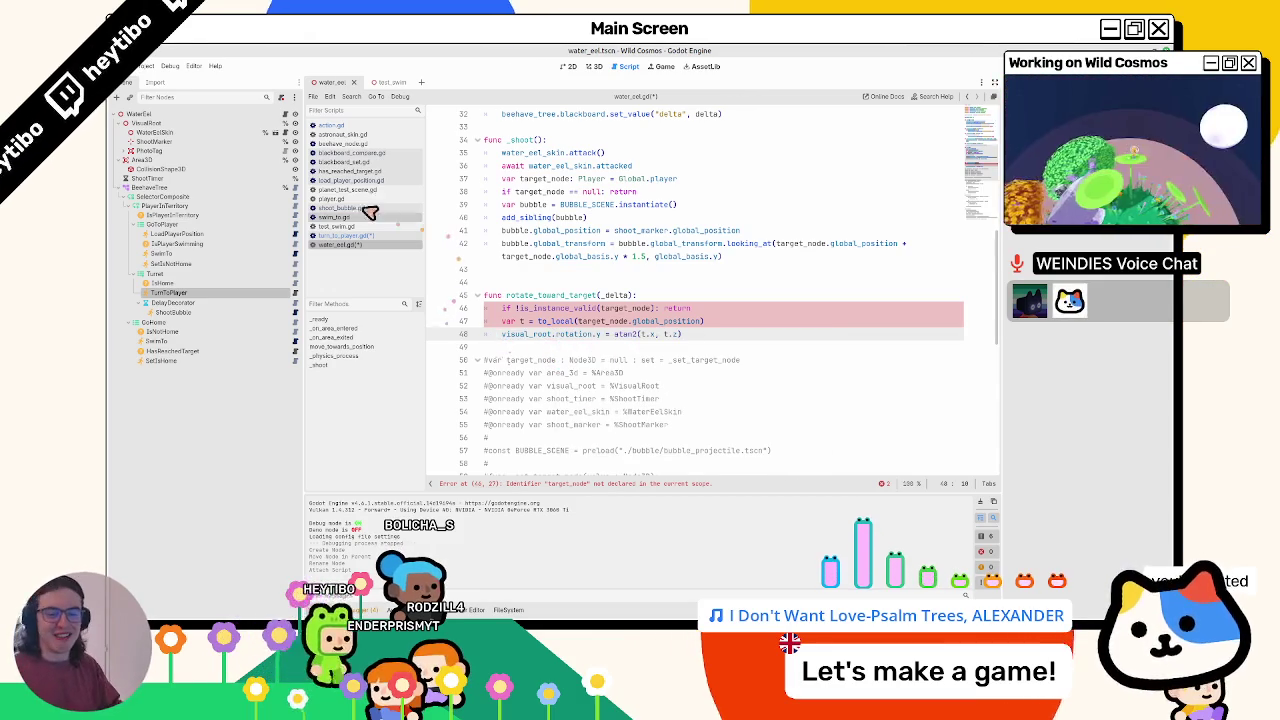
pyautogui.click(585, 231)
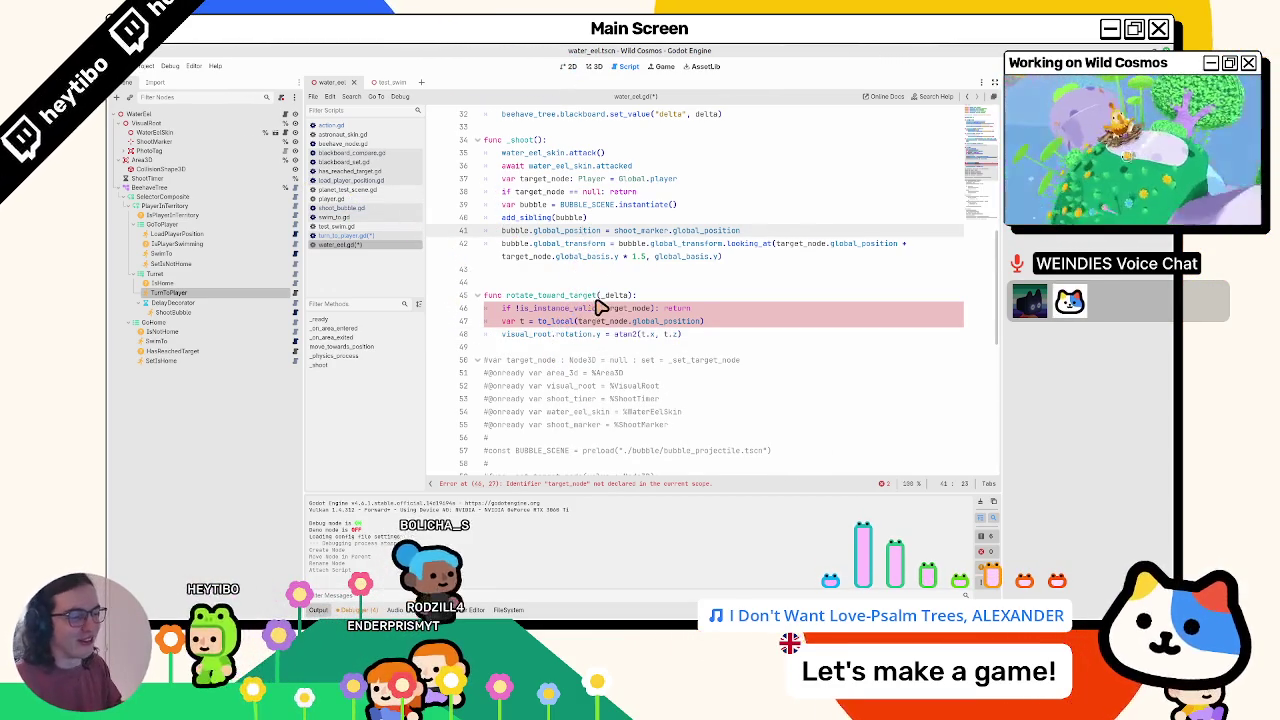
pyautogui.click(600, 296)
pyautogui.click(632, 298)
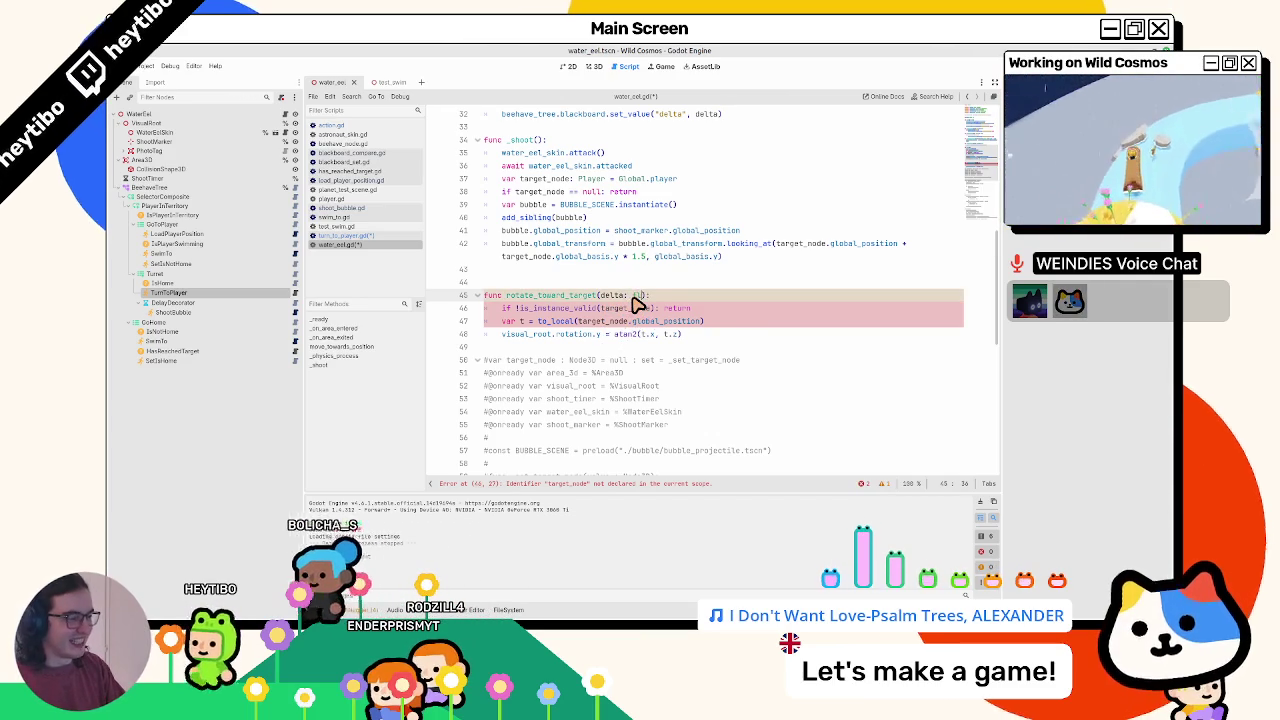
pyautogui.write(': float')
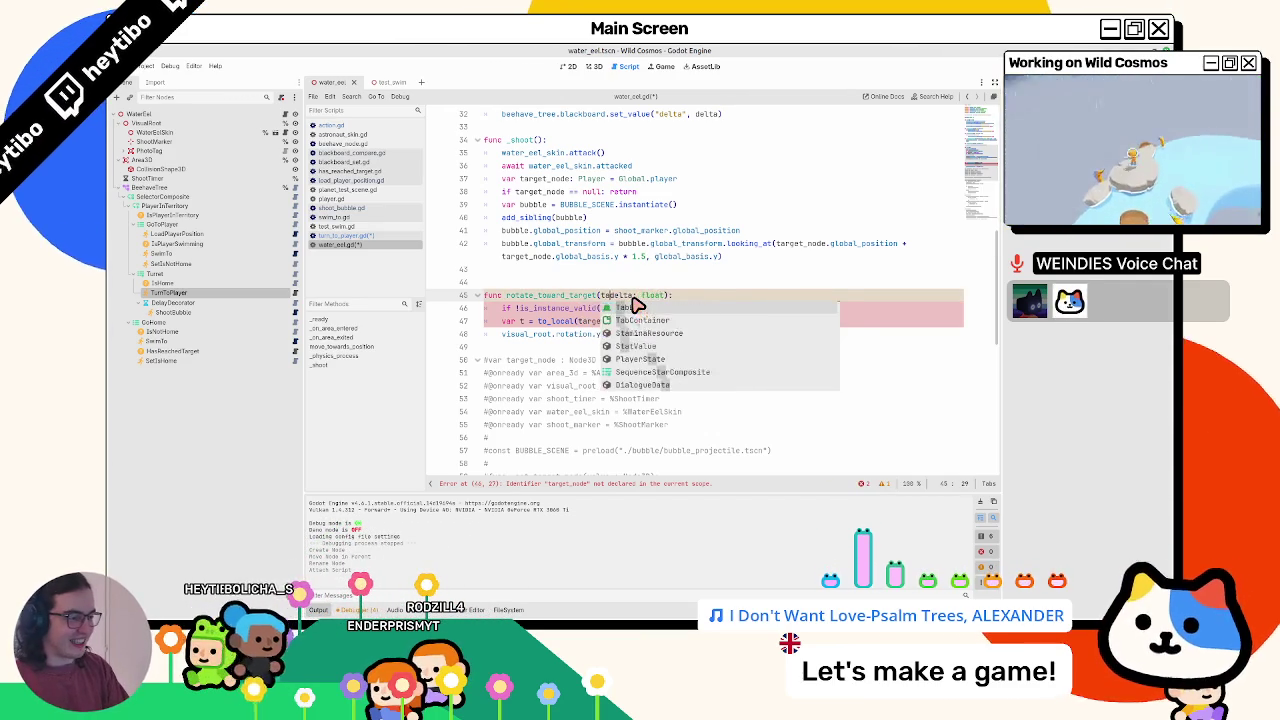
pyautogui.write('target: ')
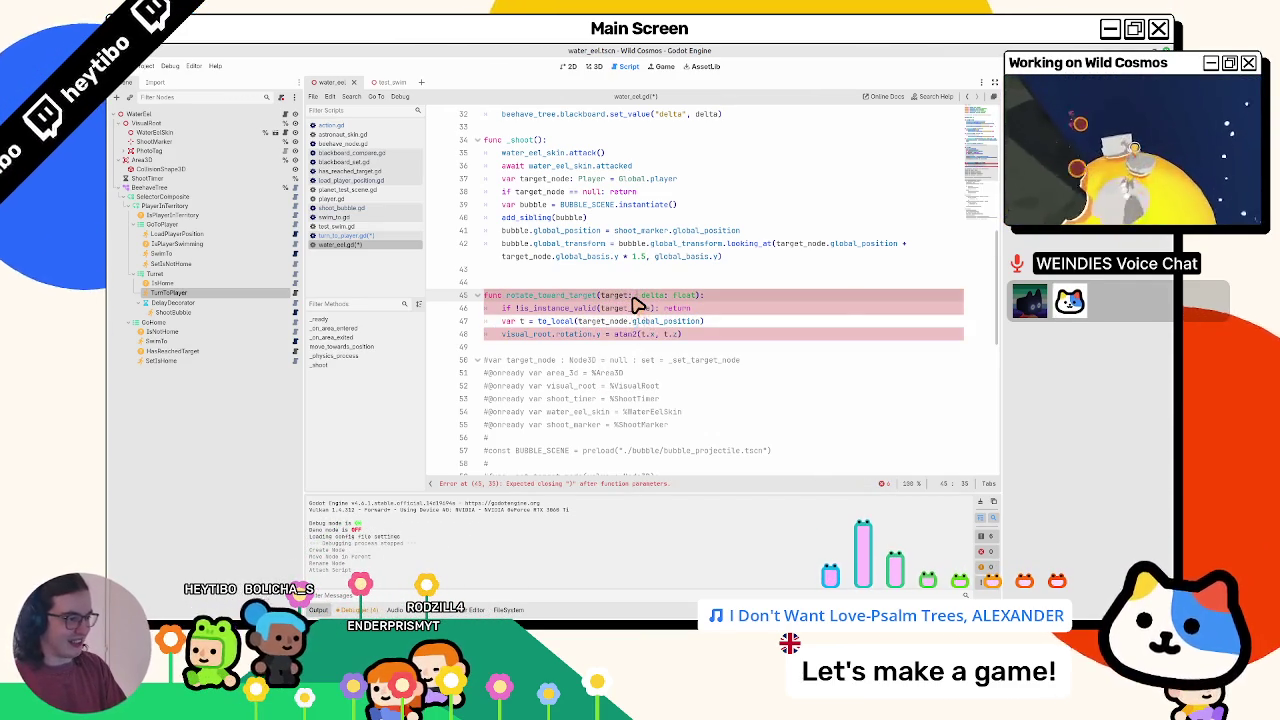
pyautogui.write('Vector3,')
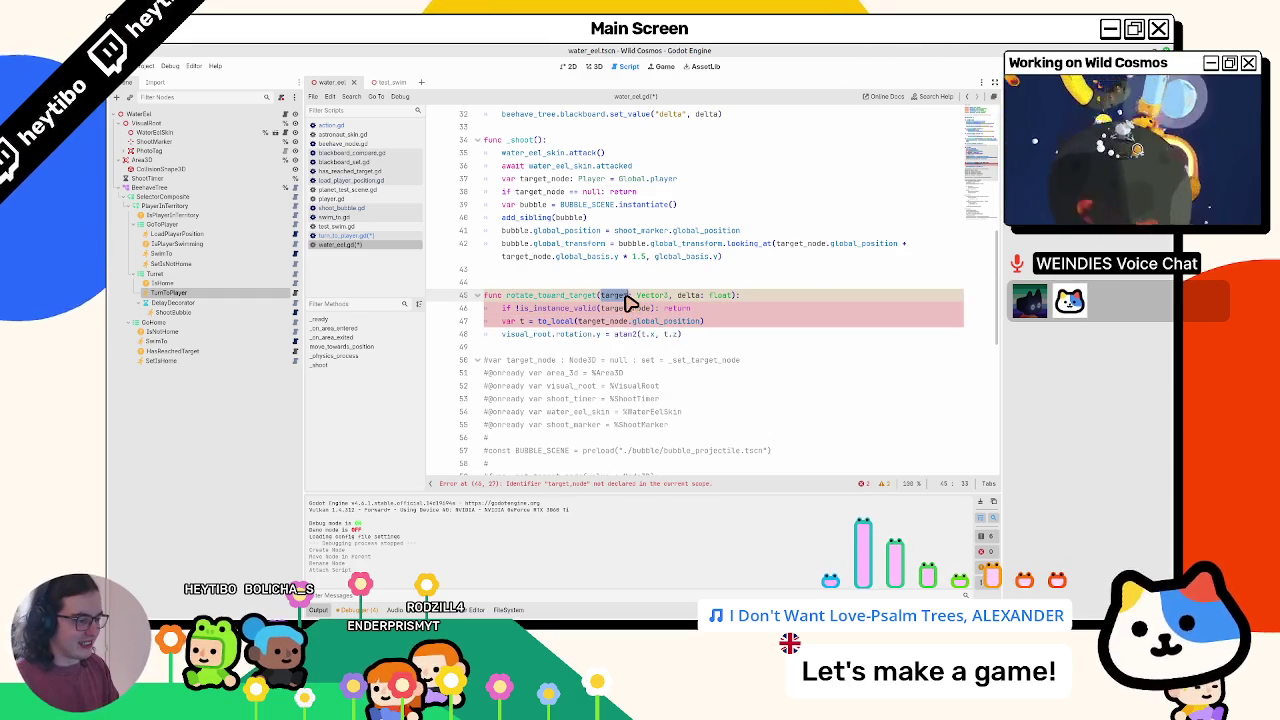
# - Replace target_node with target and delete the is_instance_valid check line
pyautogui.doubleClick(625, 309)
pyautogui.write('target')
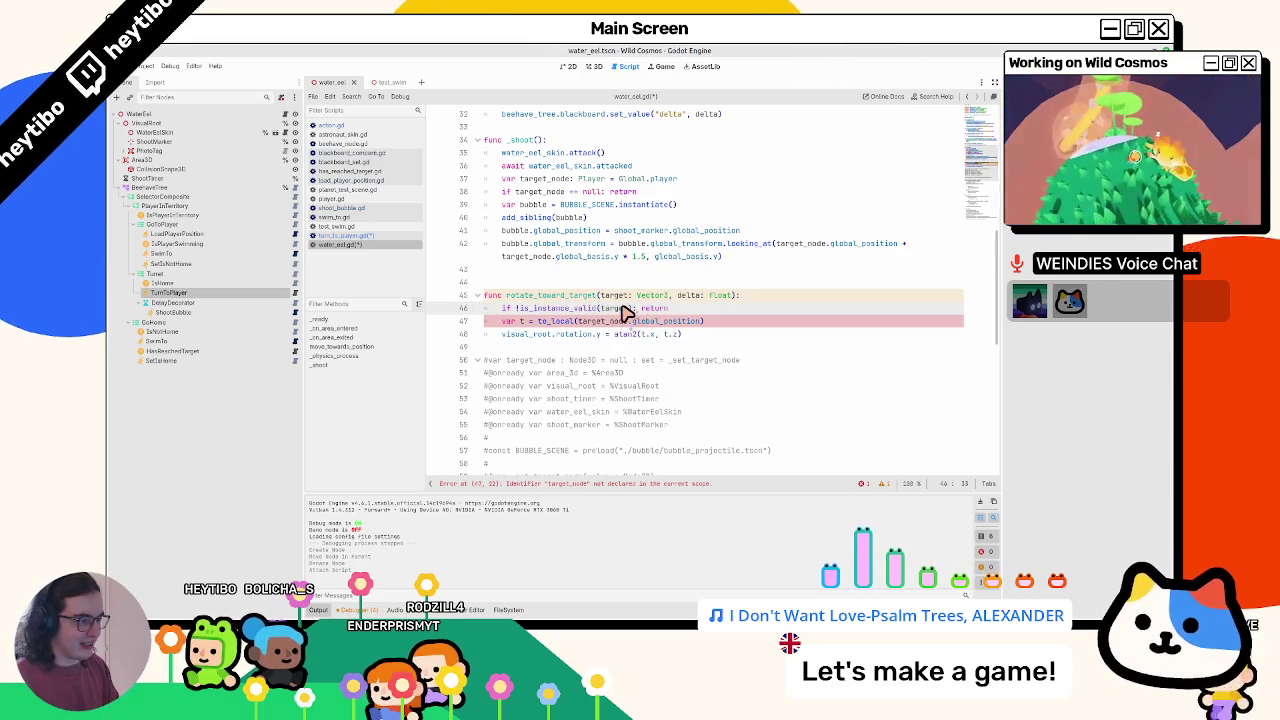
pyautogui.tripleClick(537, 312)
pyautogui.press('BackSpace')
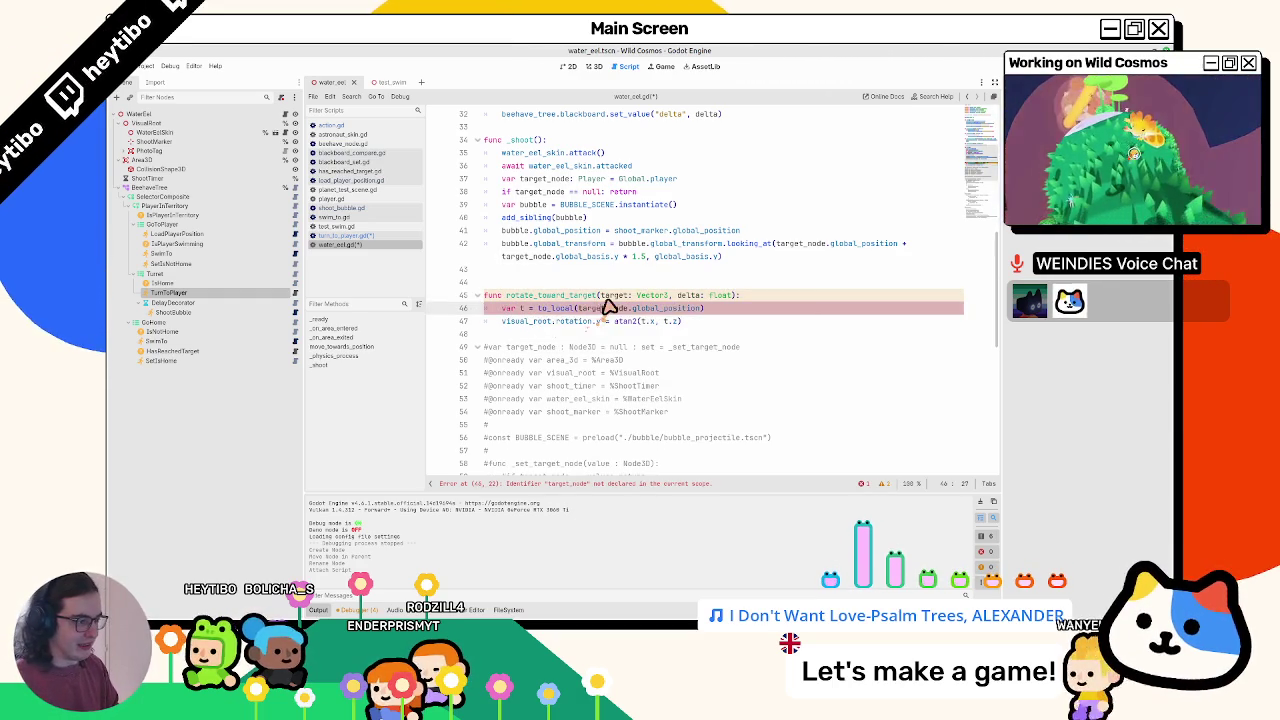
pyautogui.doubleClick(612, 296)
# - Make to_local use target directly and start the rotation line with visual_root.rotation.y
pyautogui.click(607, 308)
pyautogui.hotkey('ctrl', 'Delete')
pyautogui.hotkey('ctrl', 'Delete')
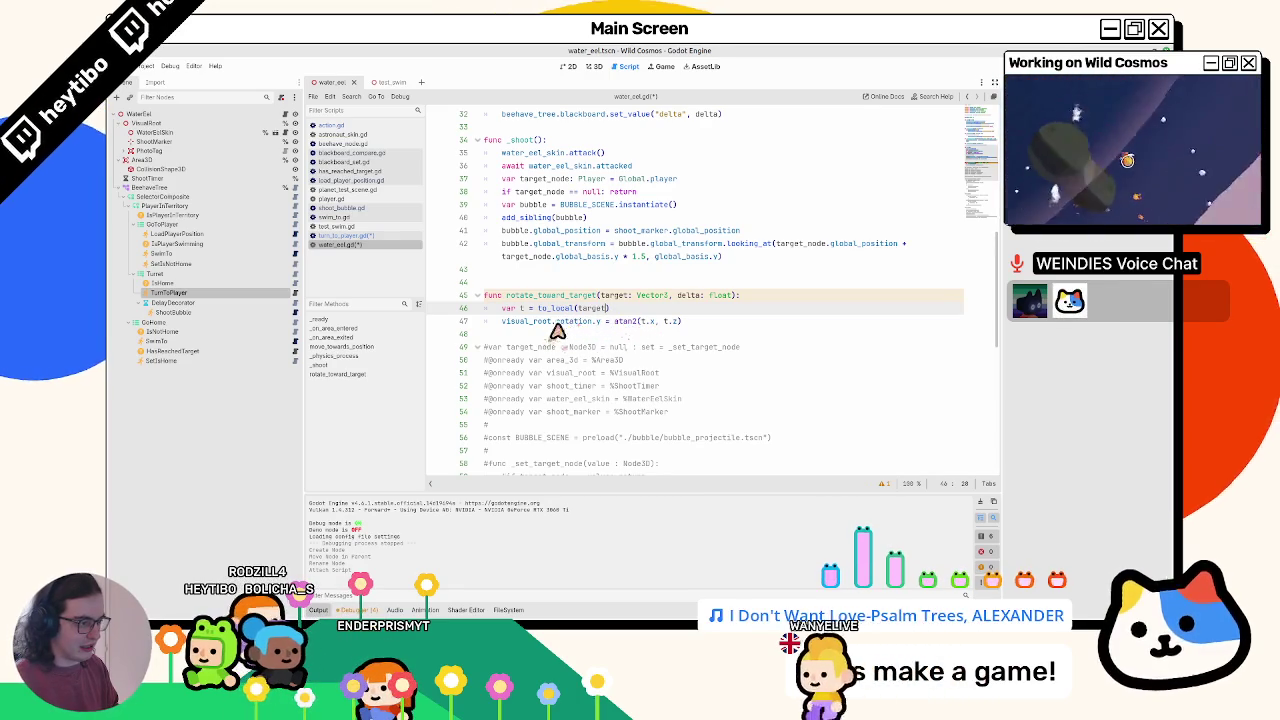
pyautogui.moveTo(558, 321); pyautogui.dragTo(778, 328)
pyautogui.write('rotate_to')
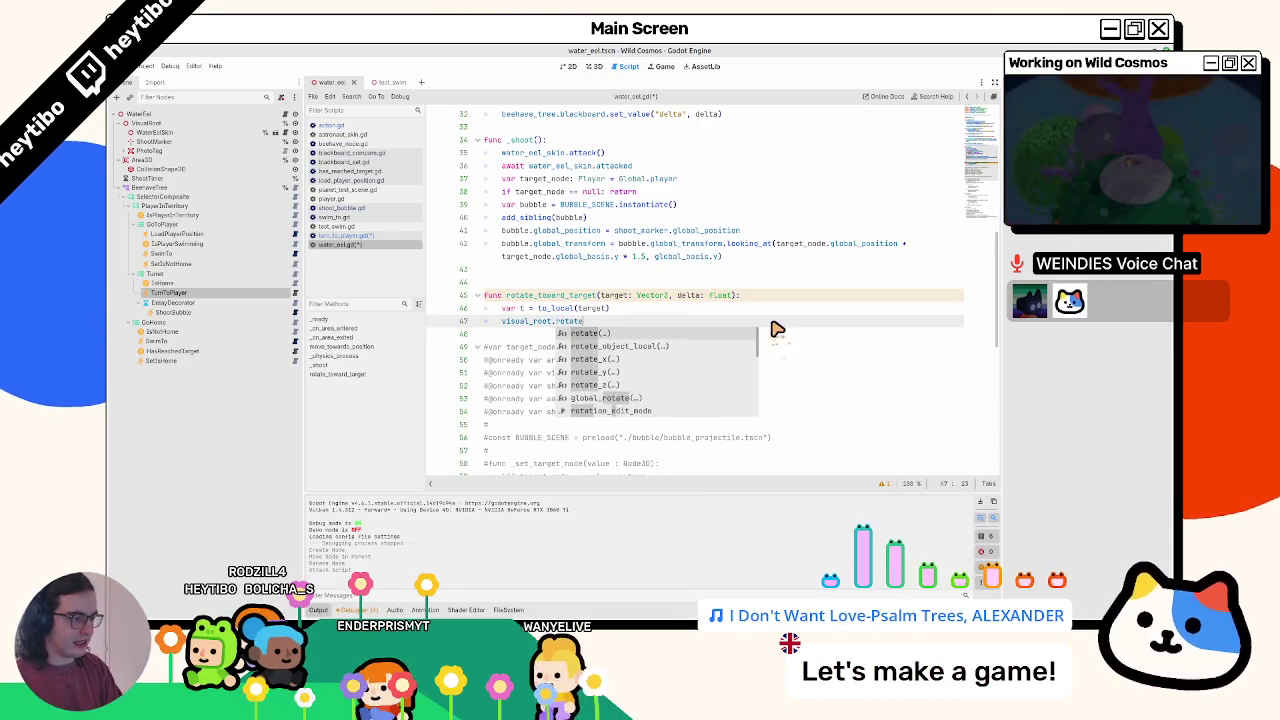
pyautogui.press('BackSpace')
pyautogui.press('BackSpace')
pyautogui.press('BackSpace')
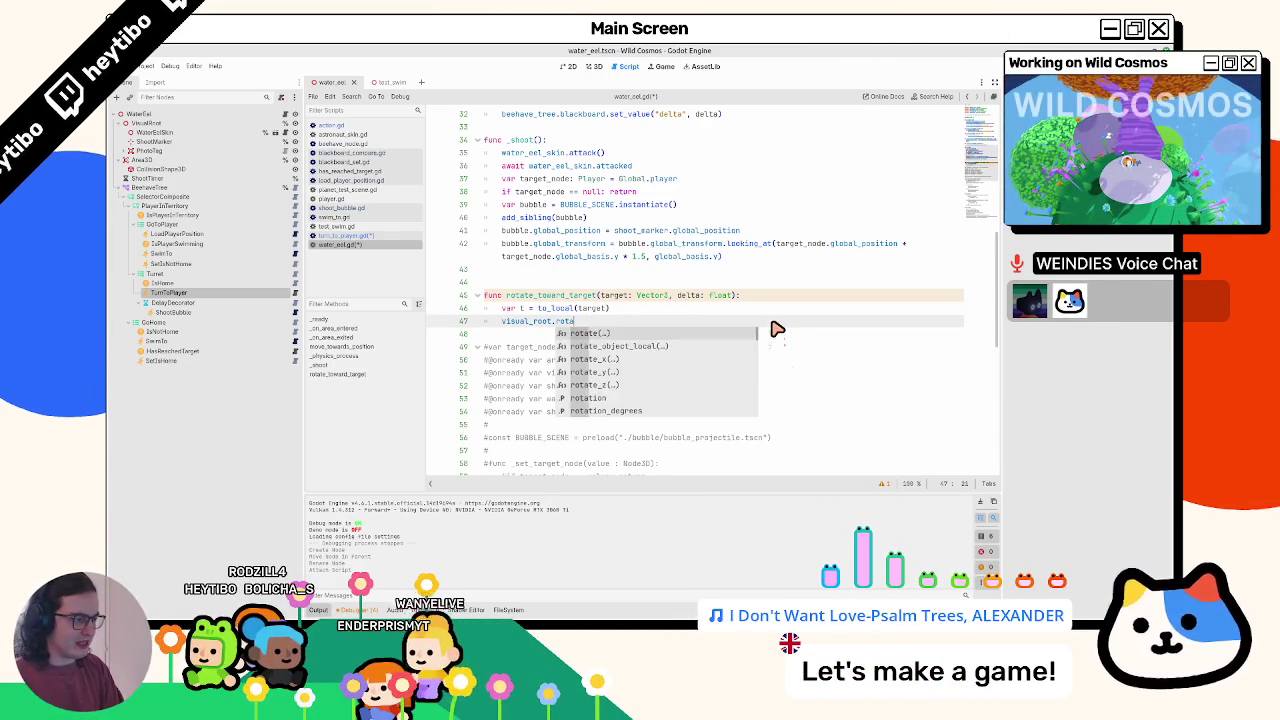
pyautogui.hotkey('ctrl', 'BackSpace')
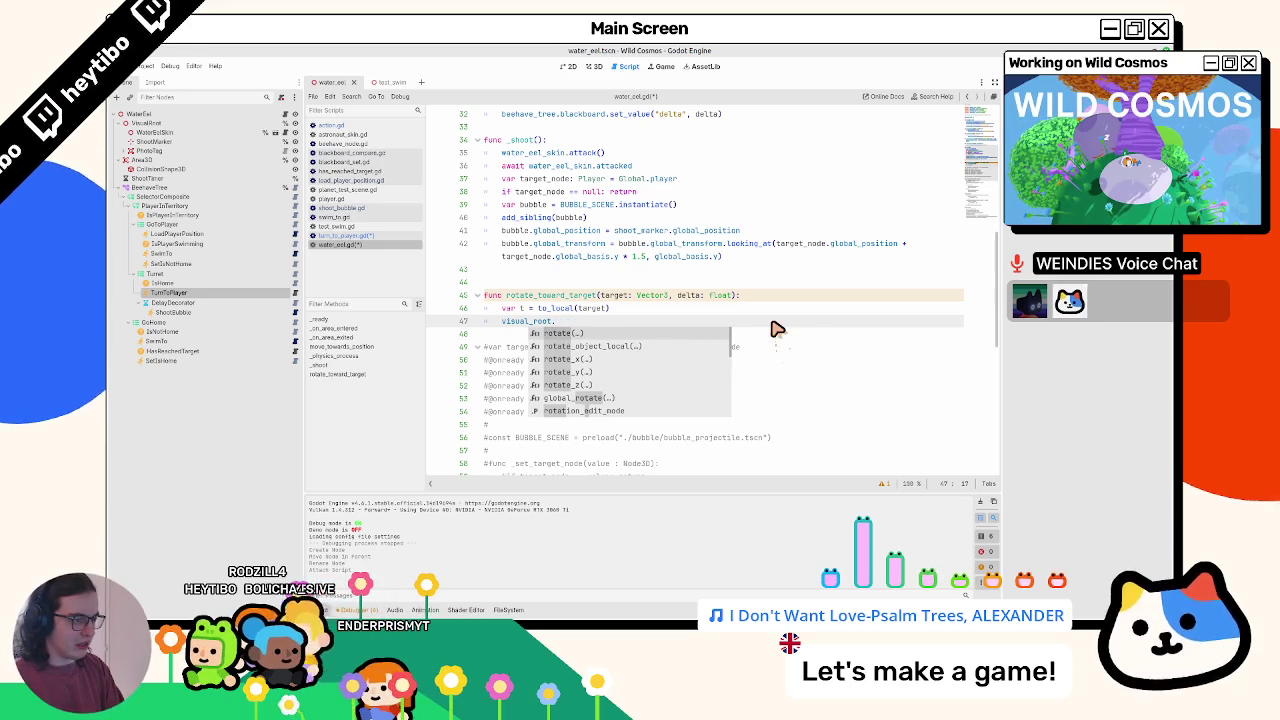
pyautogui.write('rotaion')
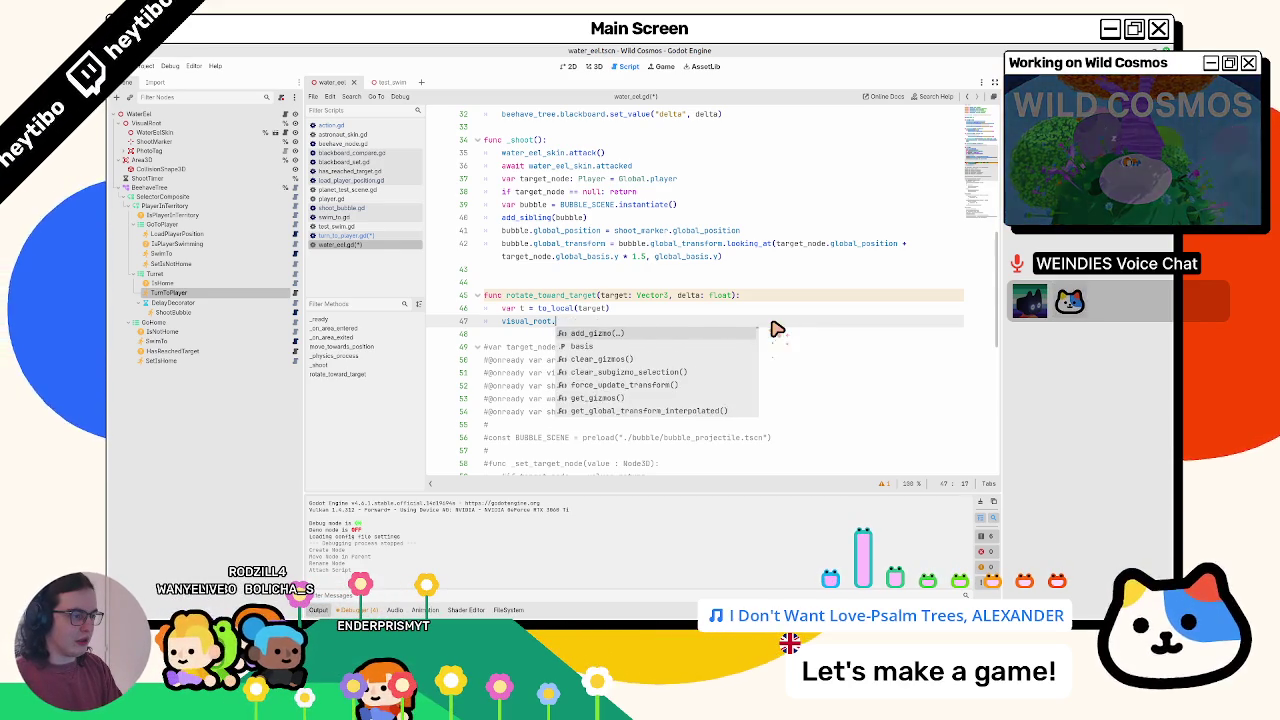
pyautogui.write('.y')
pyautogui.press('Up')
pyautogui.press('Down')
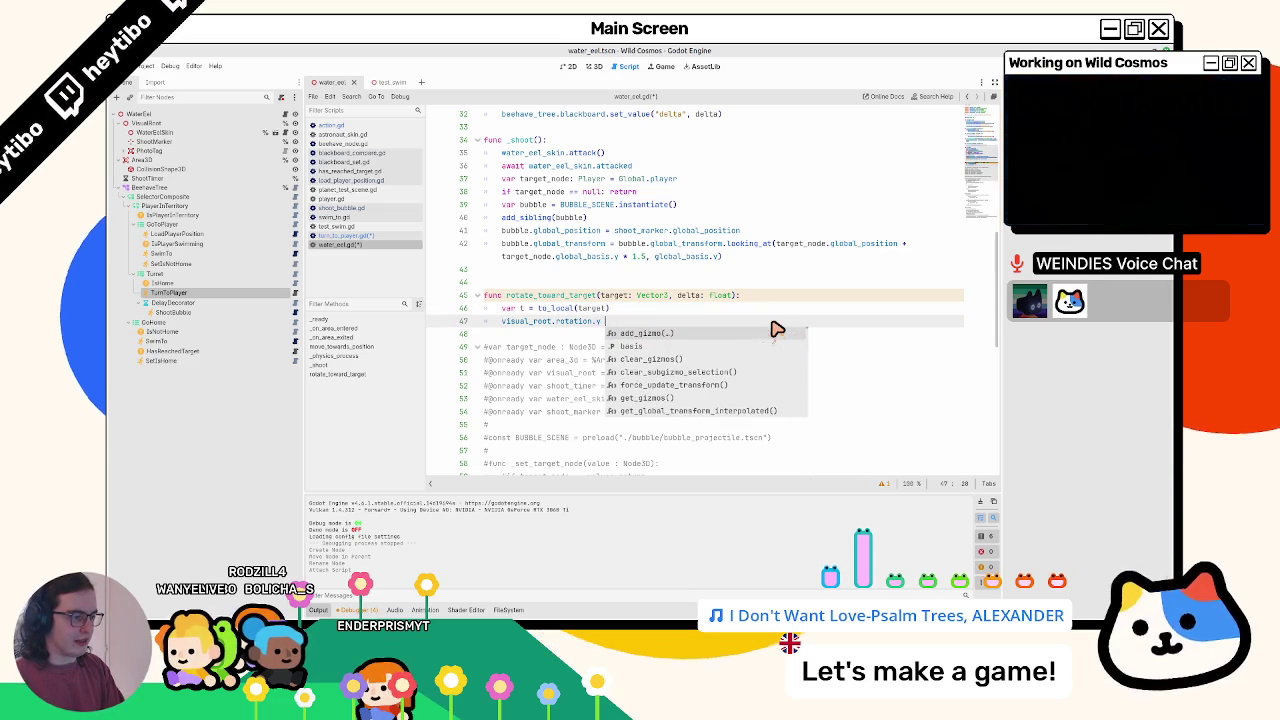
# - Assign rotate_toward(visual_root.rotation.y, atan2(t.x, t.z), 1.0 * delta) to the rotation and save the script
pyautogui.write('= rot')
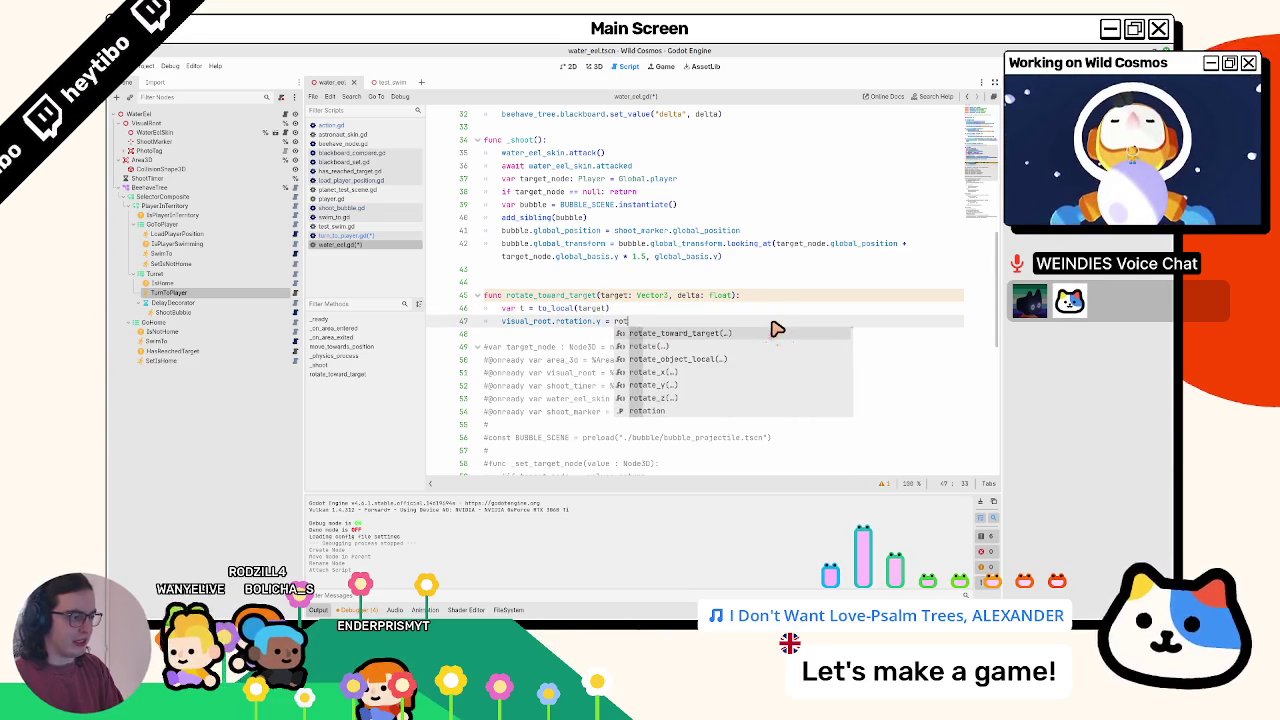
pyautogui.write('ate_to')
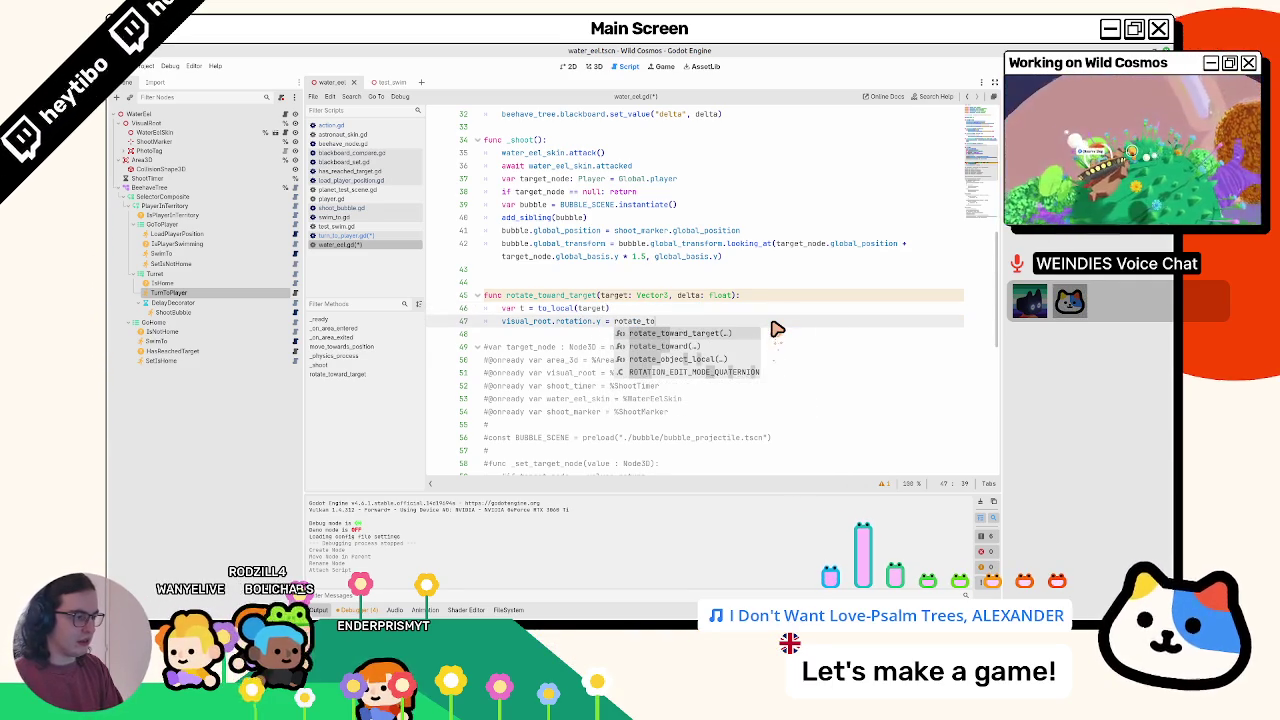
pyautogui.write('ward(visual_roo')
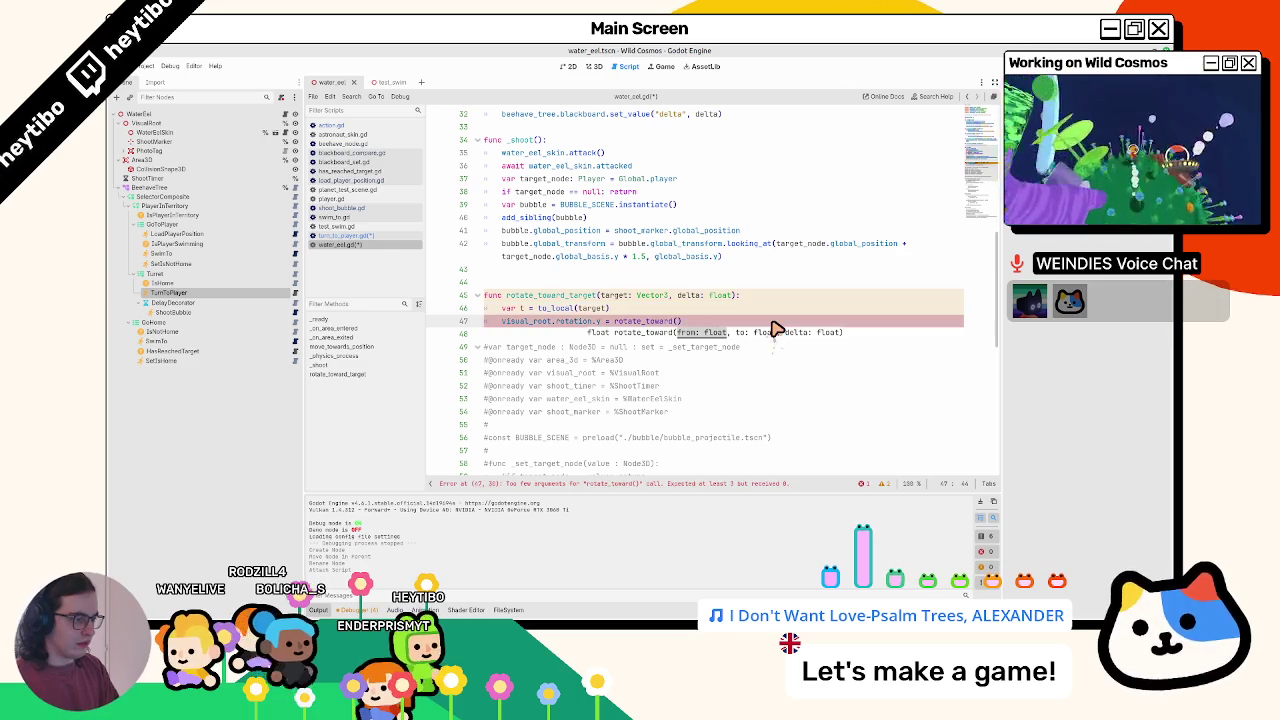
pyautogui.write('t.rotation')
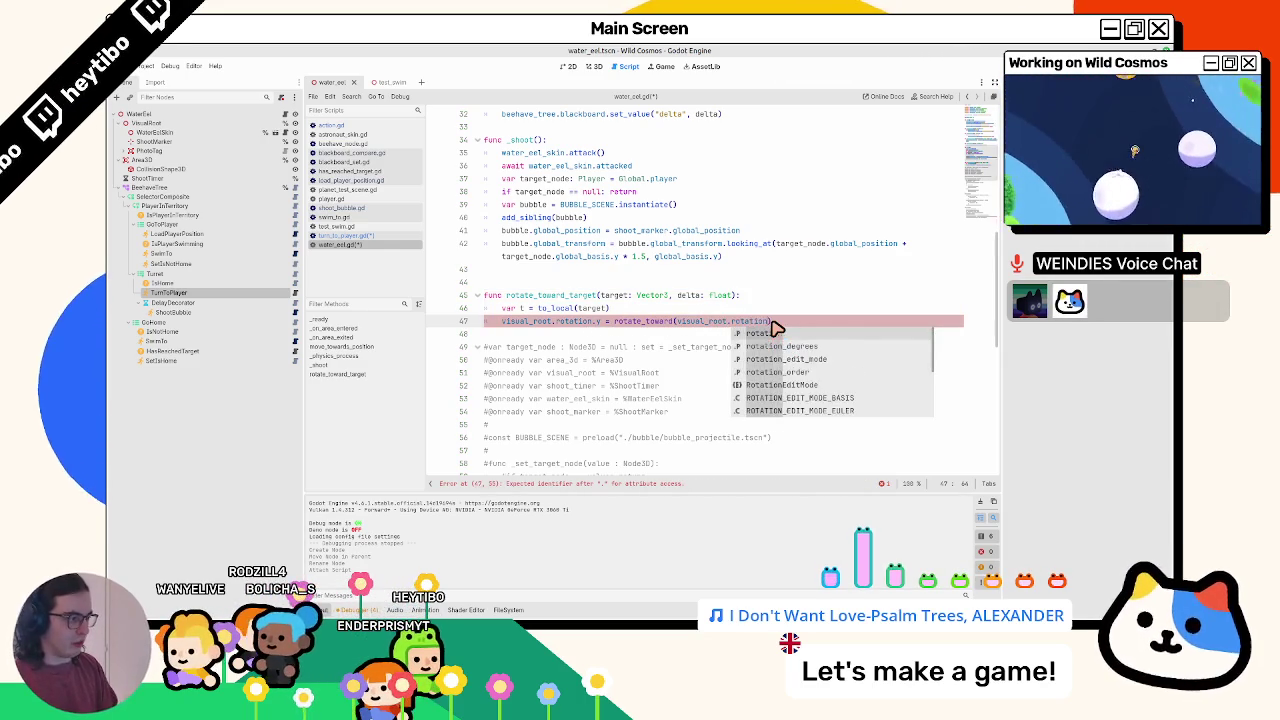
pyautogui.write('.y, atan2(t.x, t.z')
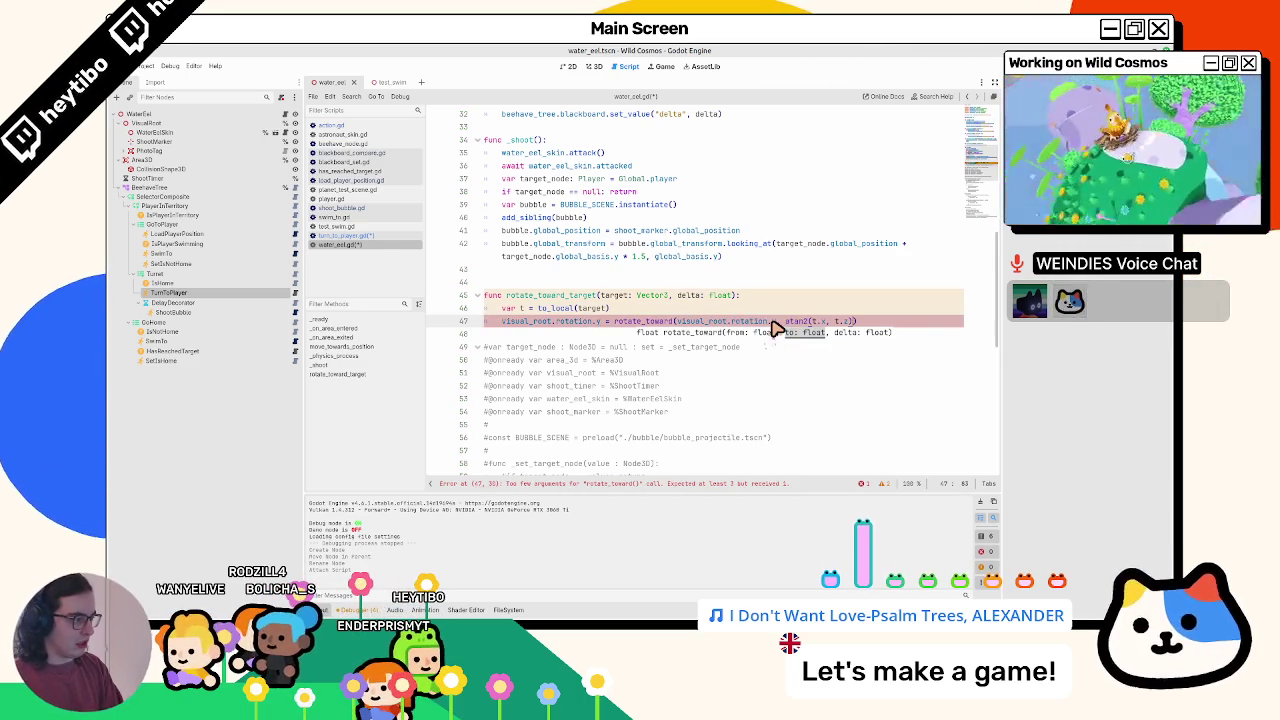
pyautogui.hotkey('ctrl', 'z')
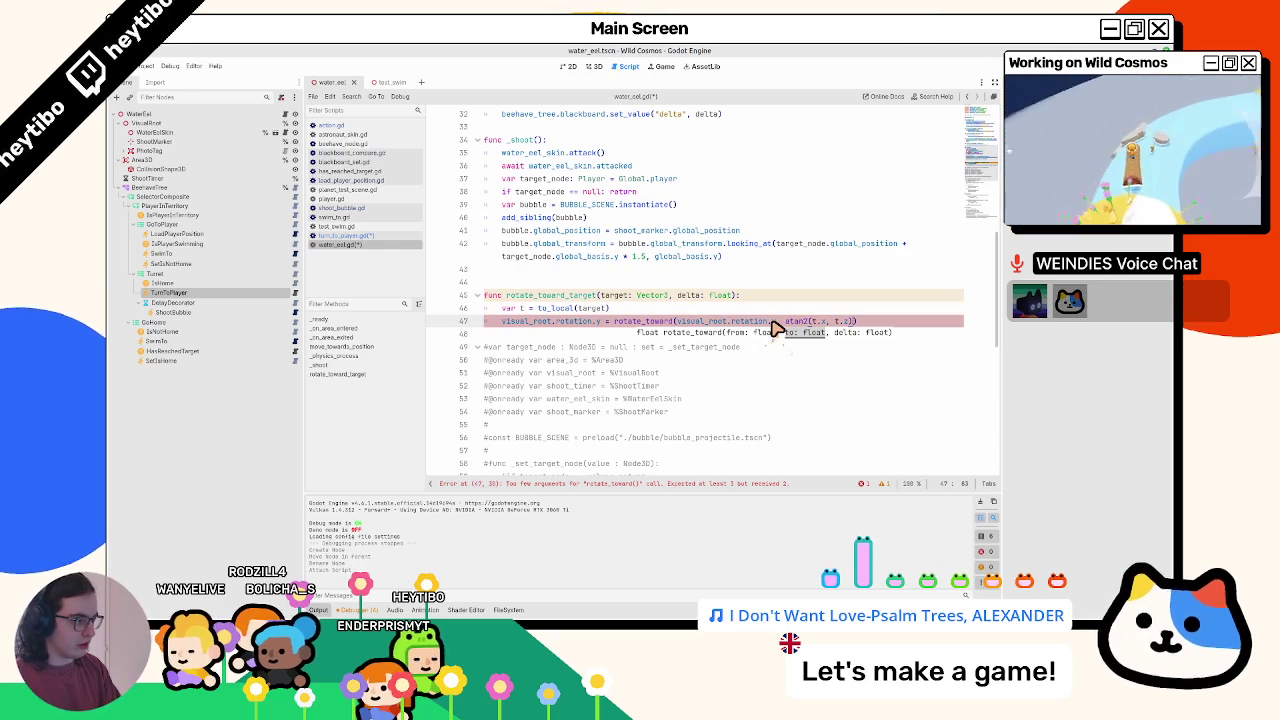
pyautogui.write(', 1.0 * delta')
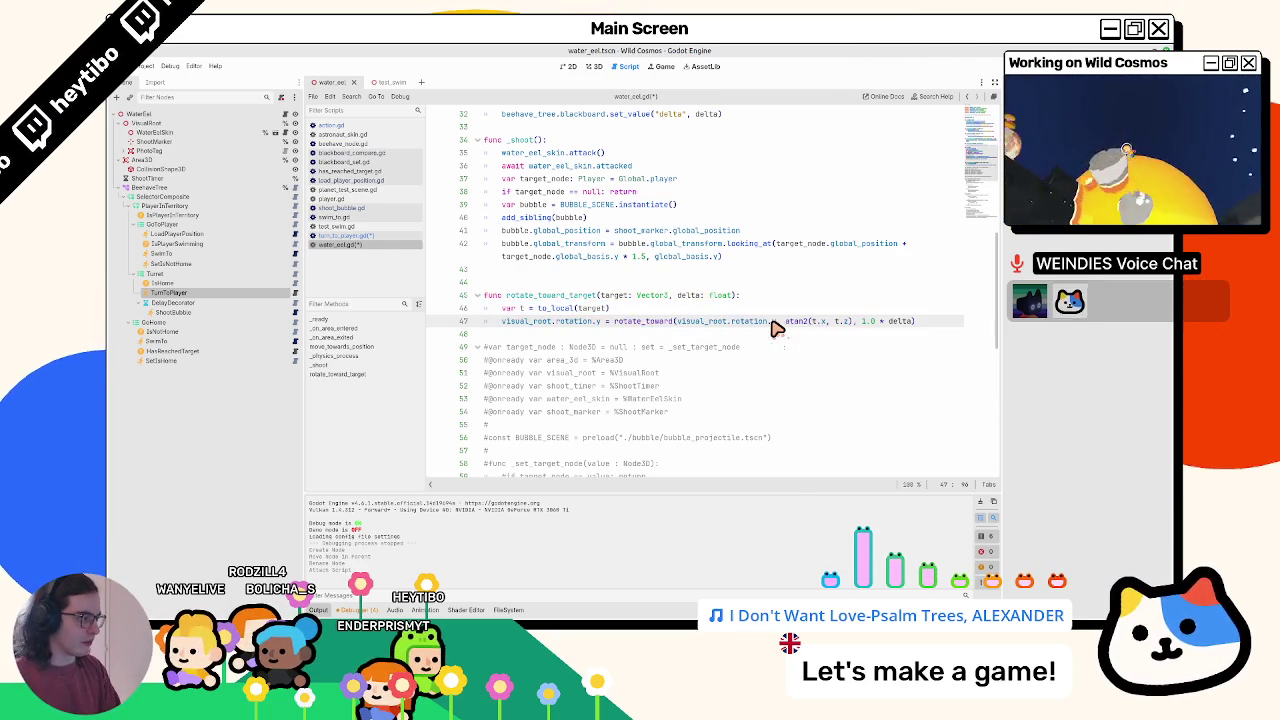
pyautogui.press('Up')
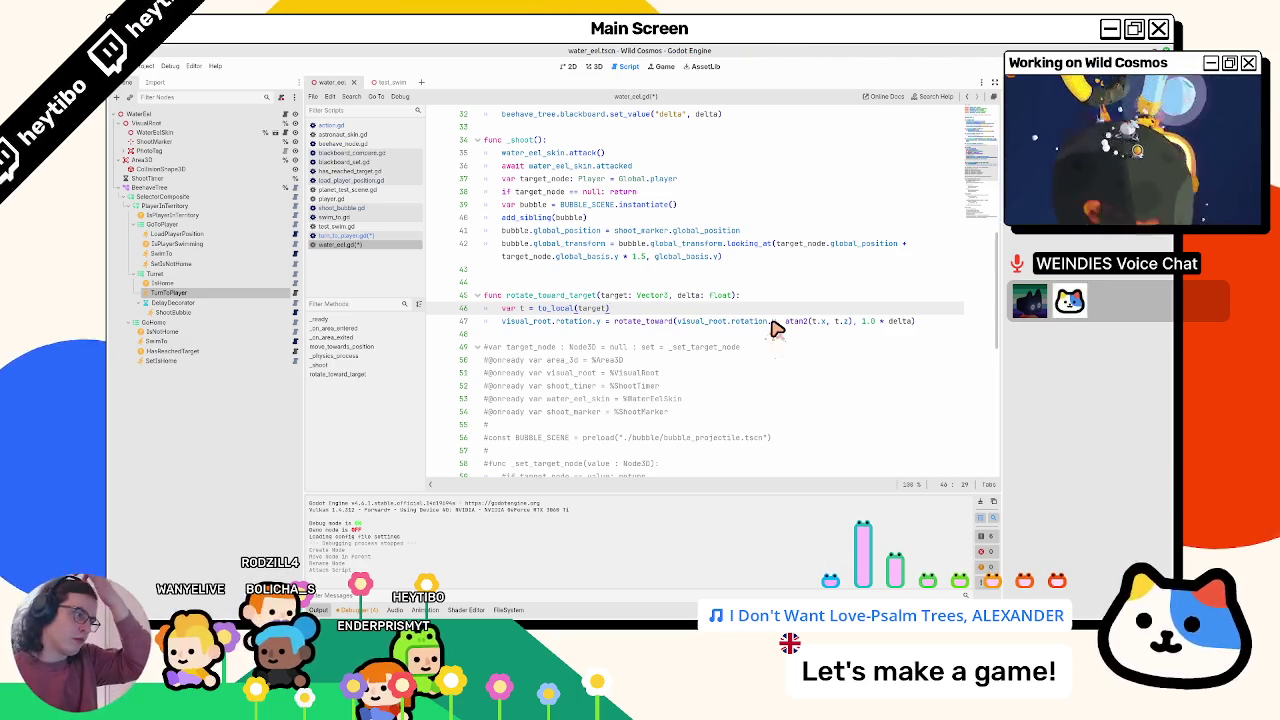
pyautogui.doubleClick(534, 294)
pyautogui.hotkey('ctrl', 's')
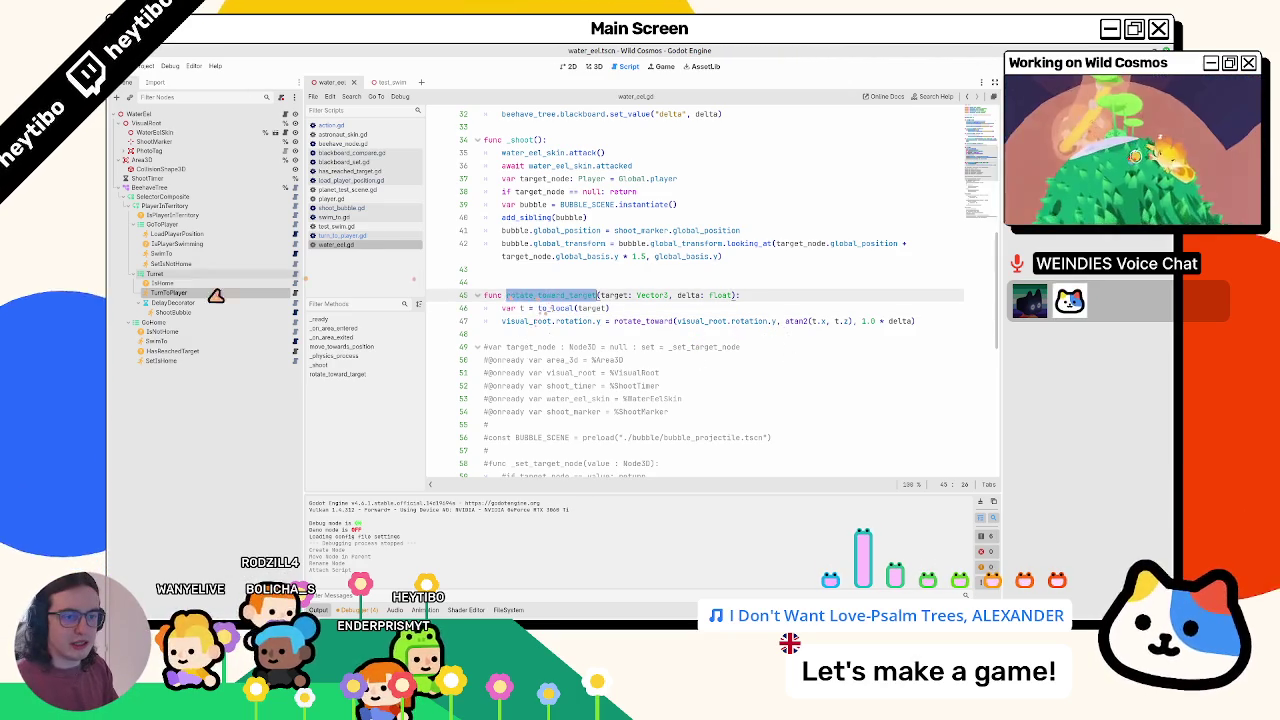
# - Build a tick function in turn_to_player.gd from shoot_bubble.gd's tick and save
pyautogui.click(295, 293)
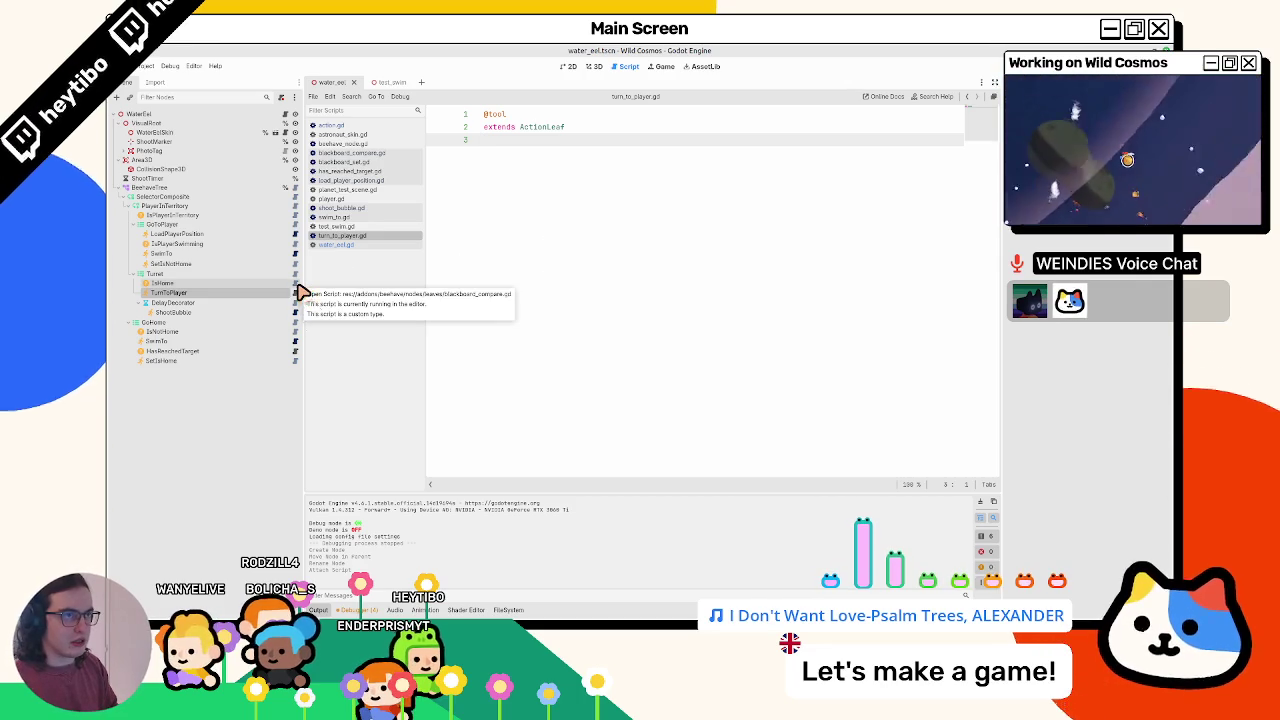
pyautogui.press('Return')
pyautogui.write('func')
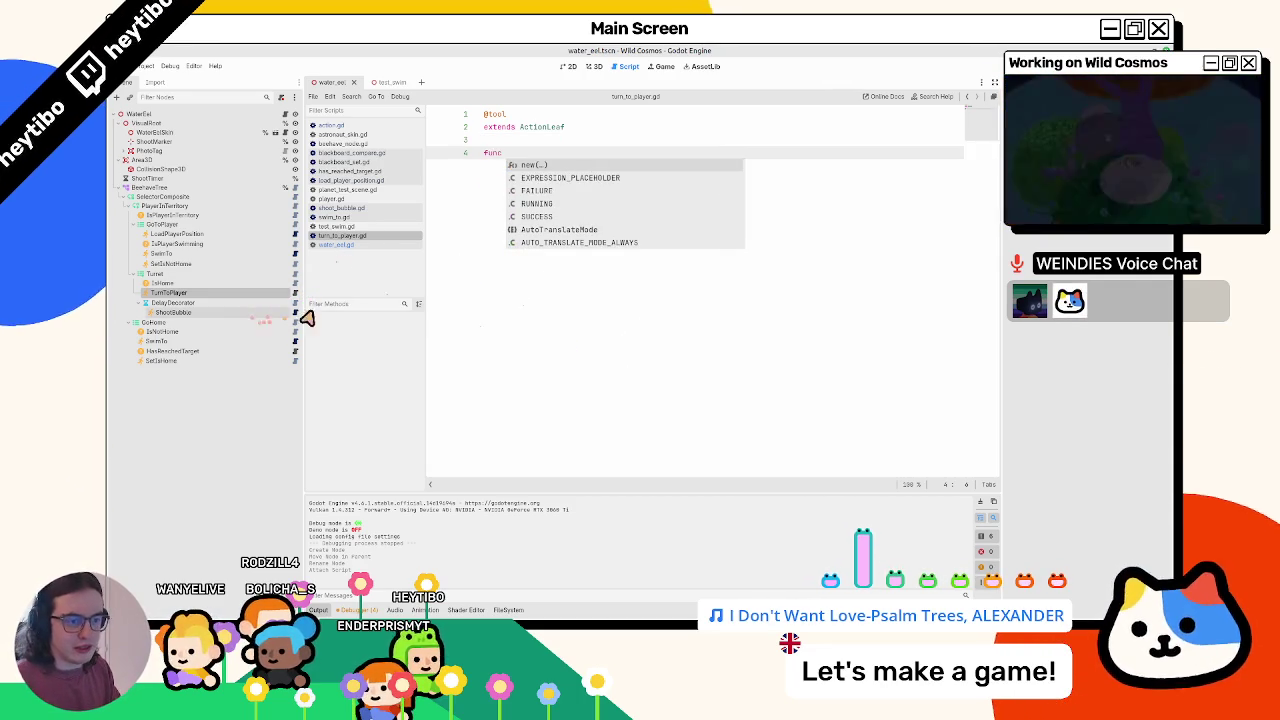
pyautogui.click(340, 207)
pyautogui.moveTo(484, 165)
pyautogui.mouseDown()
pyautogui.moveTo(543, 166)
pyautogui.moveTo(511, 258)
pyautogui.moveTo(255, 297)
pyautogui.mouseUp()
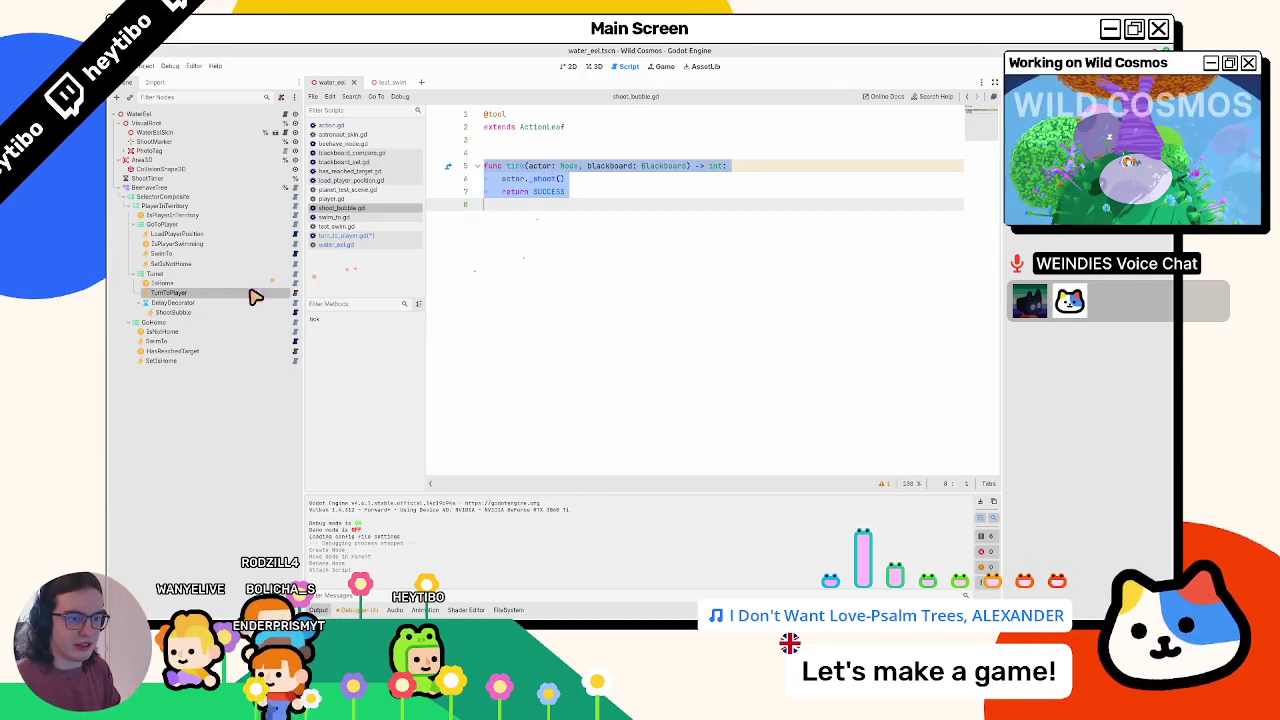
pyautogui.click(591, 168)
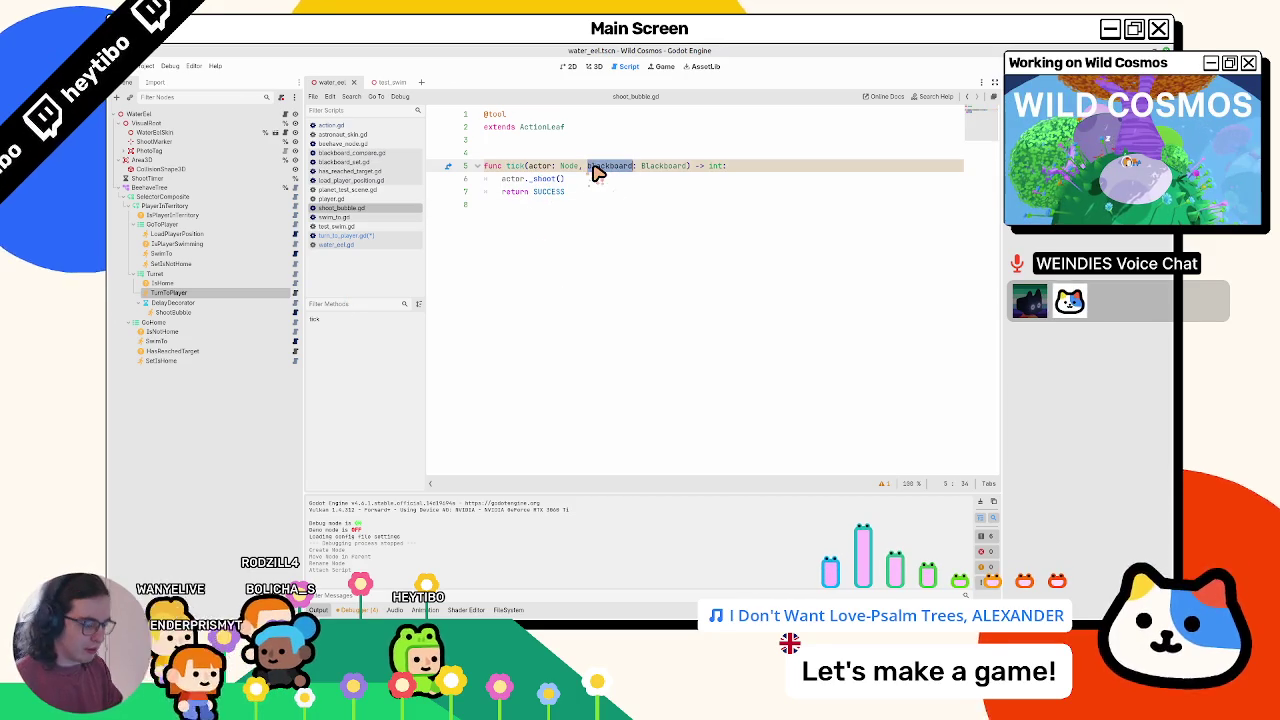
pyautogui.write('_')
pyautogui.hotkey('ctrl', 's')
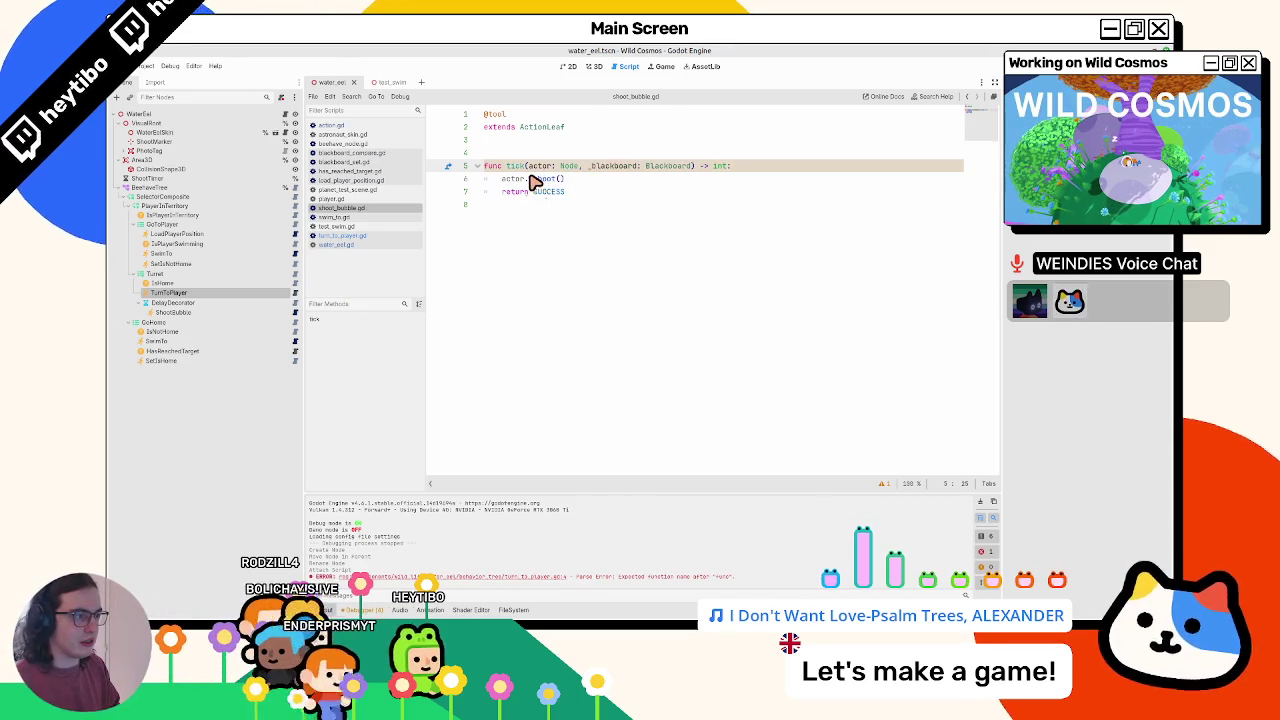
# - Restore the full tick function in turn_to_player.gd and delete its shoot call
pyautogui.click(295, 292)
pyautogui.hotkey('ctrl', 'z')
pyautogui.hotkey('ctrl', 'z')
pyautogui.hotkey('ctrl', 'z')
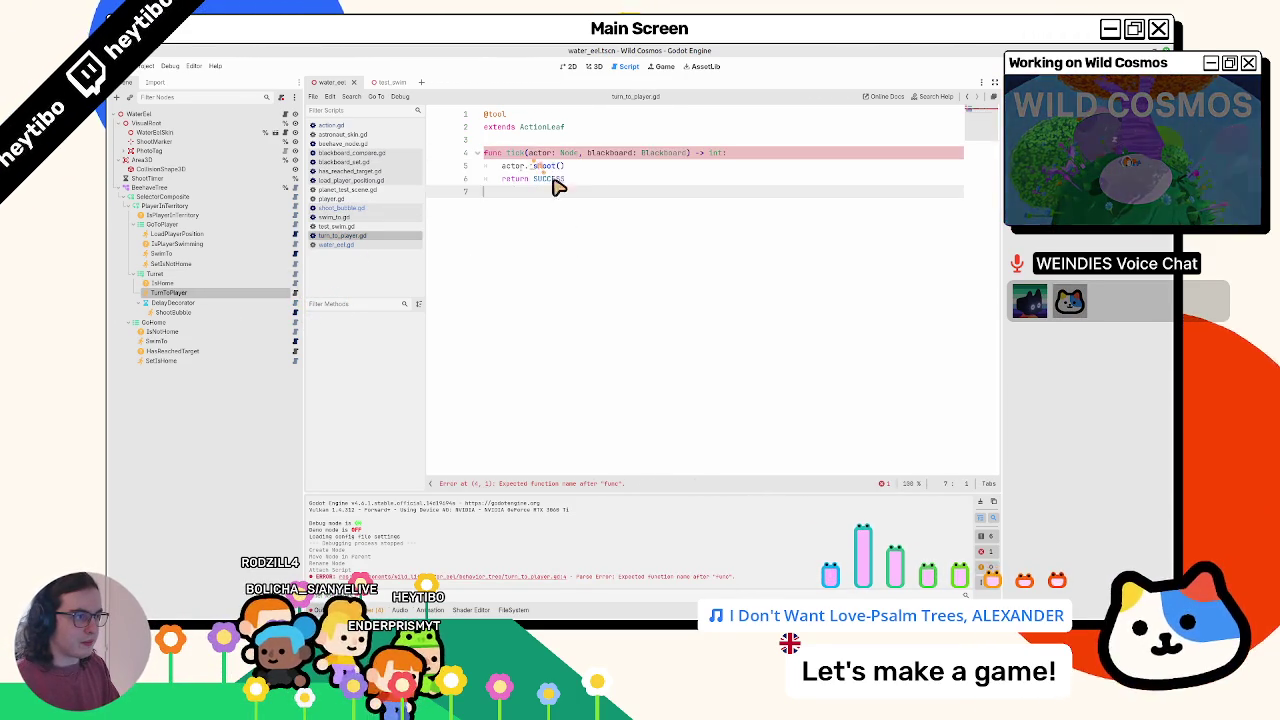
pyautogui.doubleClick(537, 153)
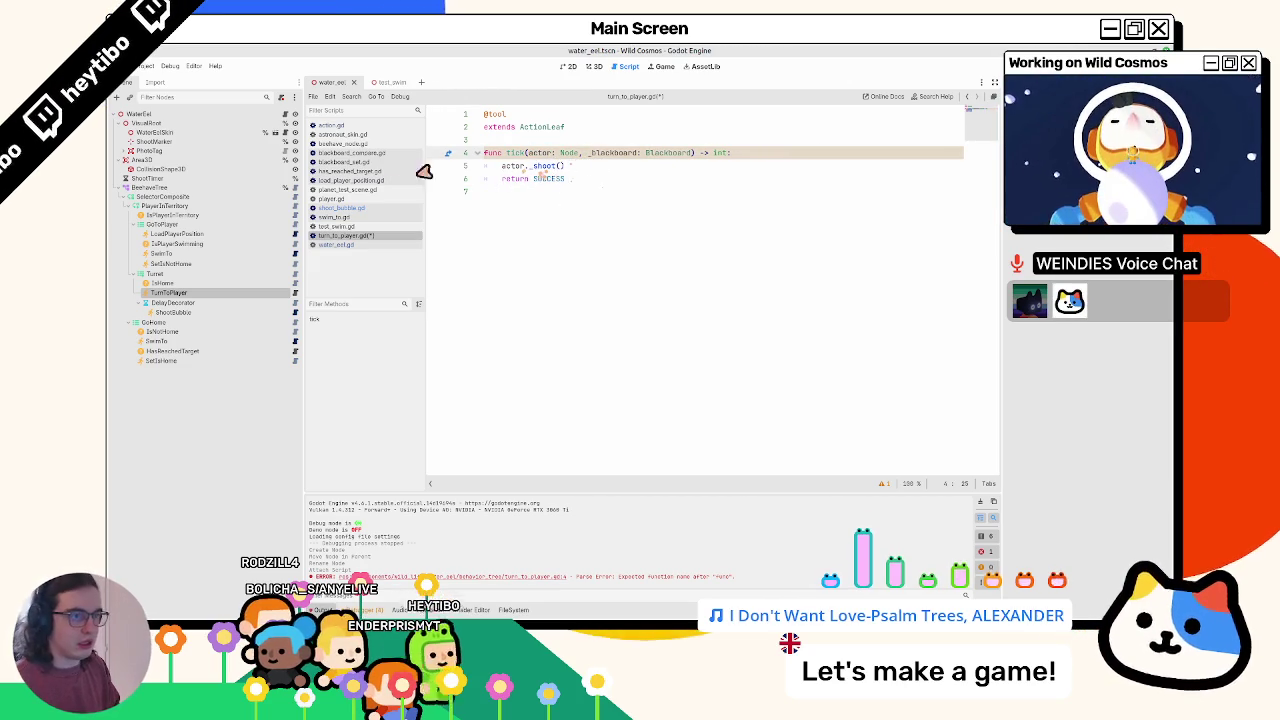
pyautogui.doubleClick(550, 166)
pyautogui.write('rota')
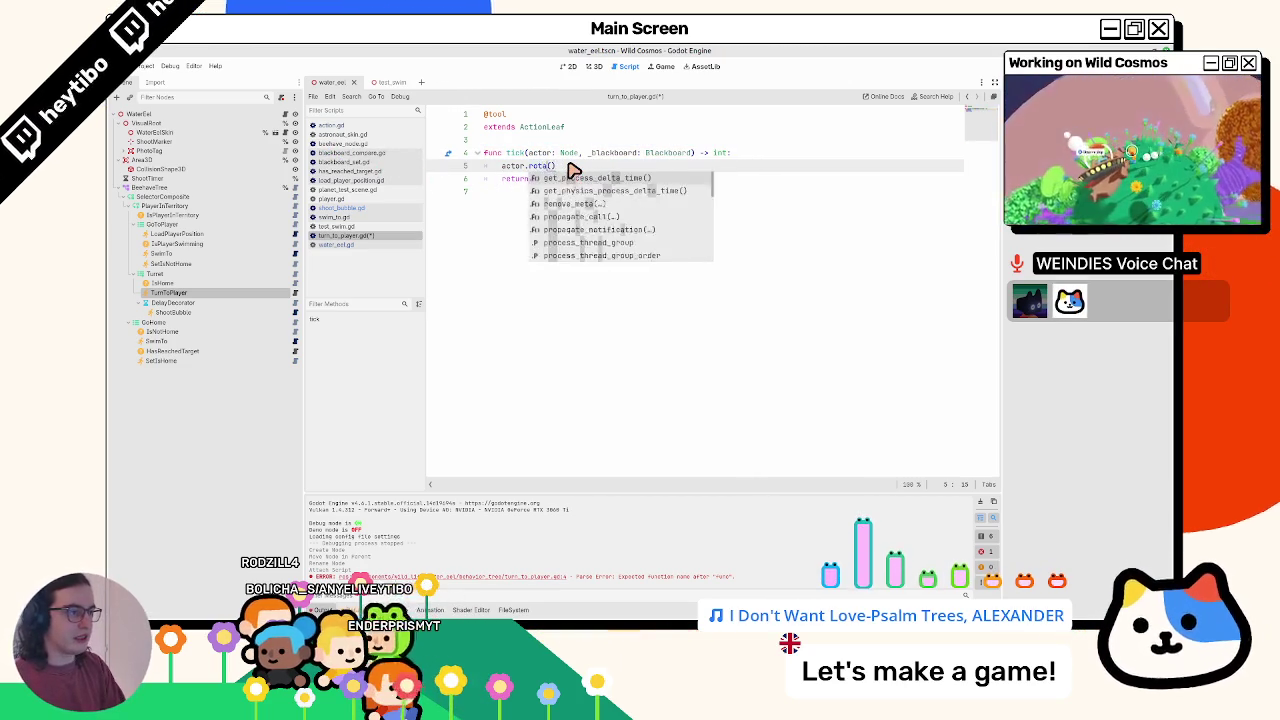
pyautogui.press('BackSpace')
pyautogui.press('BackSpace')
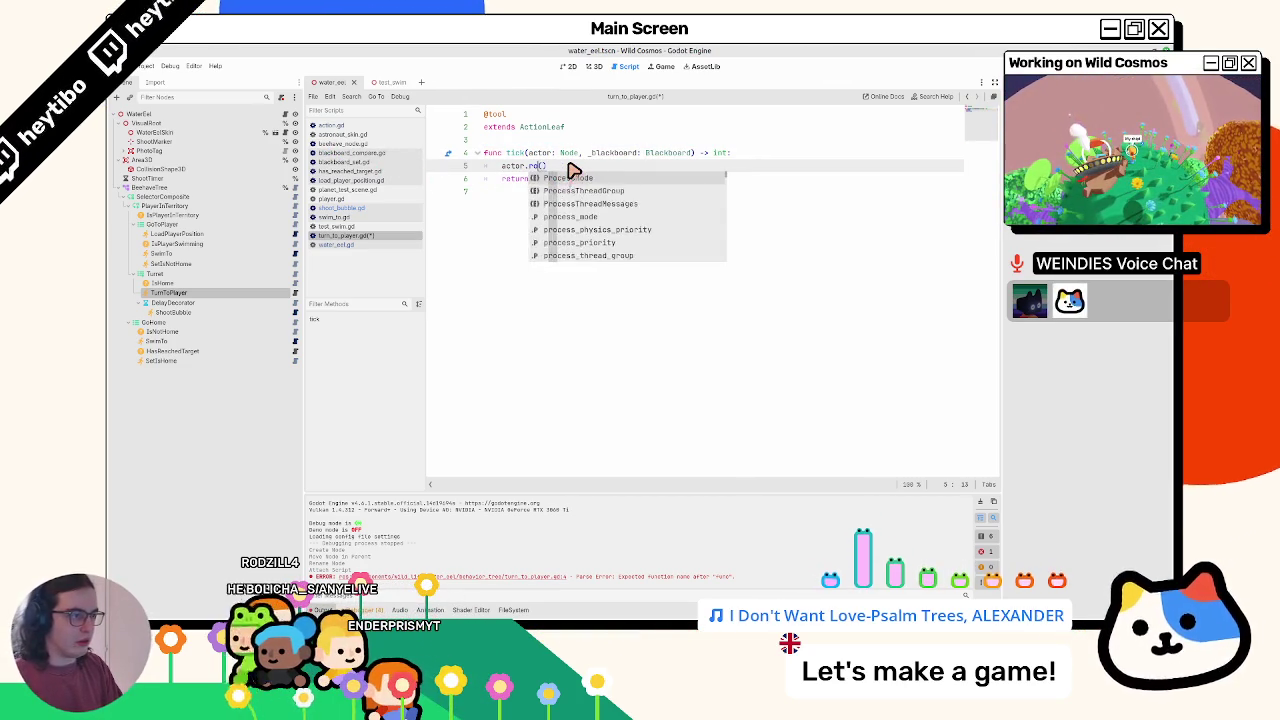
pyautogui.press('BackSpace')
pyautogui.press('BackSpace')
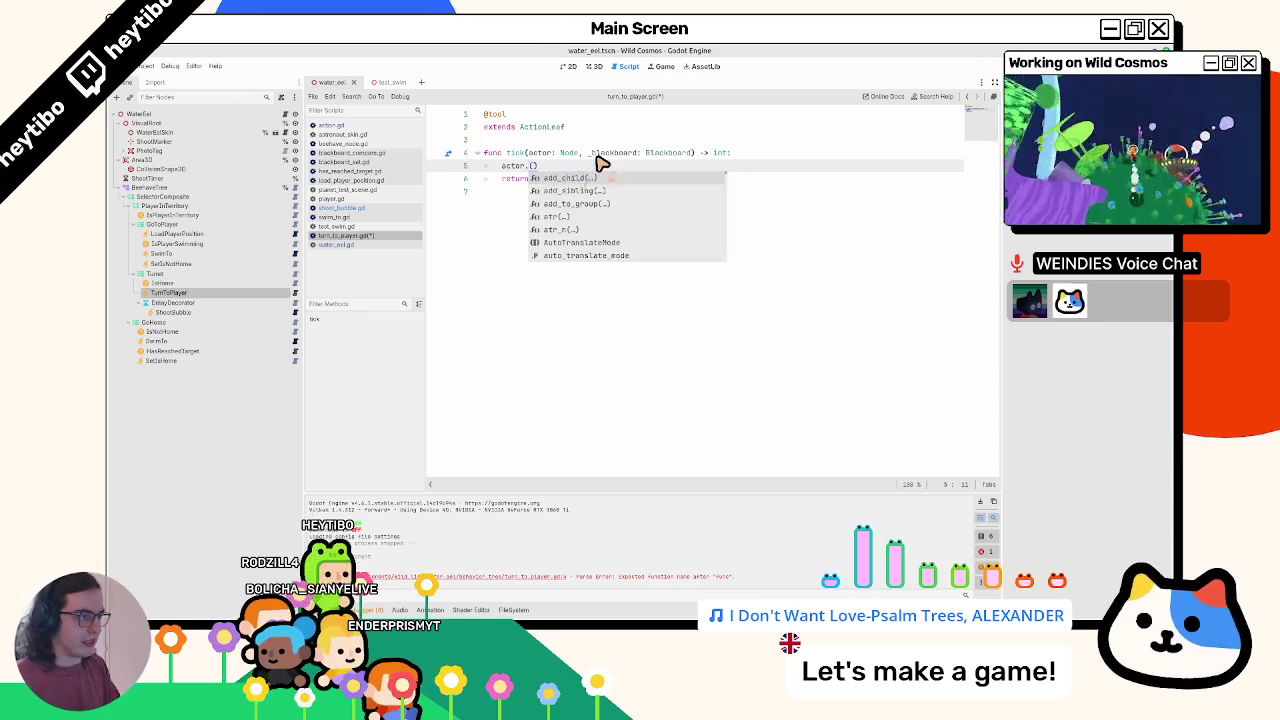
pyautogui.click(593, 154)
# - Copy rotate_toward_target from the eel script into the actor call in turn_to_player.gd
pyautogui.click(284, 114)
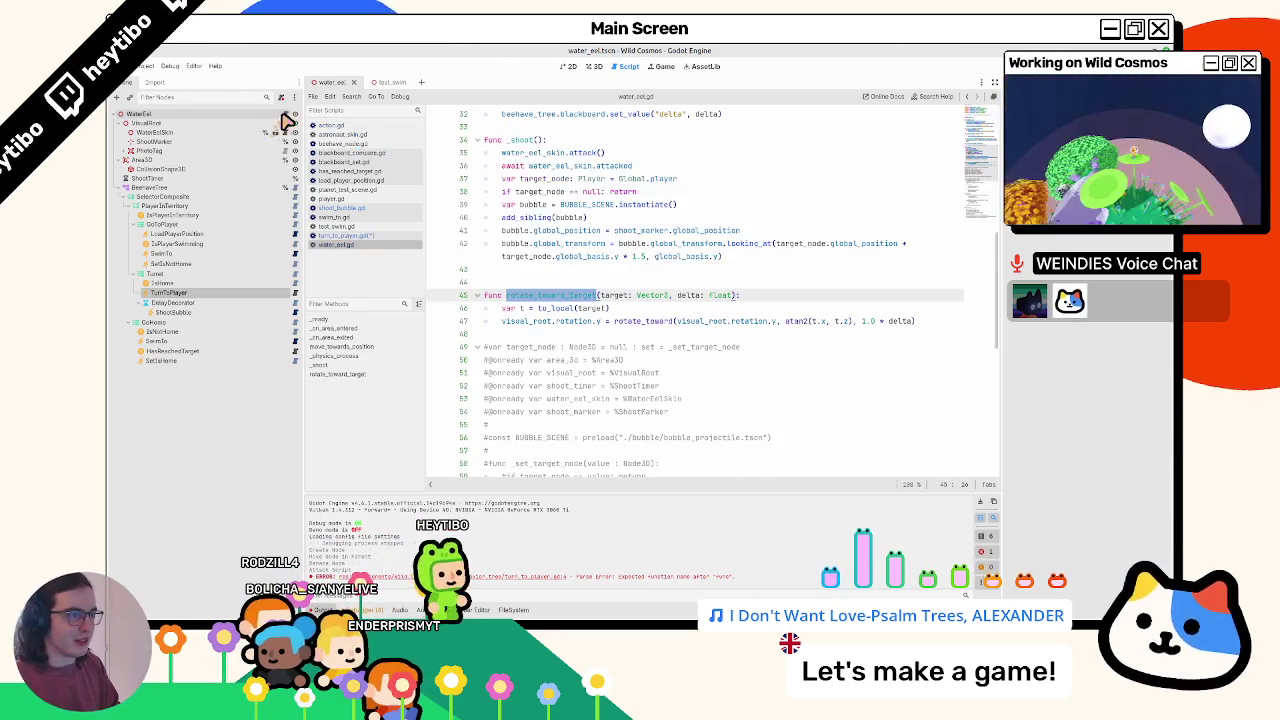
pyautogui.hotkey('ctrl', 'c')
pyautogui.click(295, 292)
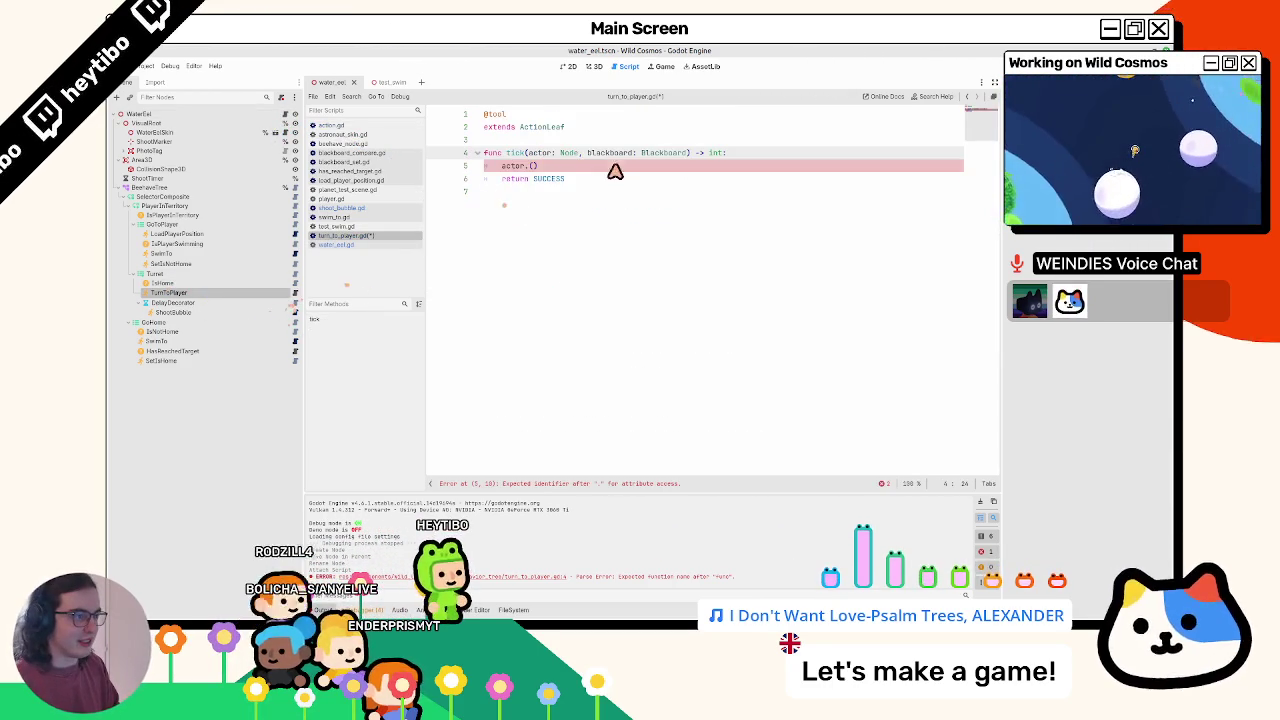
pyautogui.click(527, 166)
pyautogui.hotkey('ctrl', 'v')
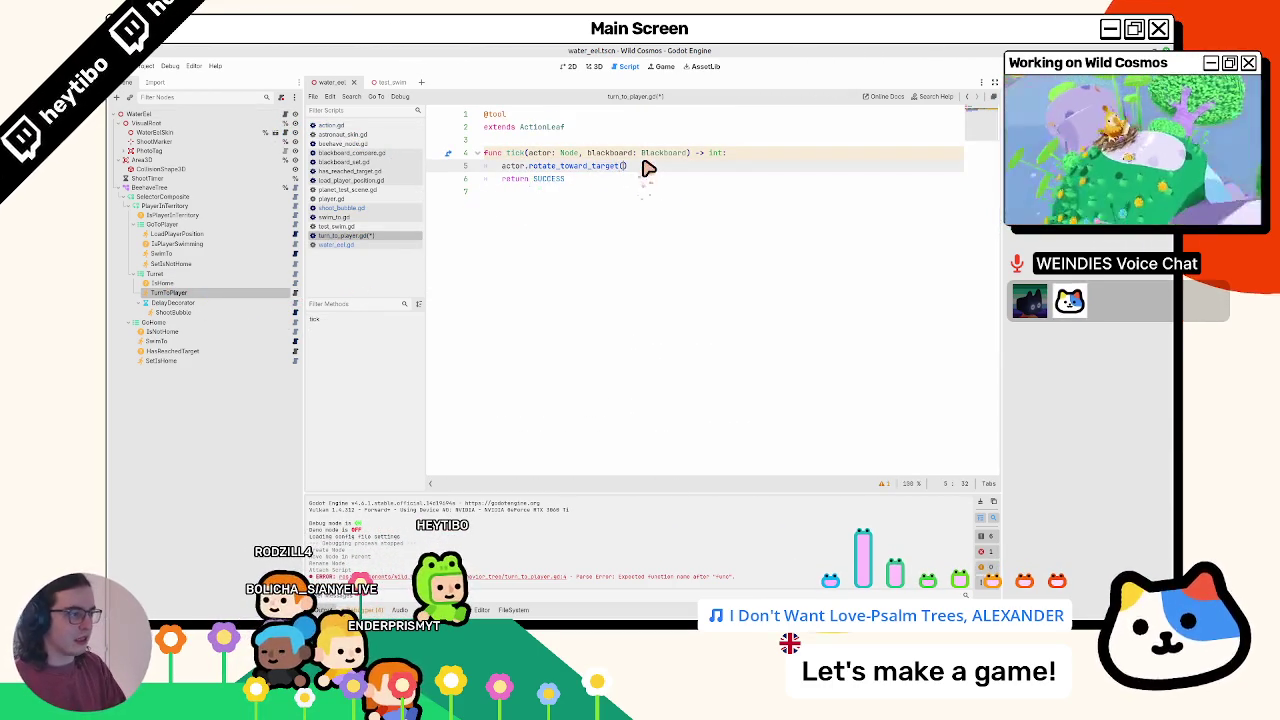
# - Pass blackboard.get_value("player_position") and get_value("delta") as arguments, then save and run with F5
pyautogui.press('Return')
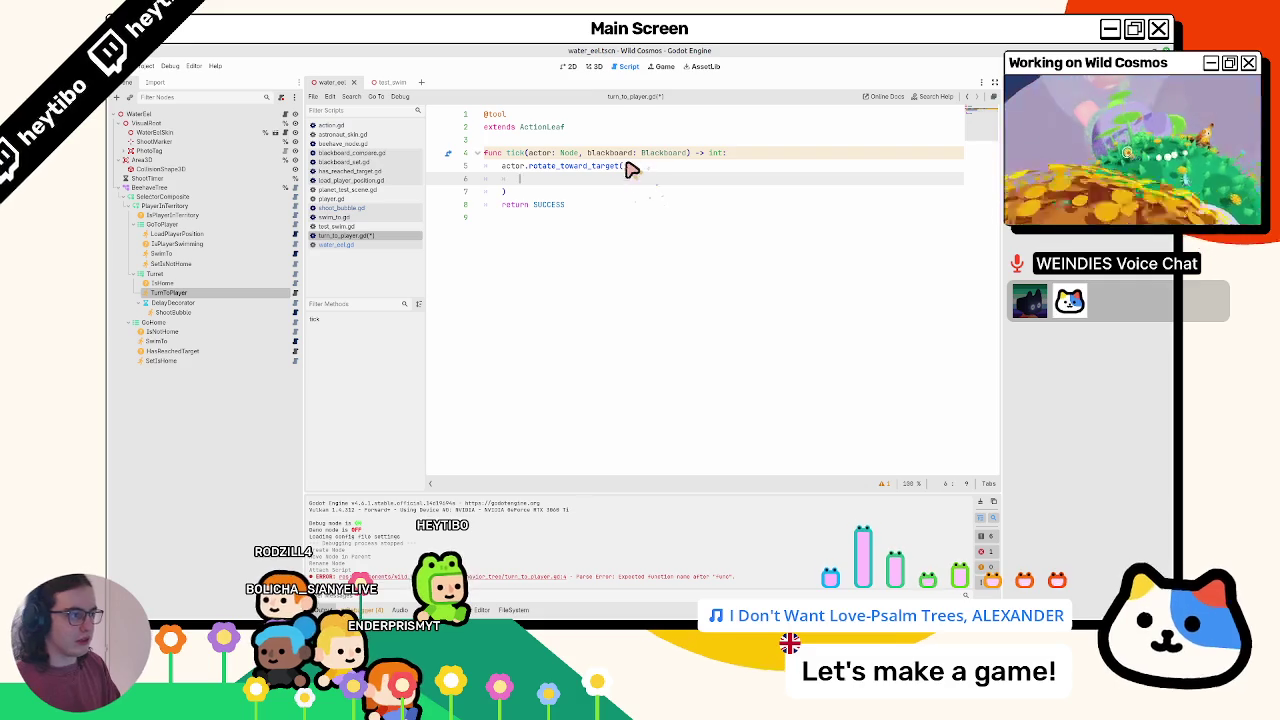
pyautogui.write('blackboard.get')
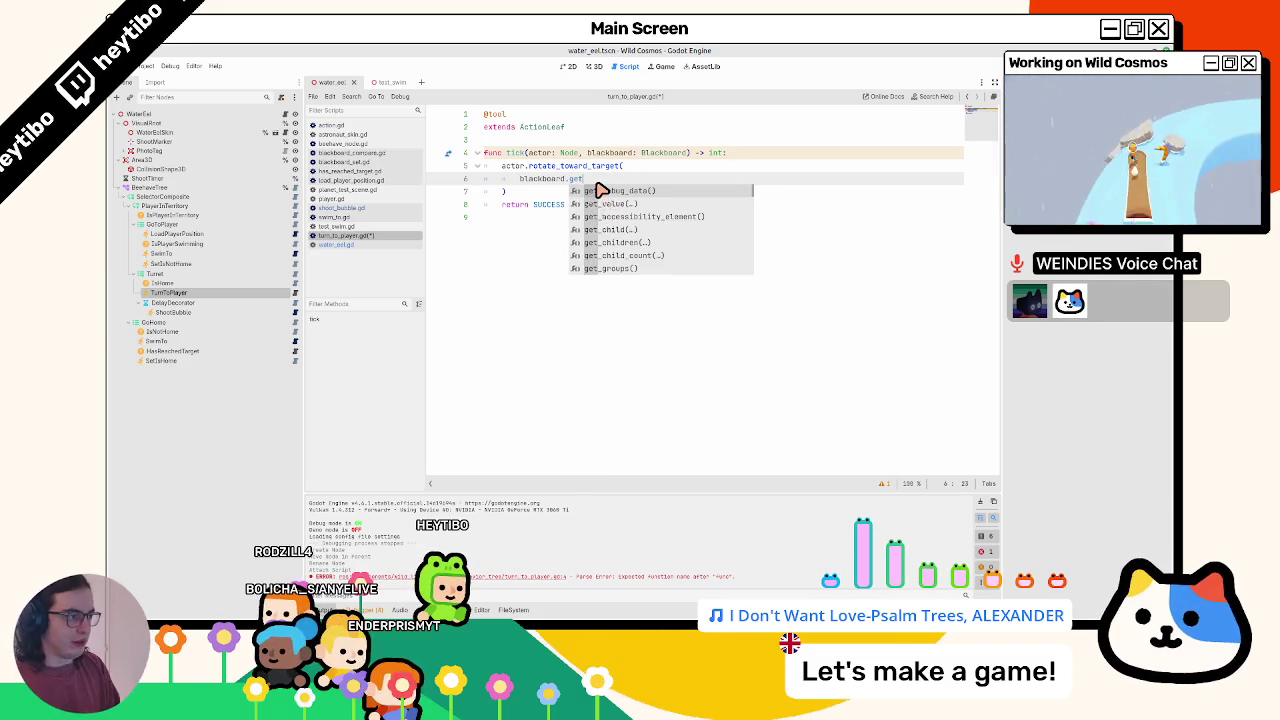
pyautogui.press('Down')
pyautogui.press('Return')
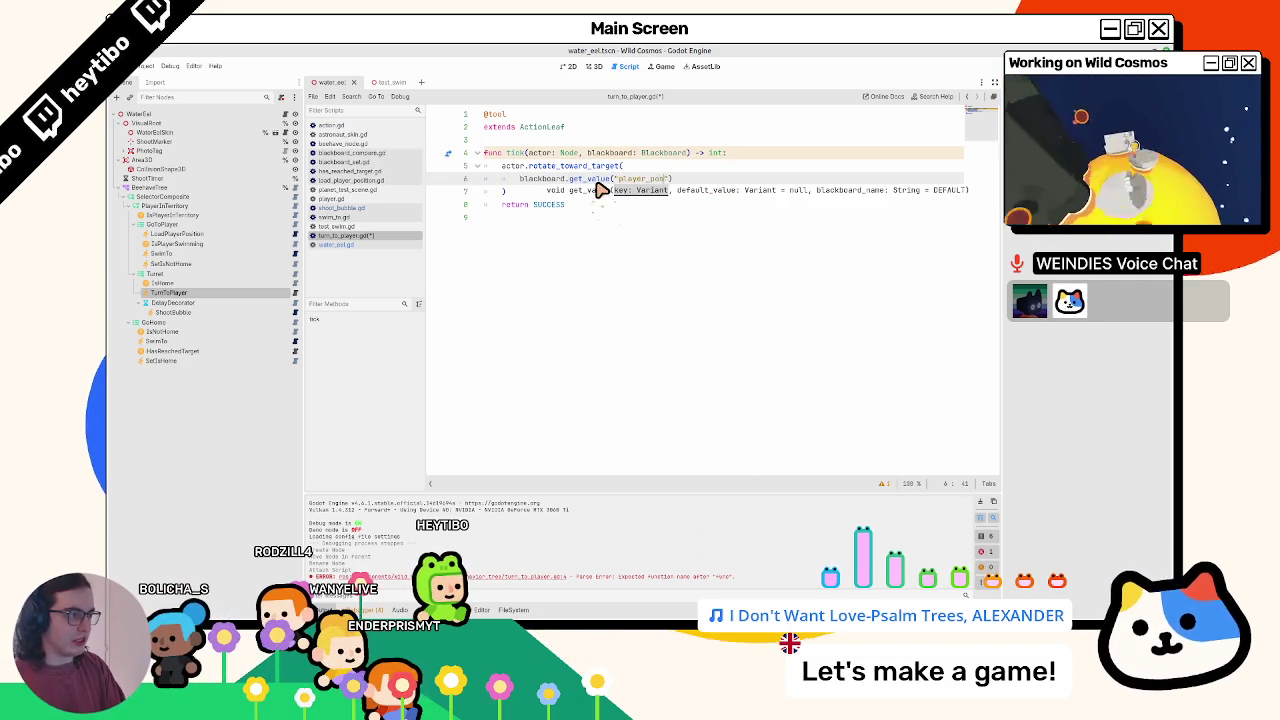
pyautogui.write(',')
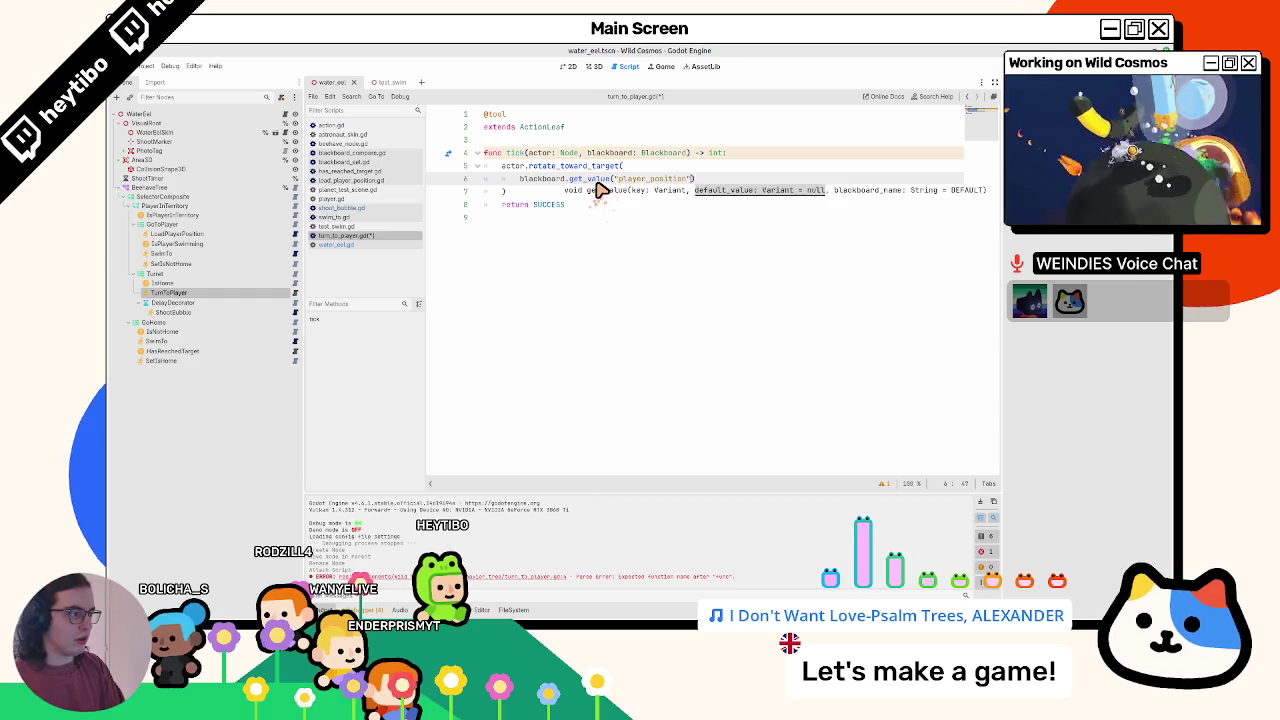
pyautogui.hotkey('ctrl', 'shift', 'd')
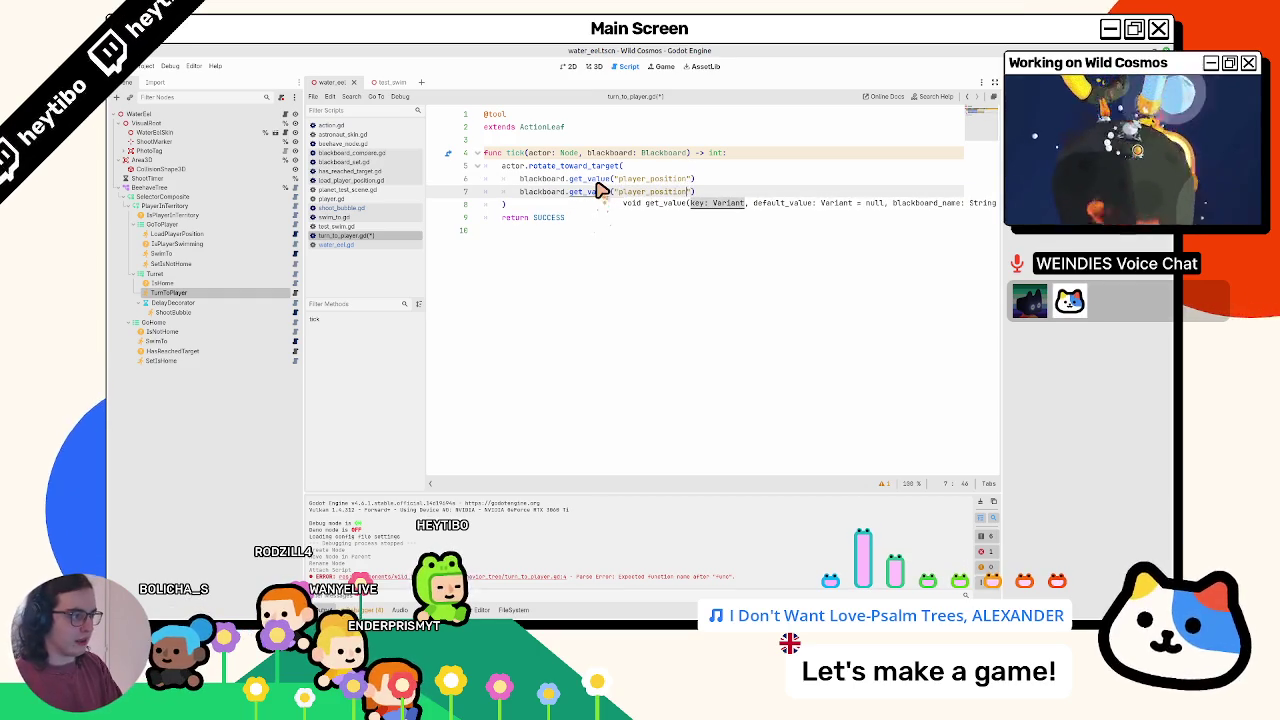
pyautogui.write('elta')
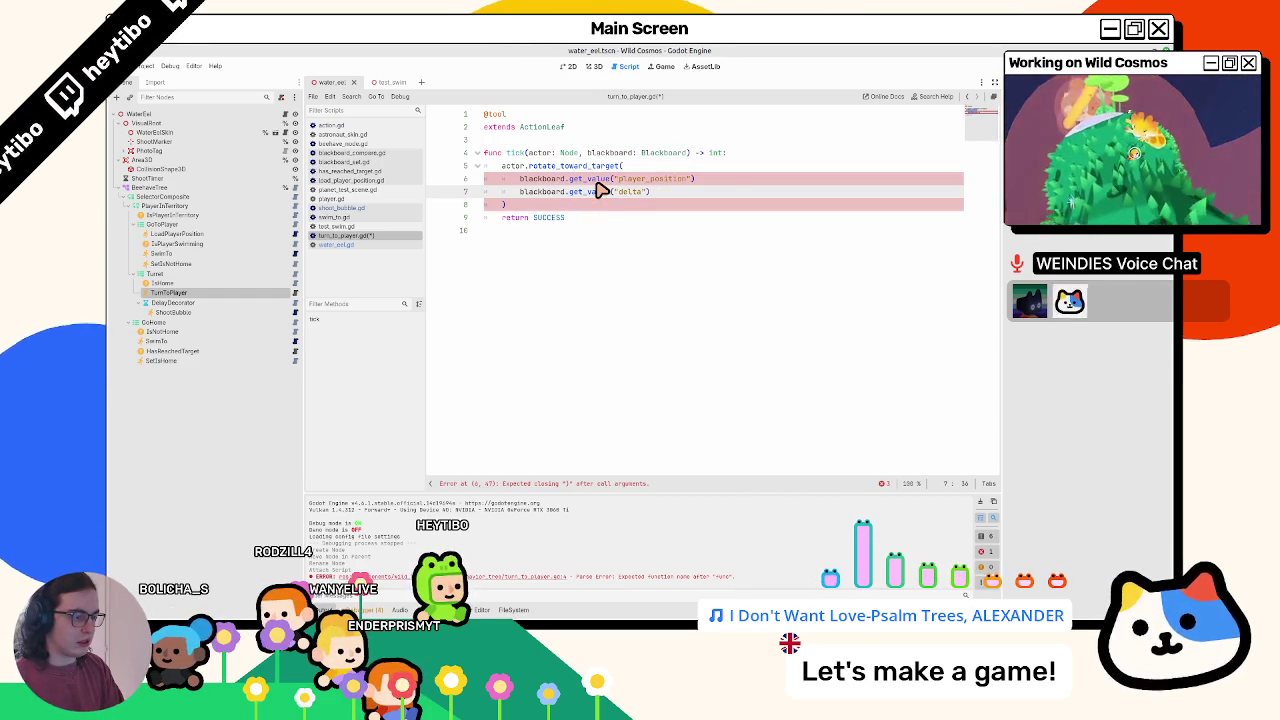
pyautogui.press('Up')
pyautogui.press('End')
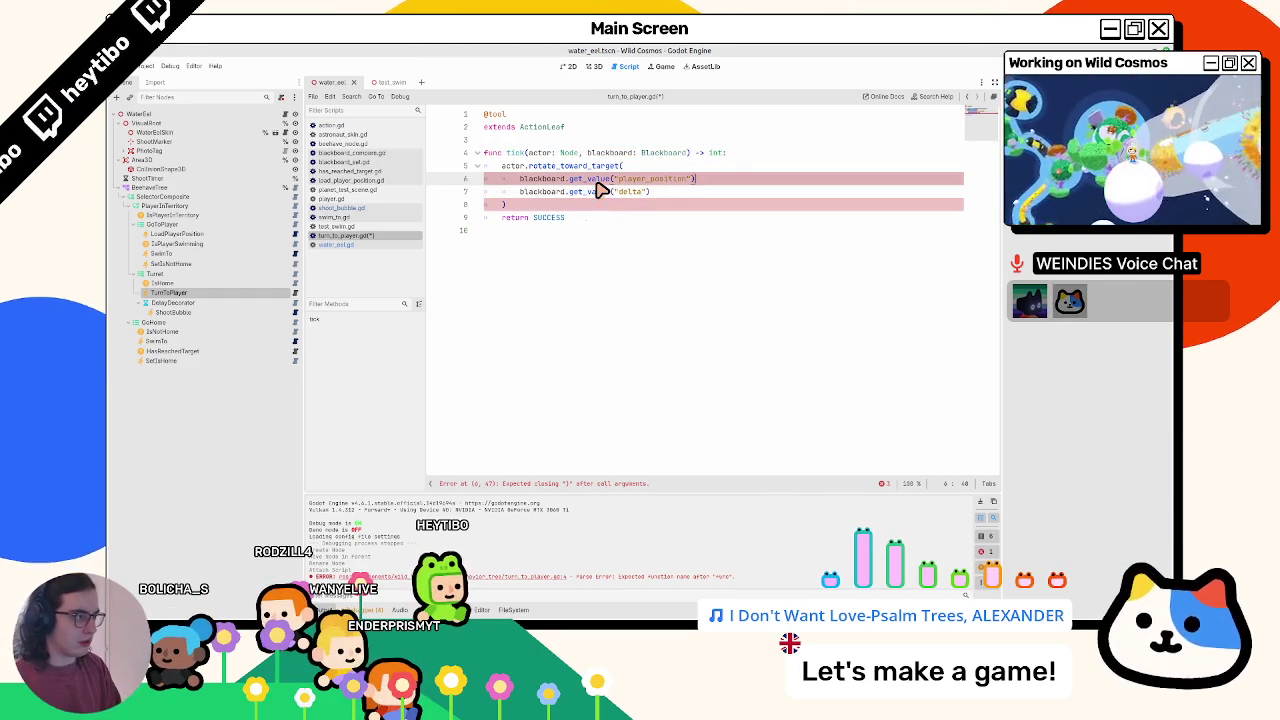
pyautogui.press('F5')
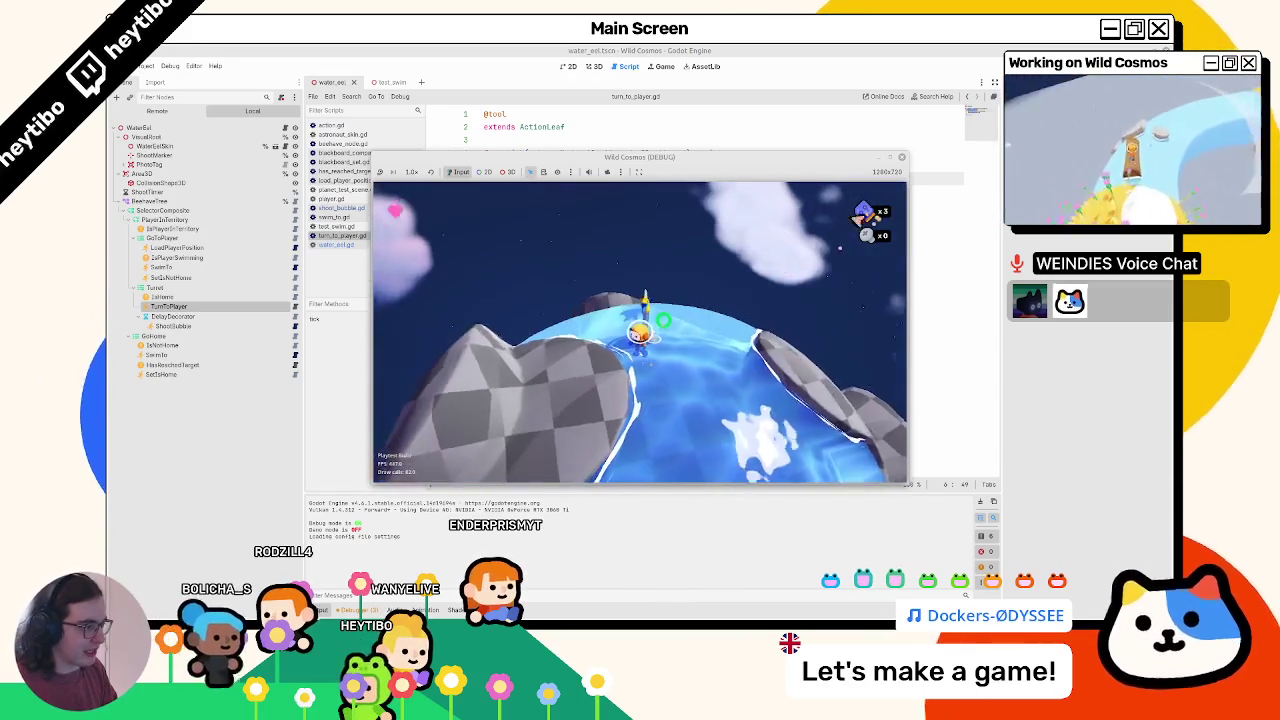
# - Close the game window, stop the debug run, and show the eel scene in 3D
pyautogui.click(955, 76)
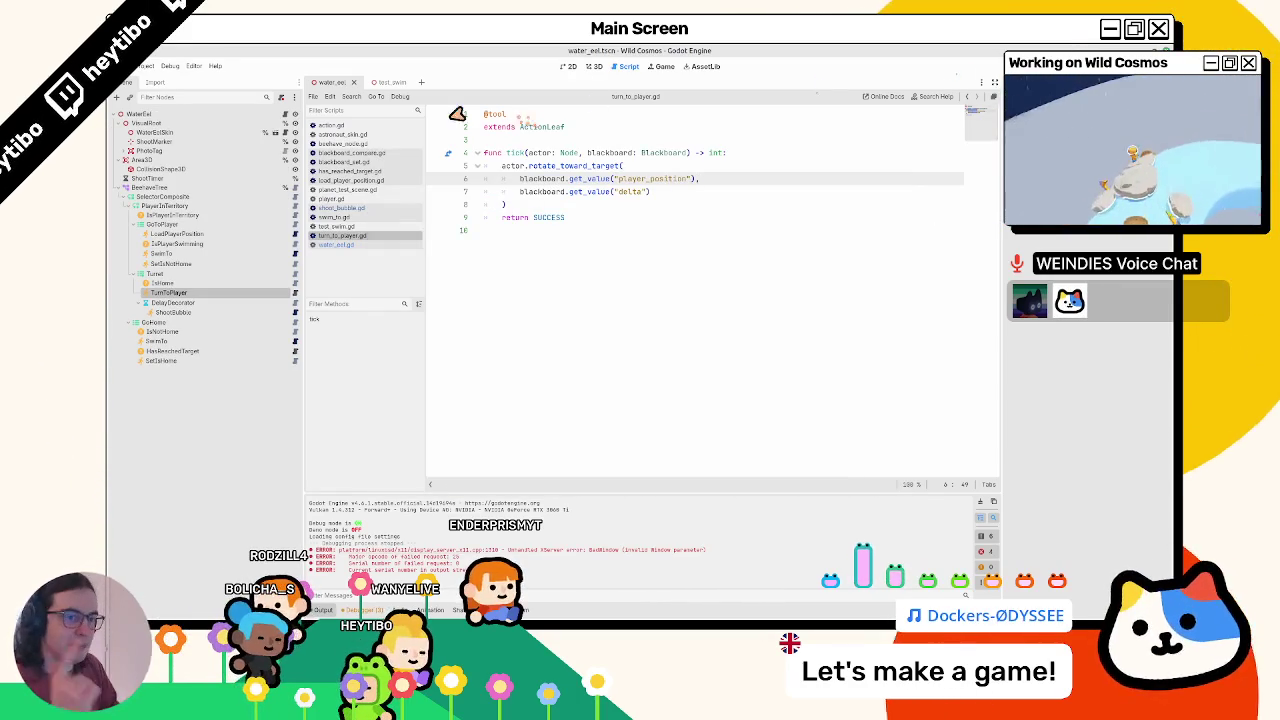
pyautogui.click(186, 352)
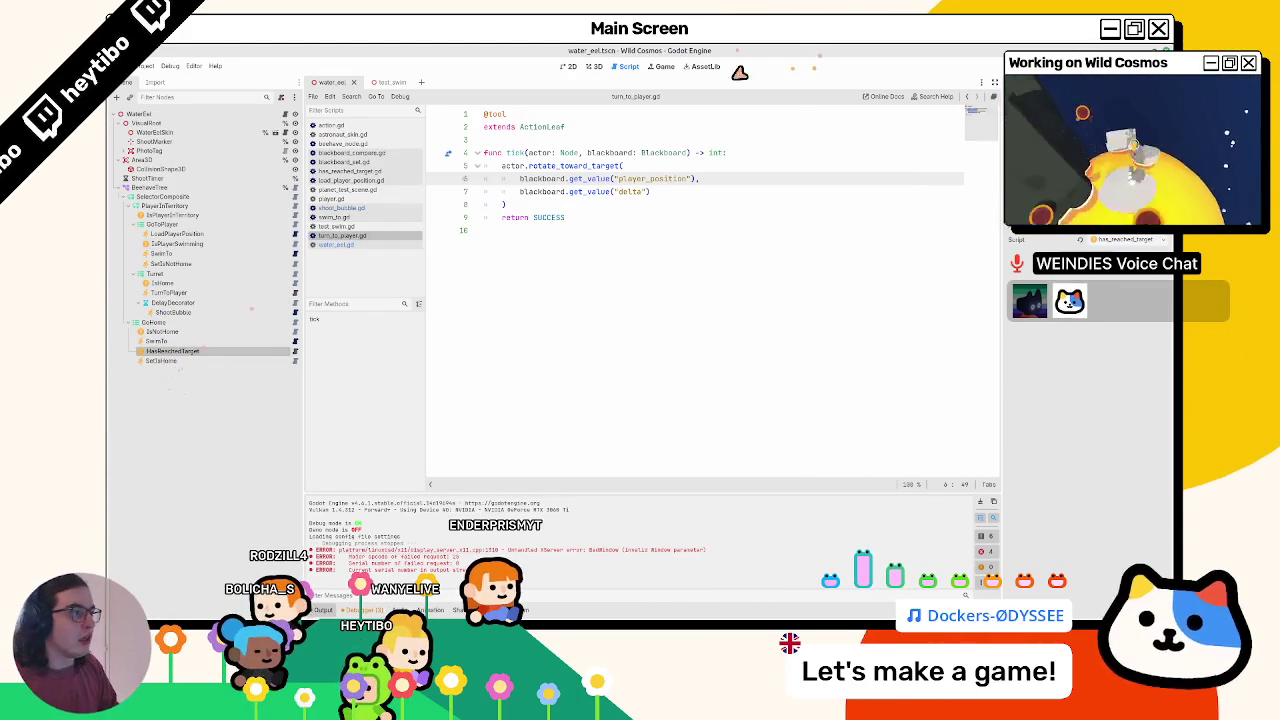
pyautogui.click(592, 68)
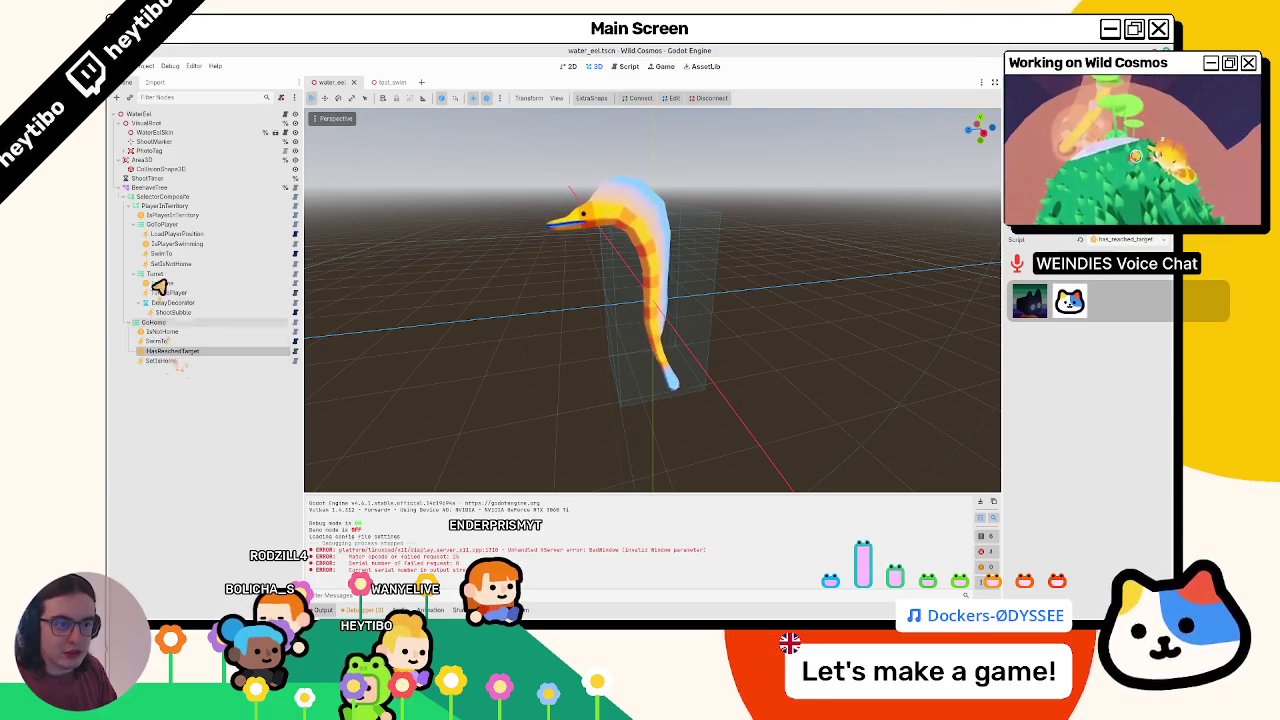
# - Duplicate HasReachedTarget into GoToPlayer, rename the copy HasReachedTarget, and save the scene
pyautogui.click(180, 266)
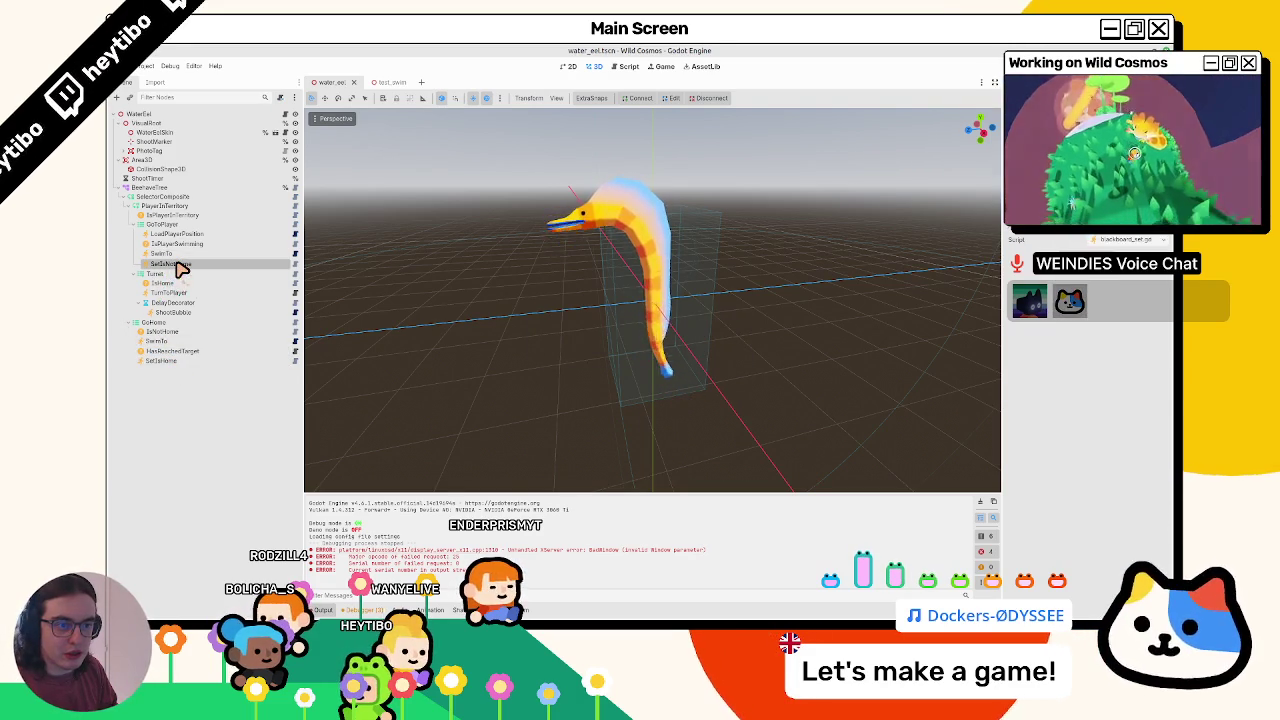
pyautogui.click(176, 256)
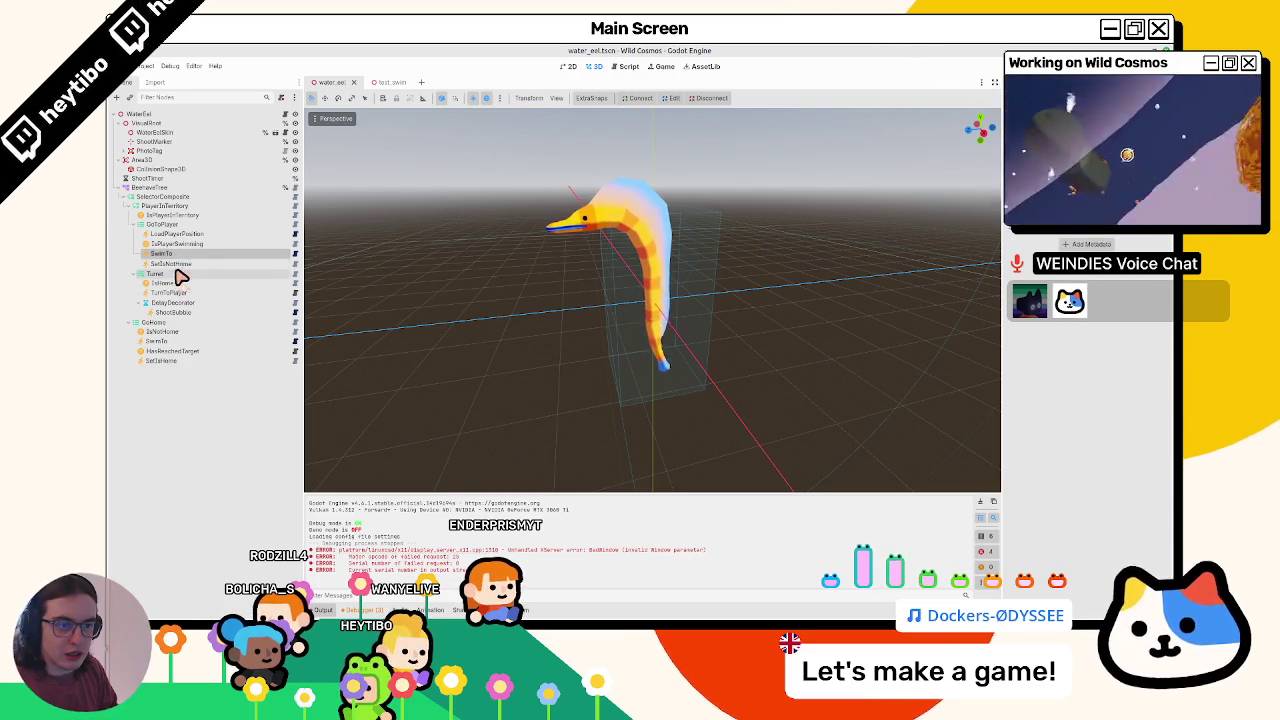
pyautogui.click(190, 265)
pyautogui.click(178, 255)
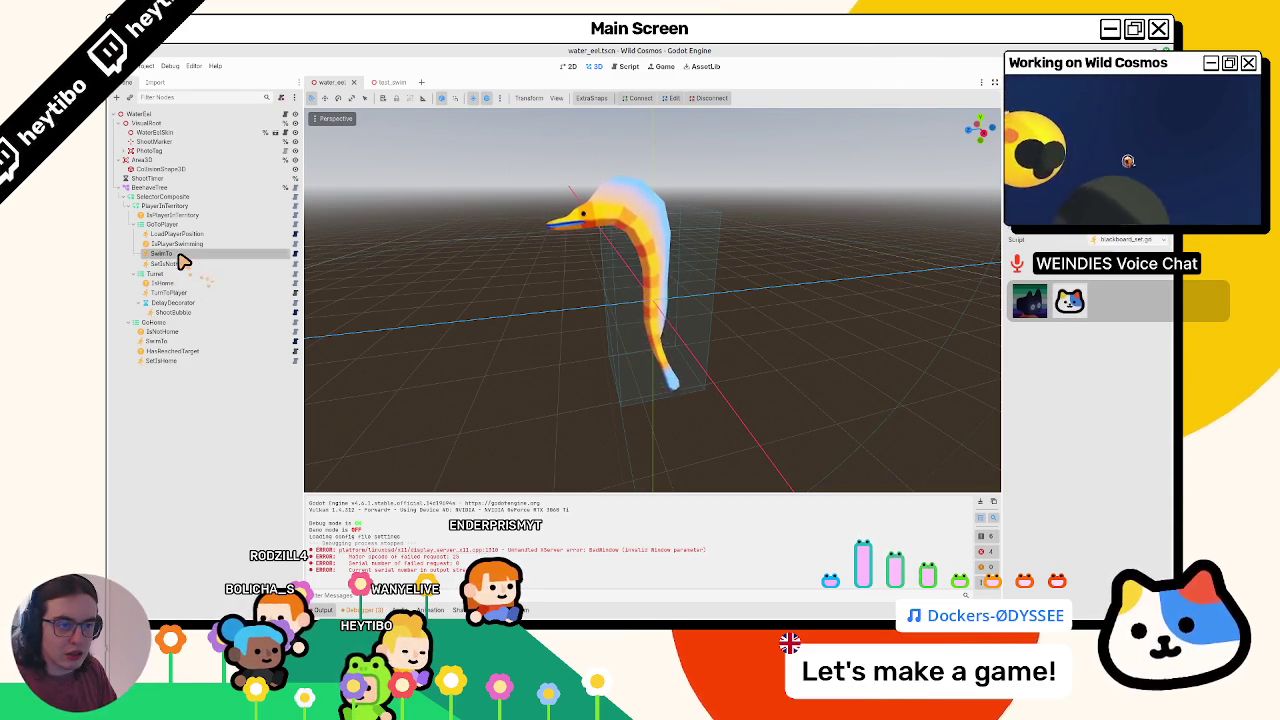
pyautogui.click(188, 353)
pyautogui.hotkey('ctrl', 'd')
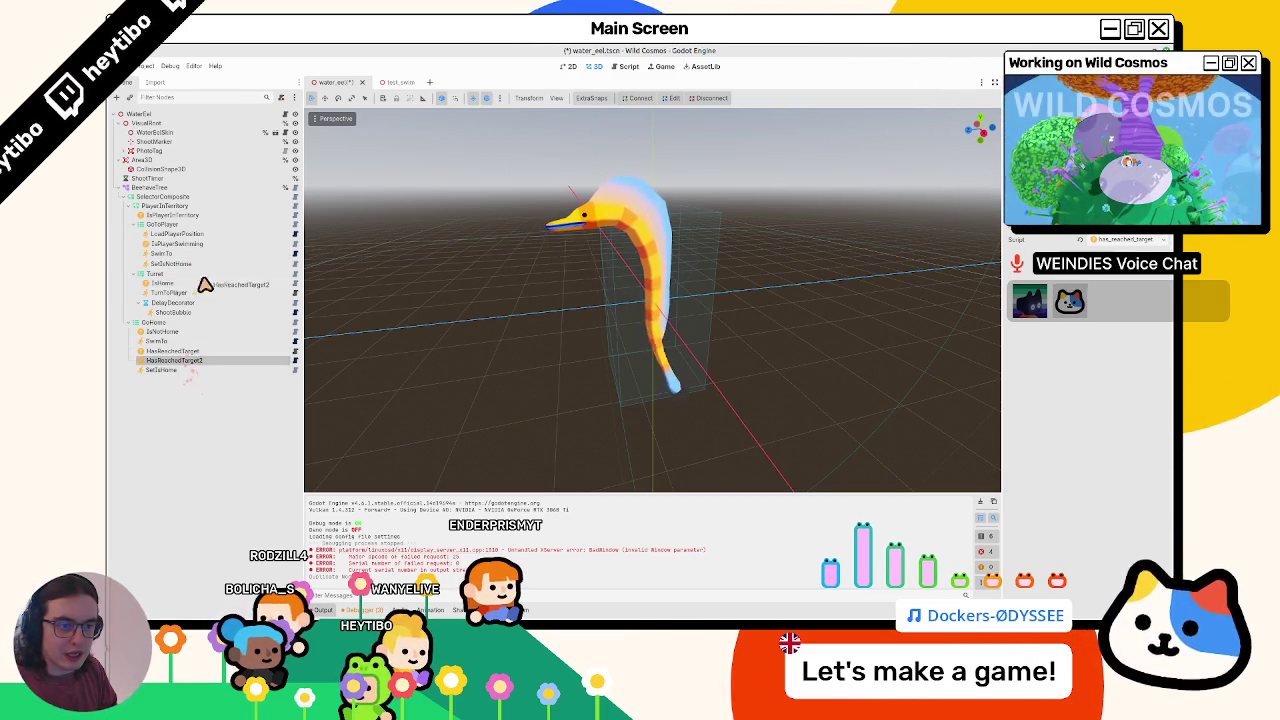
pyautogui.moveTo(212, 275); pyautogui.dragTo(209, 277)
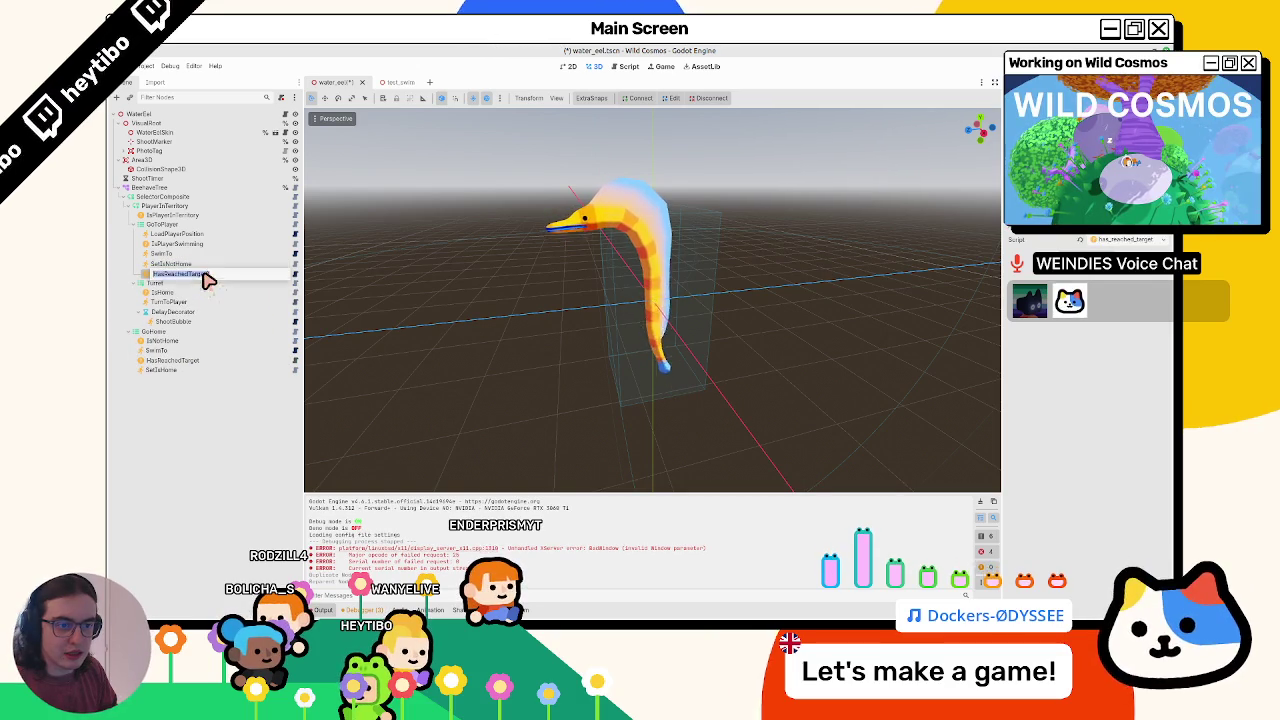
pyautogui.press('BackSpace')
pyautogui.press('Return')
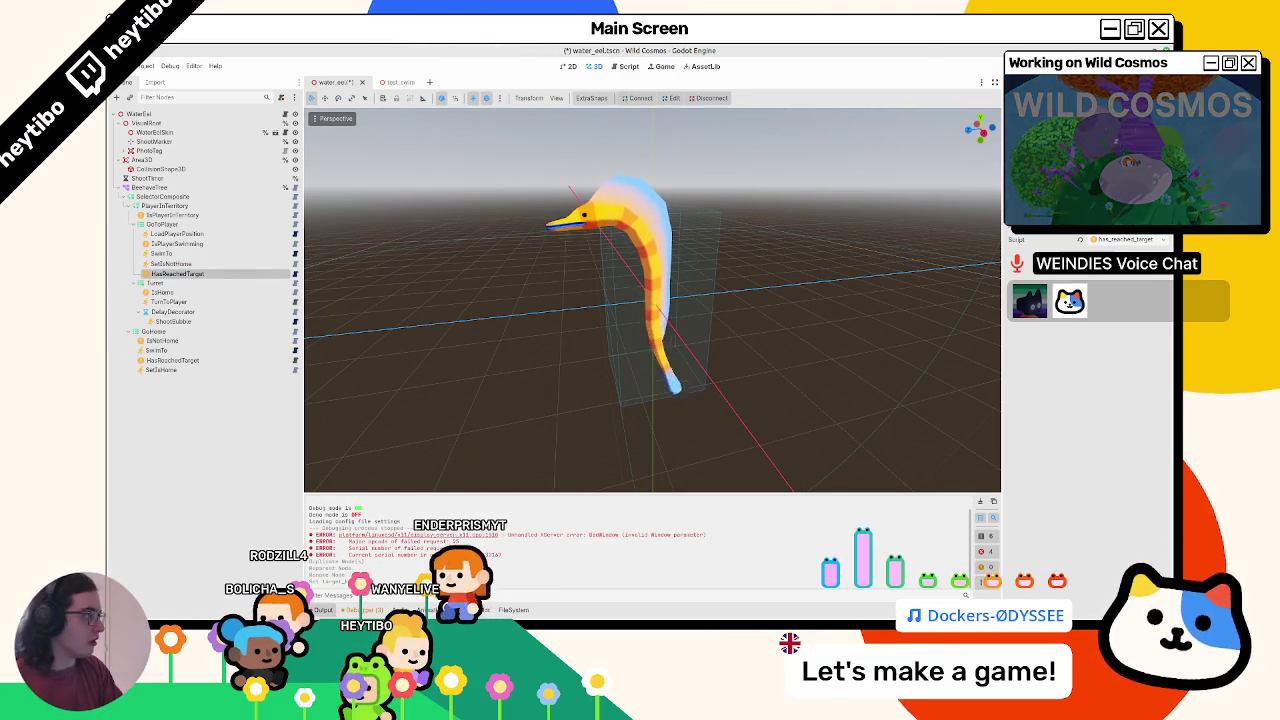
pyautogui.hotkey('ctrl', 's')
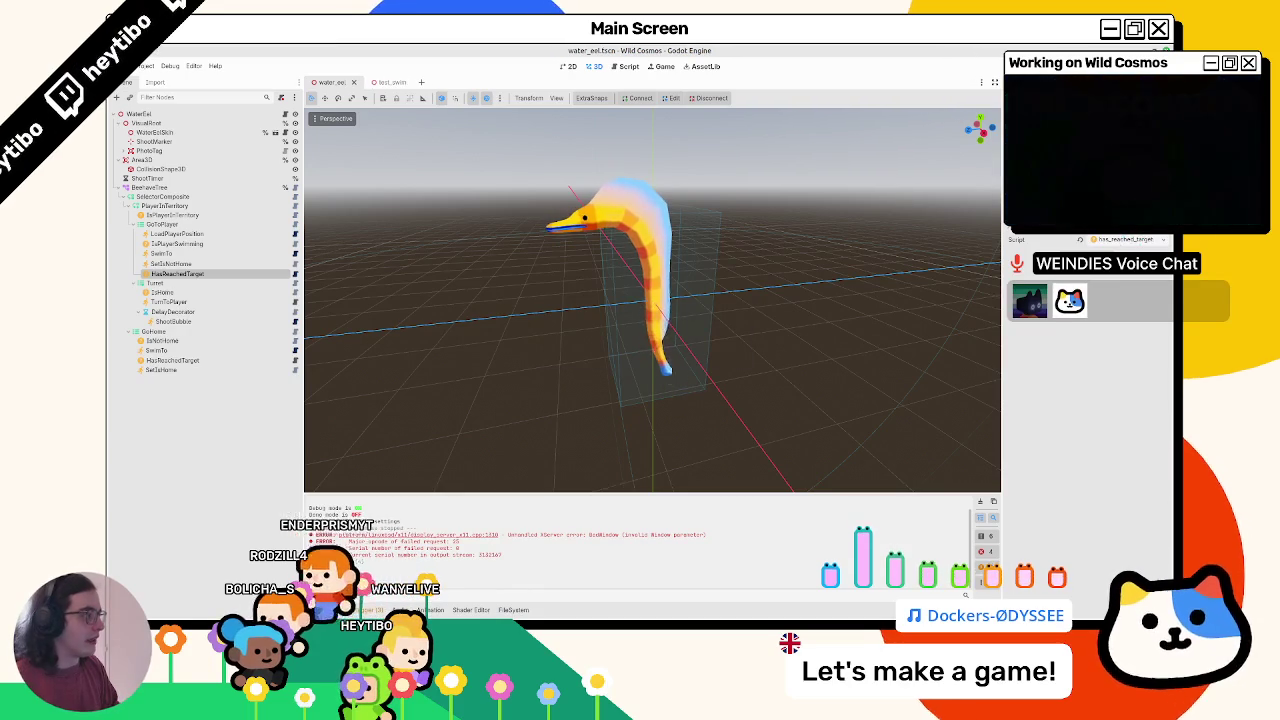
# - Clear the output log, then duplicate SetIsNotHome and move SetIsNotHome2 below HasReachedTarget
pyautogui.click(229, 264)
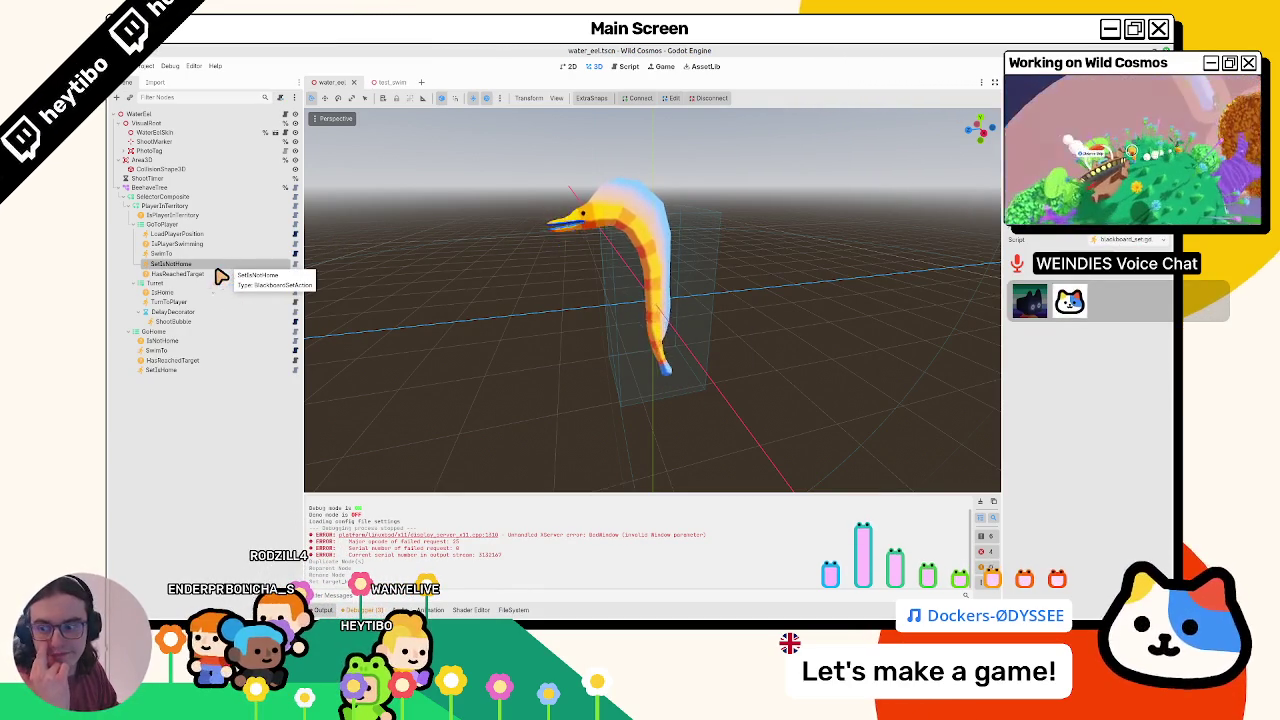
pyautogui.click(220, 275)
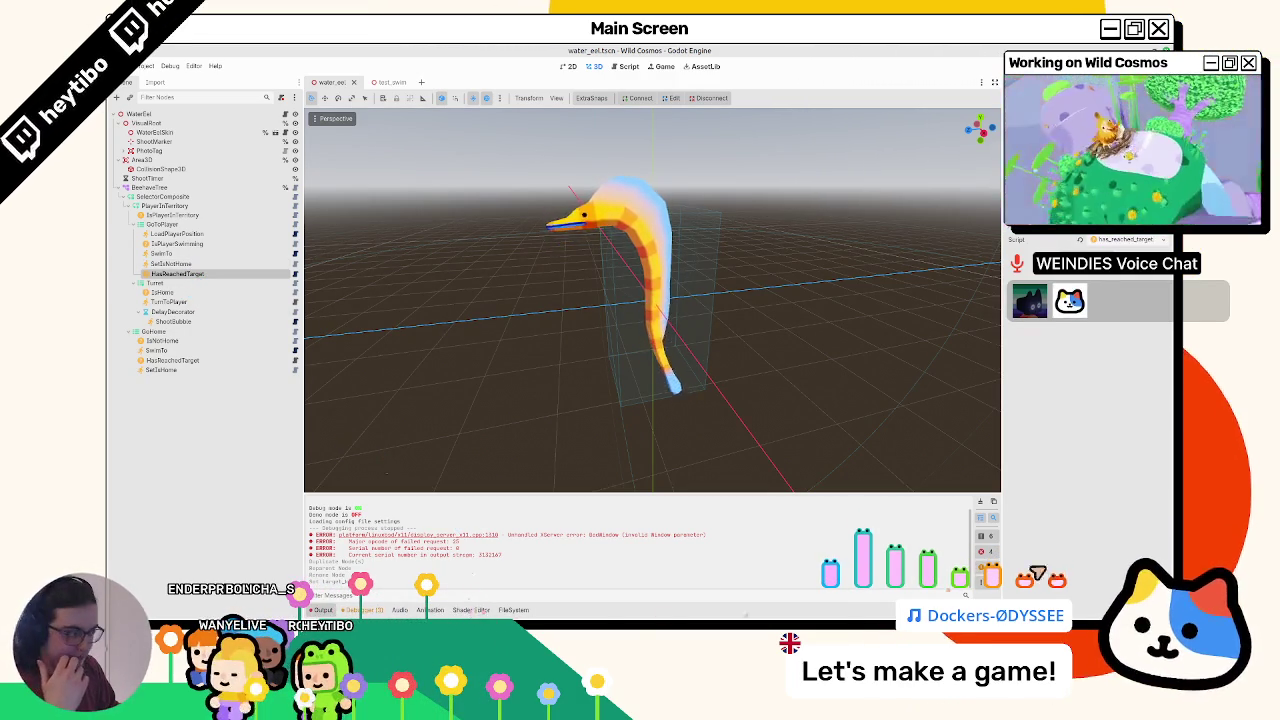
pyautogui.click(993, 506)
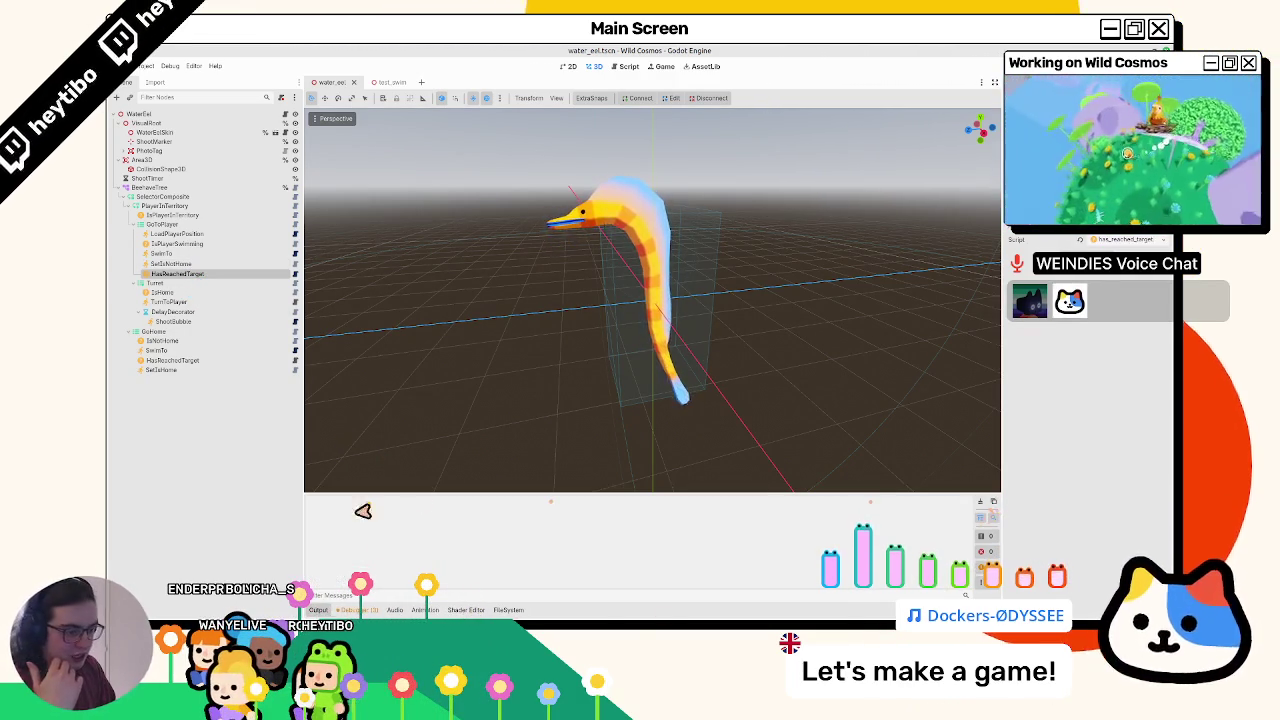
pyautogui.click(171, 264)
pyautogui.hotkey('ctrl', 'd')
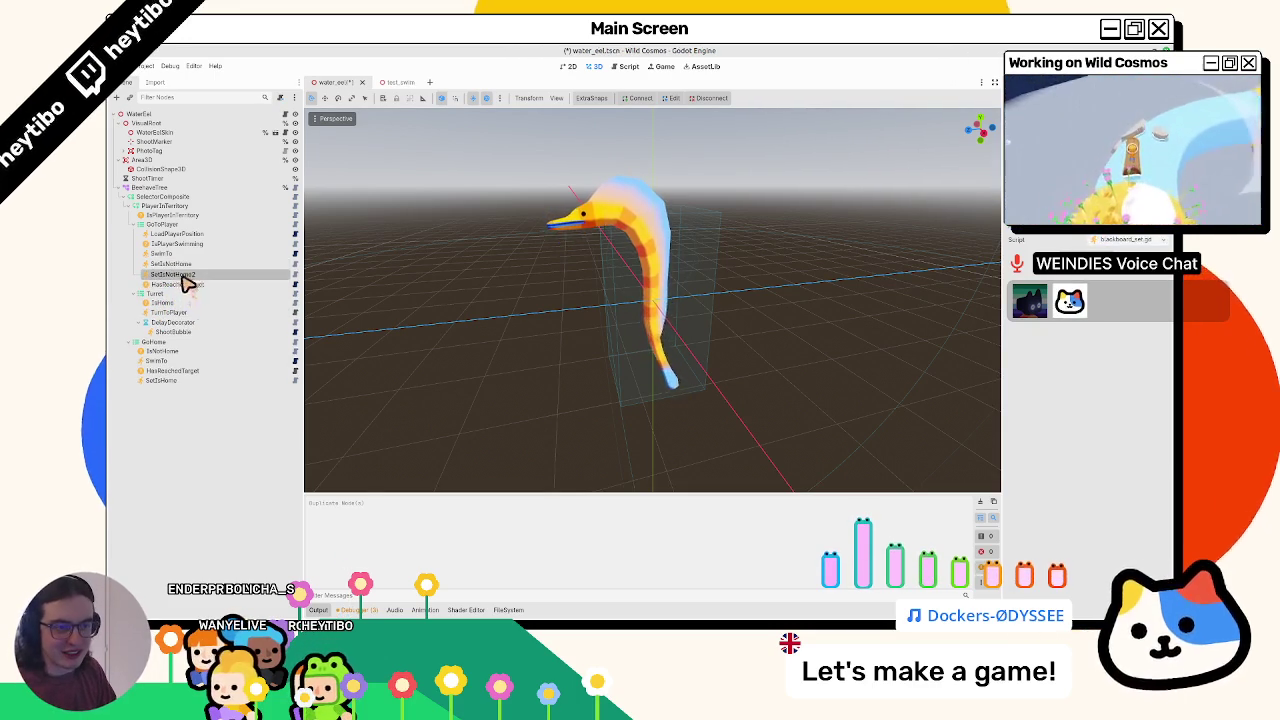
pyautogui.moveTo(185, 298); pyautogui.dragTo(180, 290)
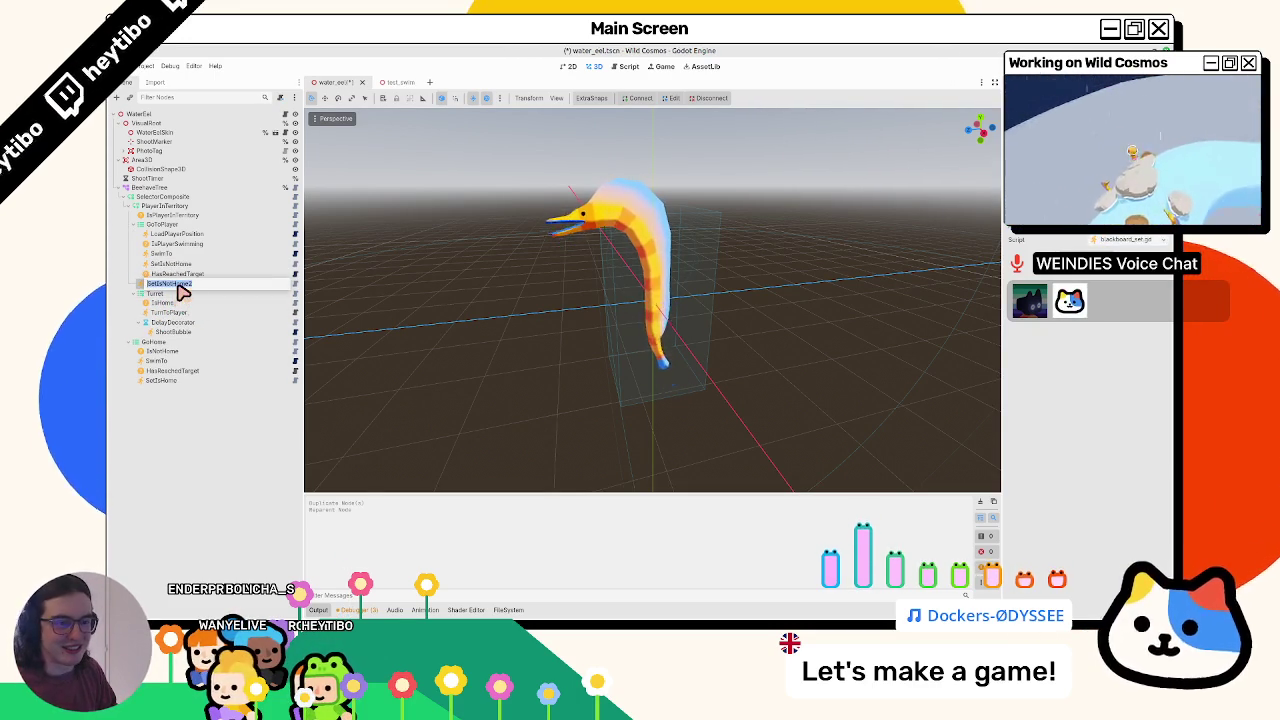
# - Undo the duplicate and add an ActionLeaf child of GoToPlayer named EatPlayer
pyautogui.hotkey('ctrl', 'z')
pyautogui.hotkey('ctrl', 'z')
pyautogui.click(168, 226)
pyautogui.hotkey('ctrl', 'a')
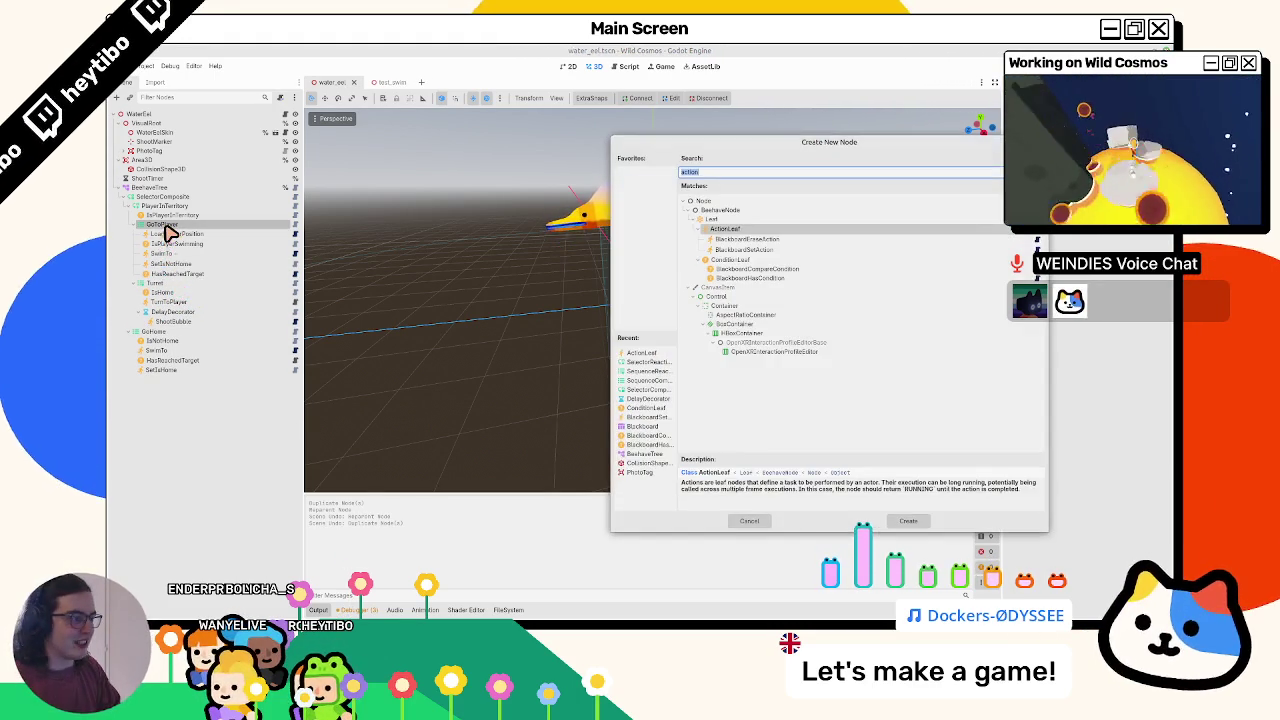
pyautogui.press('Return')
pyautogui.press('F2')
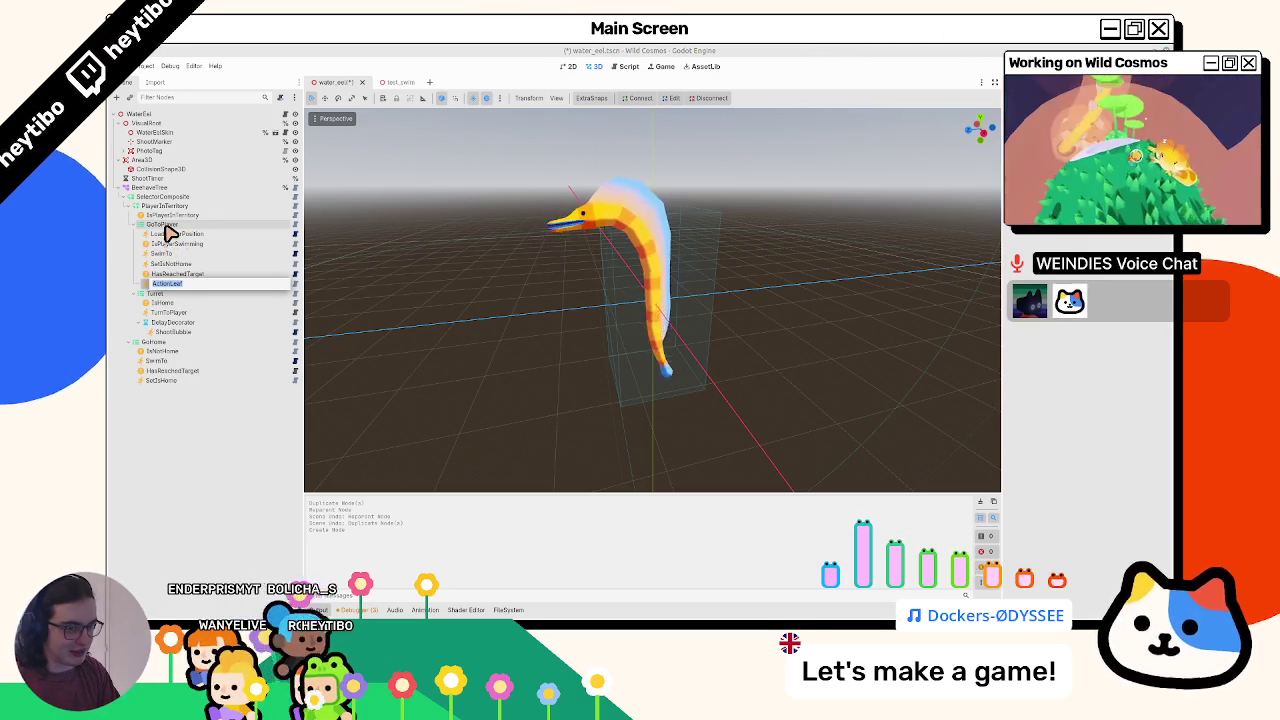
pyautogui.write('Player')
pyautogui.press('Return')
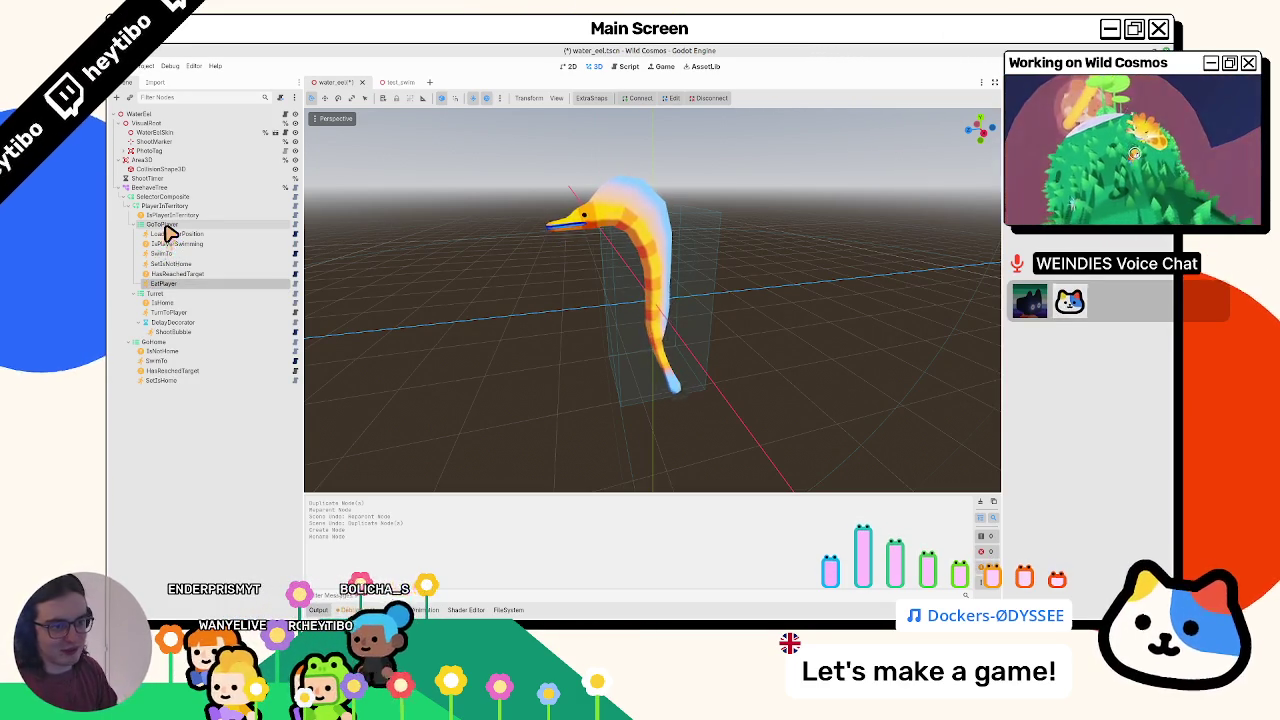
# - Attach a new eat_player.gd script to EatPlayer, saved in the behavior tree folder
pyautogui.rightClick(1092, 150)
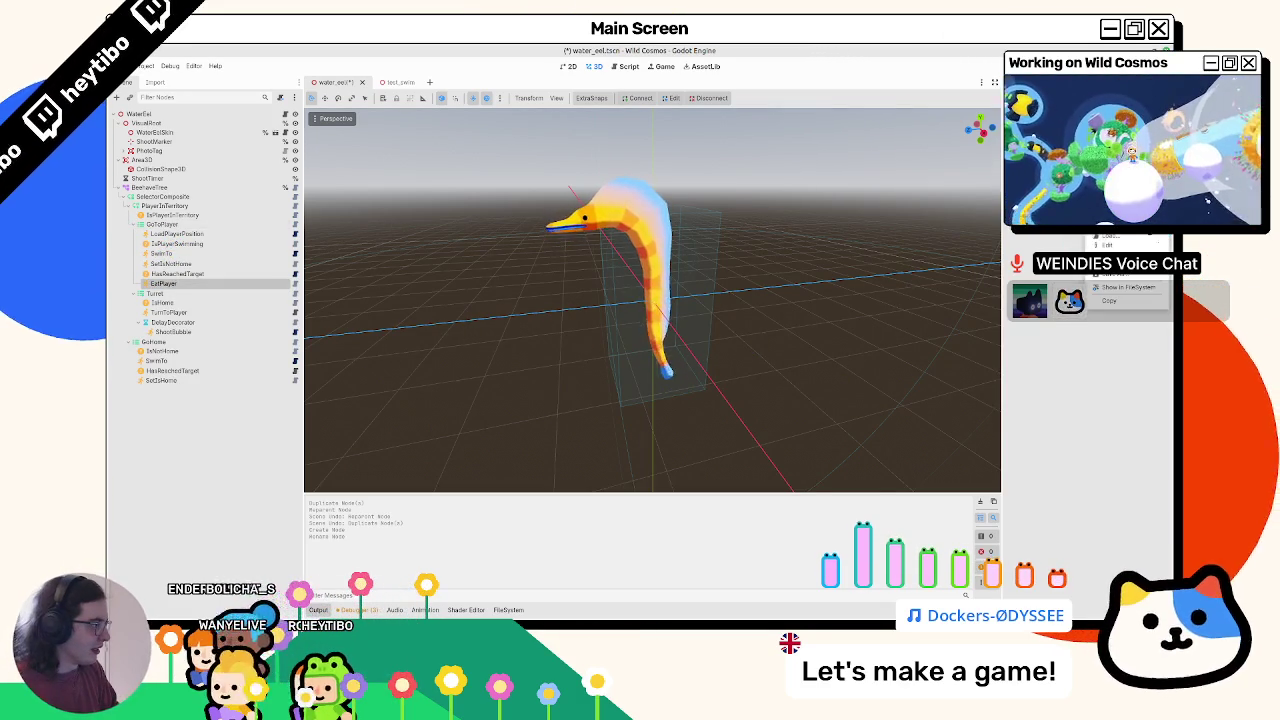
pyautogui.click(1110, 170)
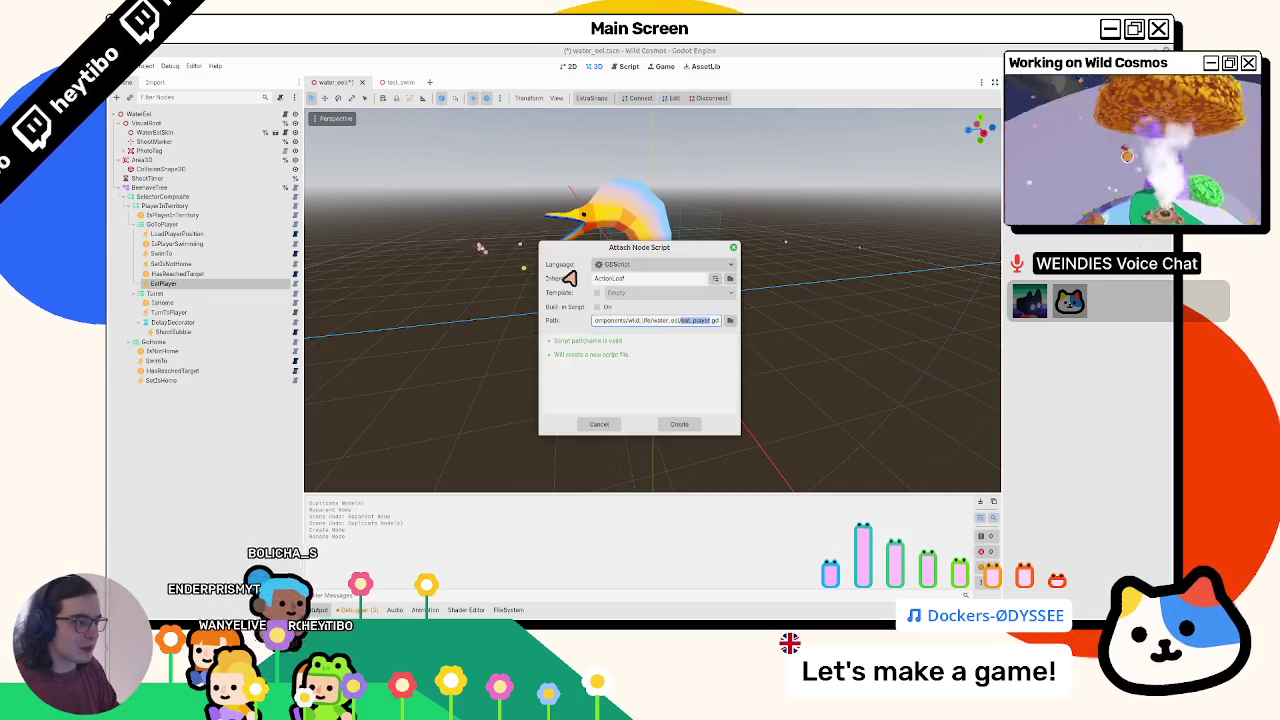
pyautogui.click(733, 321)
pyautogui.click(724, 480)
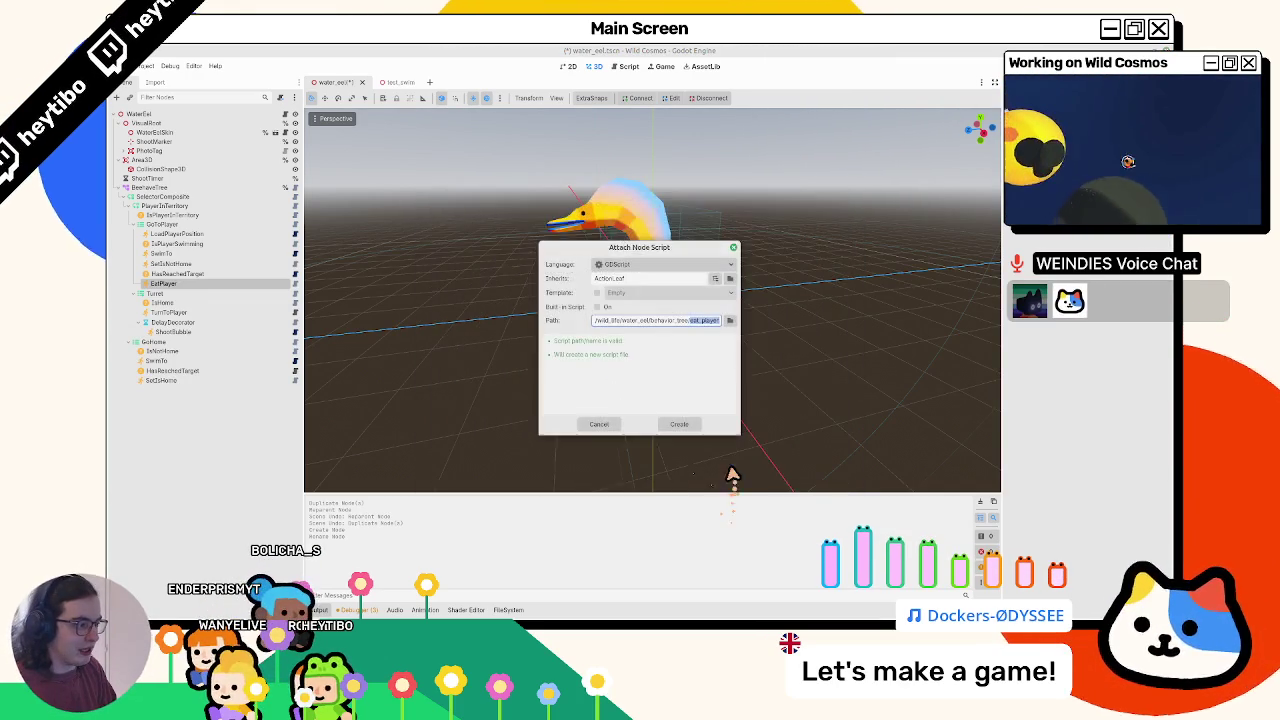
pyautogui.click(690, 423)
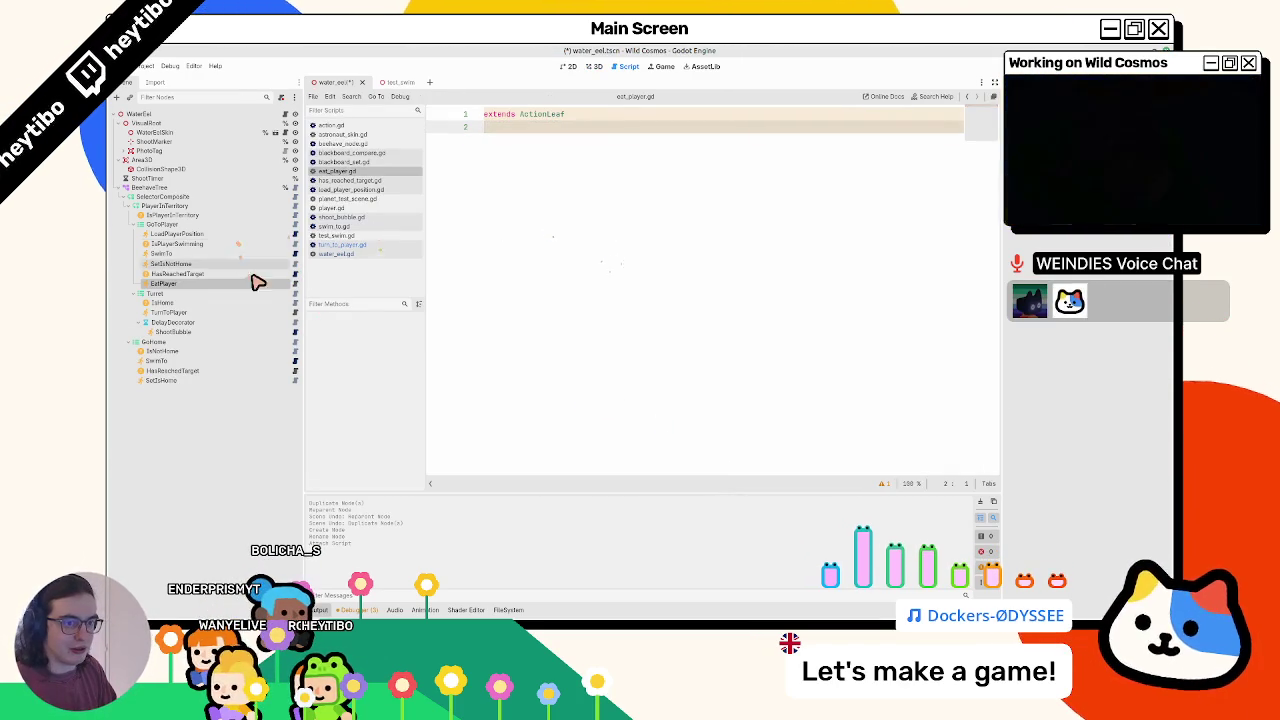
# - Open blackboard_set.gd and swim_to.gd to inspect SwimTo's tick function
pyautogui.click(296, 264)
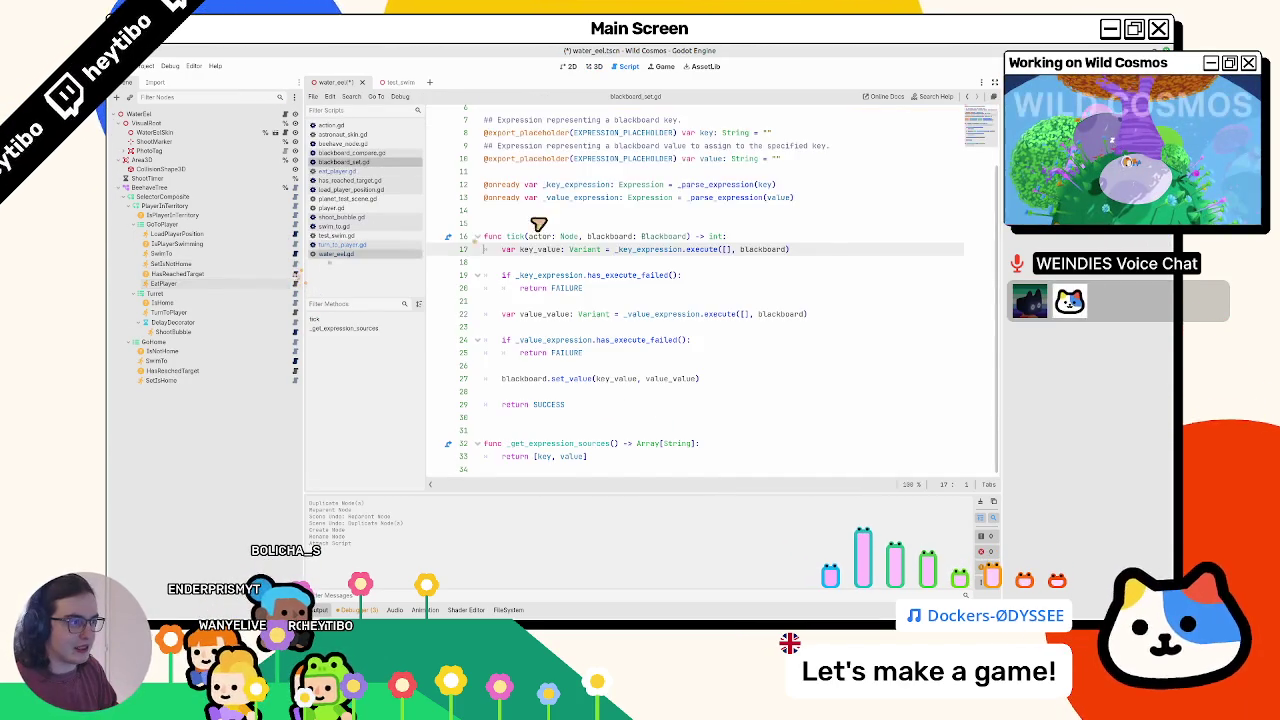
pyautogui.click(296, 254)
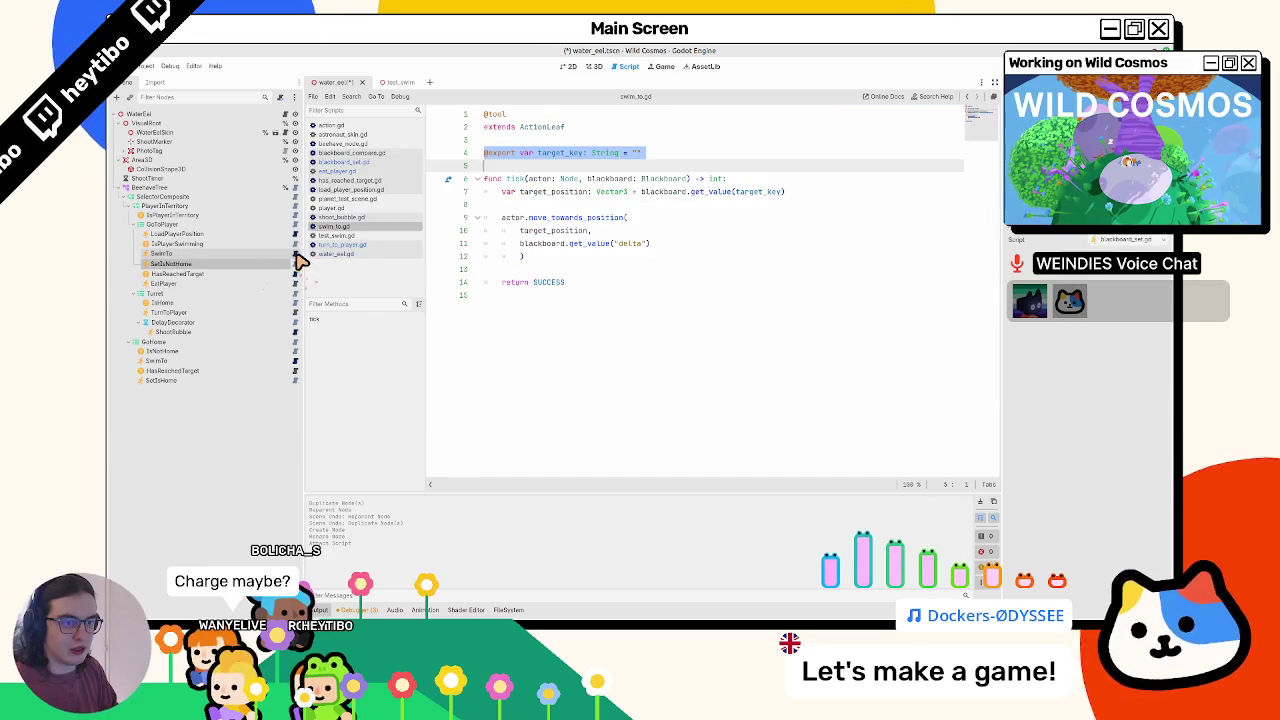
pyautogui.click(283, 254)
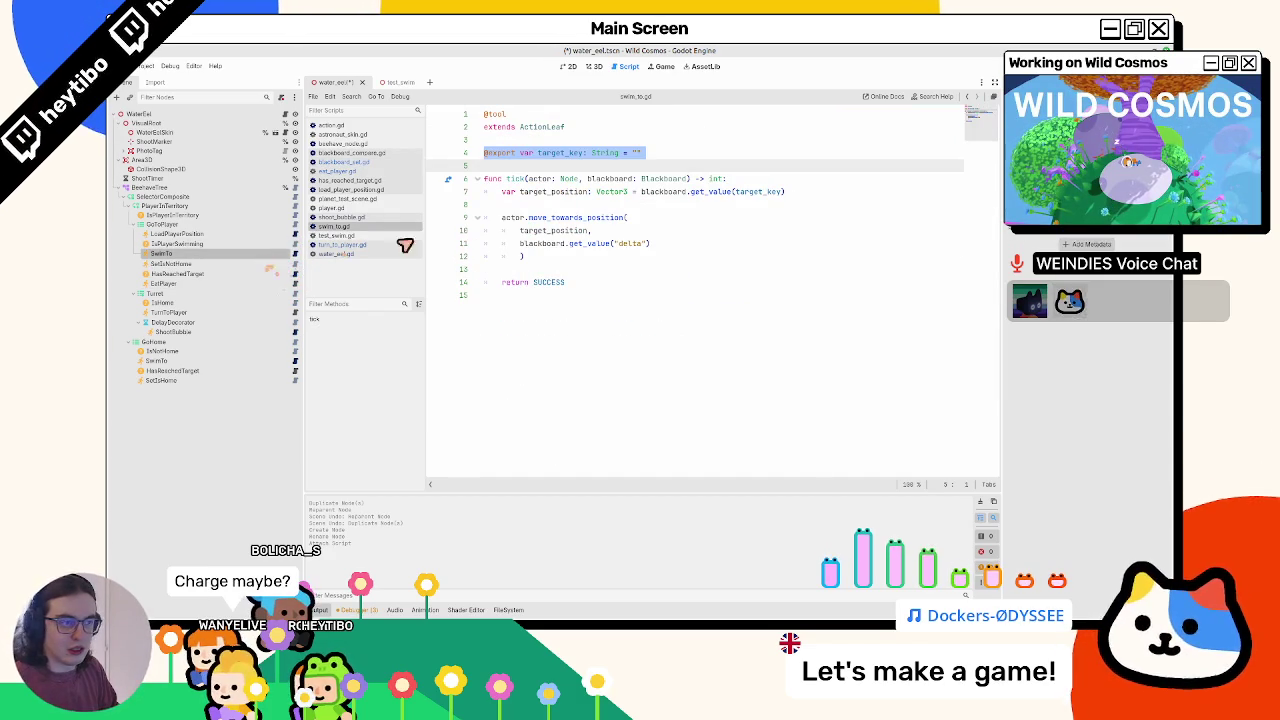
pyautogui.click(593, 180)
pyautogui.moveTo(605, 179); pyautogui.dragTo(580, 216)
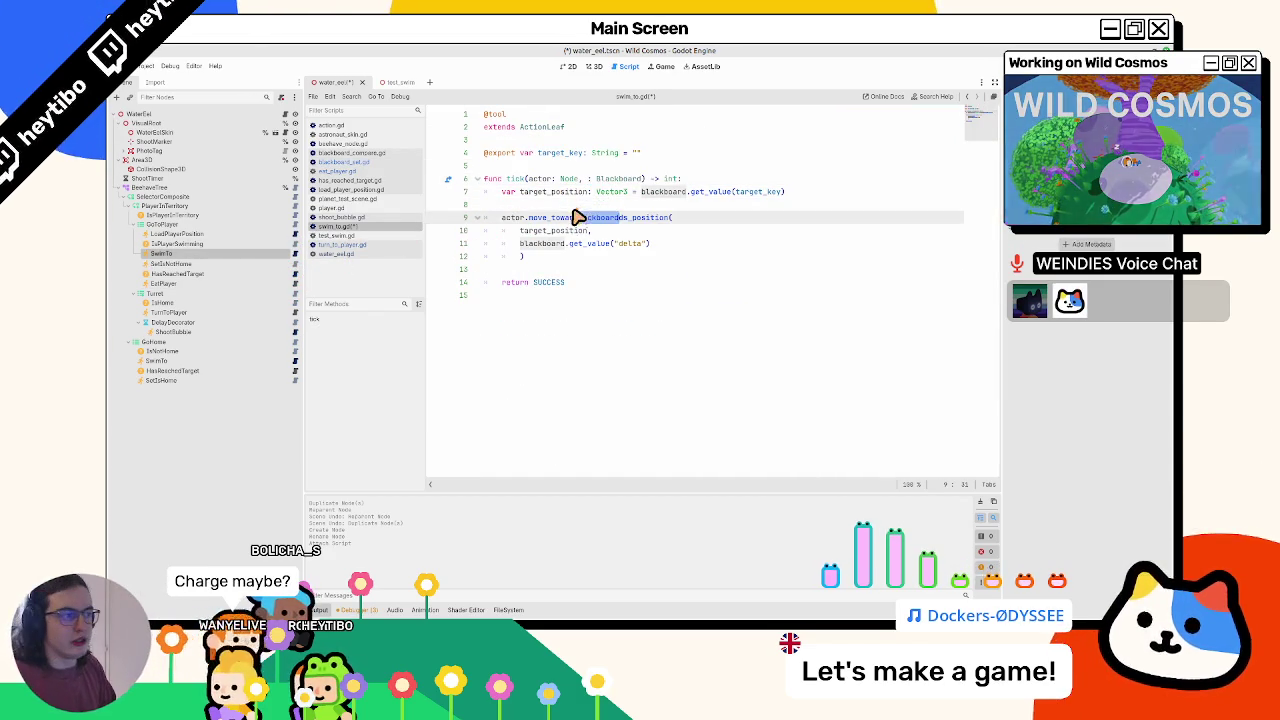
pyautogui.hotkey('ctrl', 'z')
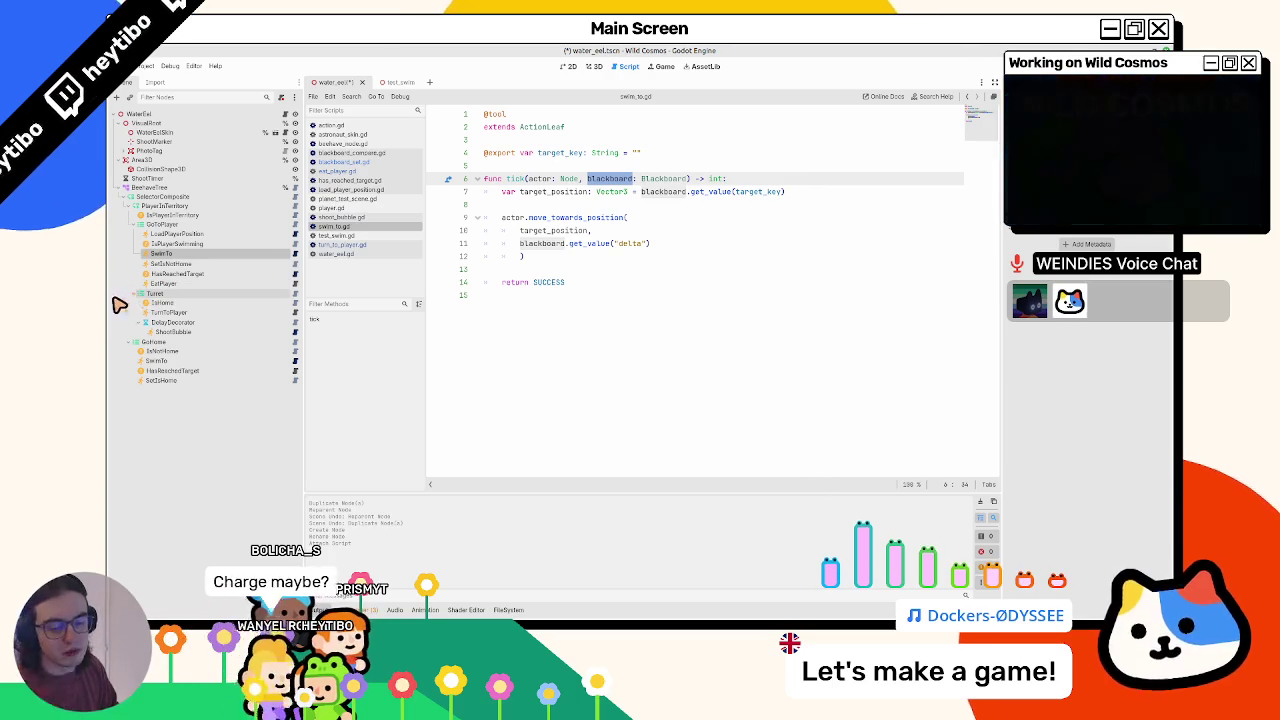
# - Add an empty line in eat_player.gd and compare it against swim_to.gd
pyautogui.click(295, 285)
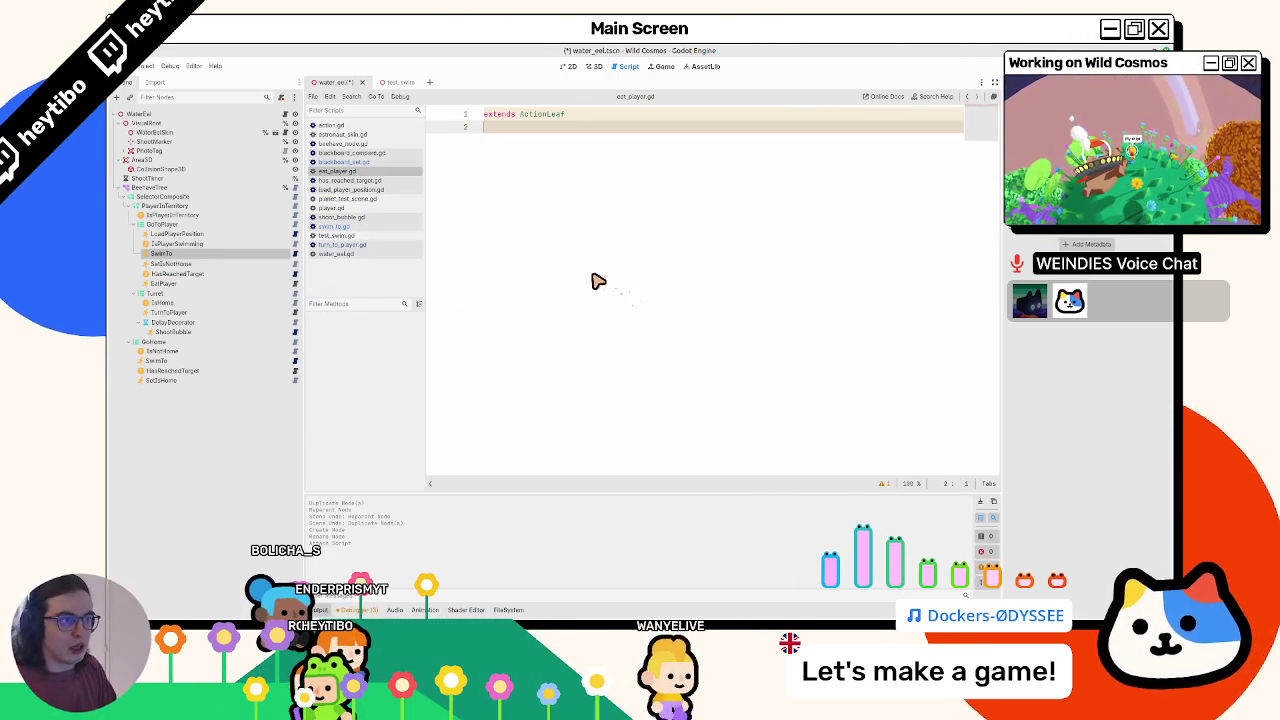
pyautogui.press('Return')
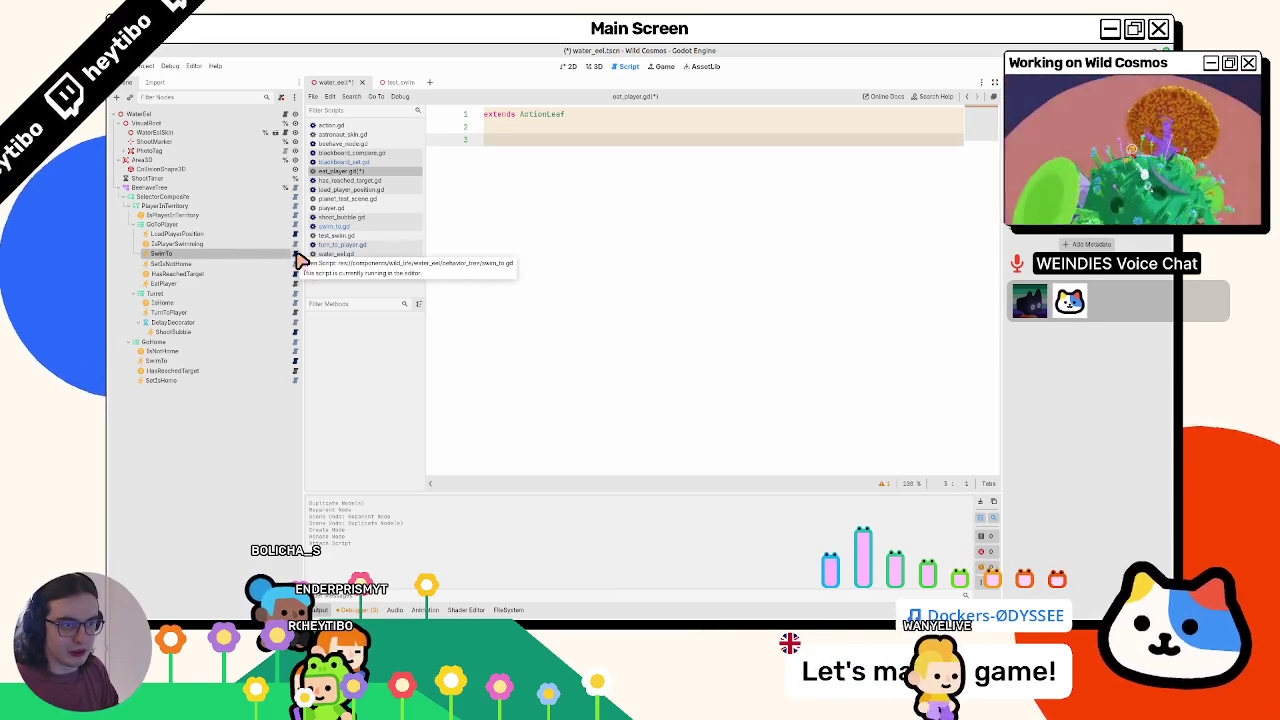
pyautogui.click(296, 254)
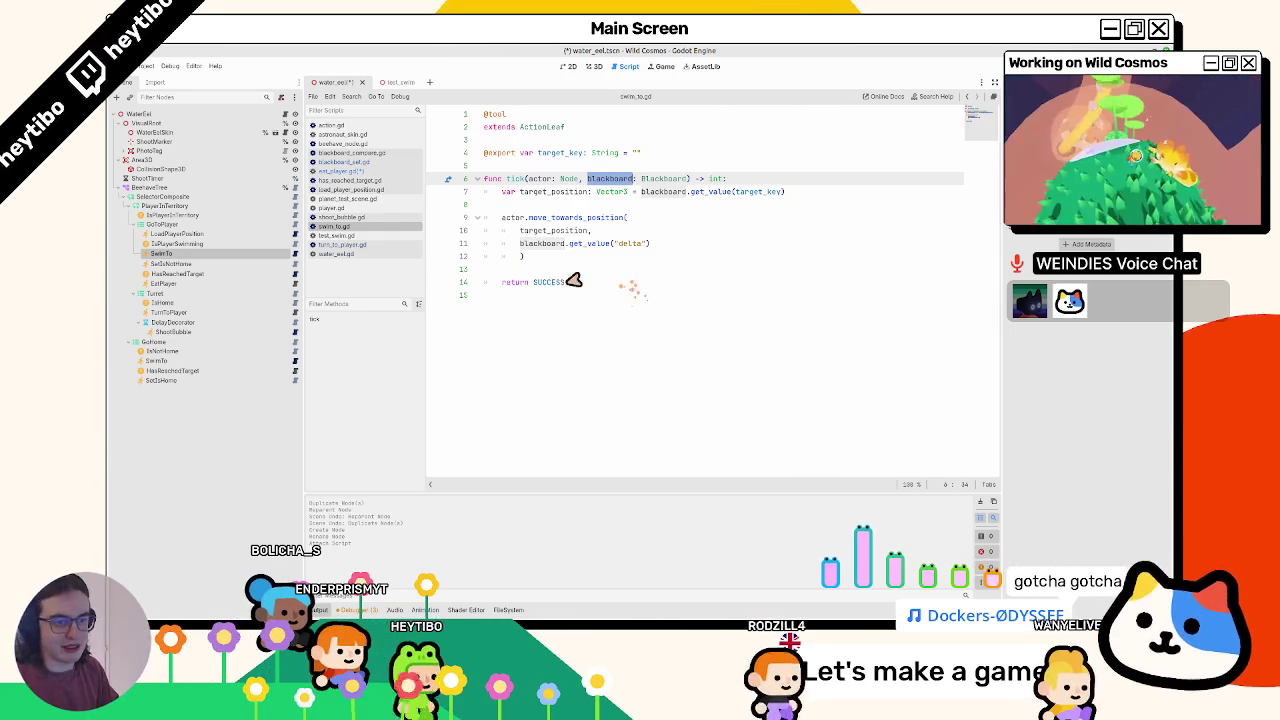
pyautogui.click(295, 283)
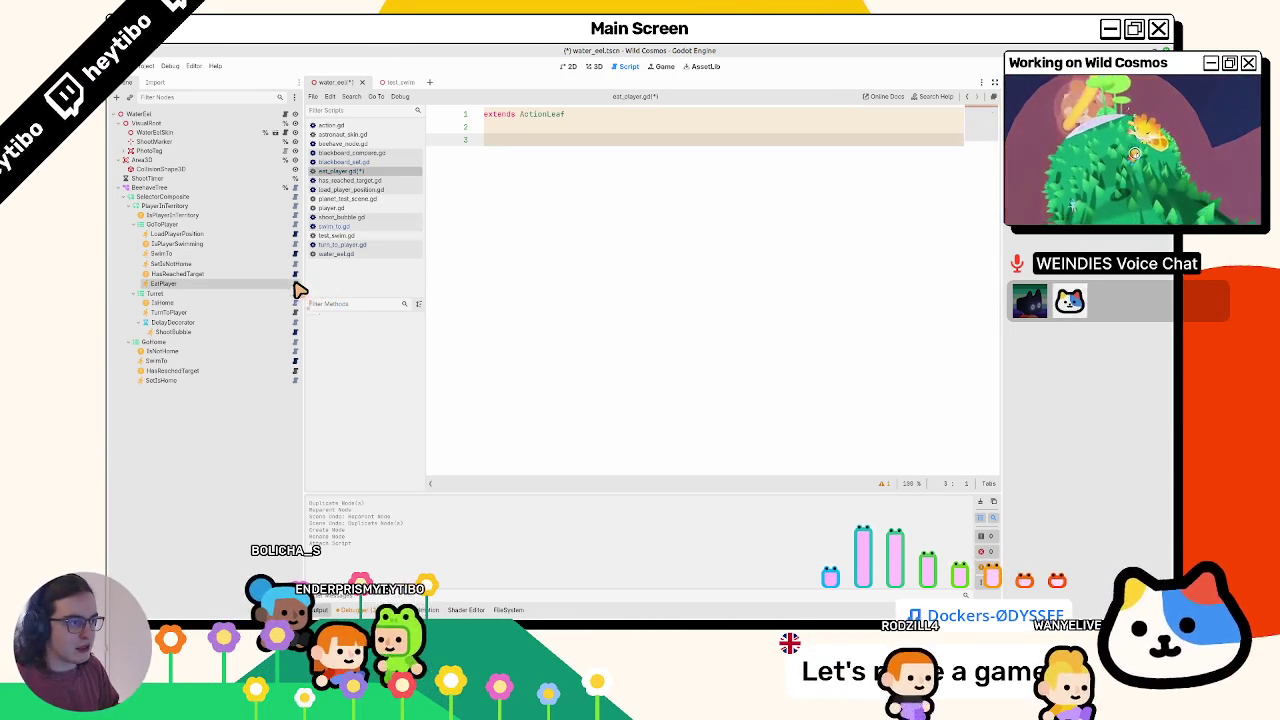
pyautogui.click(296, 254)
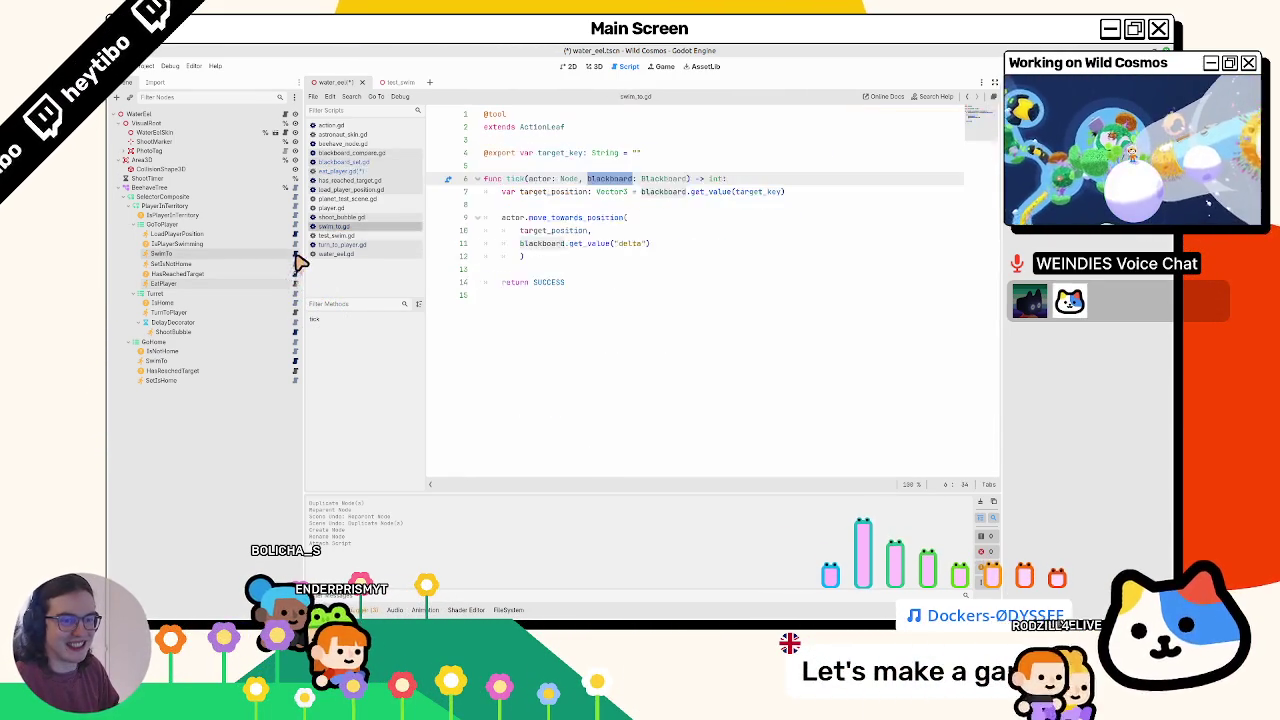
pyautogui.click(266, 274)
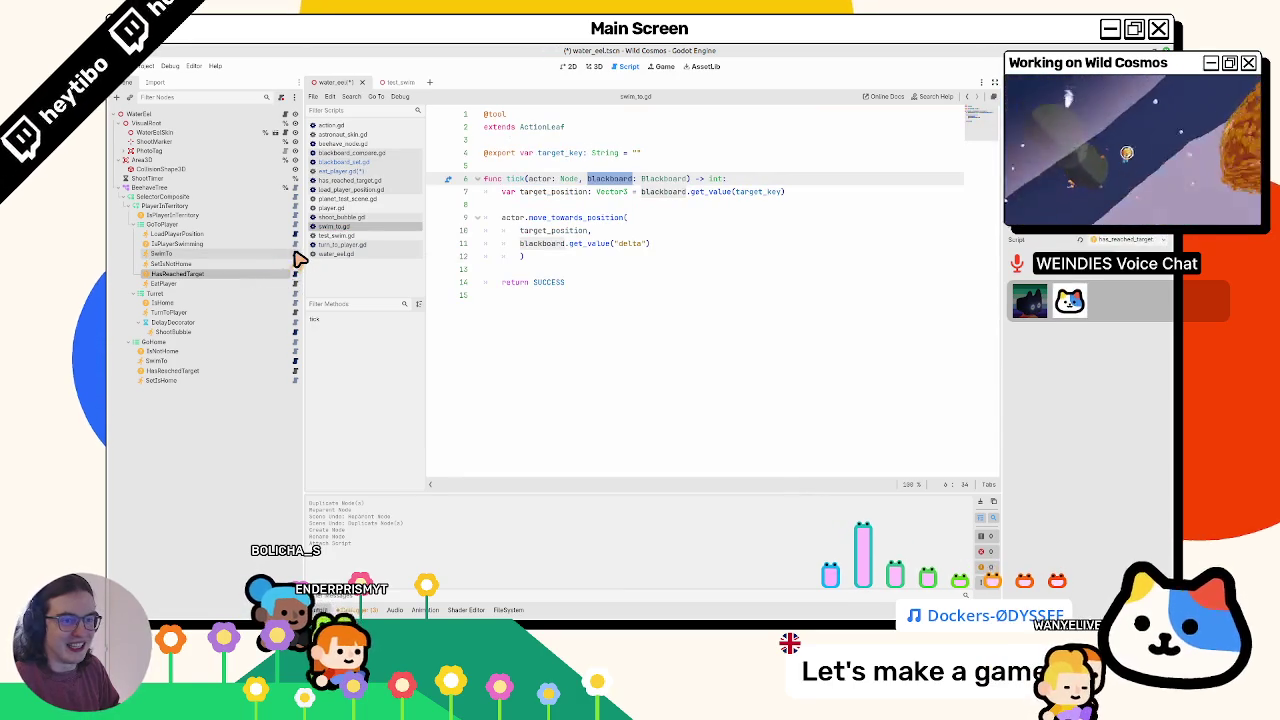
# - Copy swim_to.gd's tick function into eat_player.gd
pyautogui.moveTo(486, 179); pyautogui.dragTo(497, 346)
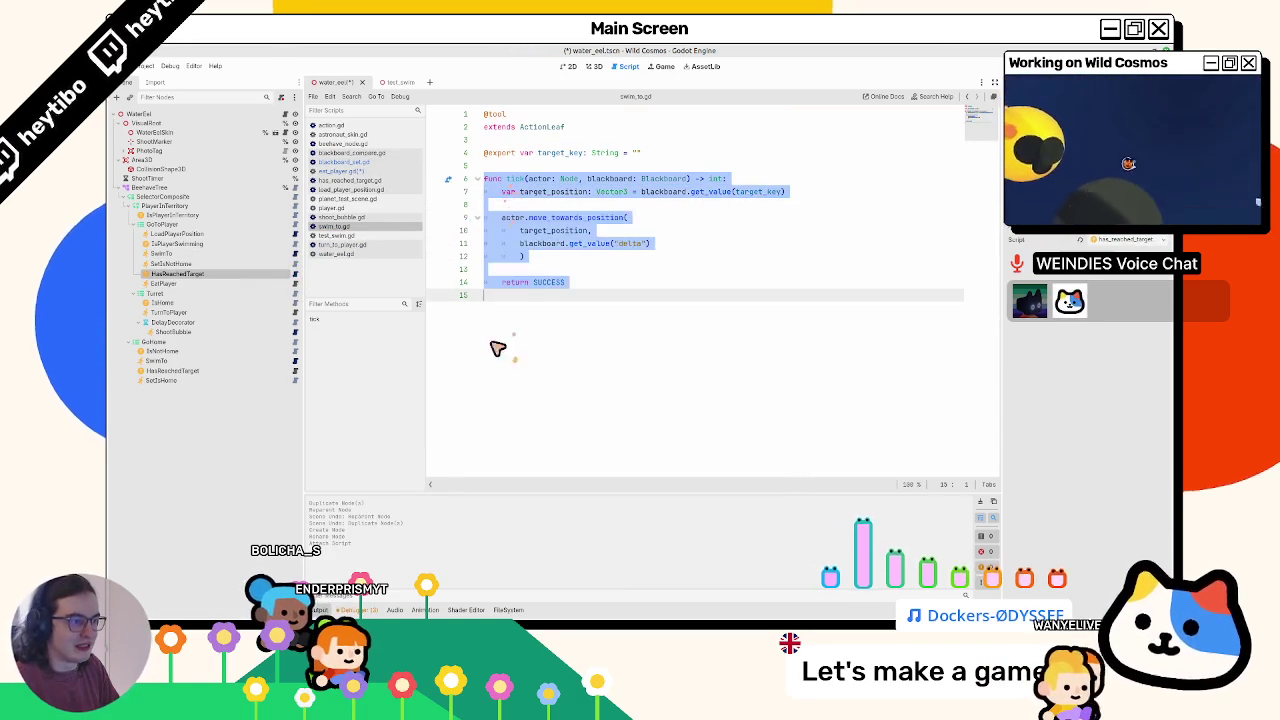
pyautogui.hotkey('ctrl', 'c')
pyautogui.click(296, 284)
pyautogui.hotkey('ctrl', 'v')
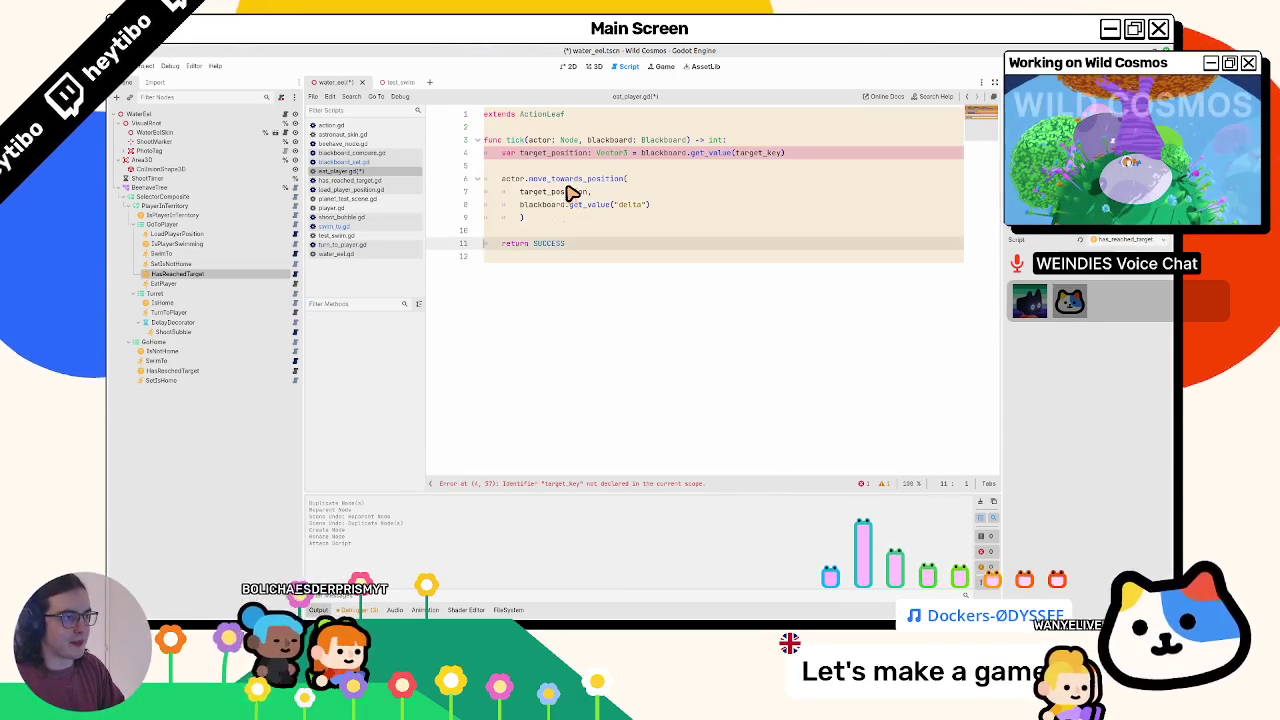
pyautogui.hotkey('ctrl', 'Home')
pyautogui.press('Return')
pyautogui.press('Up')
pyautogui.write('@')
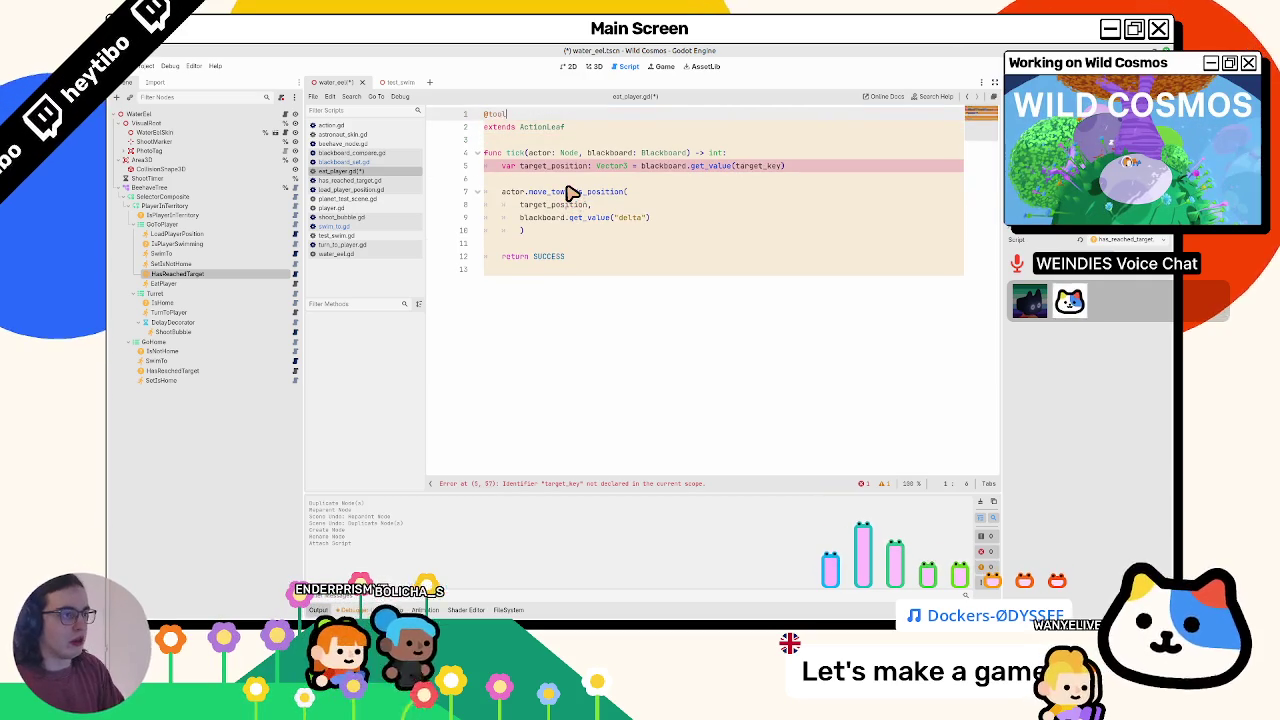
pyautogui.write('tool')
# - Delete the copied tick body, leaving an empty line before return SUCCESS
pyautogui.click(567, 173)
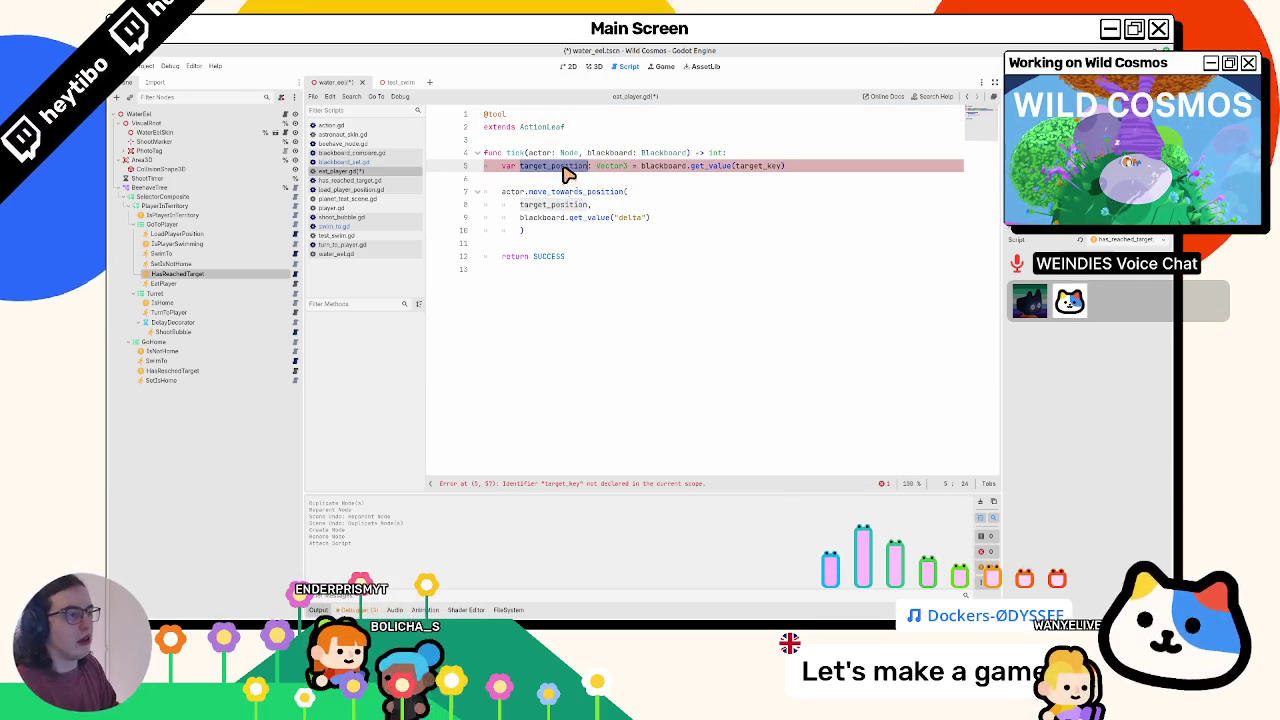
pyautogui.moveTo(563, 171); pyautogui.dragTo(543, 249)
pyautogui.press('BackSpace')
pyautogui.press('Return')
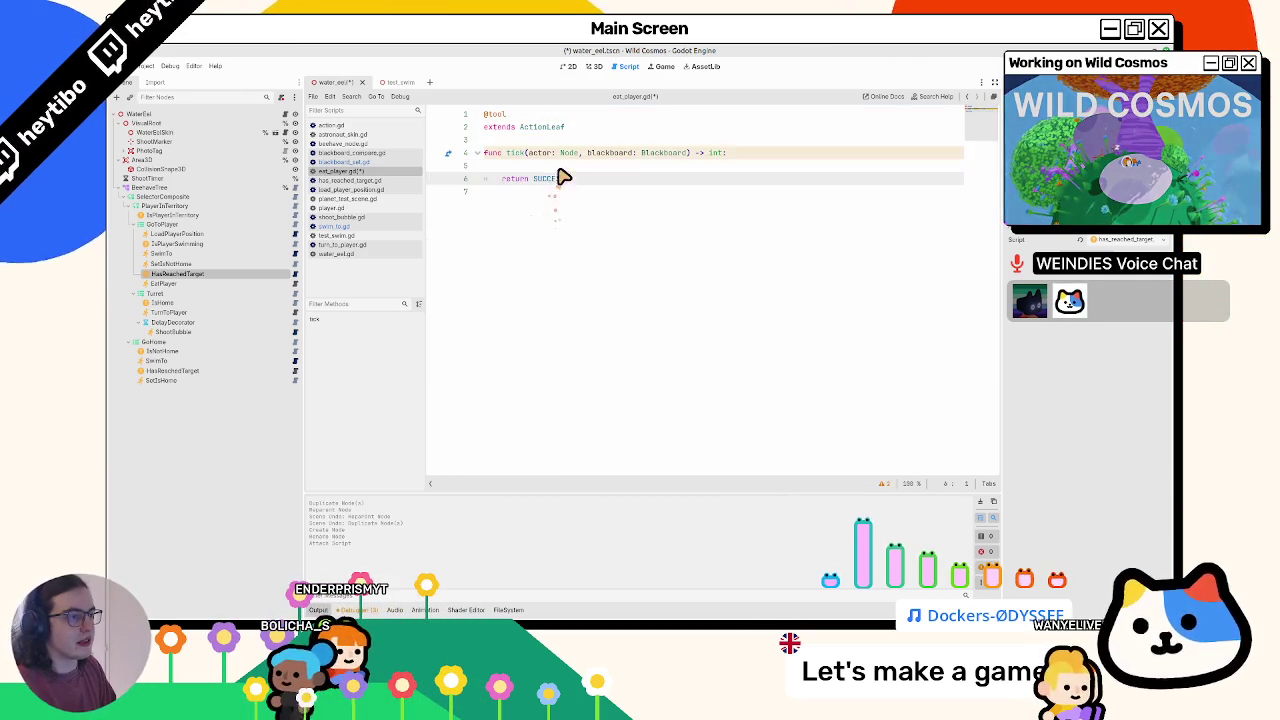
pyautogui.press('Up')
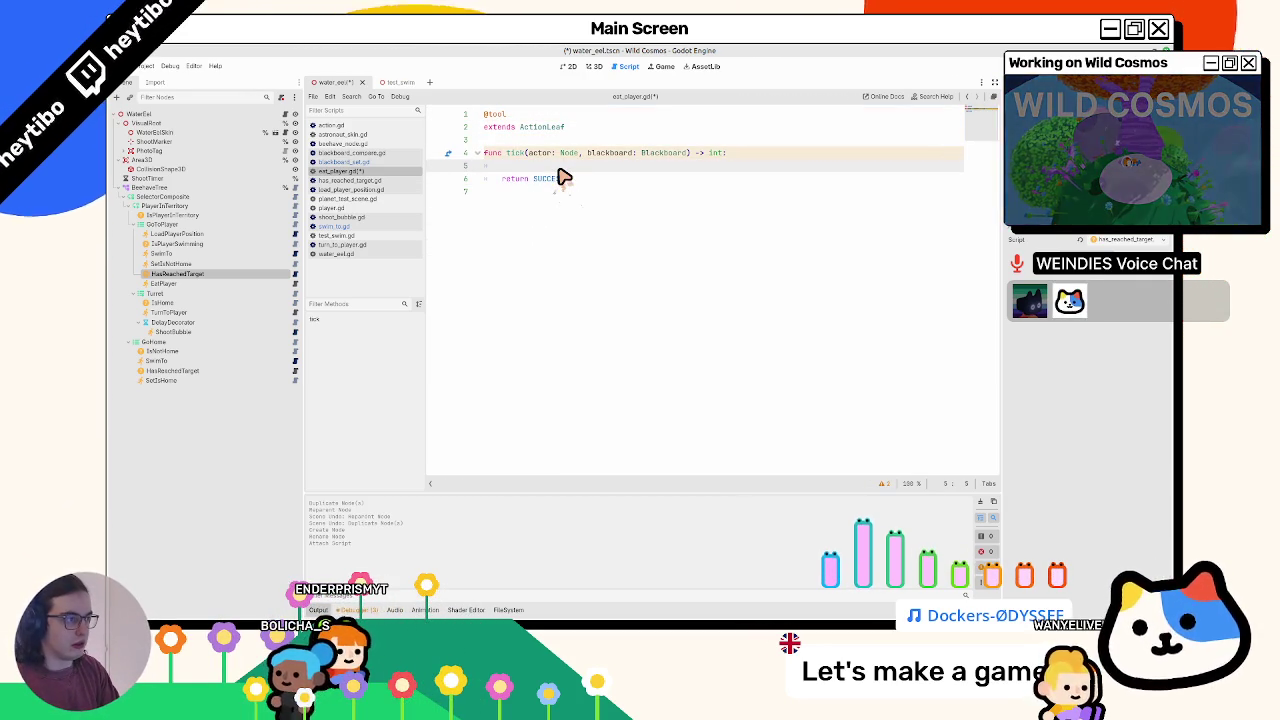
pyautogui.press('Up')
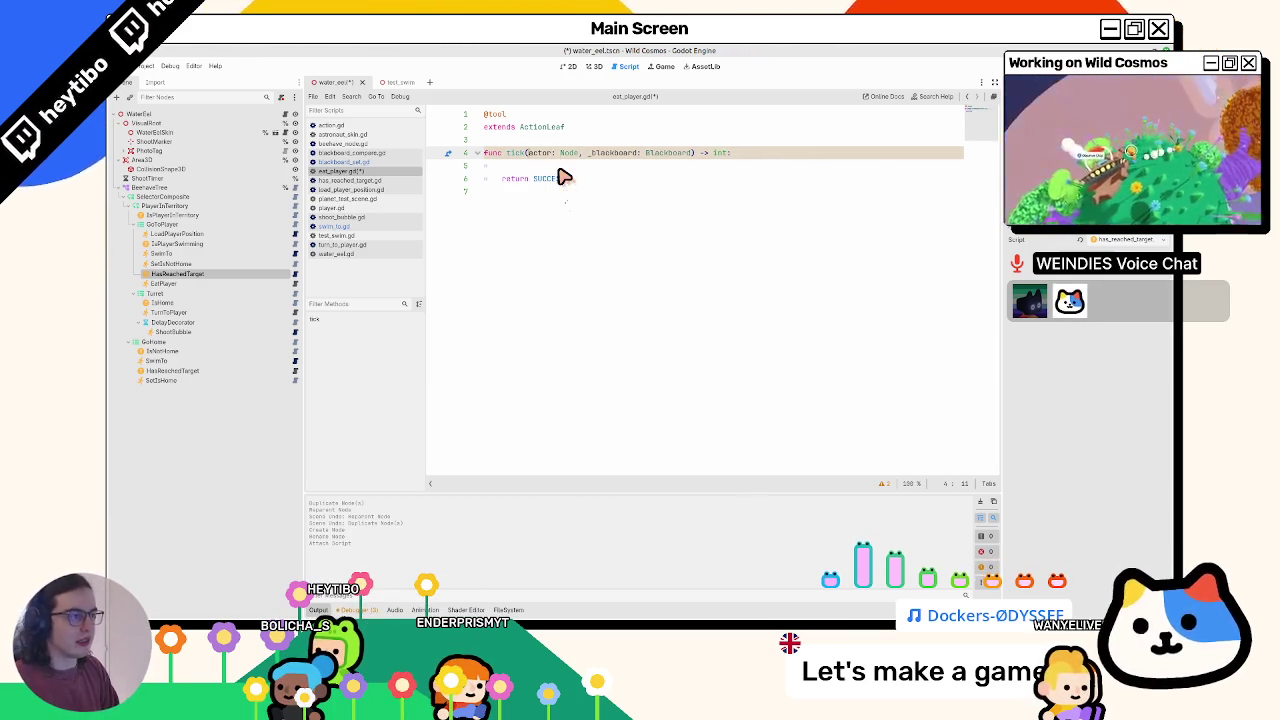
pyautogui.press('Down')
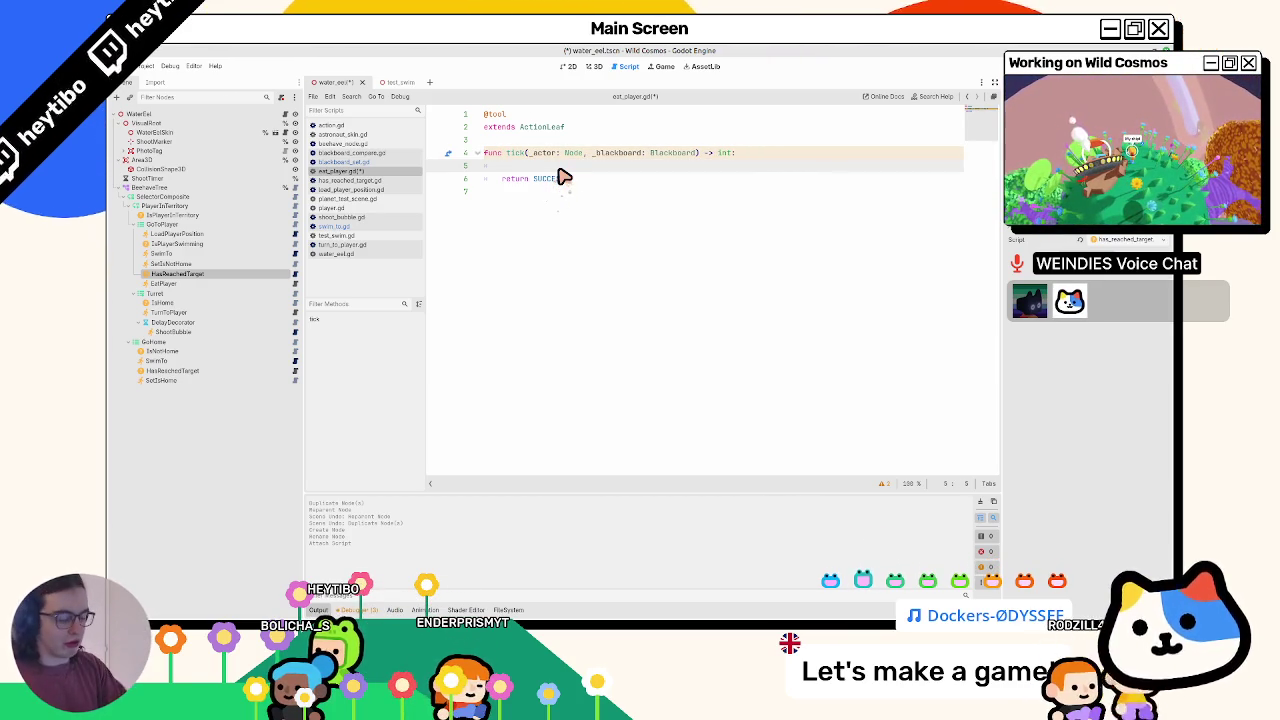
# - Write Global.PLAYER_HEALTH on the empty line, checking its definition in global.gd
pyautogui.write('bal.player_')
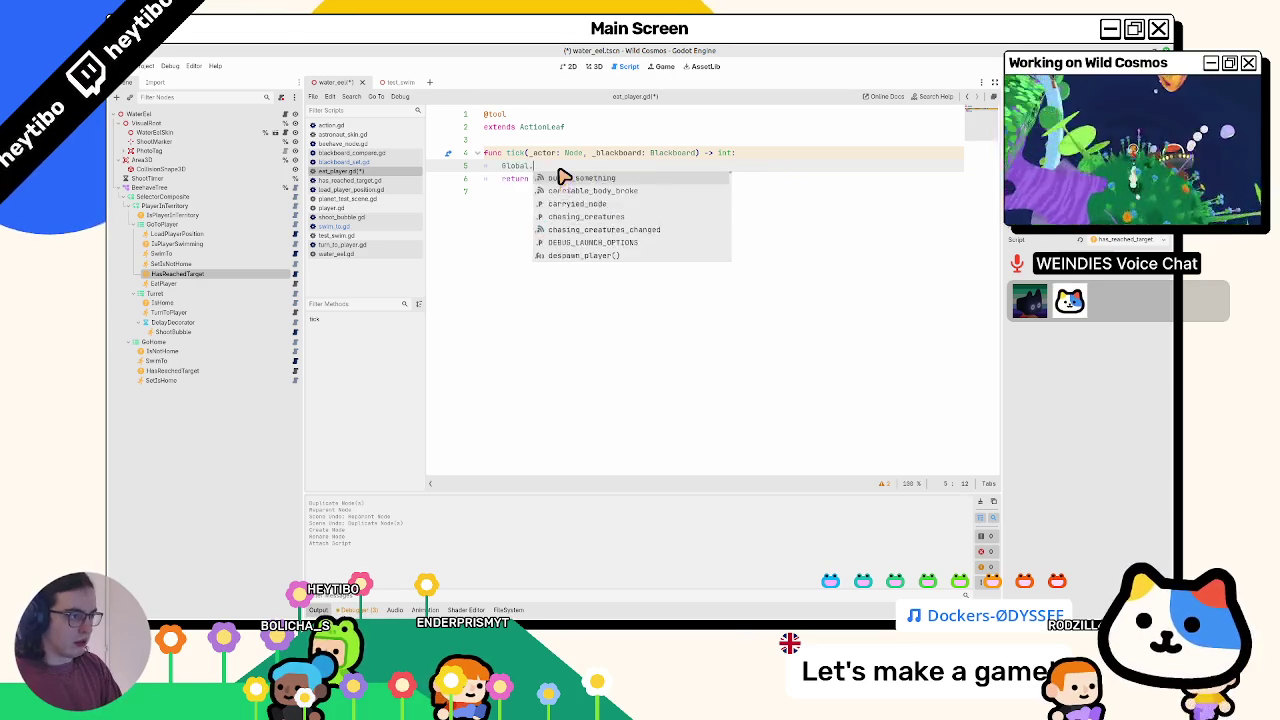
pyautogui.press('BackSpace')
pyautogui.press('BackSpace')
pyautogui.press('BackSpace')
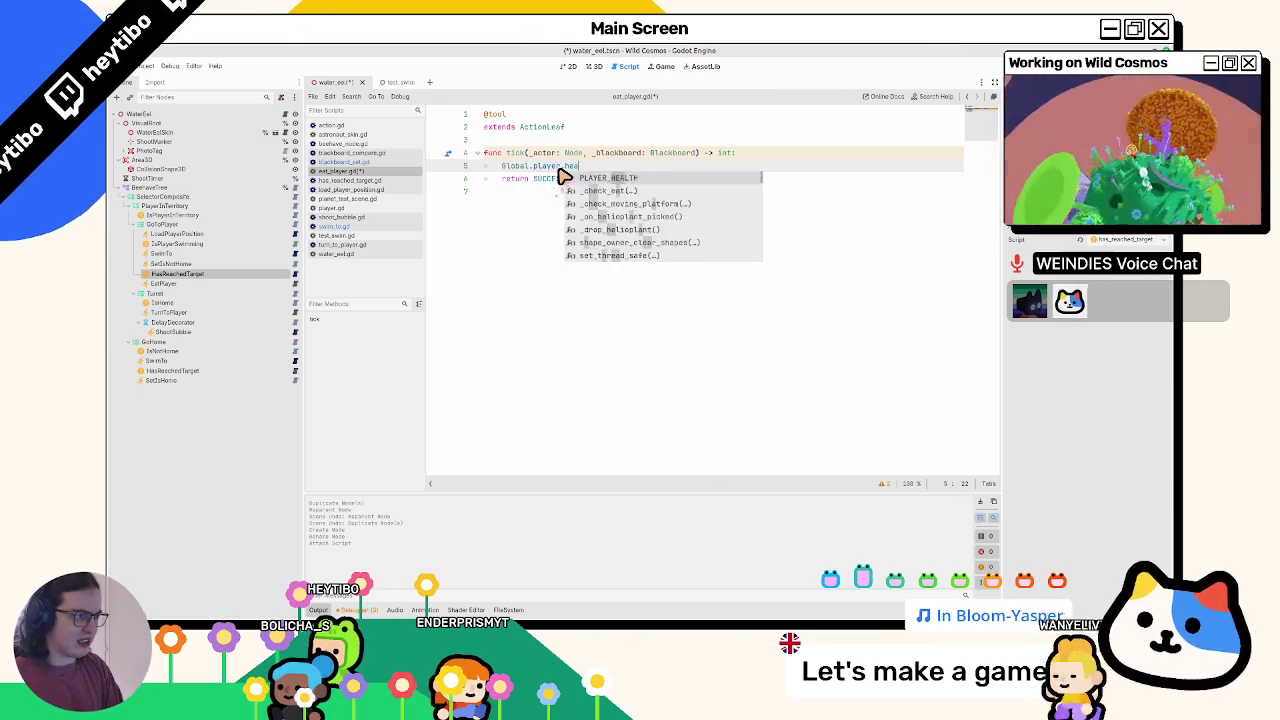
pyautogui.write('ep')
pyautogui.press('BackSpace')
pyautogui.press('BackSpace')
pyautogui.write('player_h')
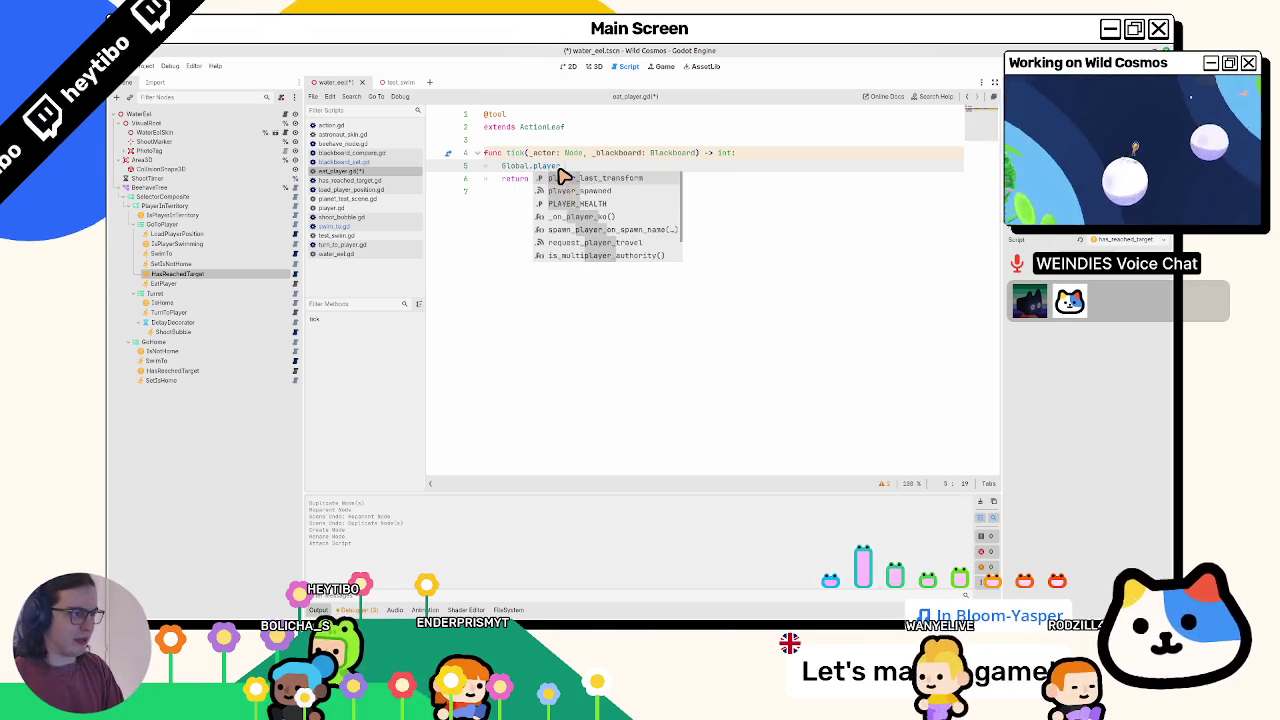
pyautogui.press('Return')
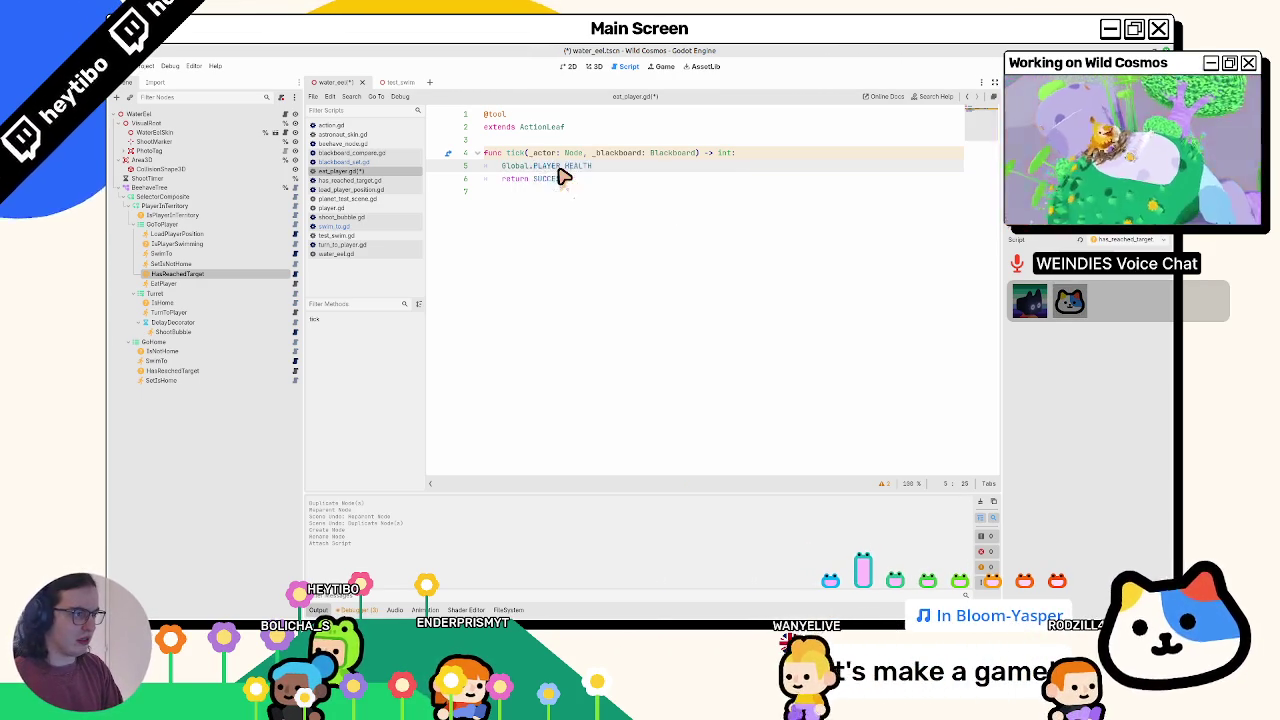
pyautogui.keyDown('ctrl'); pyautogui.click(558, 169); pyautogui.keyUp('ctrl')
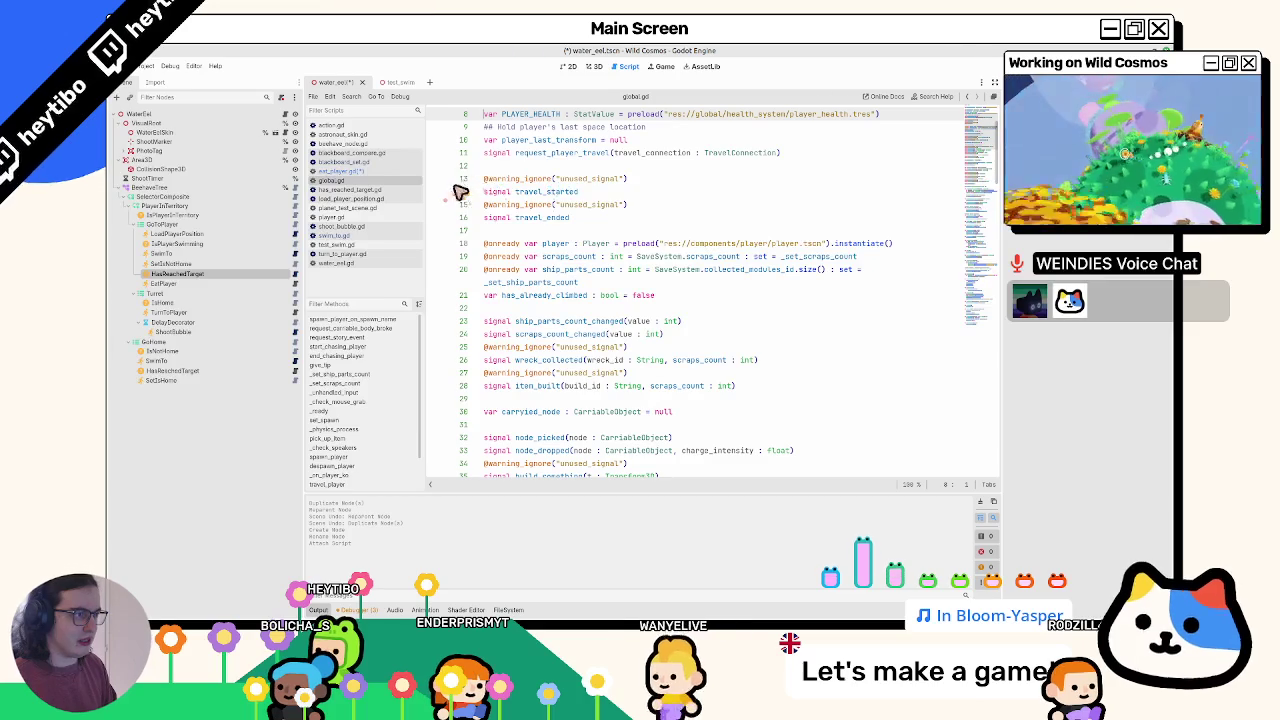
pyautogui.click(400, 172)
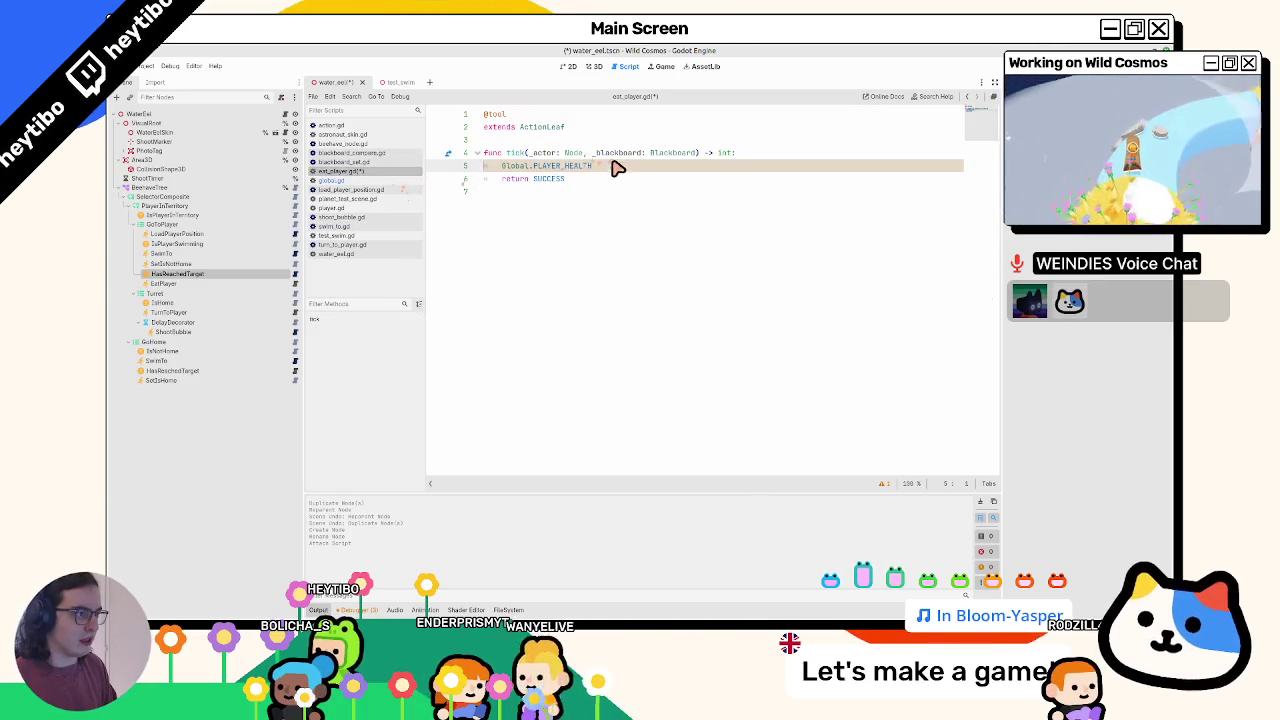
# - Complete the line as Global.PLAYER_HEALTH.value = 0, then save and run with F5
pyautogui.write('set')
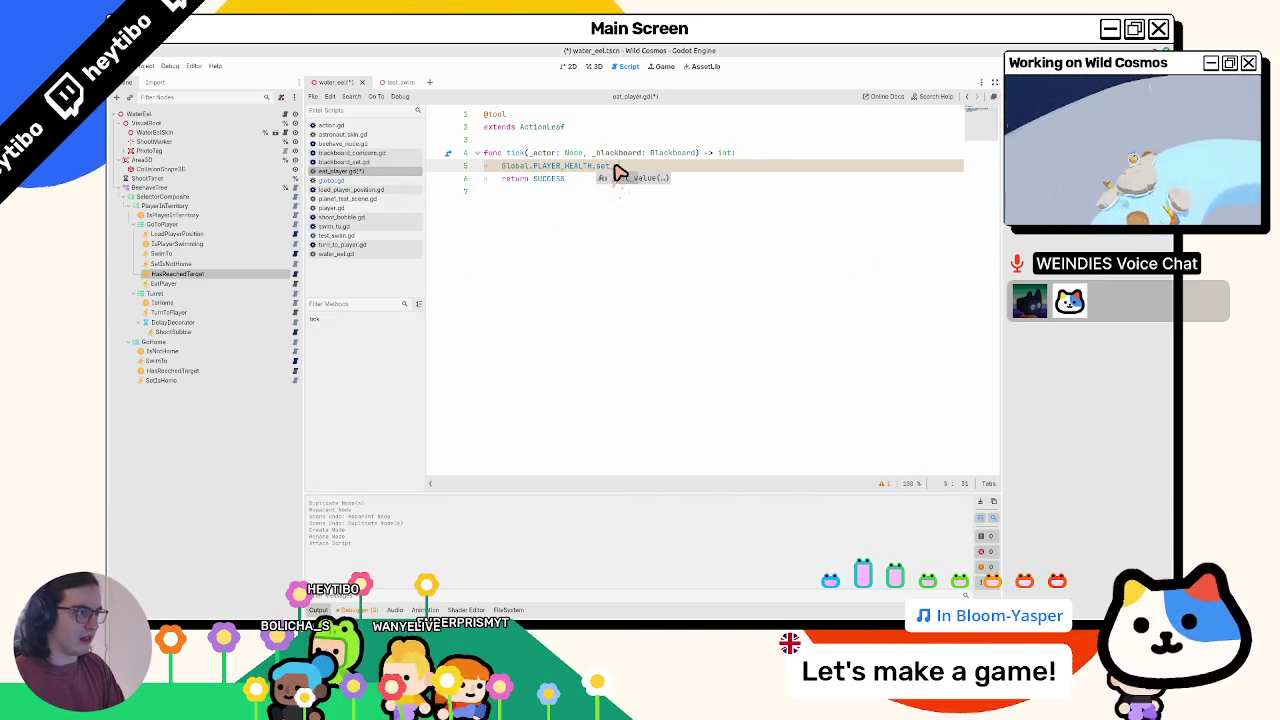
pyautogui.press('BackSpace')
pyautogui.press('BackSpace')
pyautogui.press('BackSpace')
pyautogui.write('val')
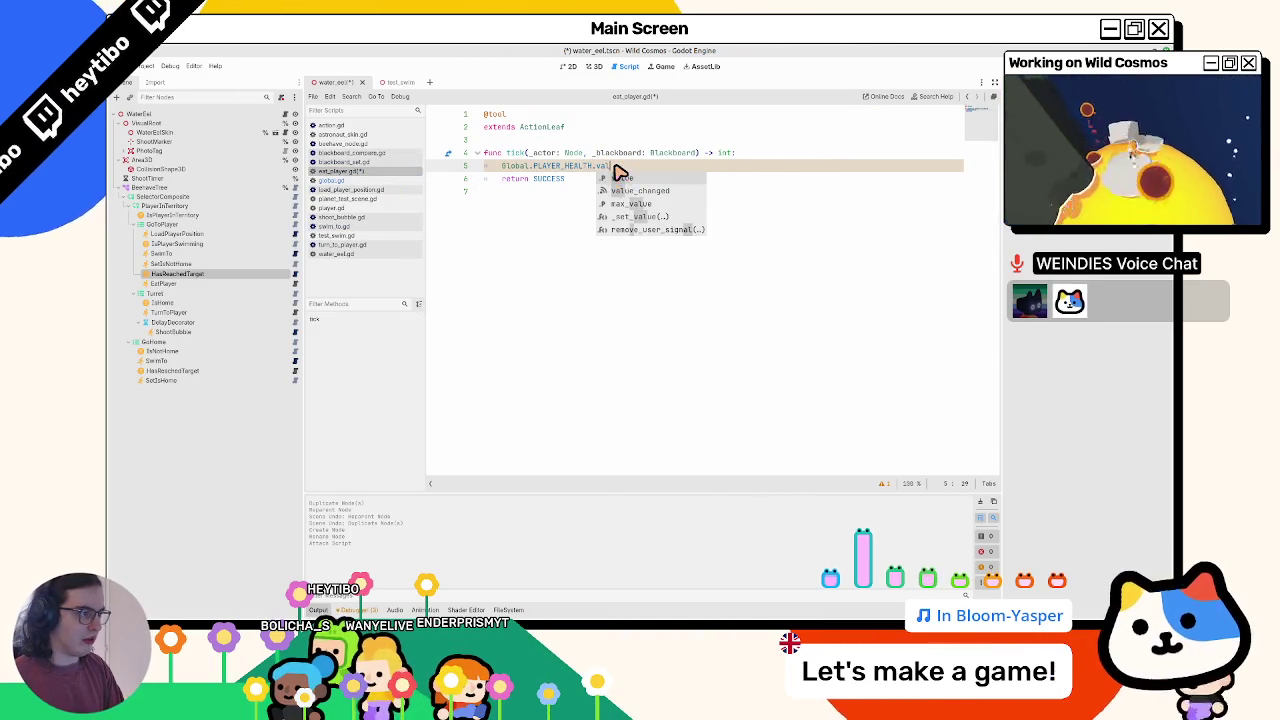
pyautogui.press('Return')
pyautogui.write('= 0')
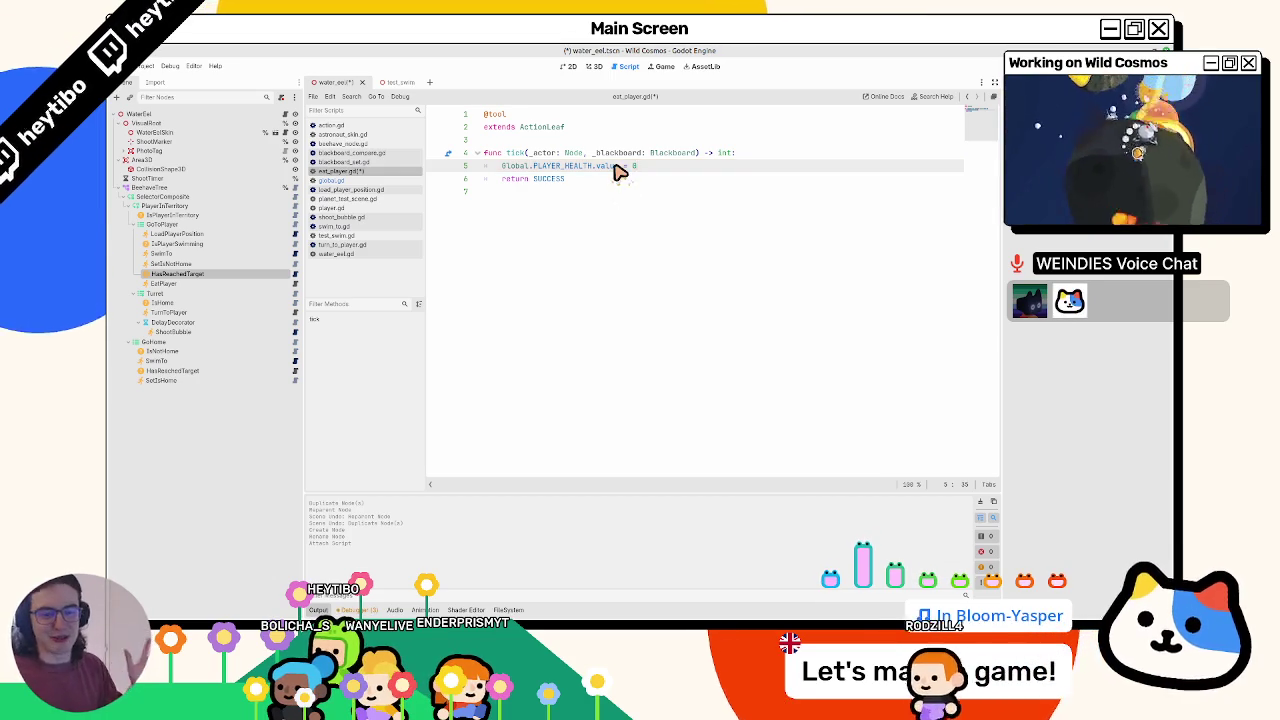
pyautogui.press('F5')
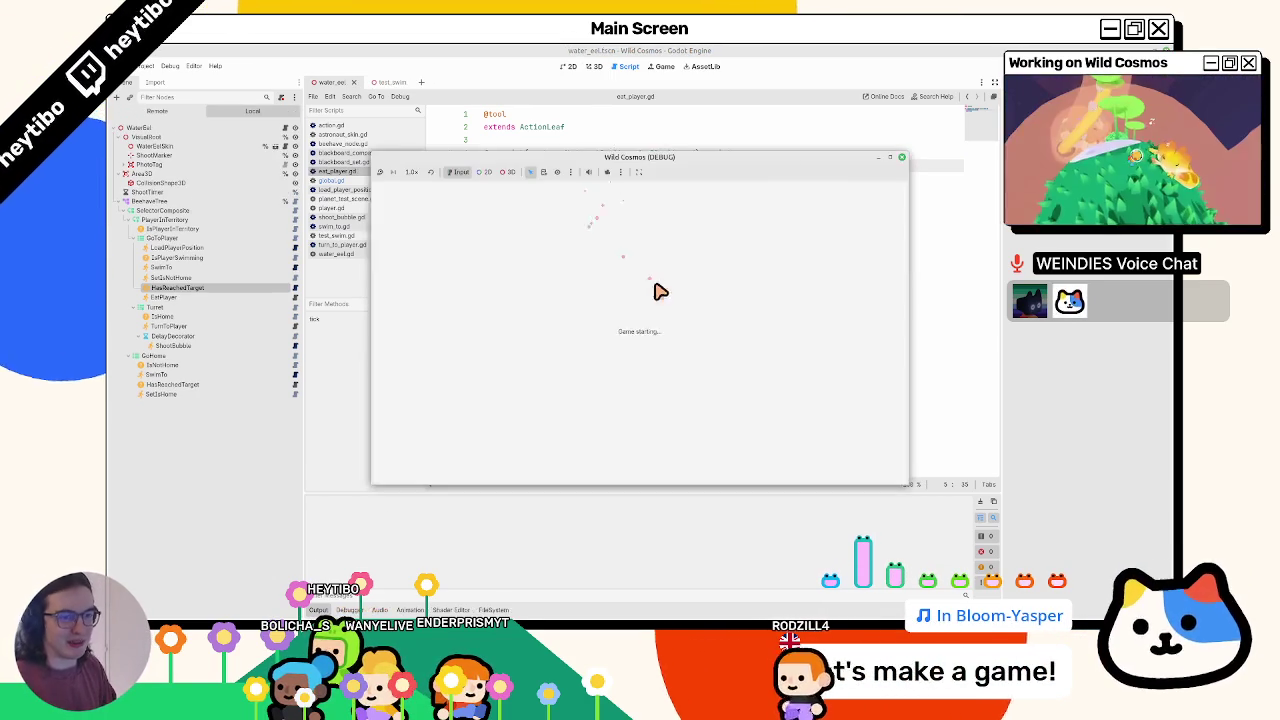
# - Move the game window aside and view the eel's BeehaveTree in the debugger's Beehave tab
pyautogui.click(290, 303)
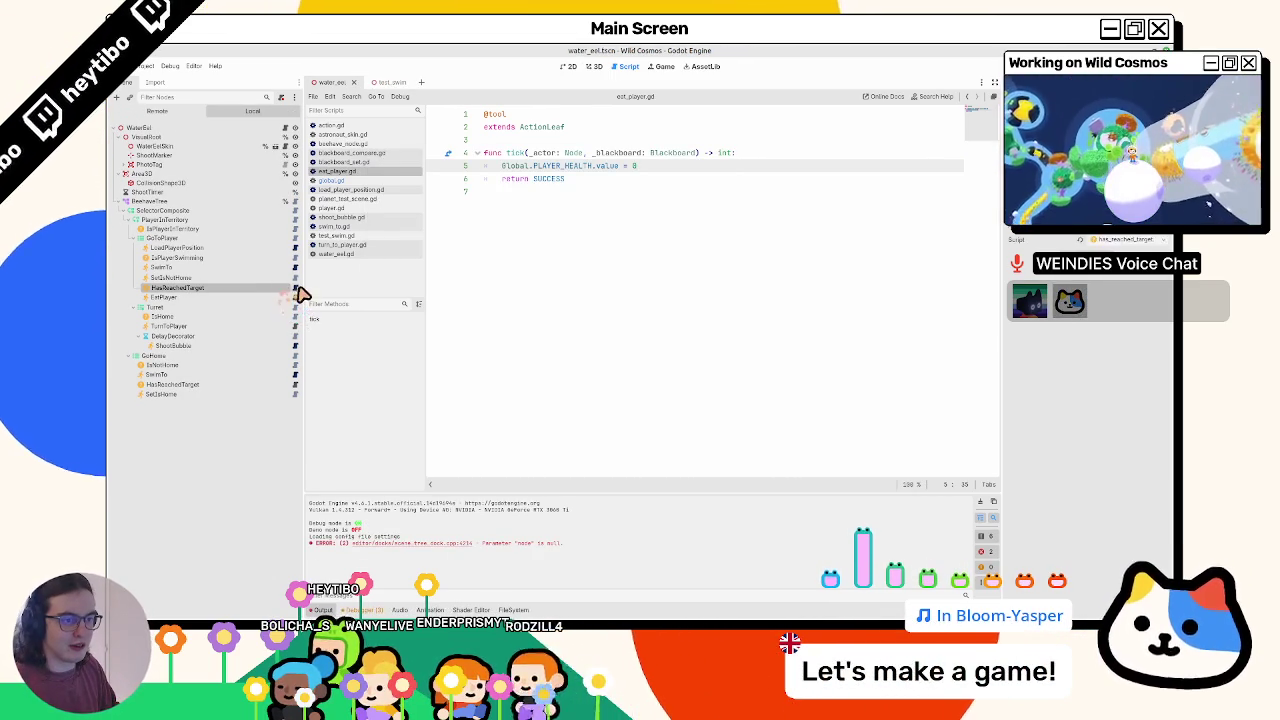
pyautogui.click(295, 288)
pyautogui.hotkey('alt', 'Tab')
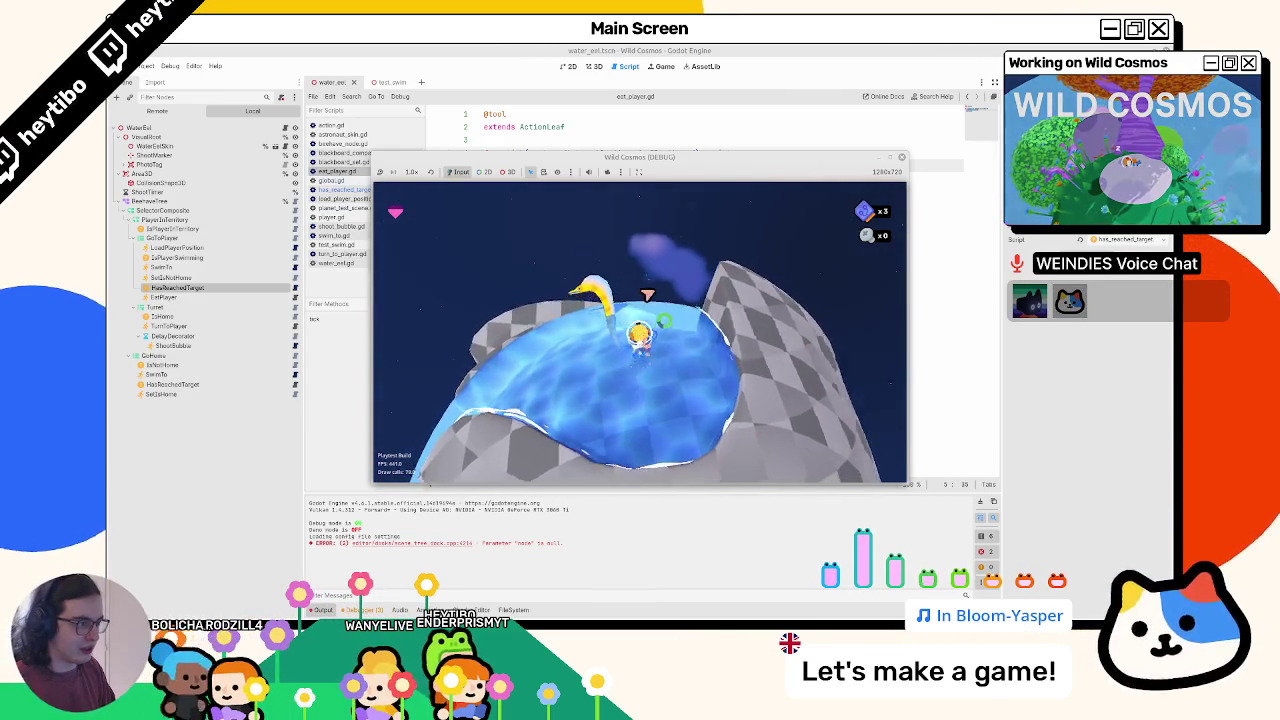
pyautogui.rightClick(663, 160)
pyautogui.click(640, 338)
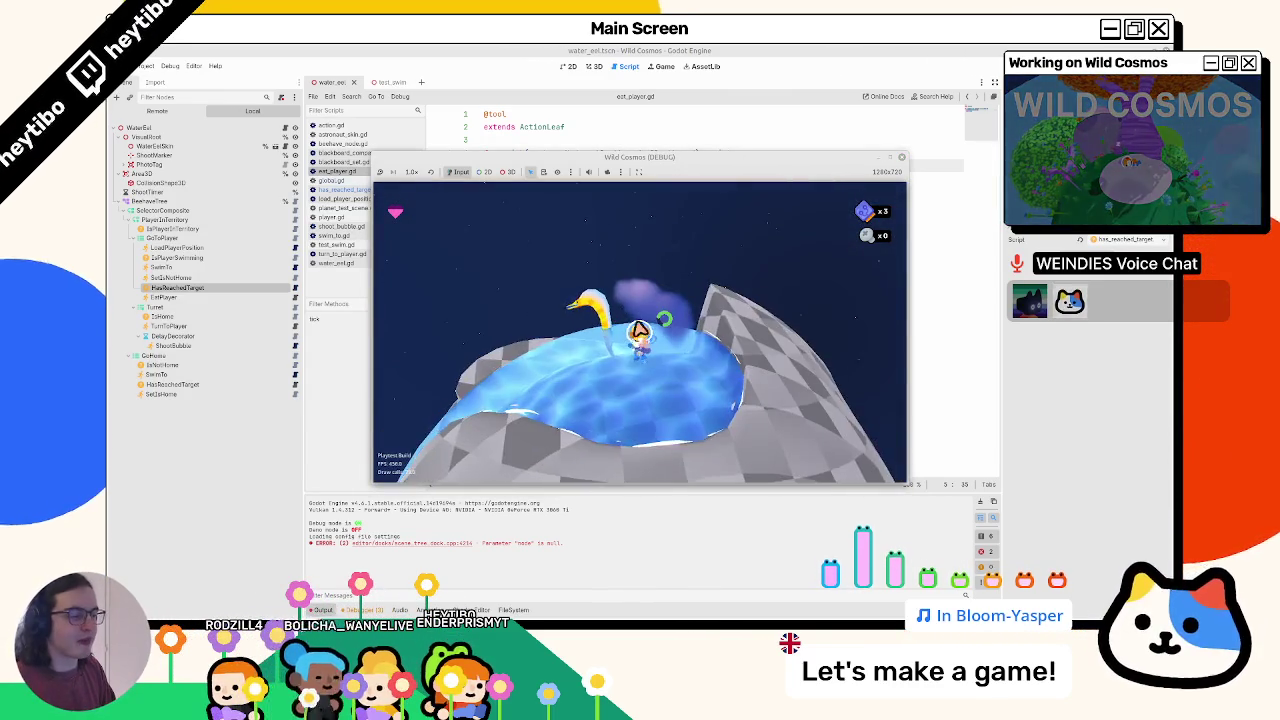
pyautogui.moveTo(651, 156)
pyautogui.mouseDown()
pyautogui.moveTo(666, 100)
pyautogui.moveTo(170, 200)
pyautogui.moveTo(108, 300)
pyautogui.mouseUp()
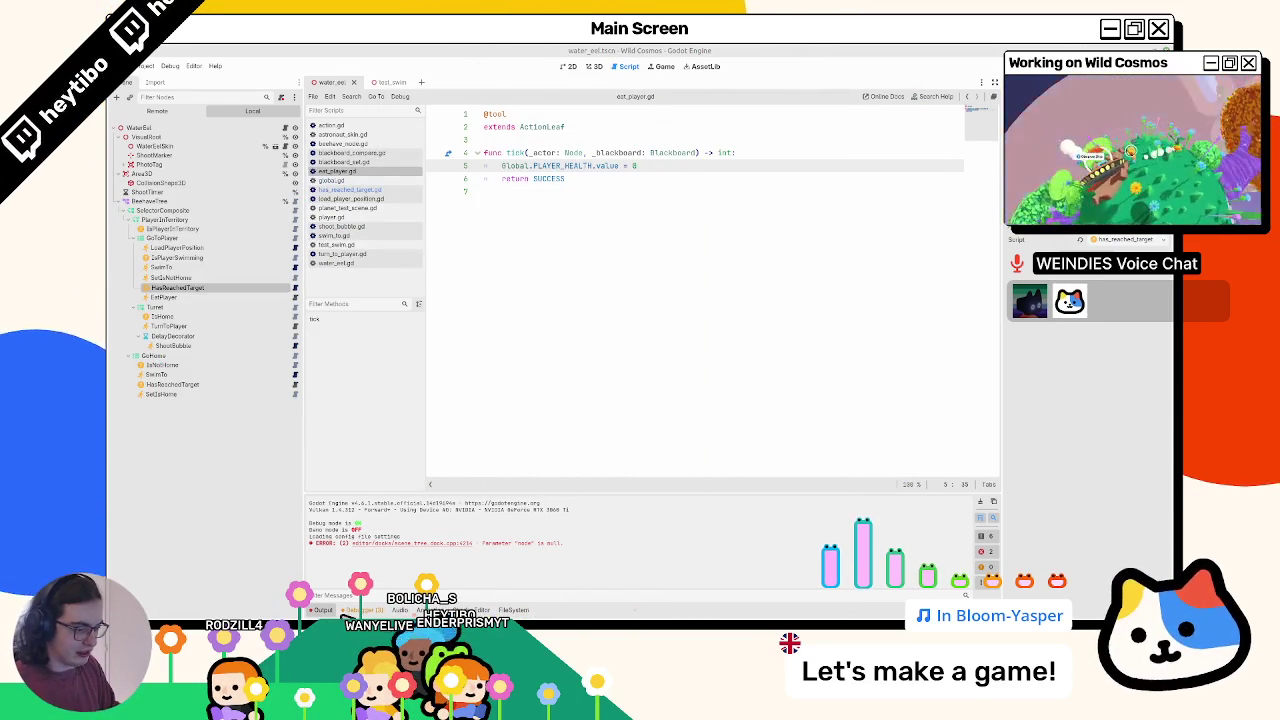
pyautogui.click(362, 610)
pyautogui.click(775, 381)
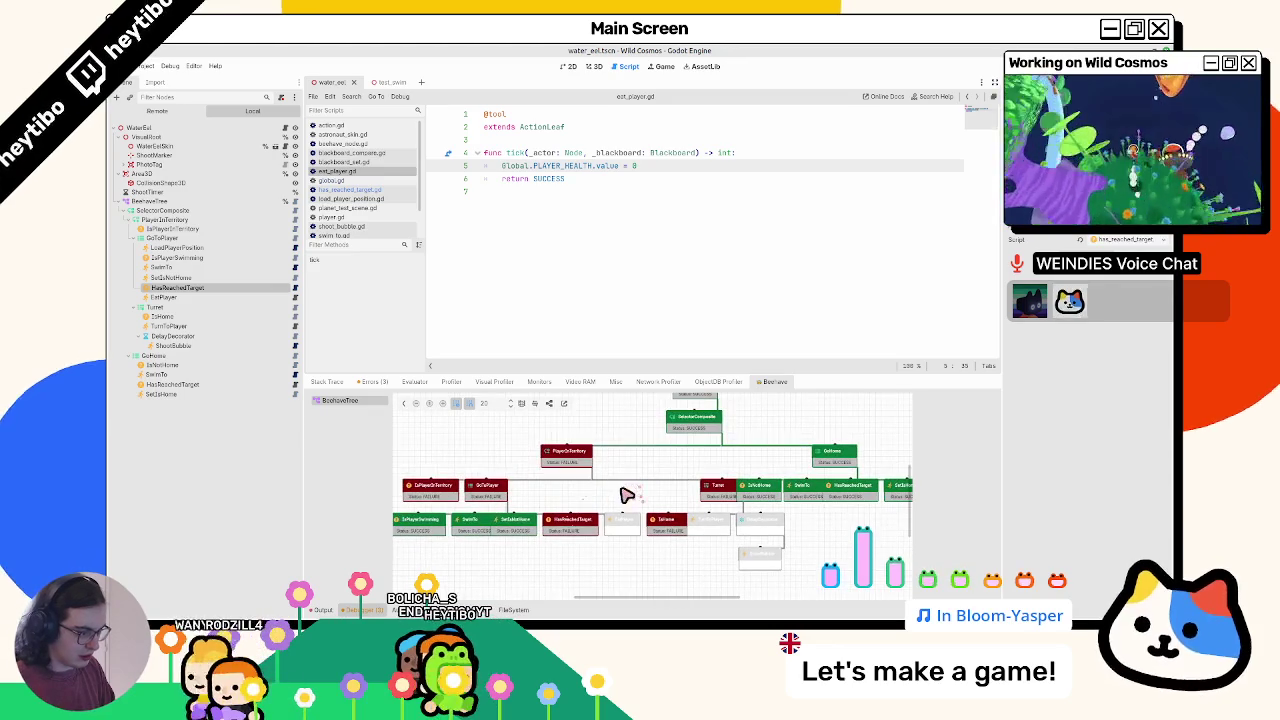
# - Check the HasReachedTarget node's details, then stop the running game
pyautogui.click(590, 521)
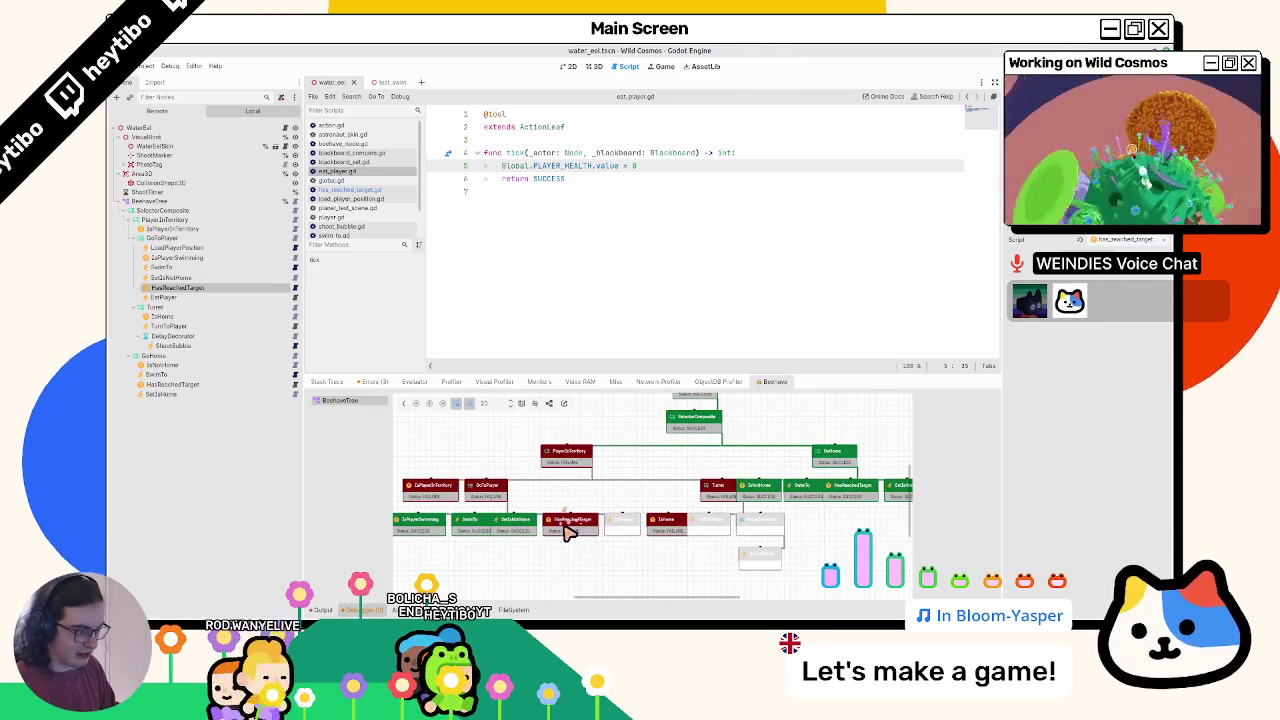
pyautogui.click(583, 508)
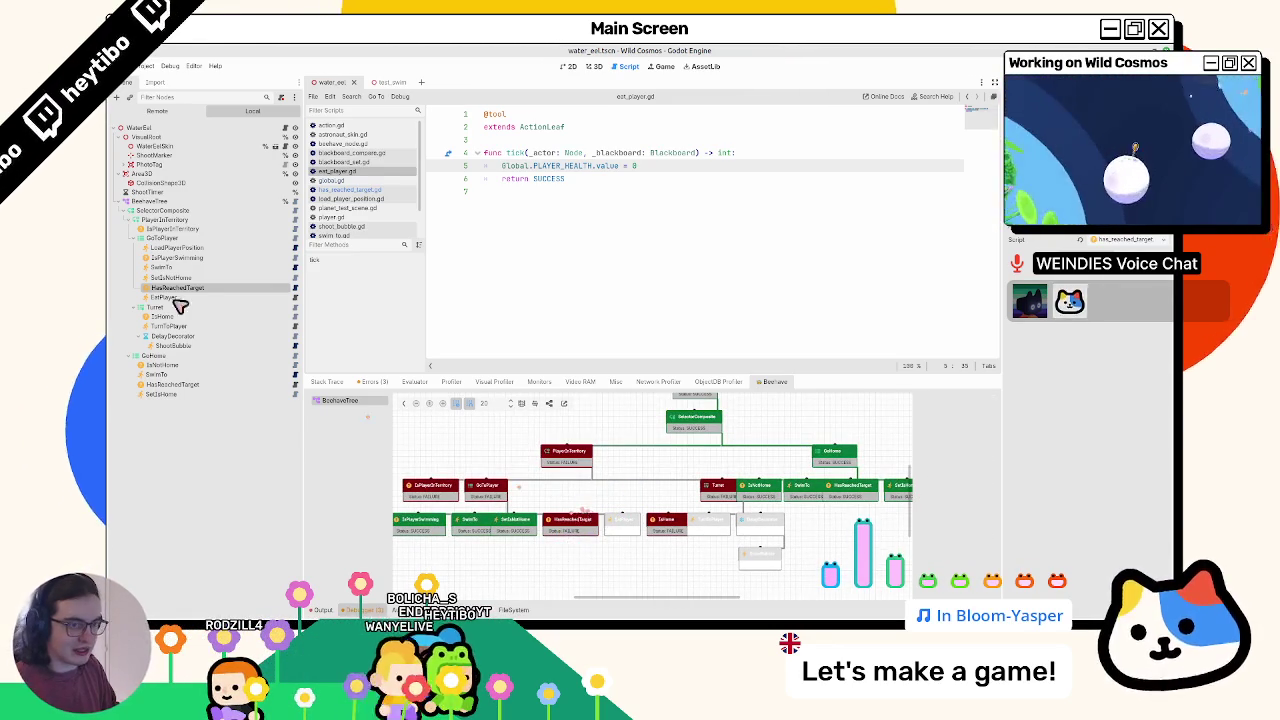
pyautogui.press('F8')
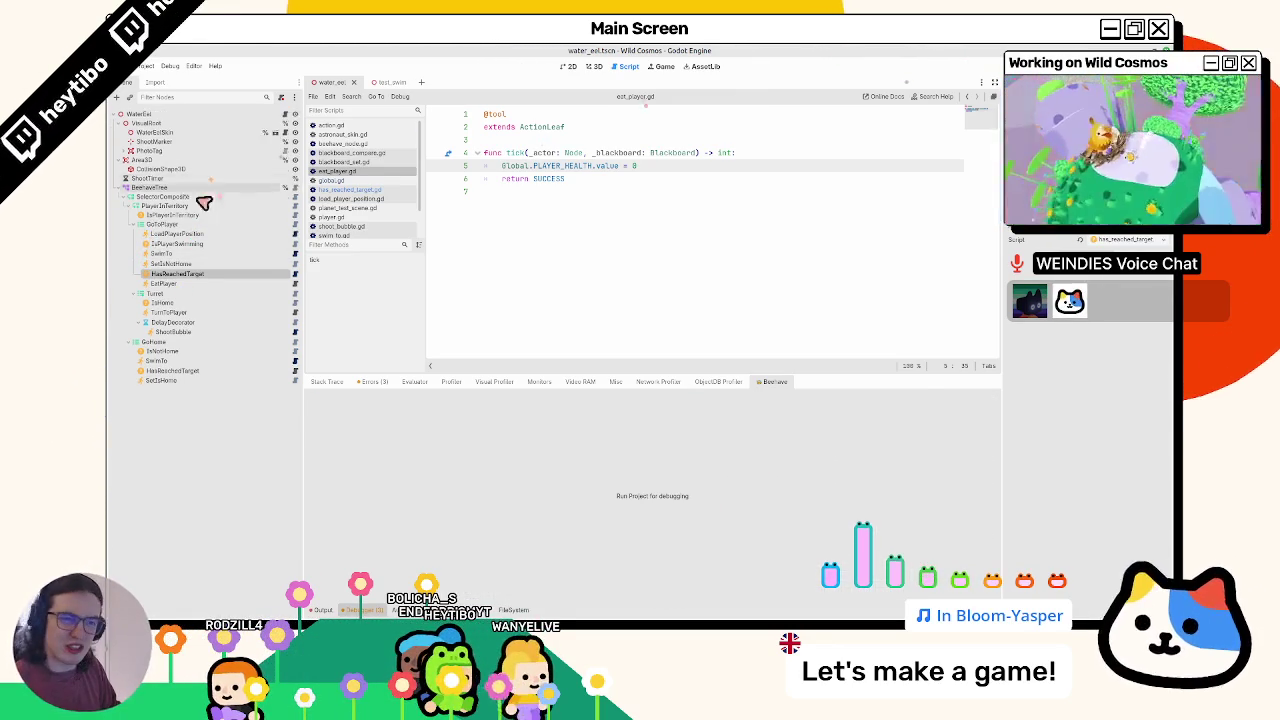
# - Add a SequenceComposite named EatPlayer under GoToPlayer and move HasReachedTarget into it
pyautogui.hotkey('ctrl', 'a')
pyautogui.write('sequen')
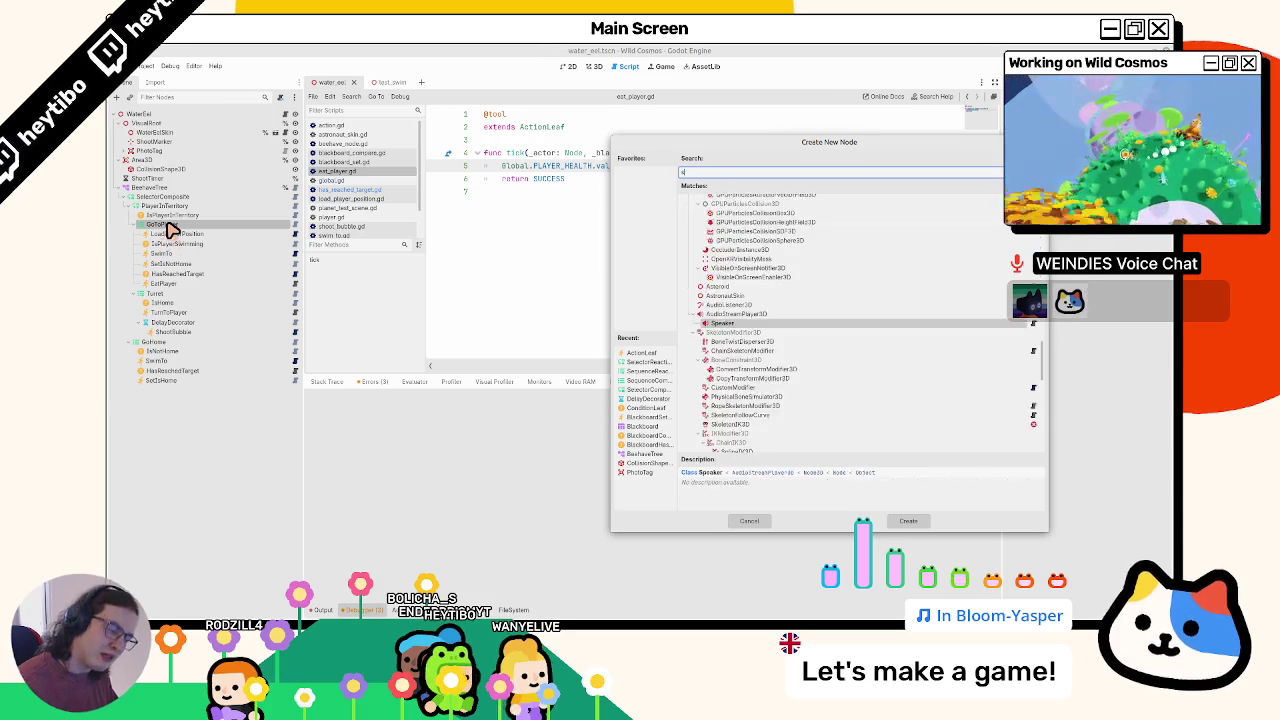
pyautogui.press('Return')
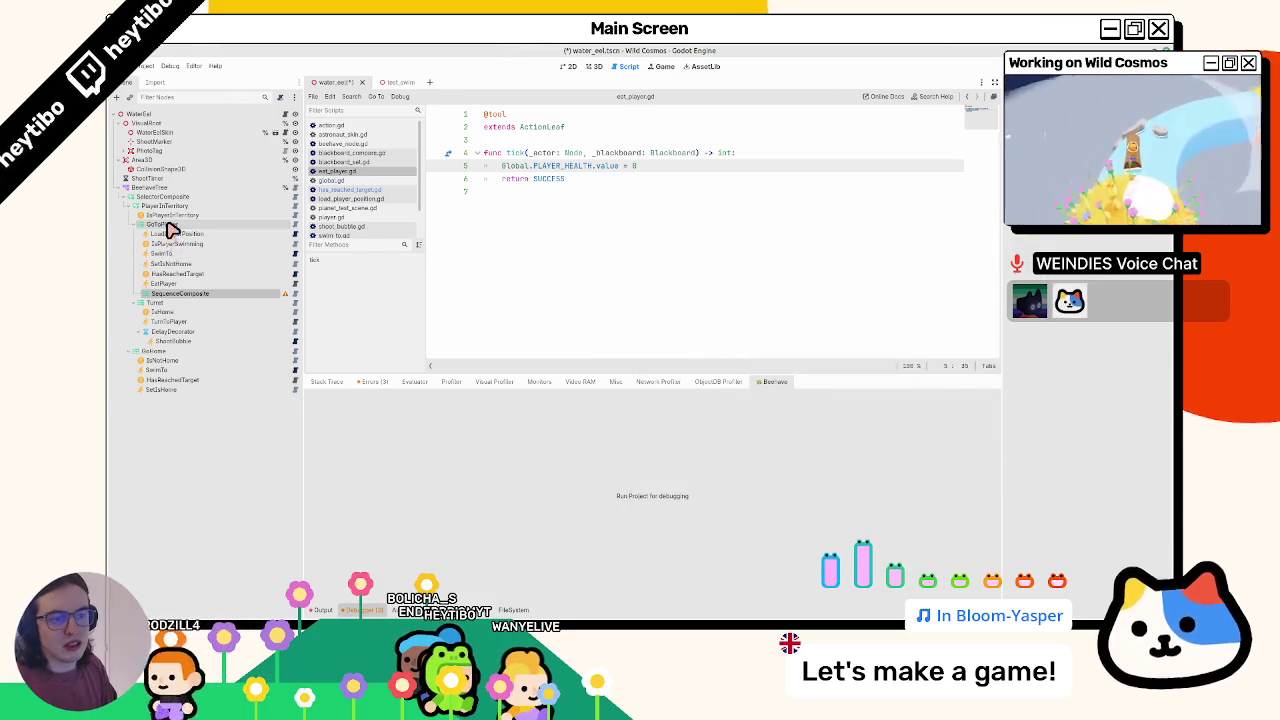
pyautogui.click(247, 294)
pyautogui.write('EatPlayer')
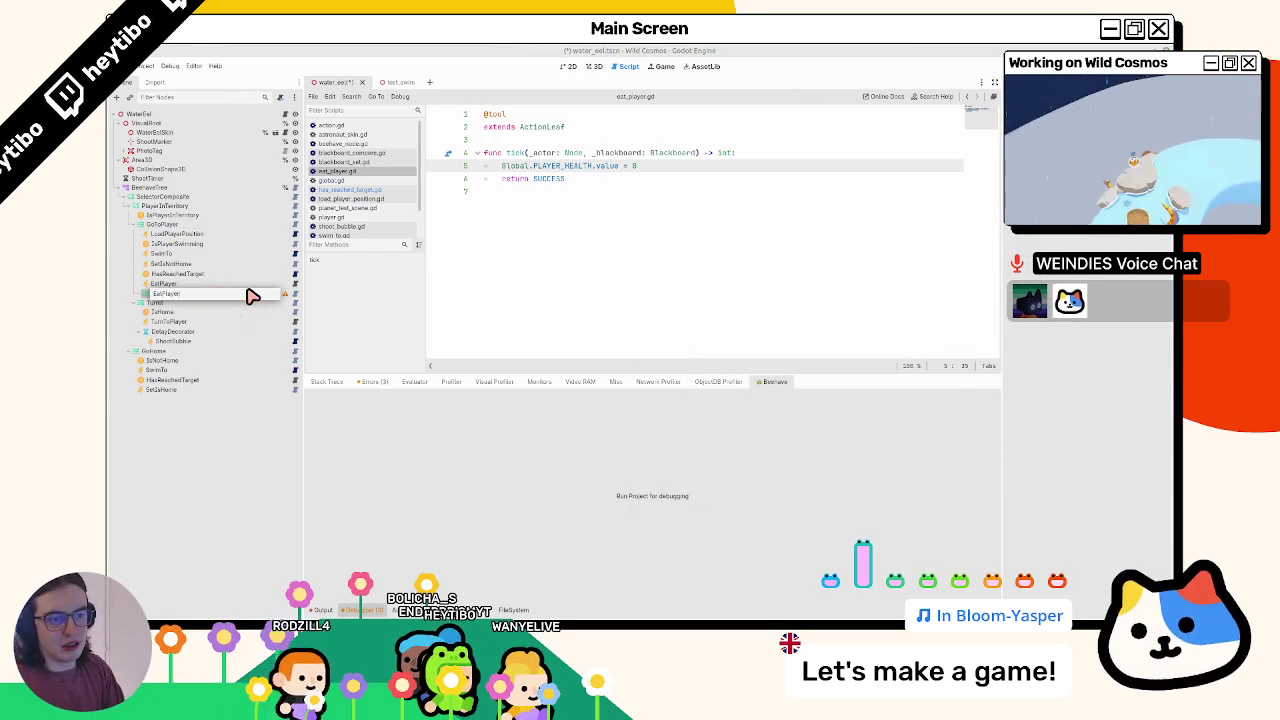
pyautogui.press('Return')
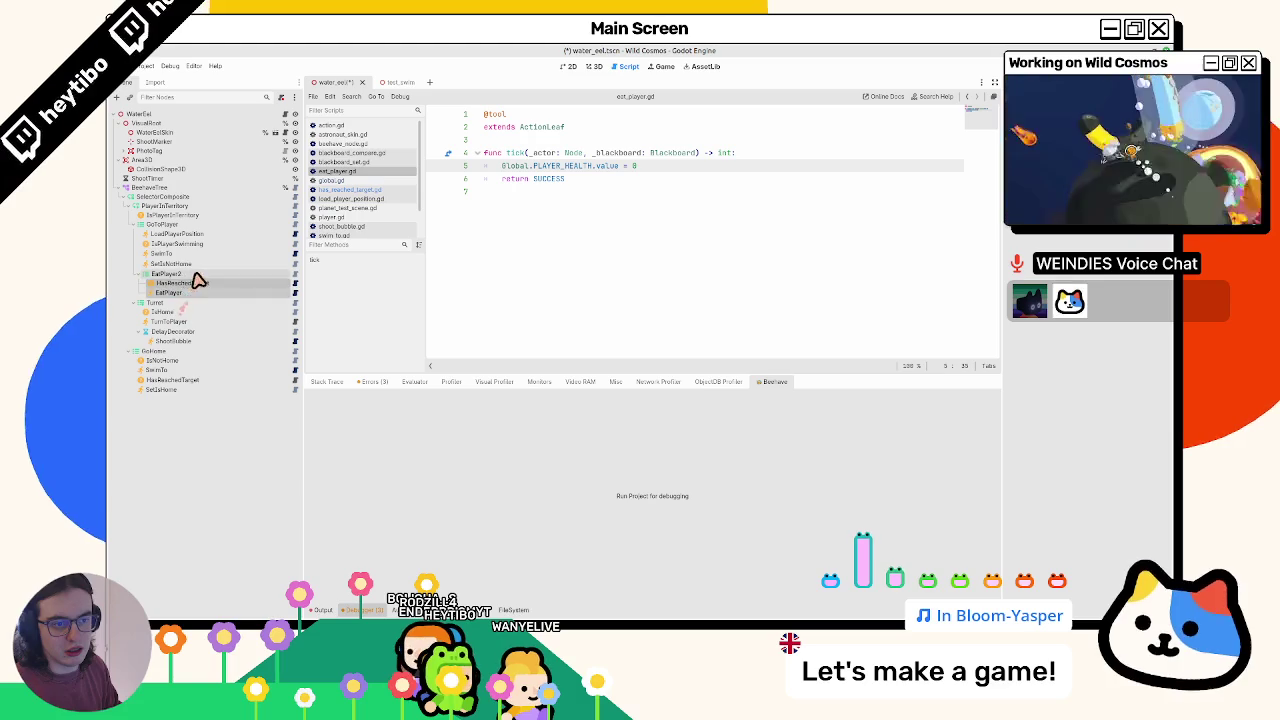
pyautogui.moveTo(198, 281); pyautogui.dragTo(220, 280)
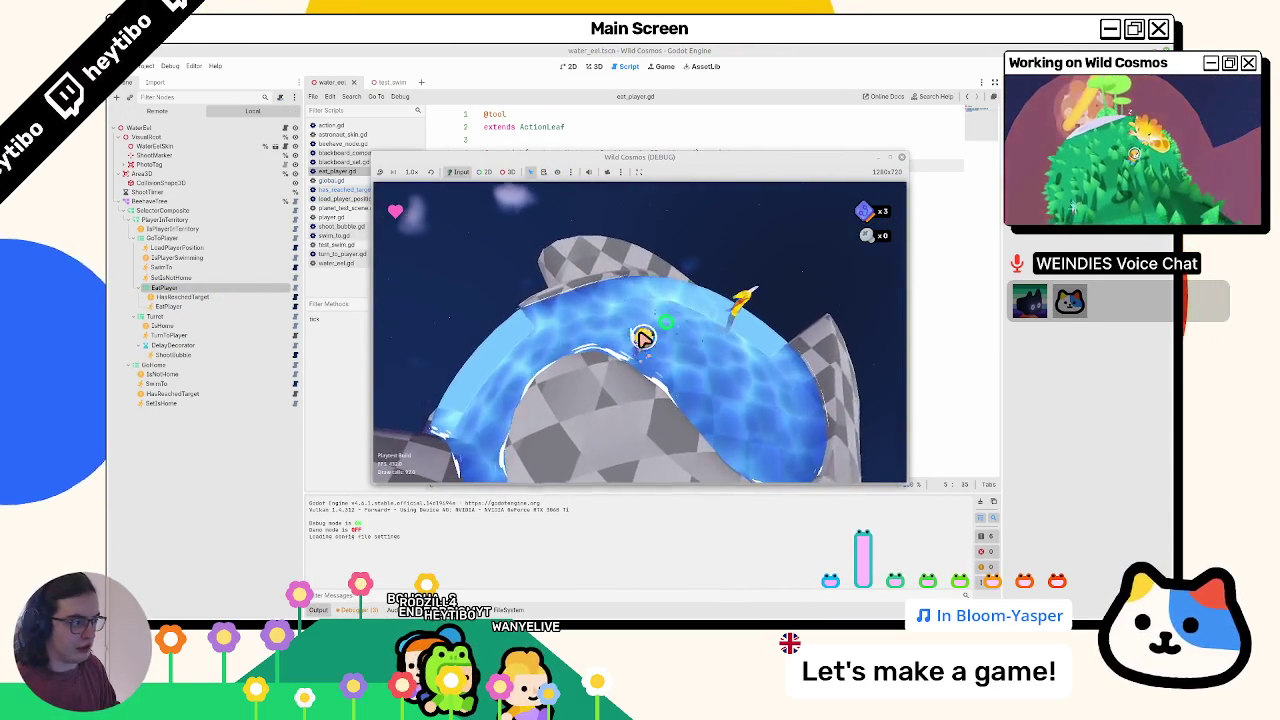
# - Play-test the eel several times while watching the live Beehave tree debugger
pyautogui.press('Escape')
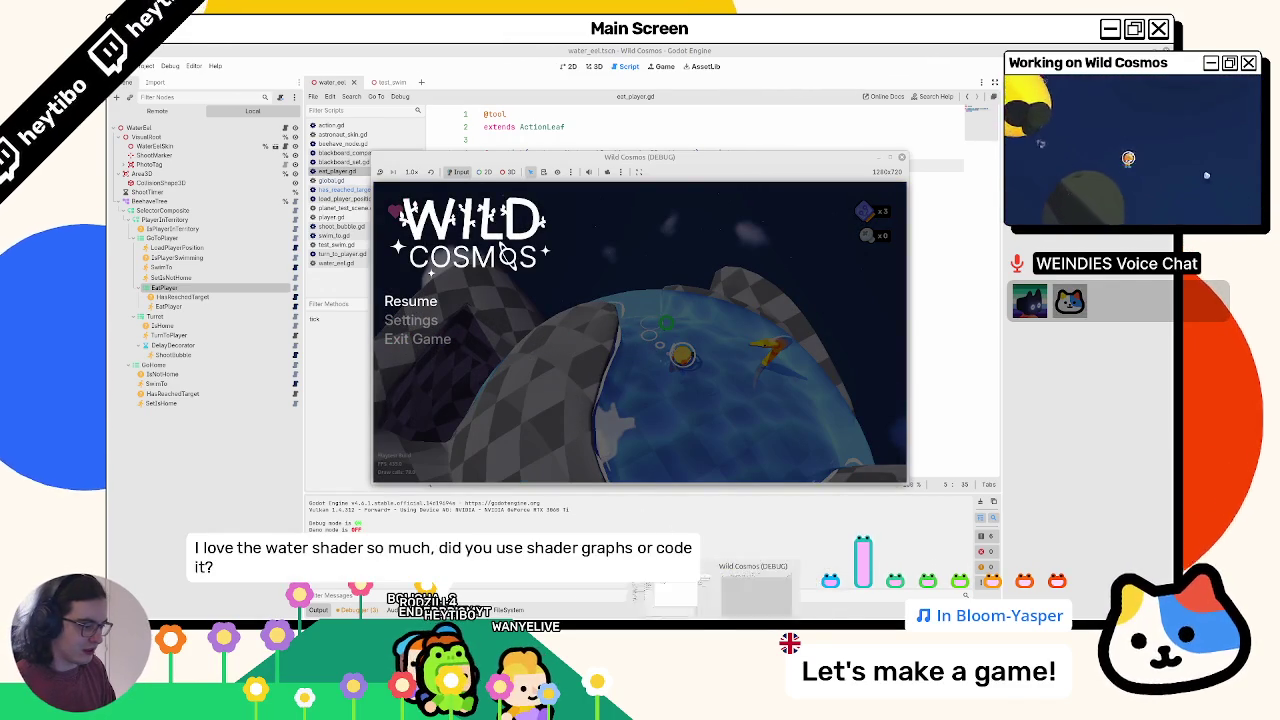
pyautogui.press('F8')
pyautogui.click(358, 610)
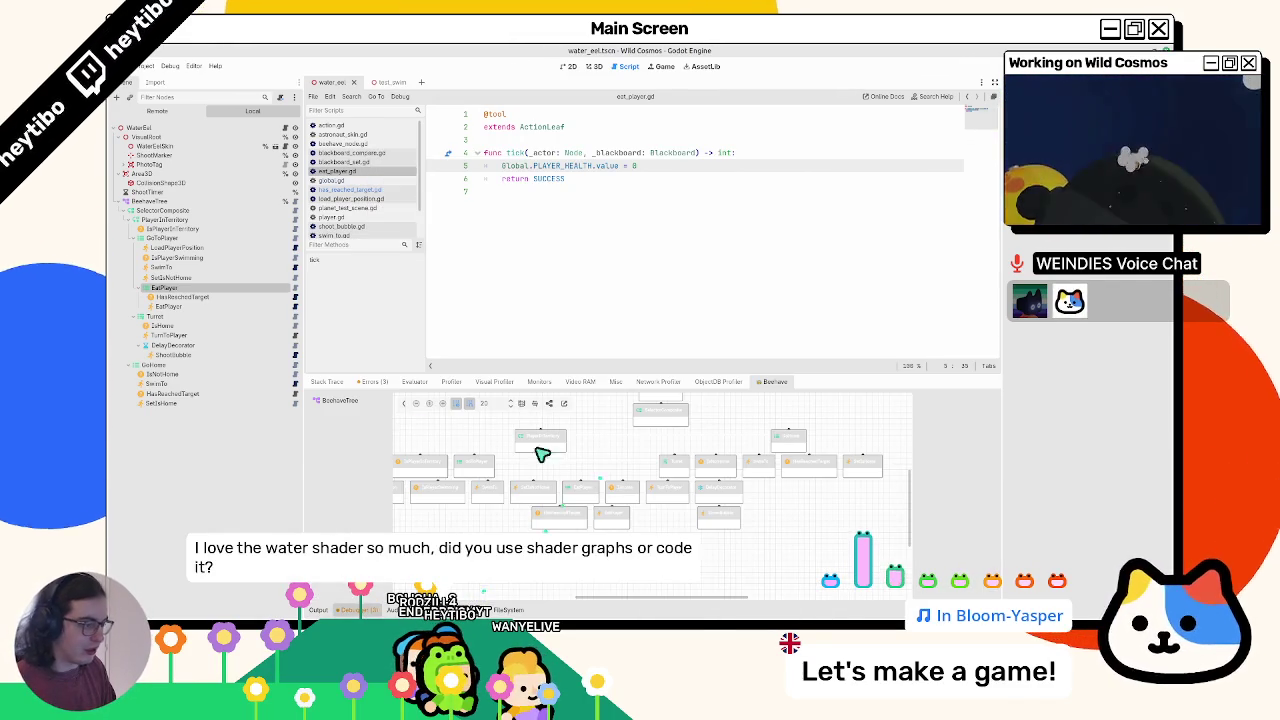
pyautogui.press('F5')
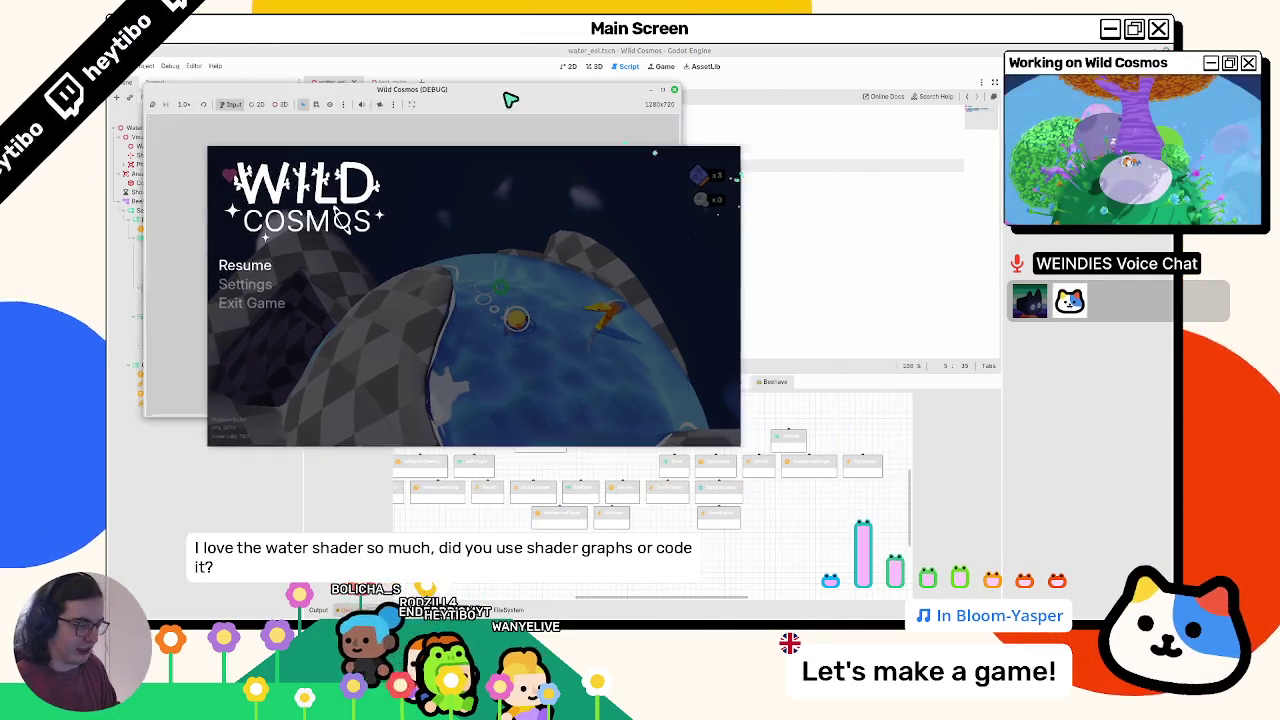
pyautogui.press('Escape')
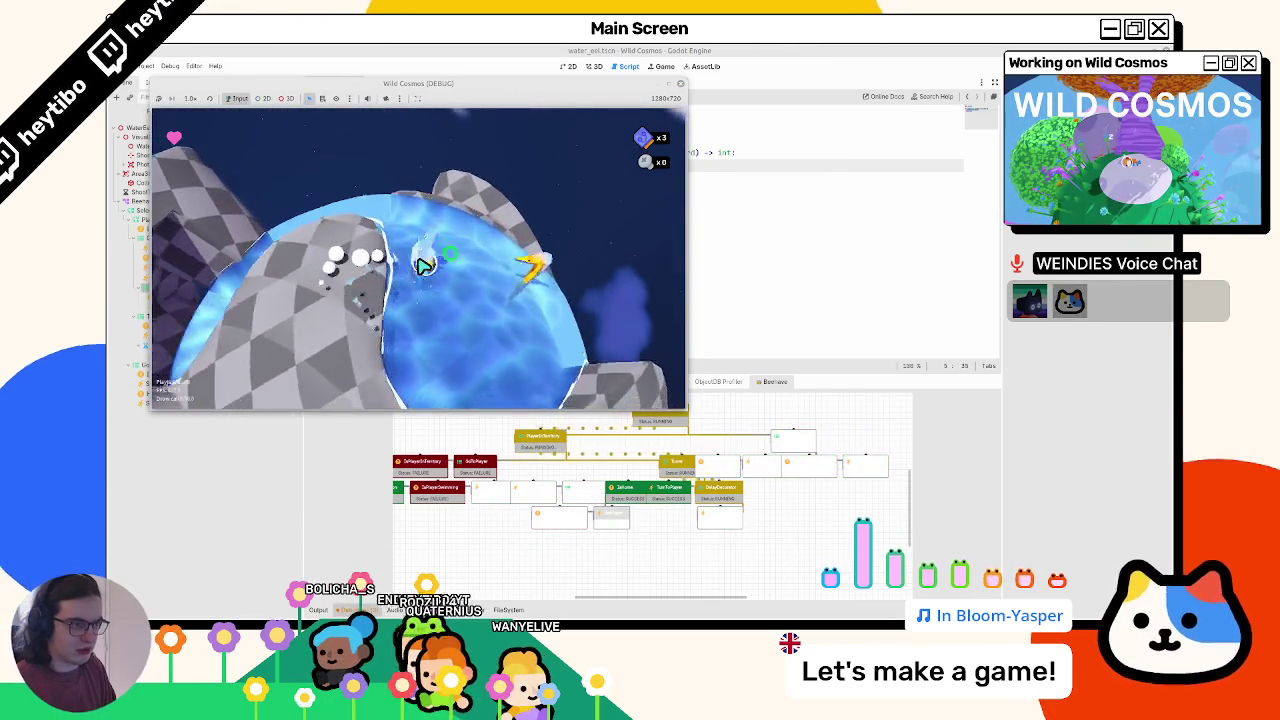
pyautogui.press('F8')
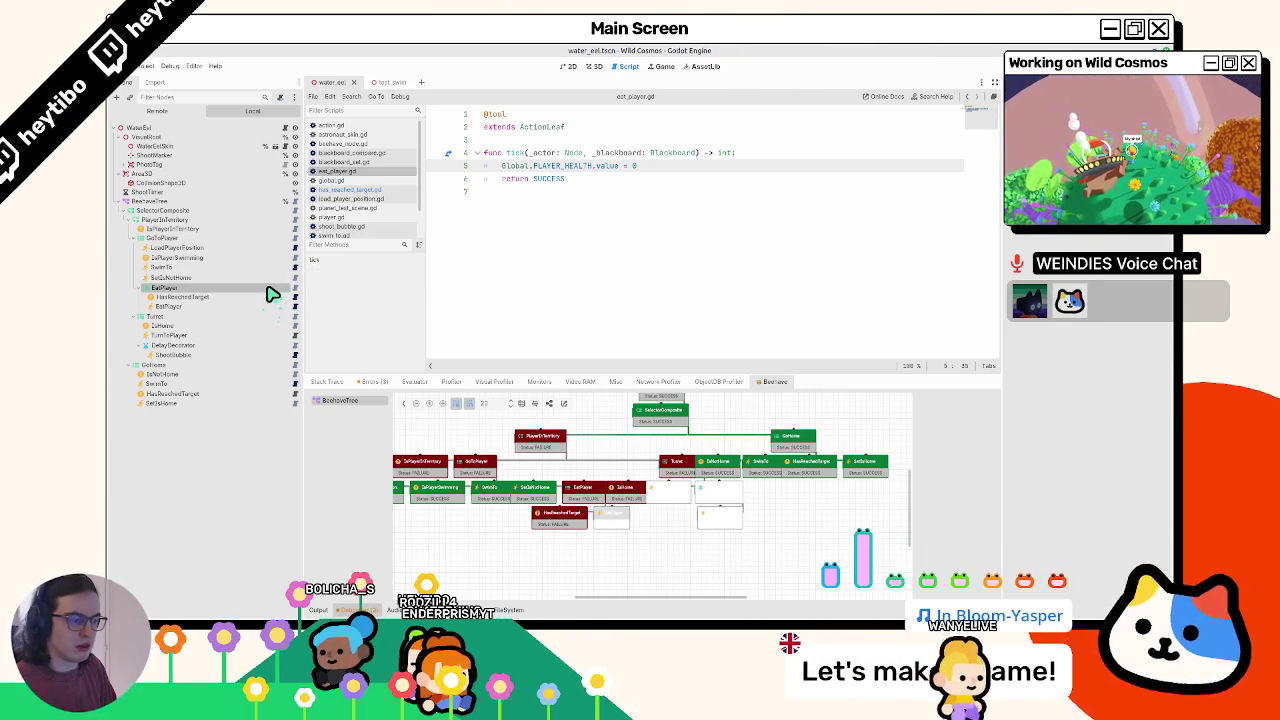
pyautogui.press('F5')
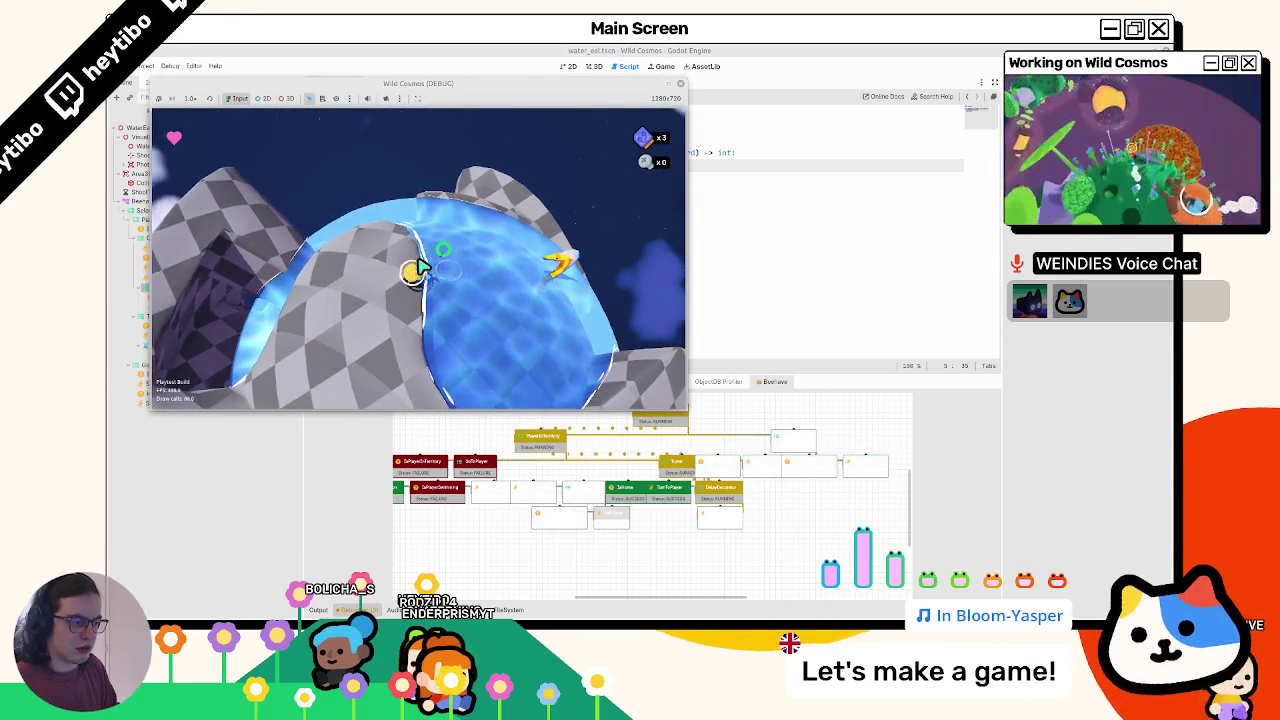
pyautogui.press('F8')
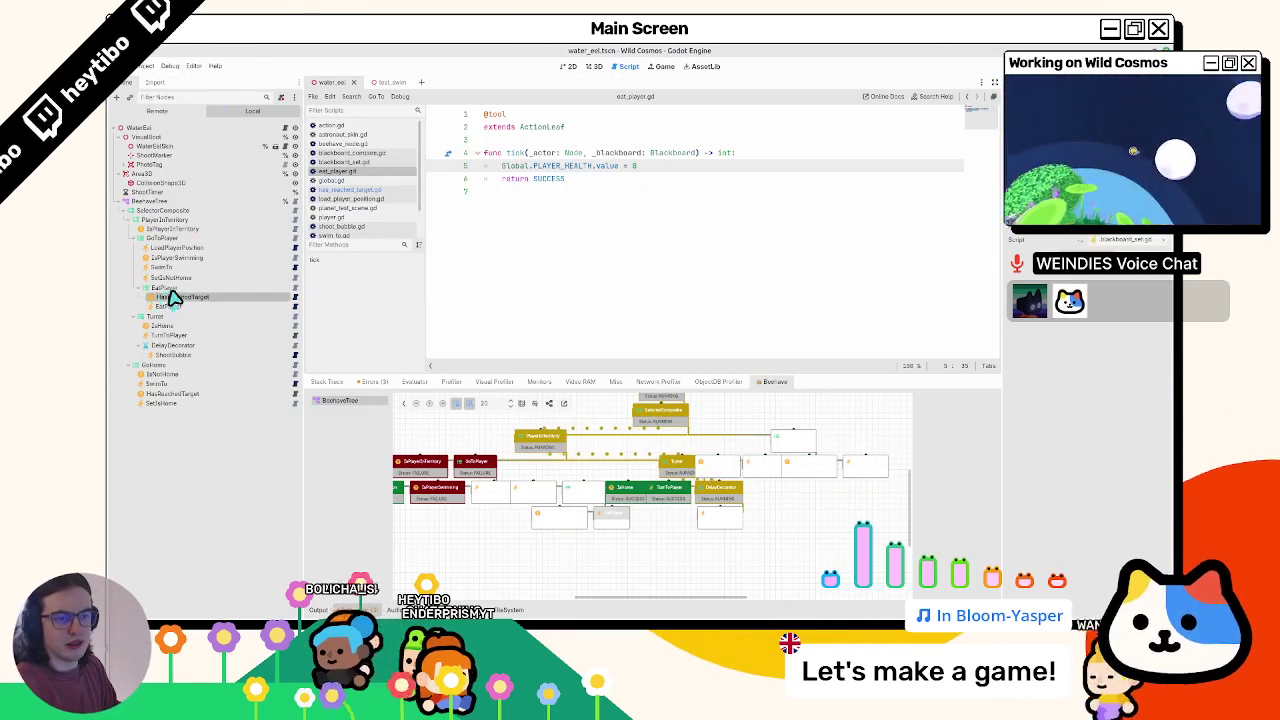
# - Delete the EatPlayer branch and run a test without it
pyautogui.press('Delete')
pyautogui.press('Return')
pyautogui.press('F5')
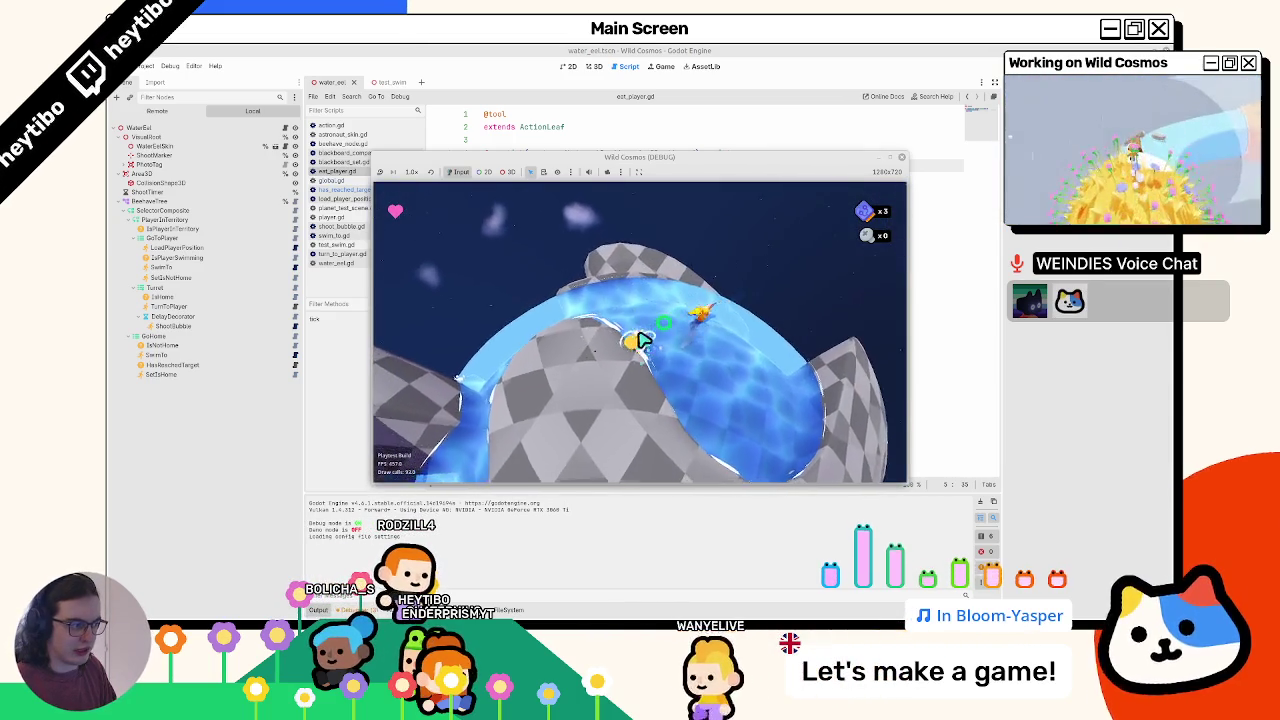
pyautogui.press('F8')
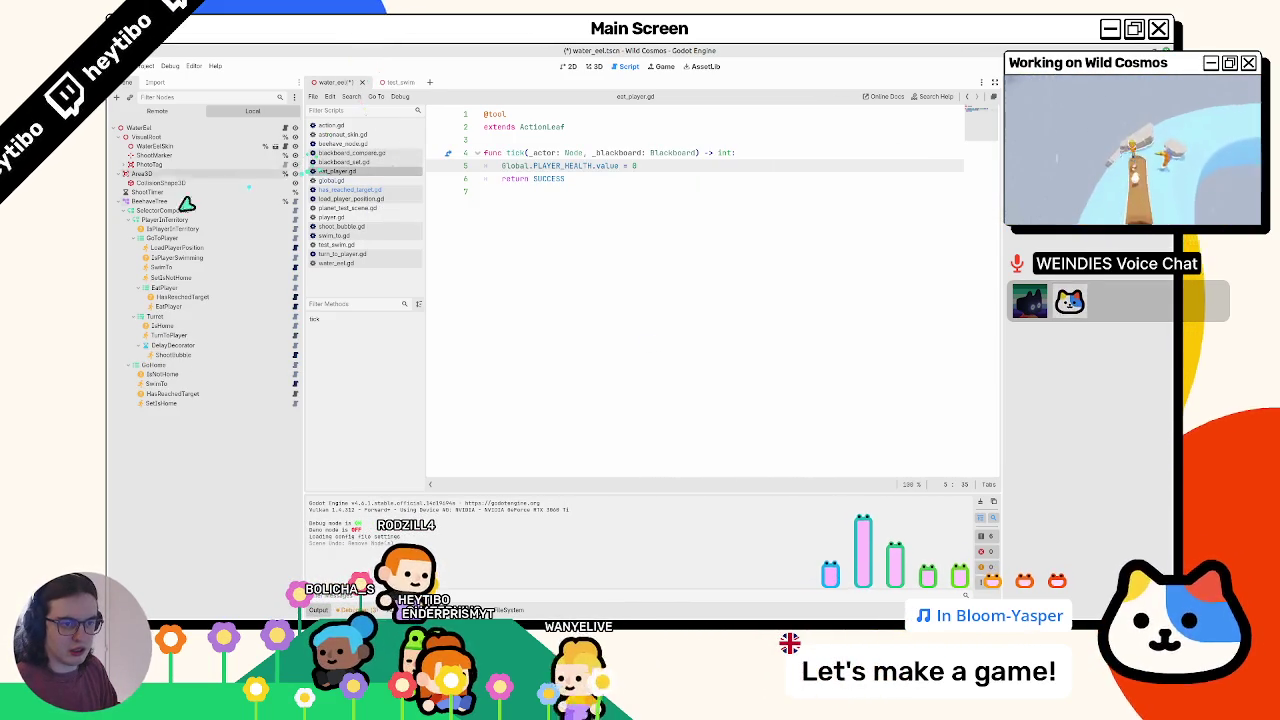
# - Restore the EatPlayer branch, place it directly under IsPlayerInTerritory, and save and run
pyautogui.hotkey('ctrl', 'z')
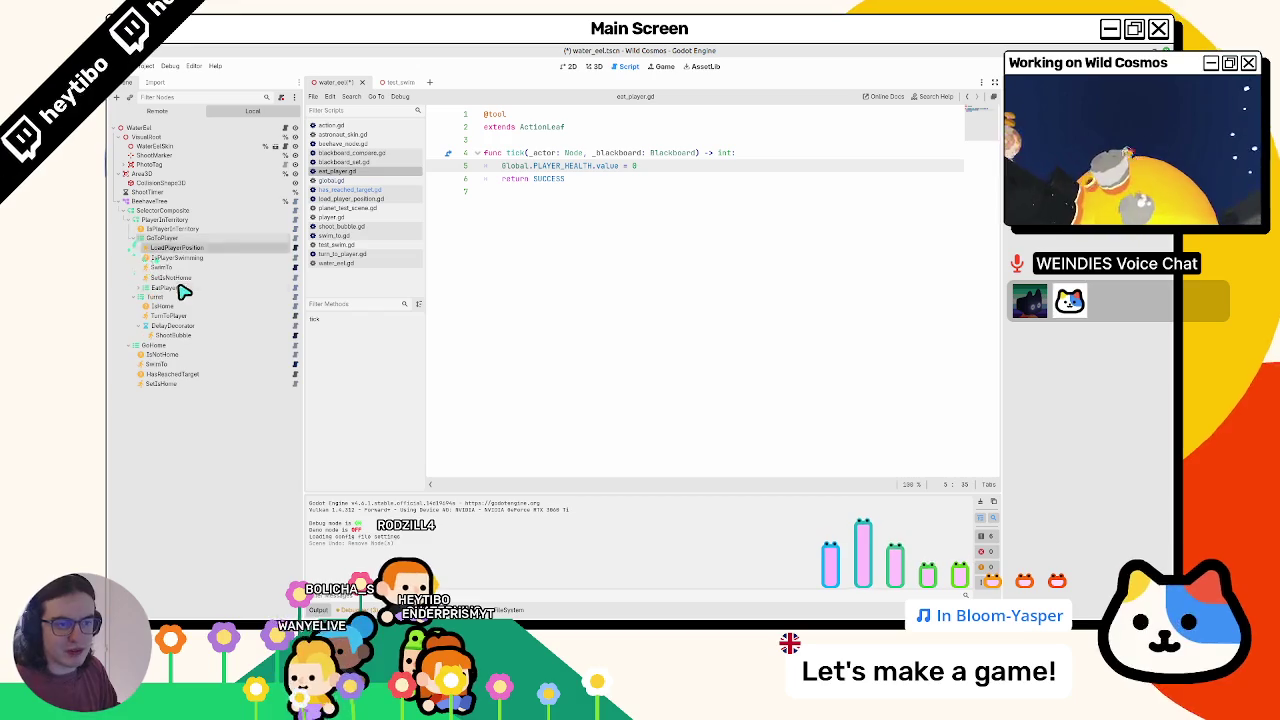
pyautogui.moveTo(190, 240); pyautogui.dragTo(140, 250)
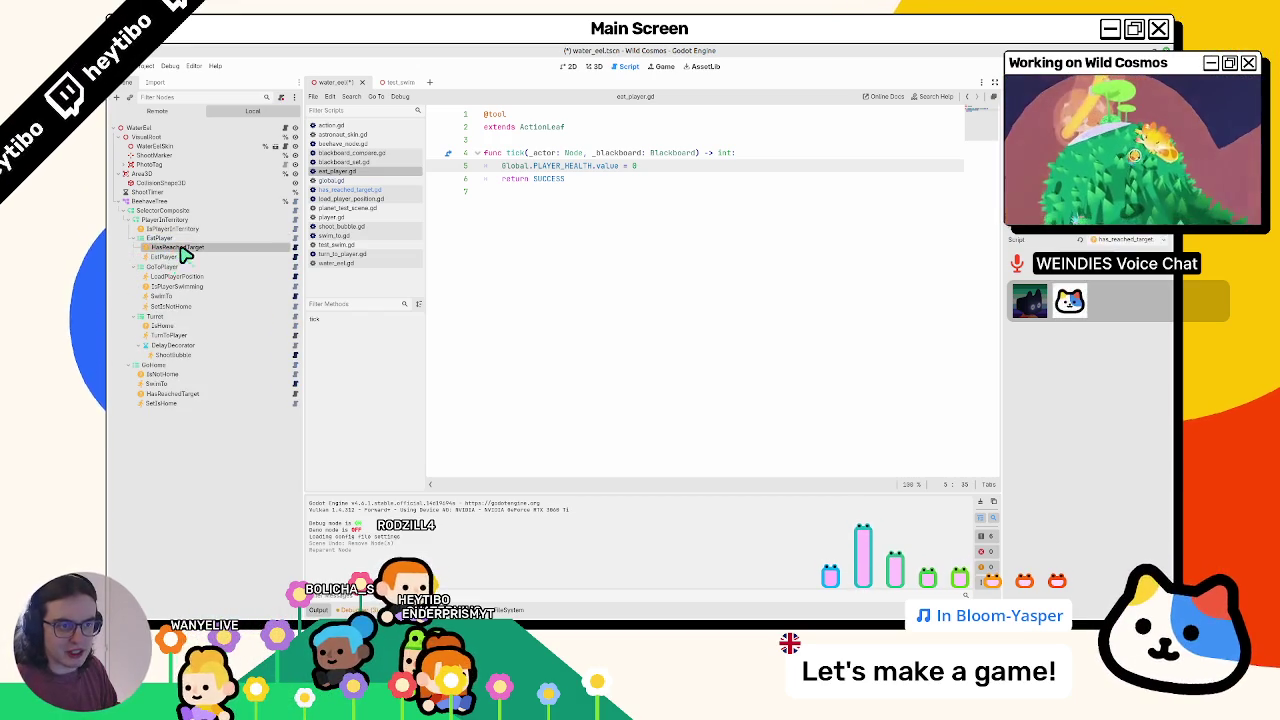
pyautogui.press('F5')
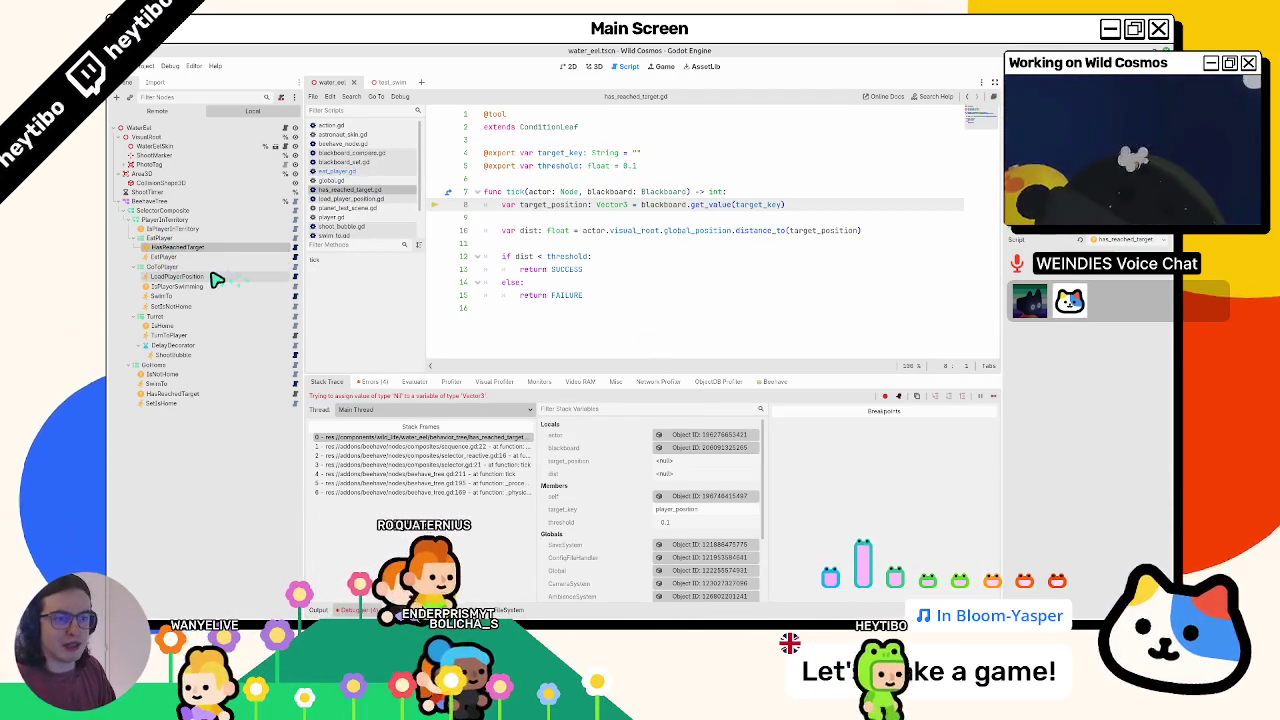
# - Move LoadPlayerPosition up under PlayerInTerritory ahead of EatPlayer, then save and relaunch
pyautogui.moveTo(217, 279)
pyautogui.mouseDown()
pyautogui.moveTo(171, 280)
pyautogui.moveTo(206, 242)
pyautogui.mouseUp()
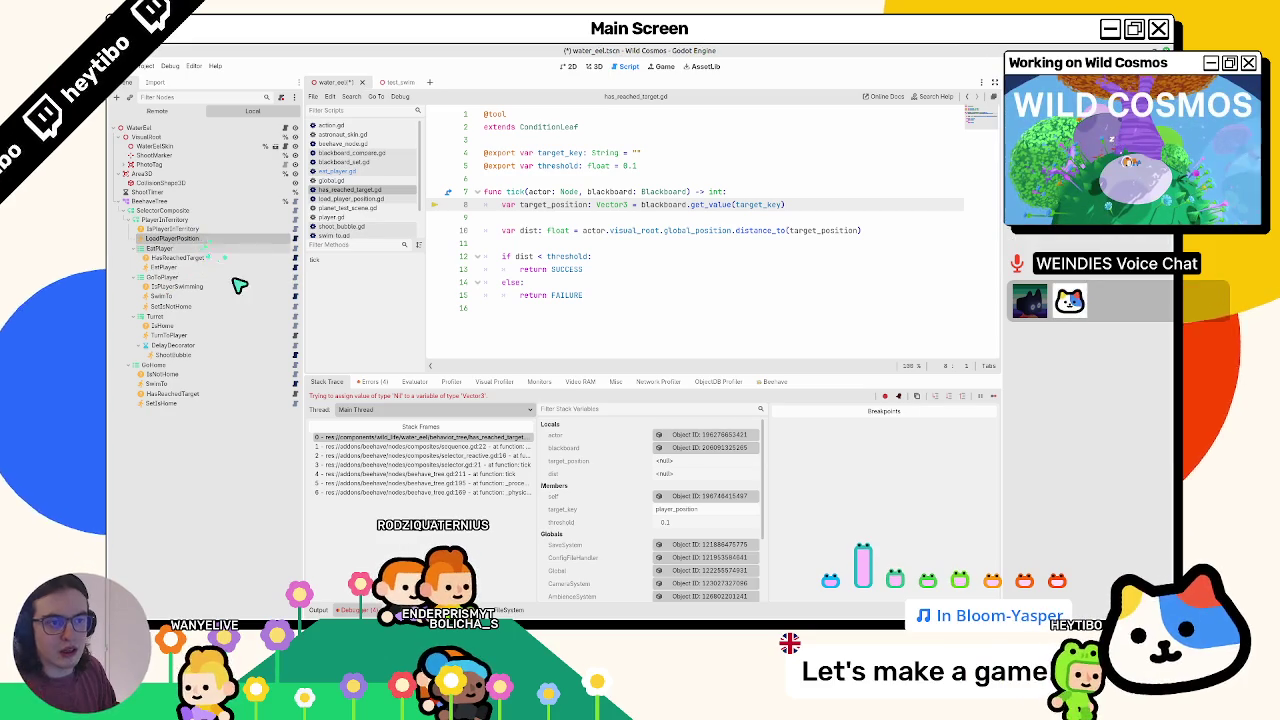
pyautogui.press('F5')
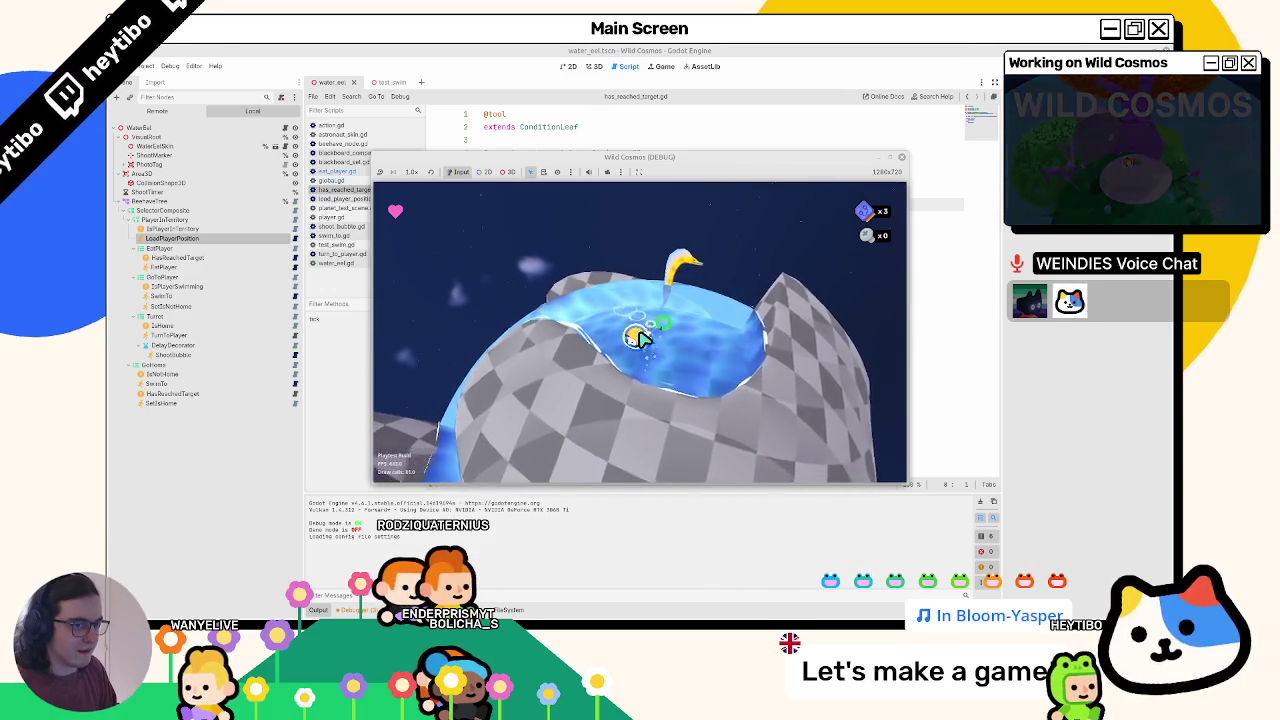
# - Relaunch and retest the game several times, then select the LoadPlayerPosition node
pyautogui.click(135, 255)
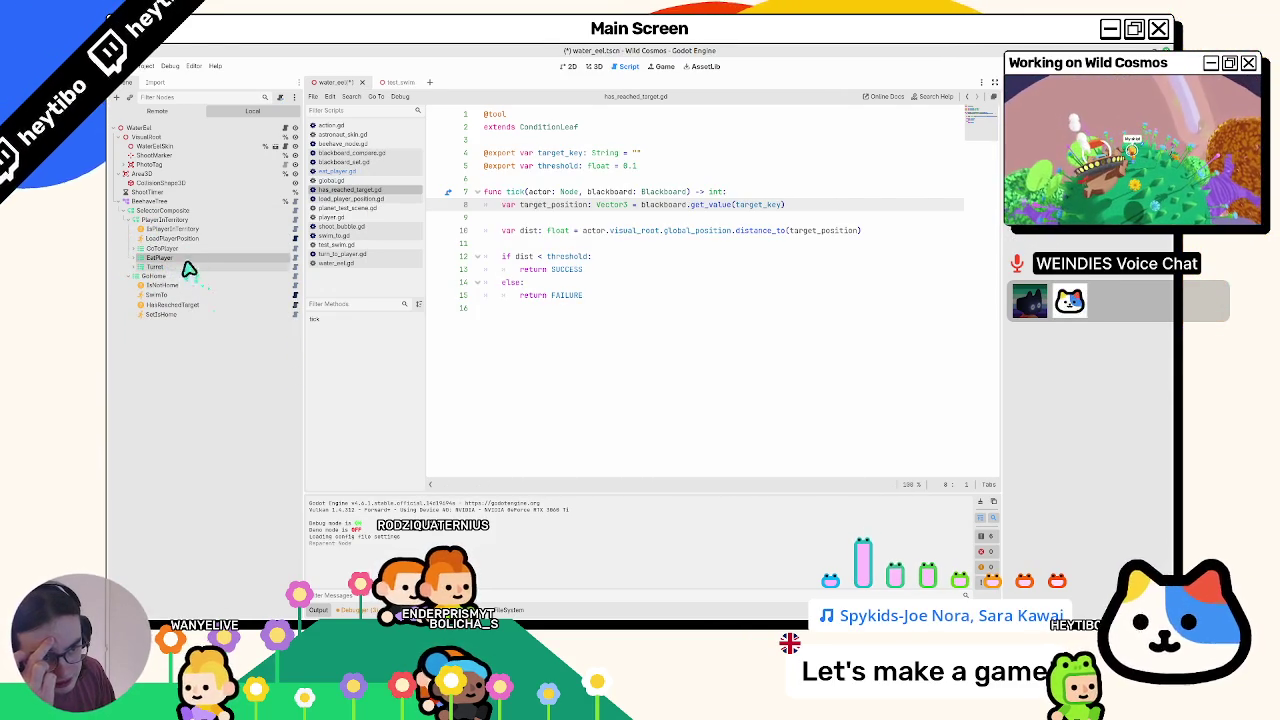
pyautogui.hotkey('alt', 'Tab')
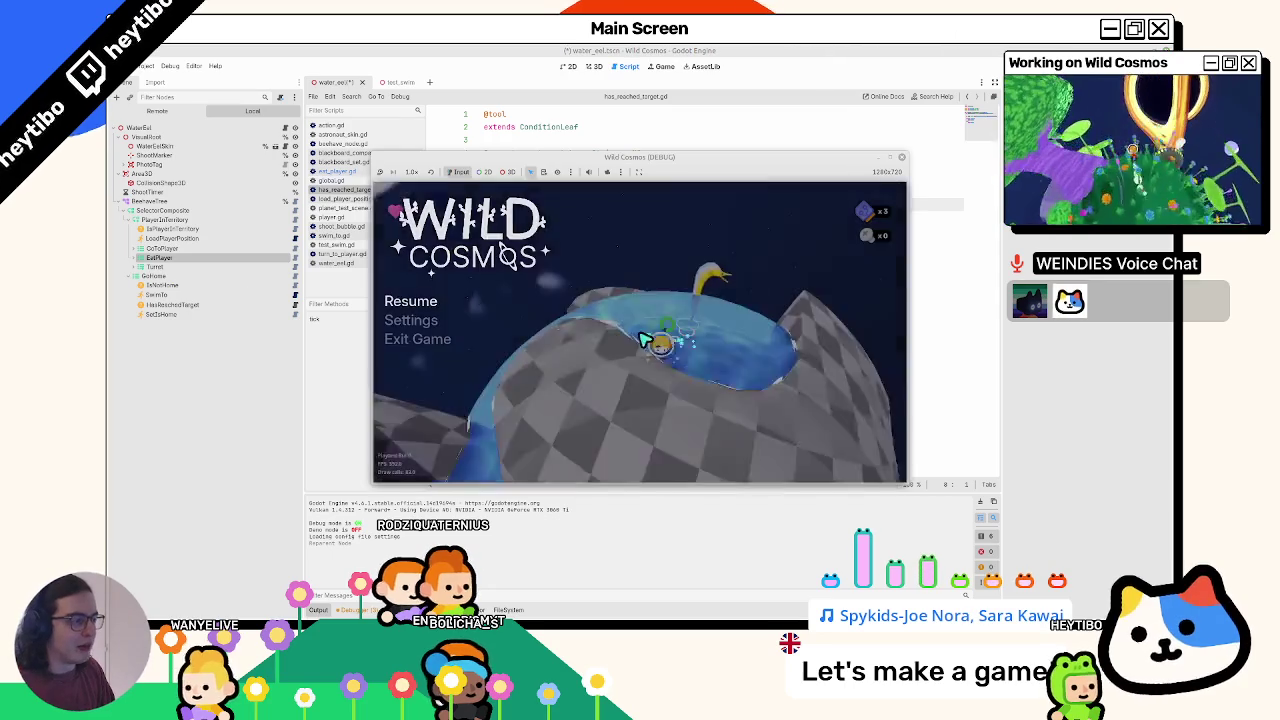
pyautogui.click(640, 343)
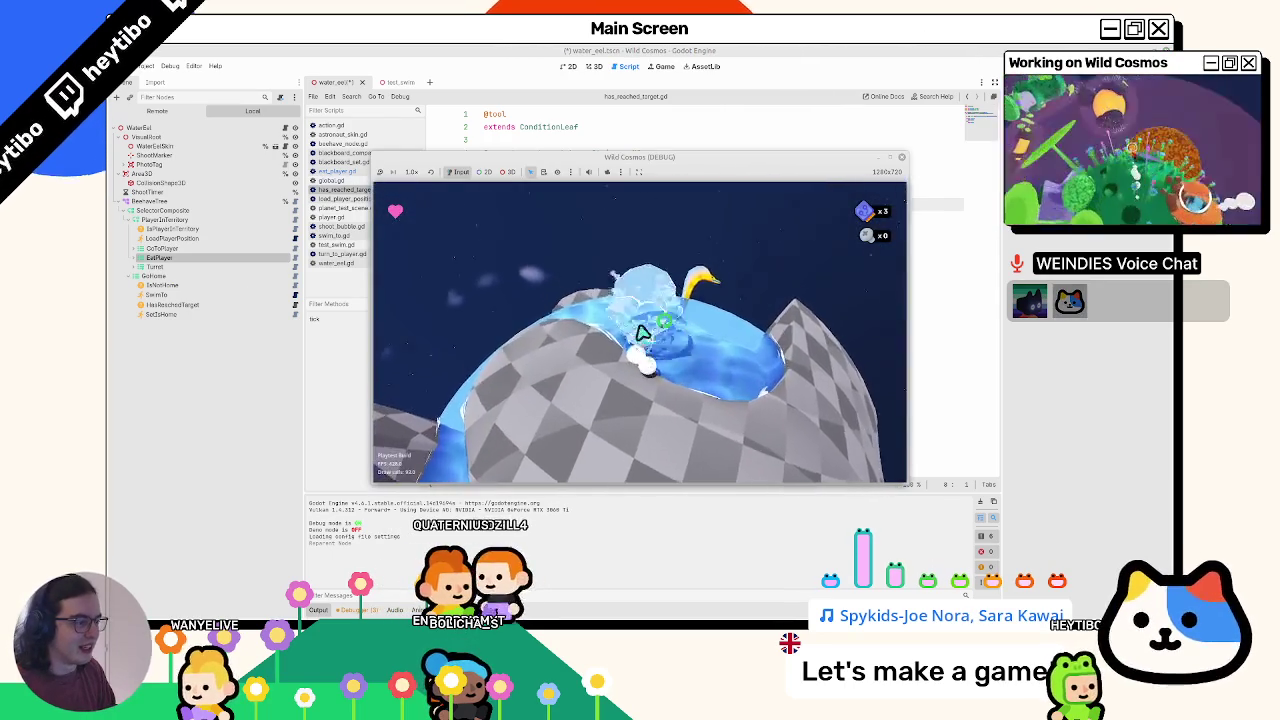
pyautogui.press('F5')
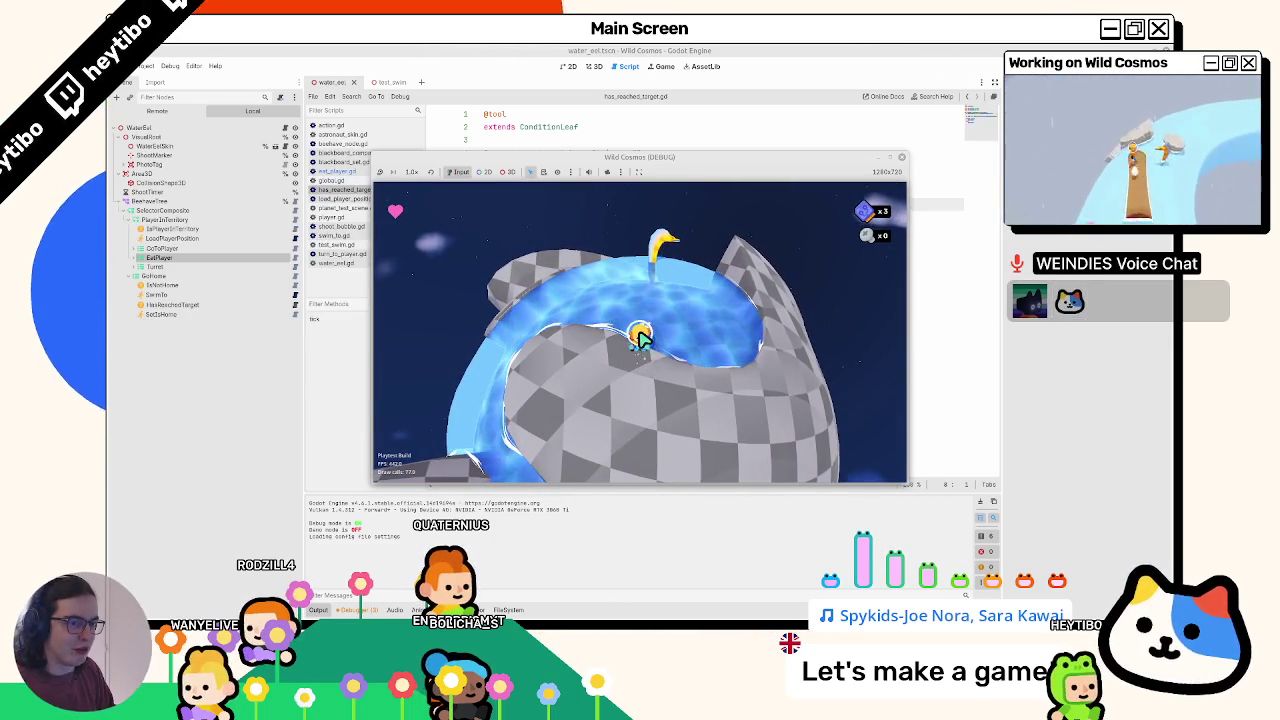
pyautogui.click(156, 267)
pyautogui.press('F5')
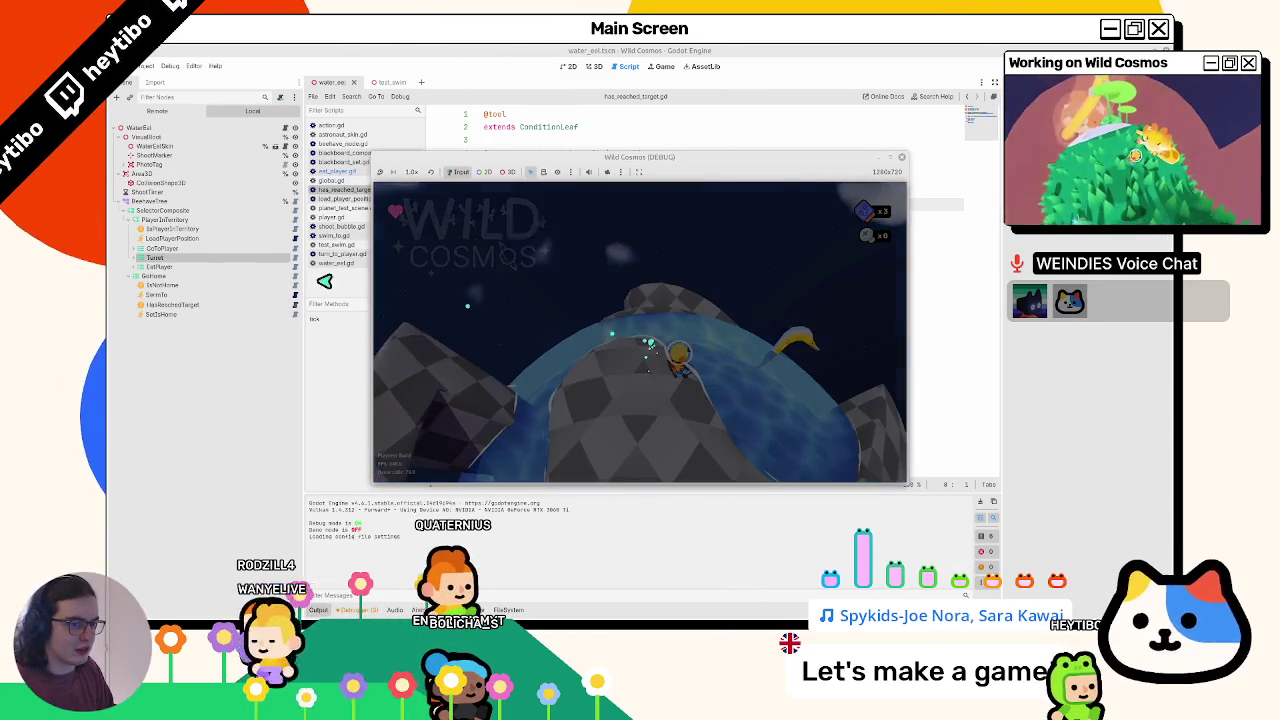
pyautogui.click(145, 242)
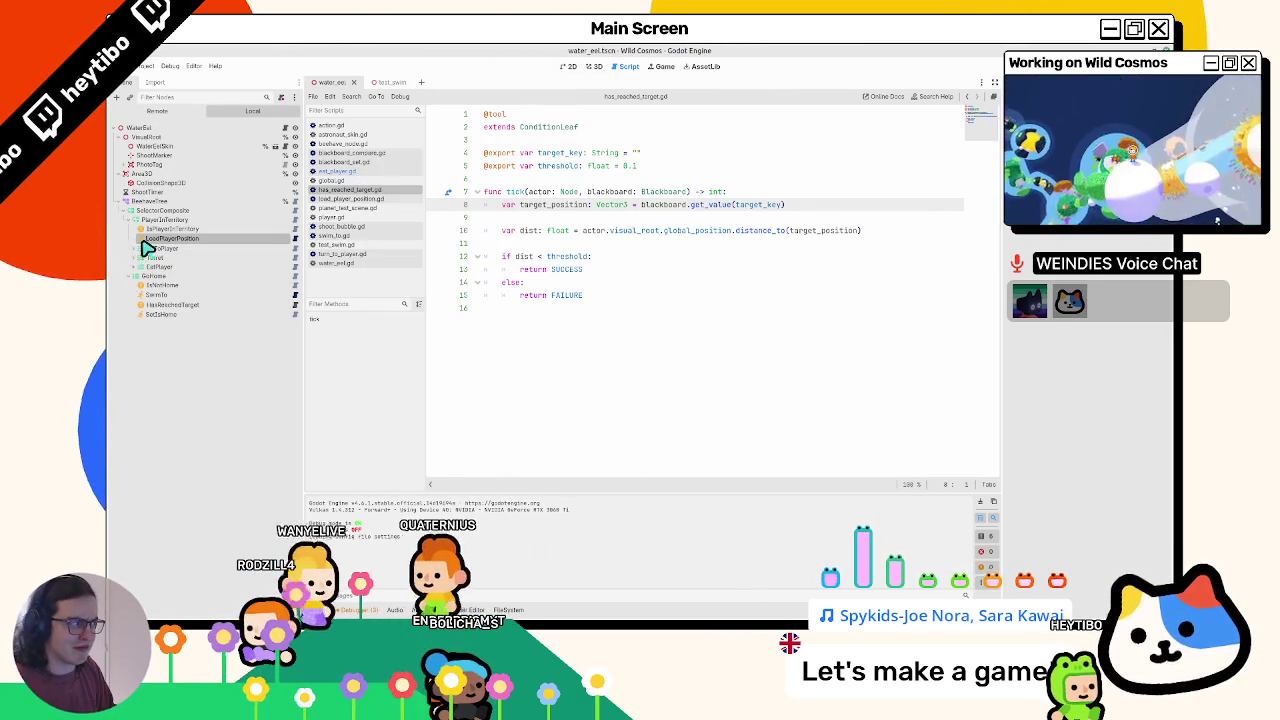
# - Open load_player_position.gd, expand GoToPlayer, and do a quick test run
pyautogui.click(297, 239)
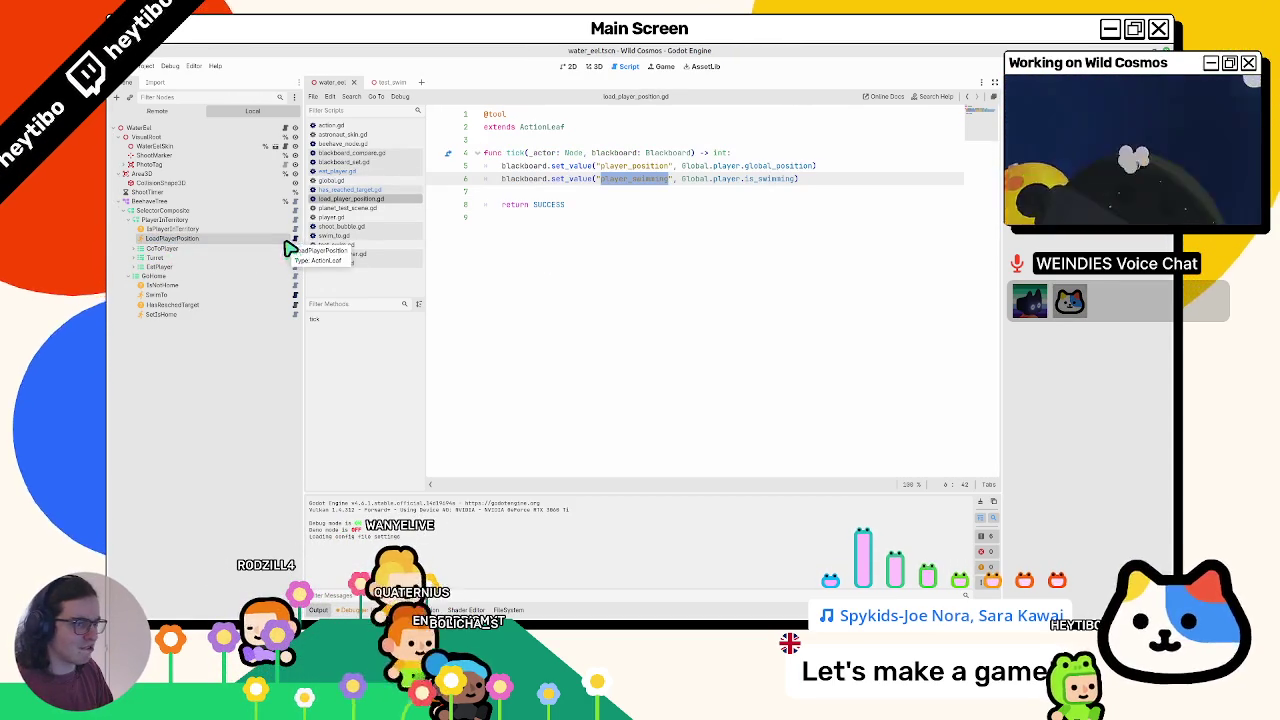
pyautogui.click(134, 249)
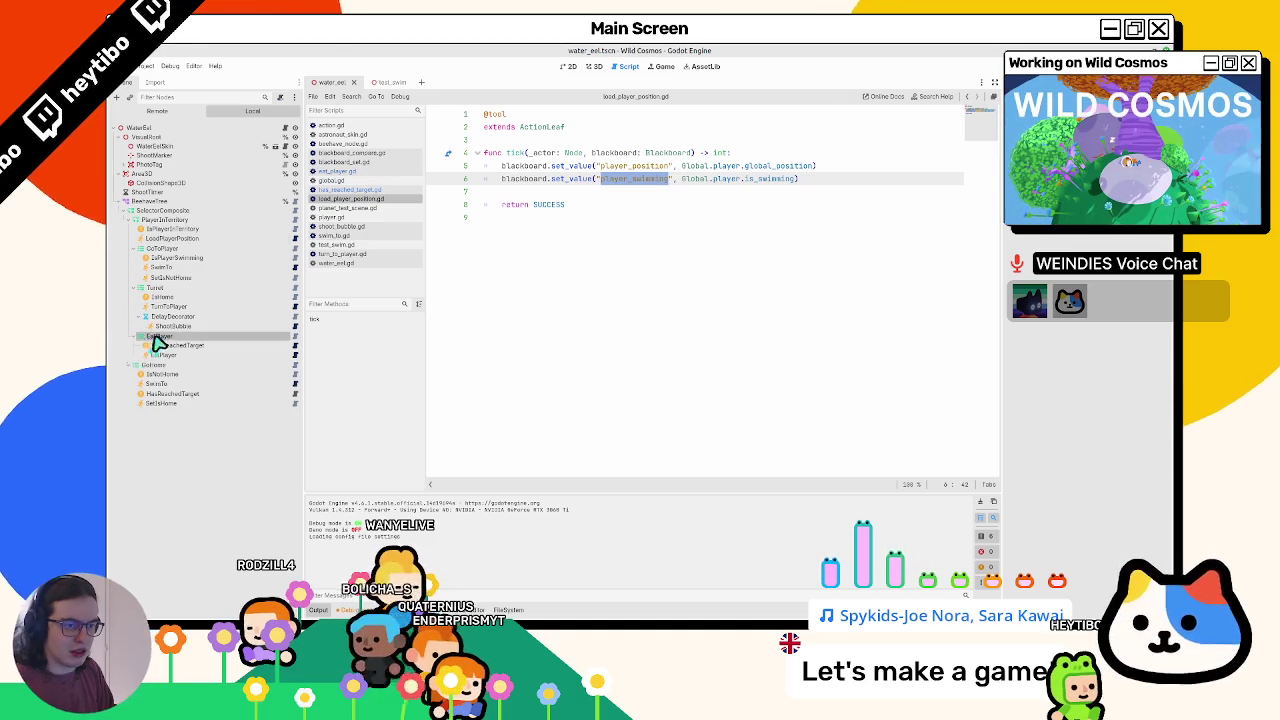
pyautogui.press('F6')
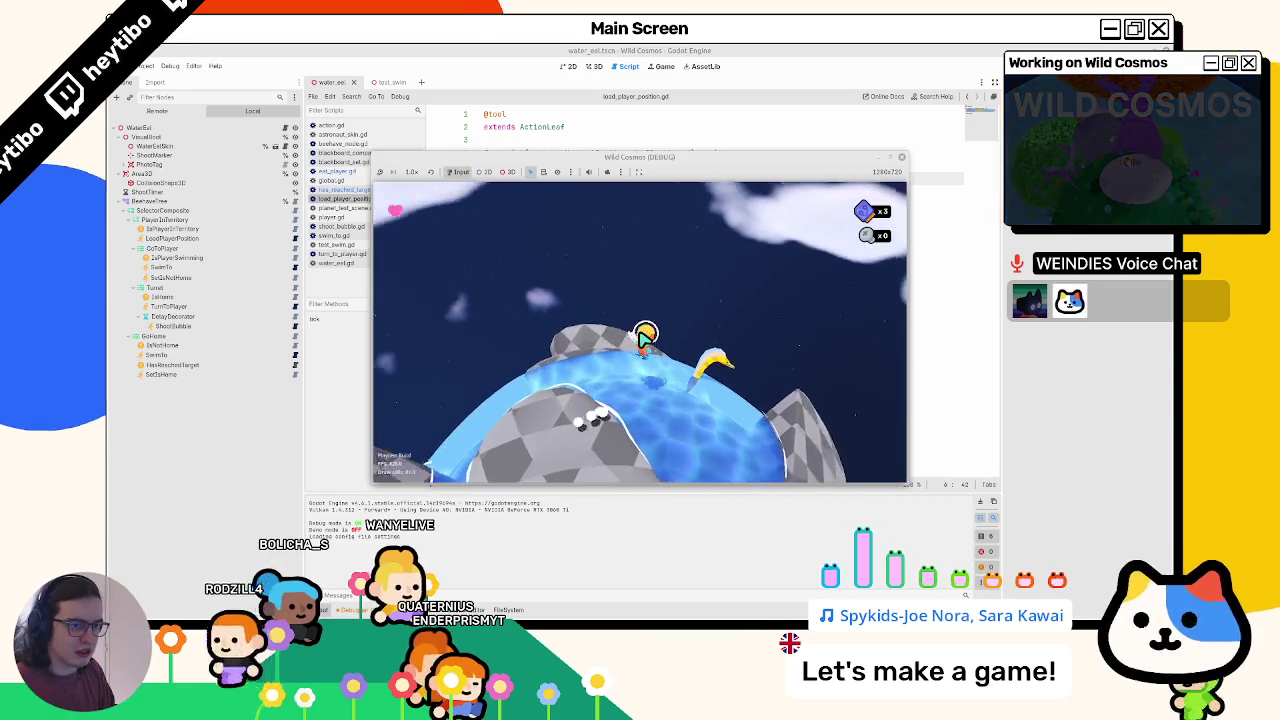
pyautogui.press('F8')
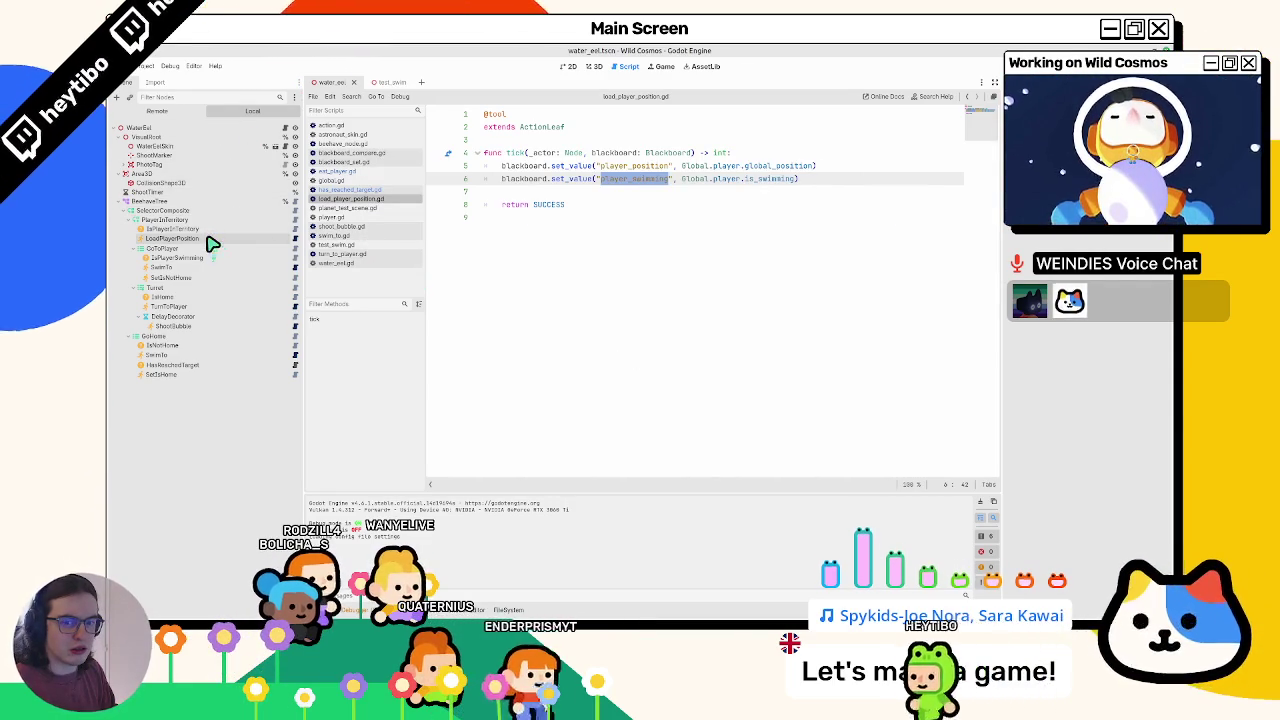
# - Show the eel in the 3D view and make LoadPlayerPosition GoToPlayer's first child
pyautogui.click(594, 66)
pyautogui.click(569, 66)
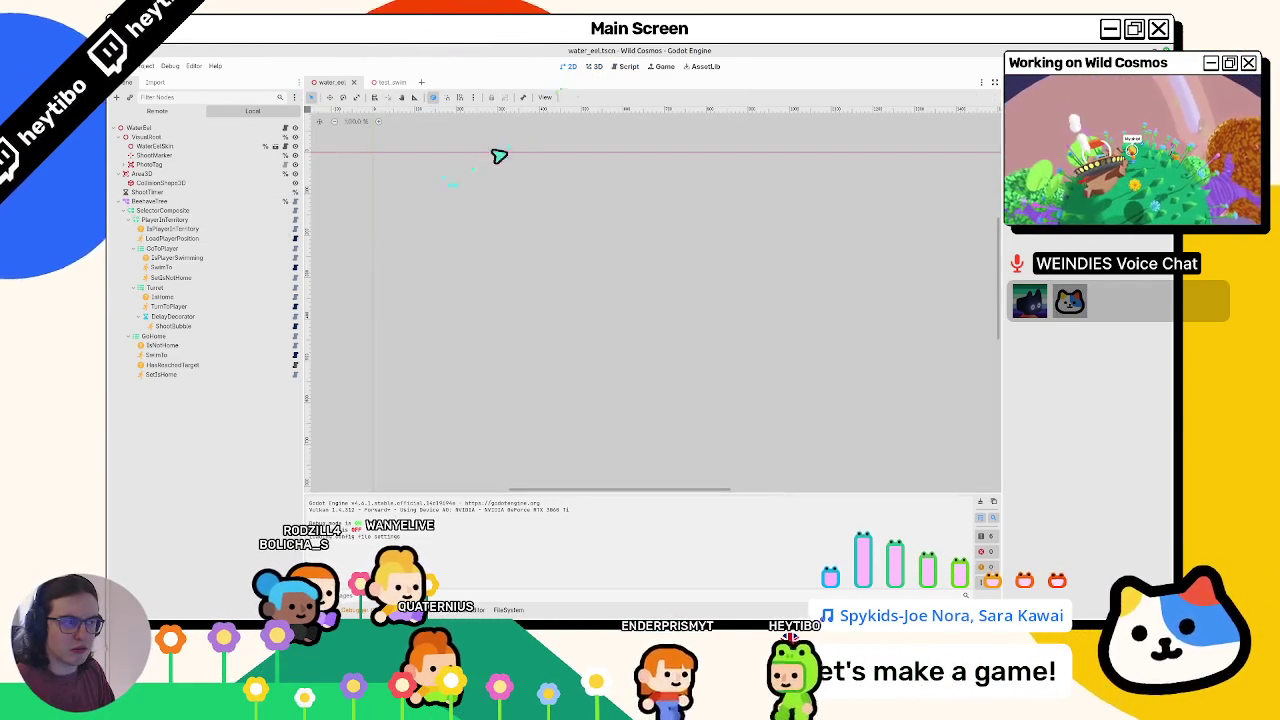
pyautogui.click(594, 66)
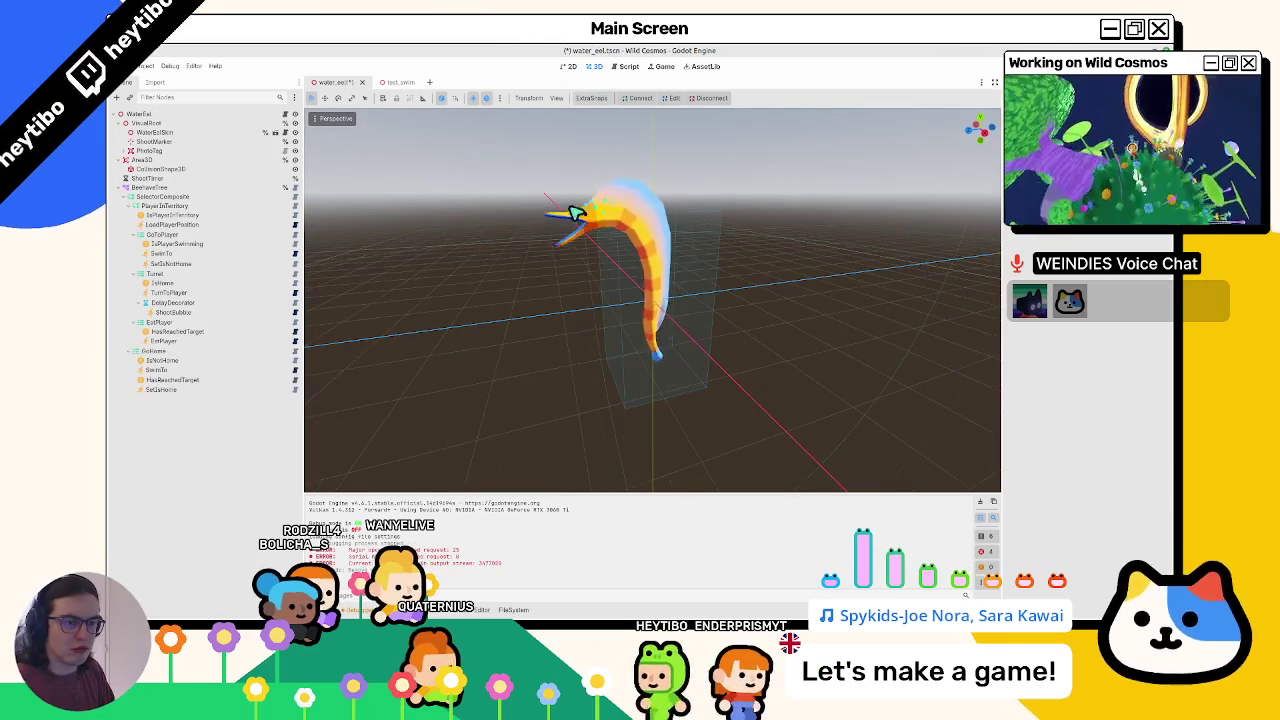
pyautogui.moveTo(158, 322)
pyautogui.mouseDown()
pyautogui.moveTo(158, 232)
pyautogui.moveTo(171, 233)
pyautogui.mouseUp()
# - Save and play-test, swimming along the water channel to lure the eel
pyautogui.press('F5')
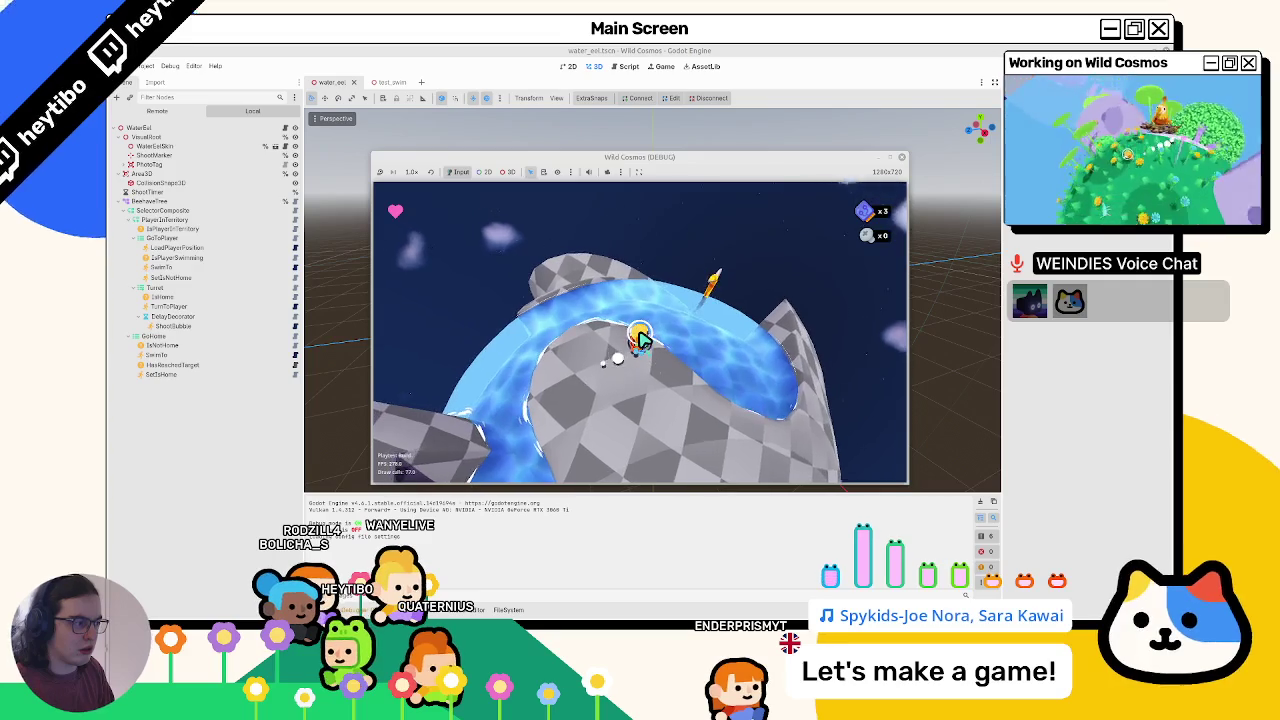
pyautogui.press('w')
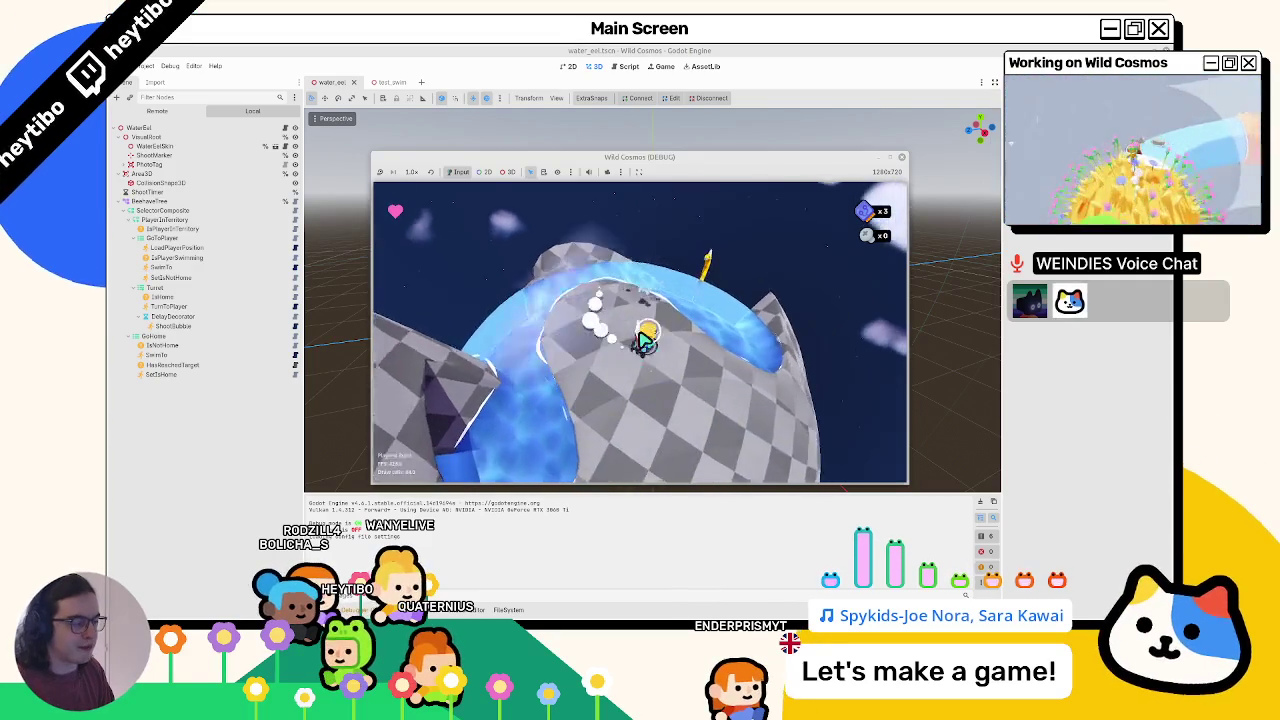
pyautogui.press('w')
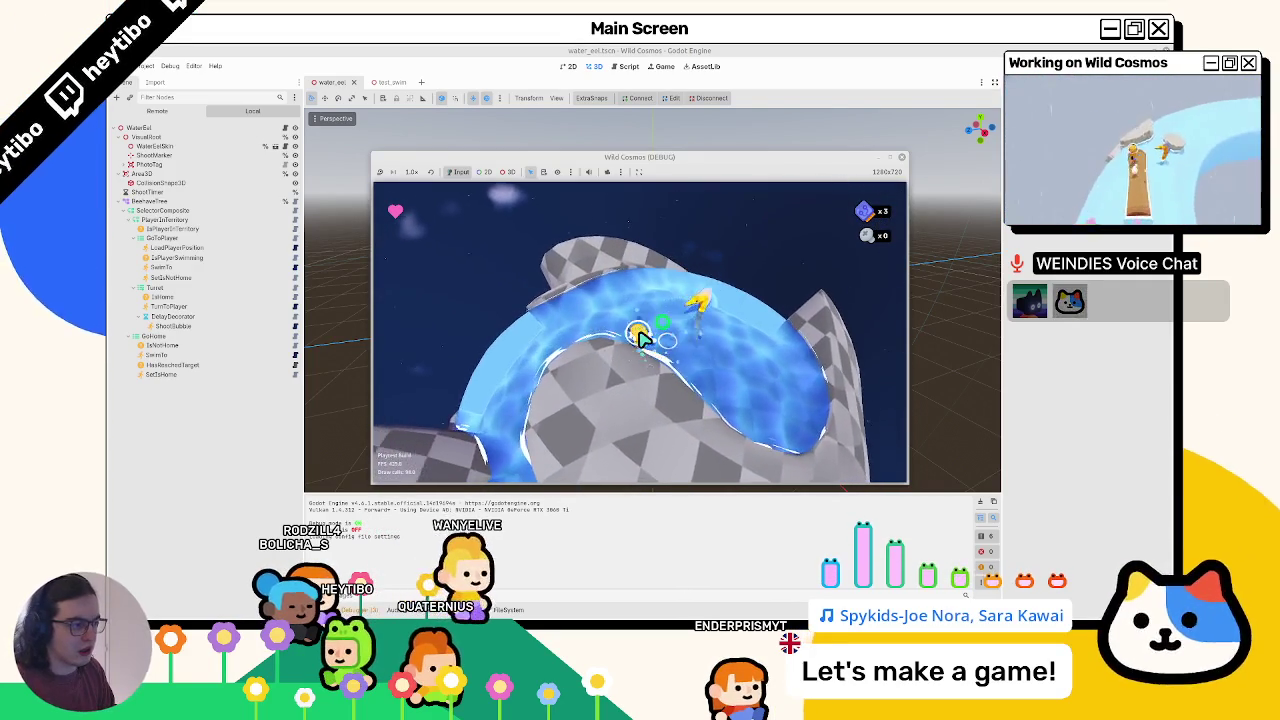
pyautogui.press('w')
pyautogui.press('w')
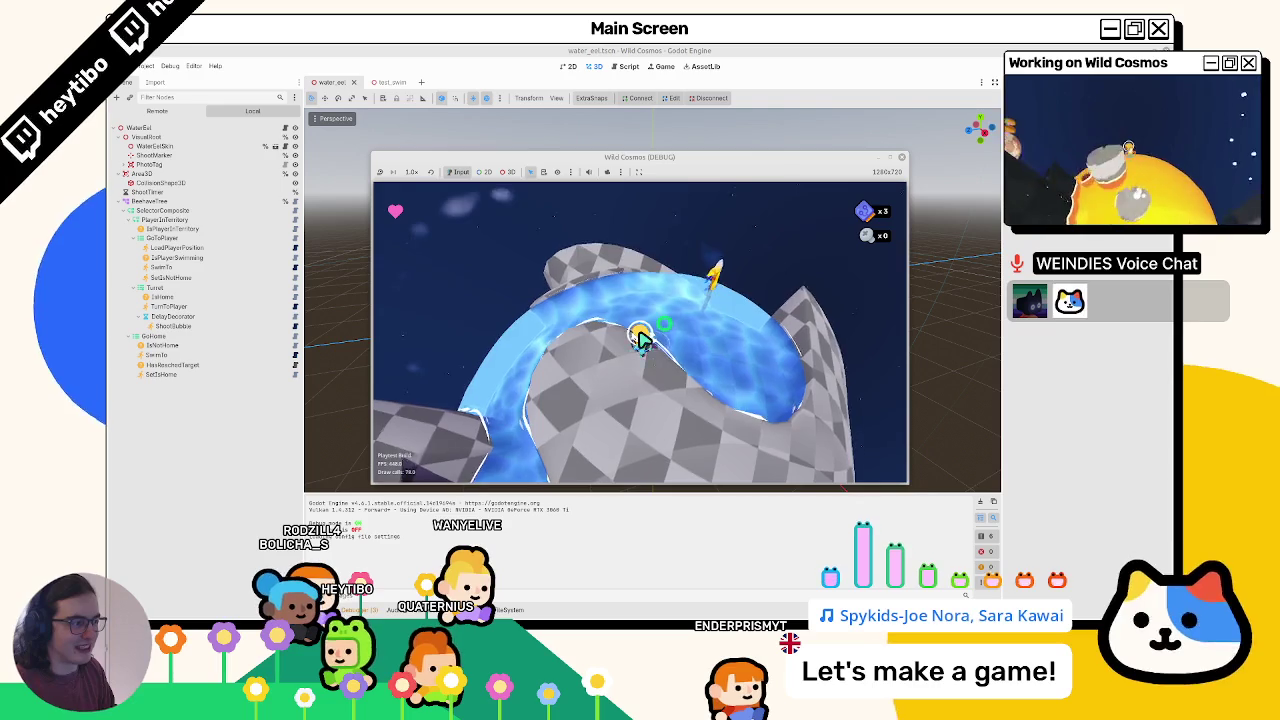
pyautogui.press('F8')
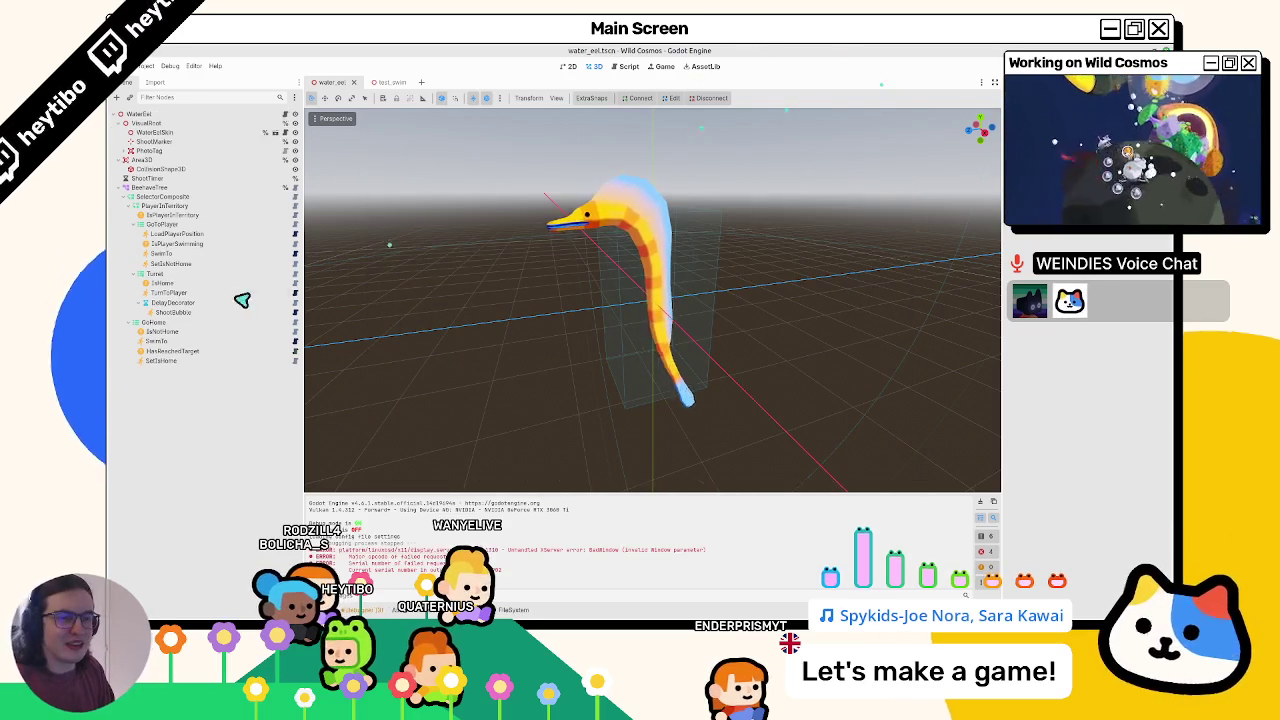
# - Restore EatPlayer, put a LoadPlayerPosition duplicate first inside it, and save the scene
pyautogui.hotkey('ctrl', 'z')
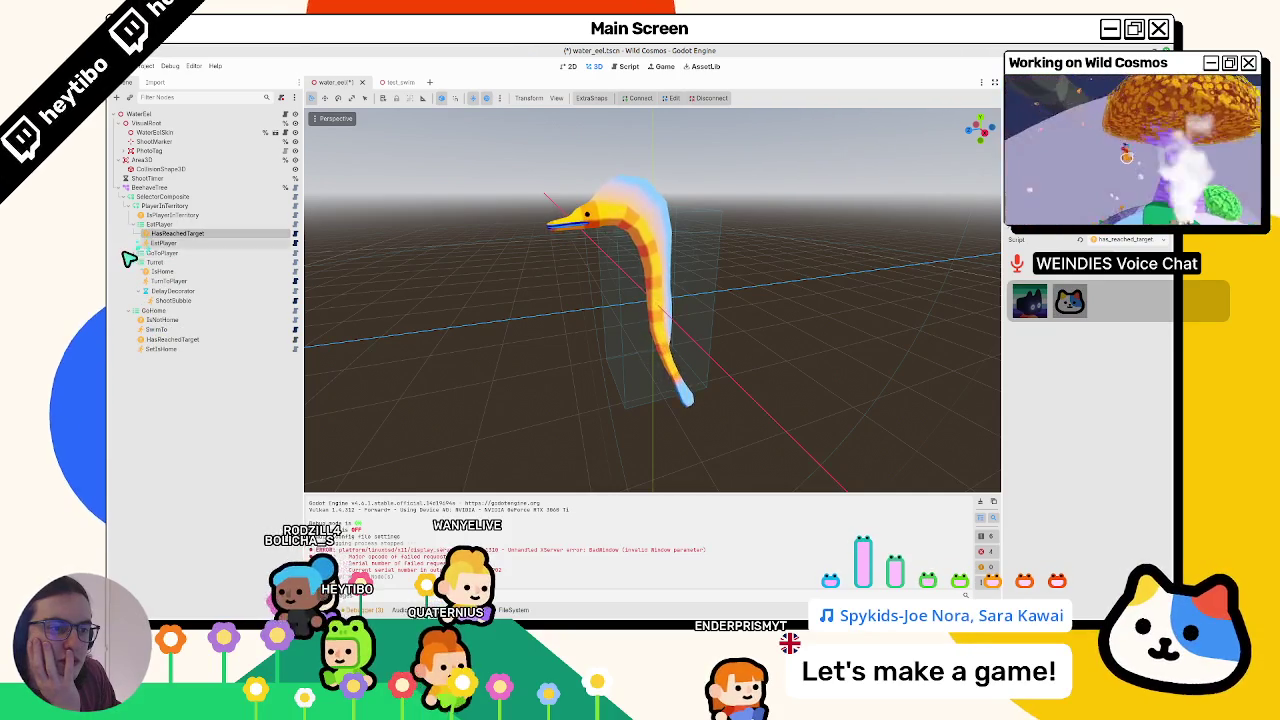
pyautogui.click(130, 254)
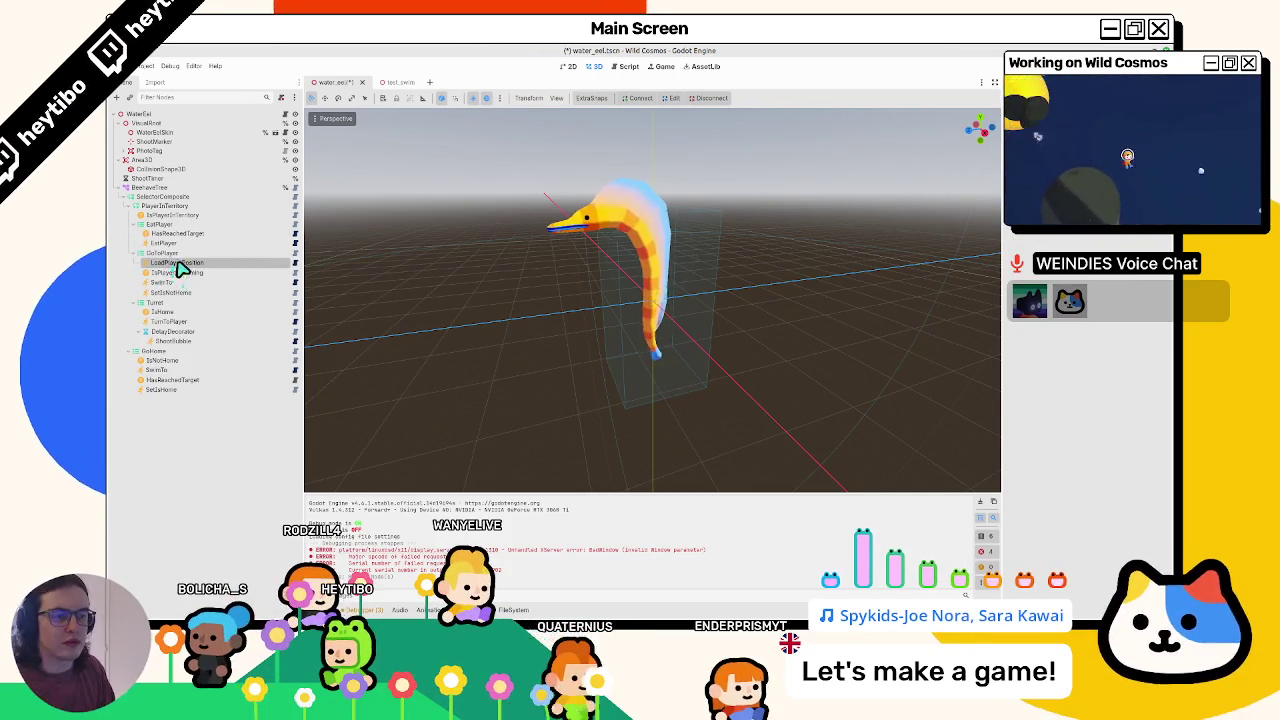
pyautogui.hotkey('ctrl', 'd')
pyautogui.moveTo(180, 275)
pyautogui.mouseDown()
pyautogui.moveTo(194, 229)
pyautogui.moveTo(200, 240)
pyautogui.mouseUp()
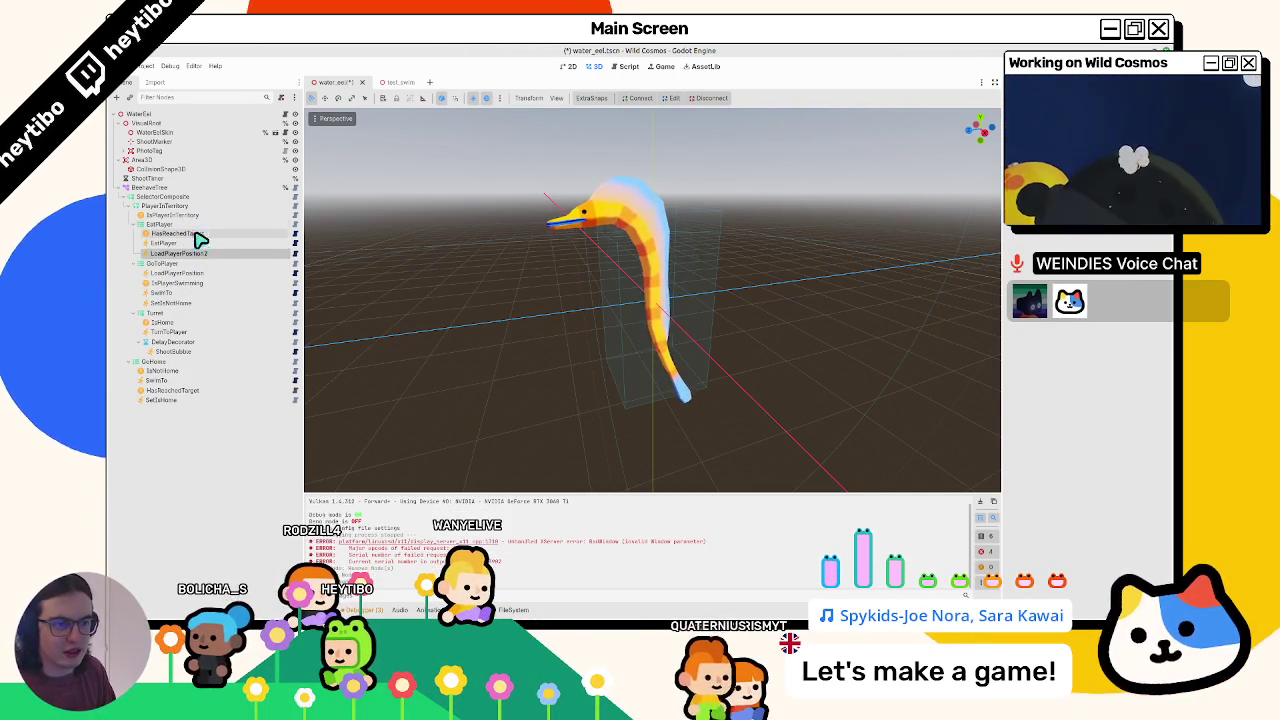
pyautogui.press('BackSpace')
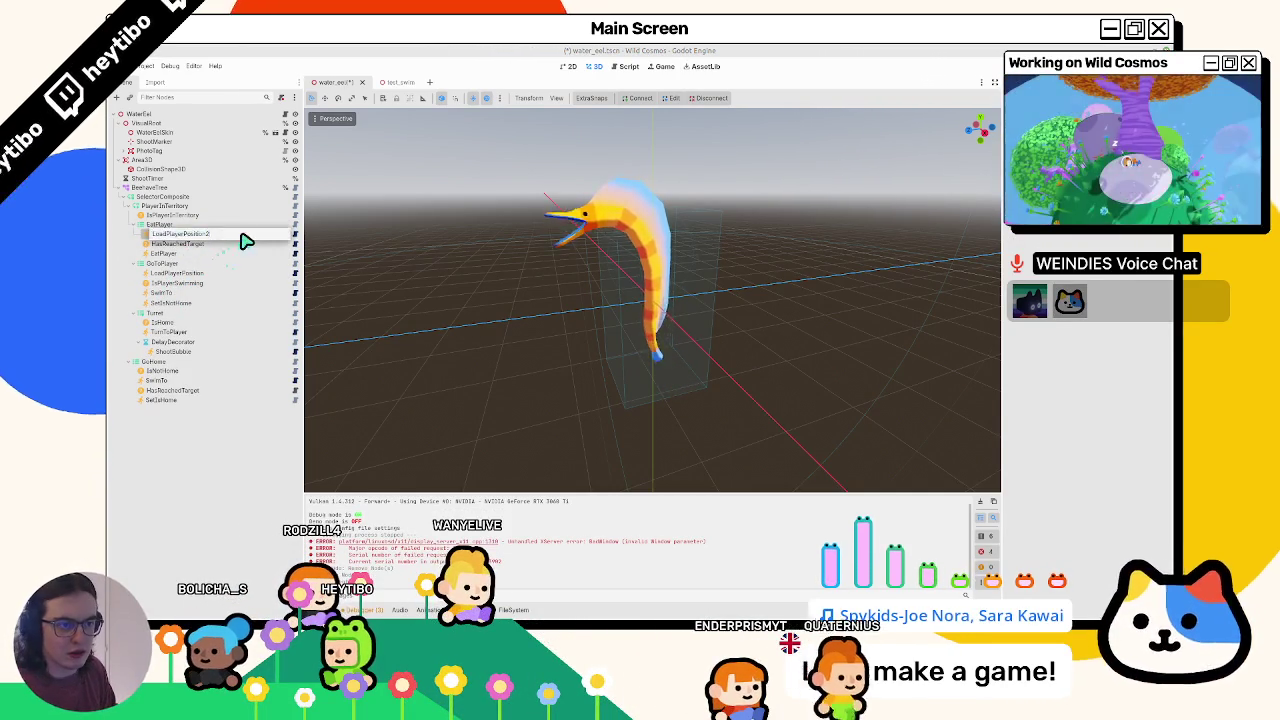
pyautogui.press('Return')
pyautogui.hotkey('ctrl', 's')
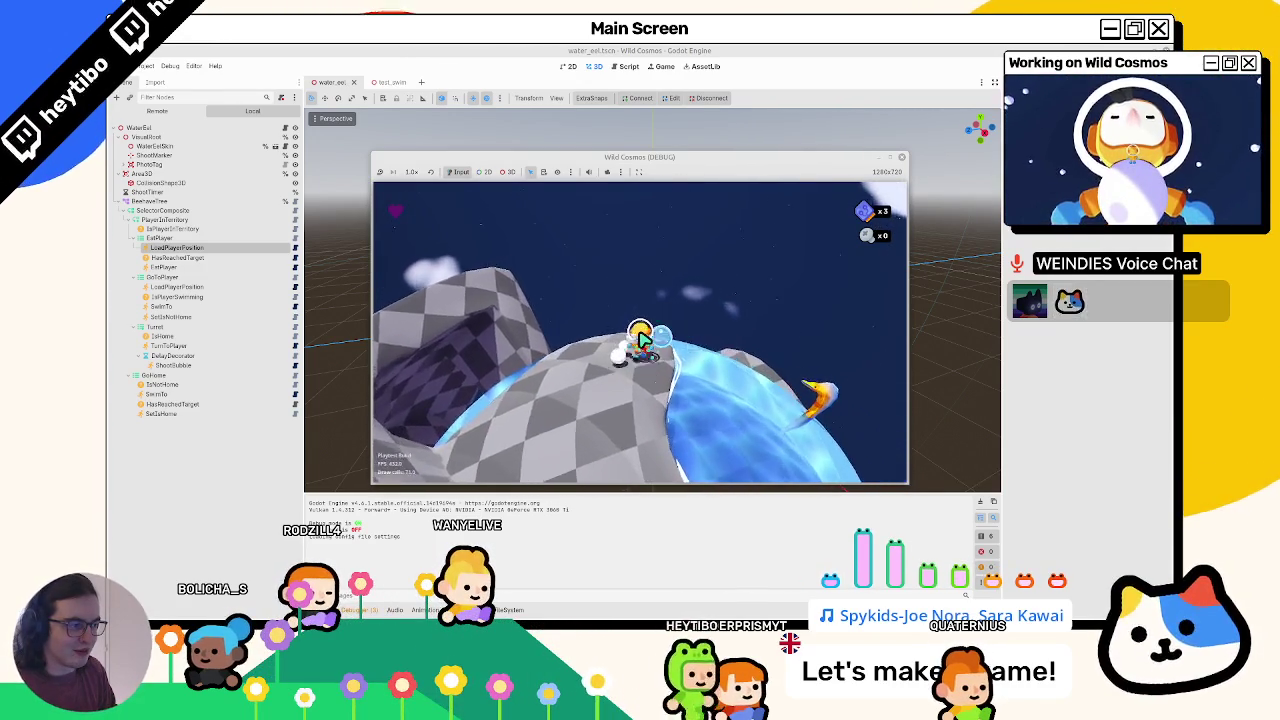
# - Stop the game, maximise the editor, and look over the water eel and test_swim scripts
pyautogui.press('F8')
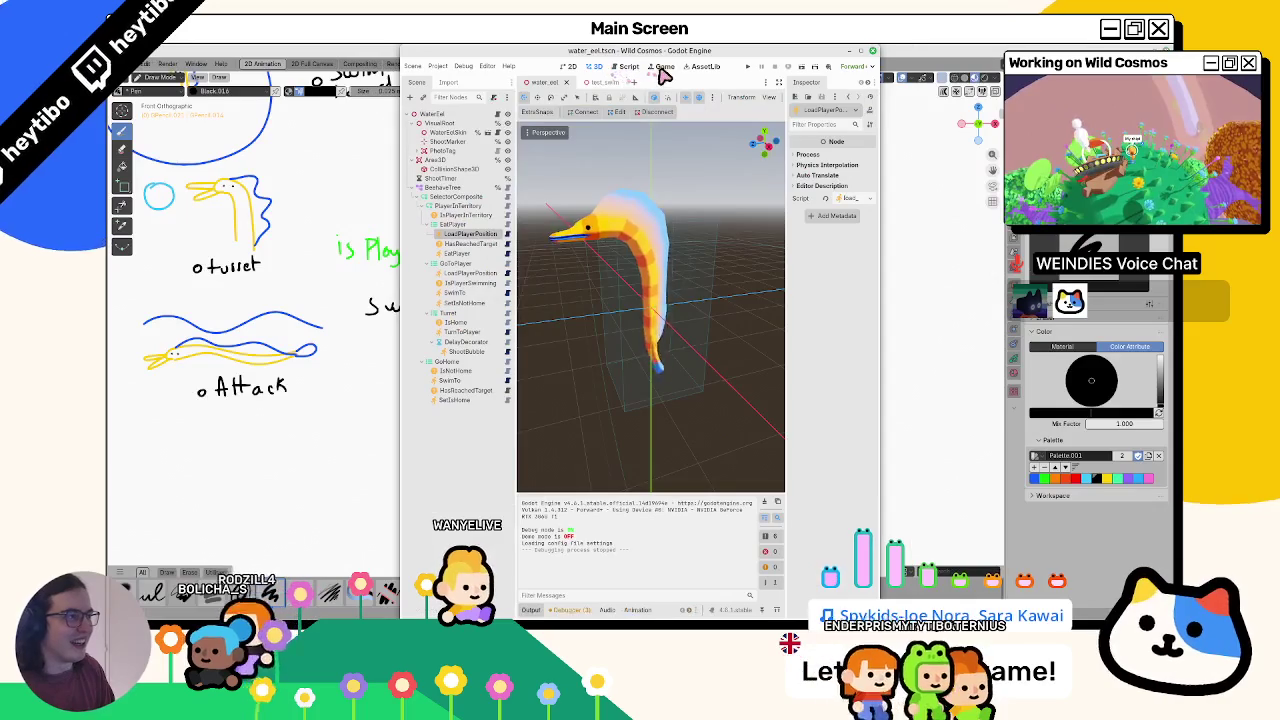
pyautogui.click(663, 67)
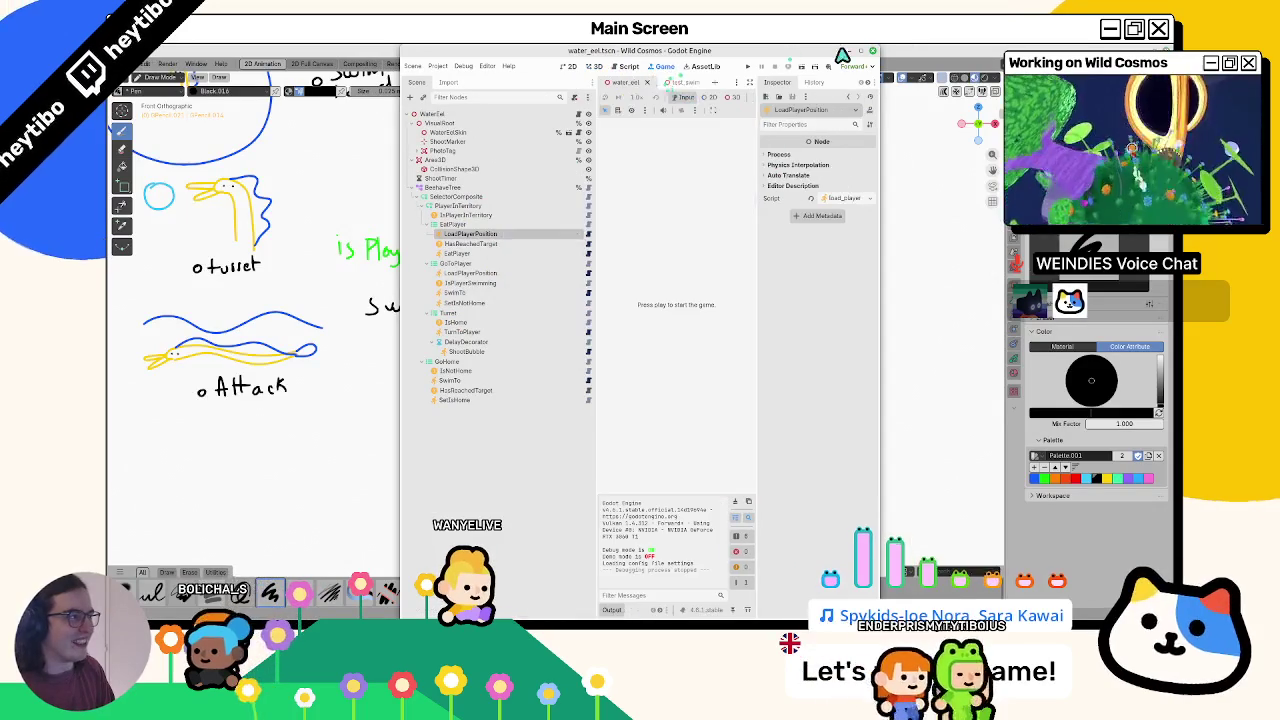
pyautogui.click(864, 53)
pyautogui.click(597, 67)
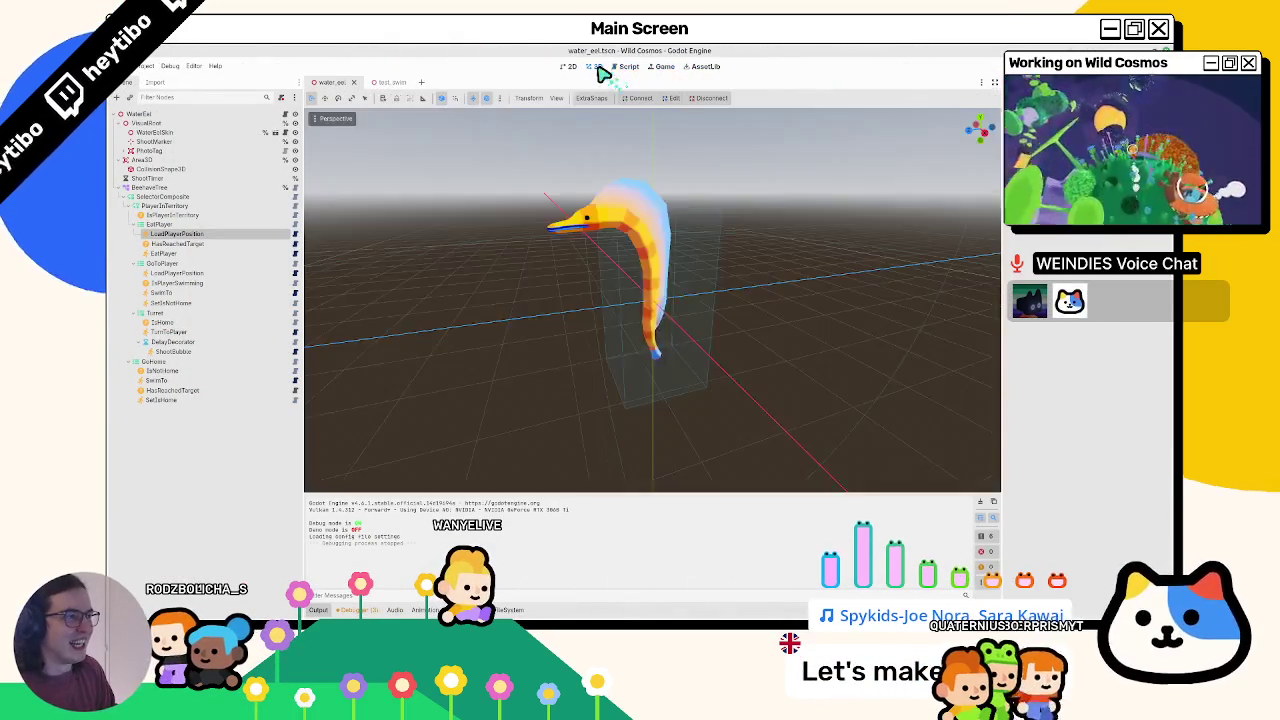
pyautogui.click(625, 67)
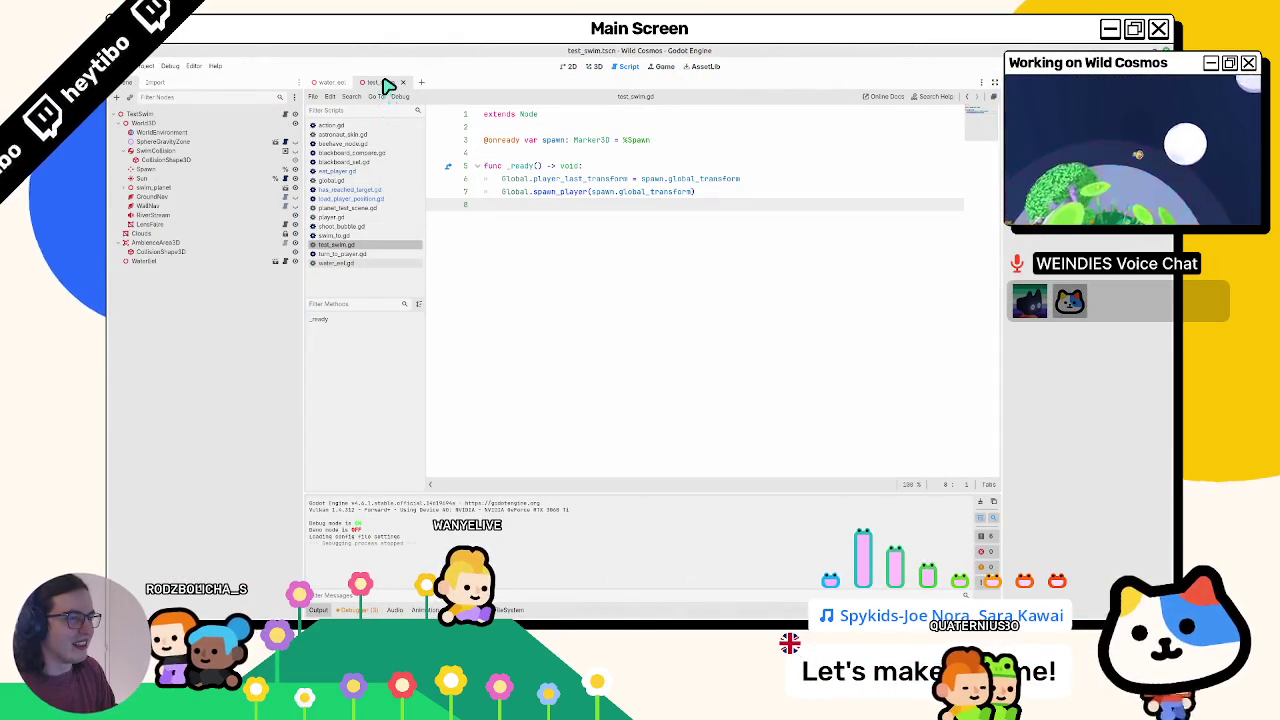
pyautogui.click(340, 86)
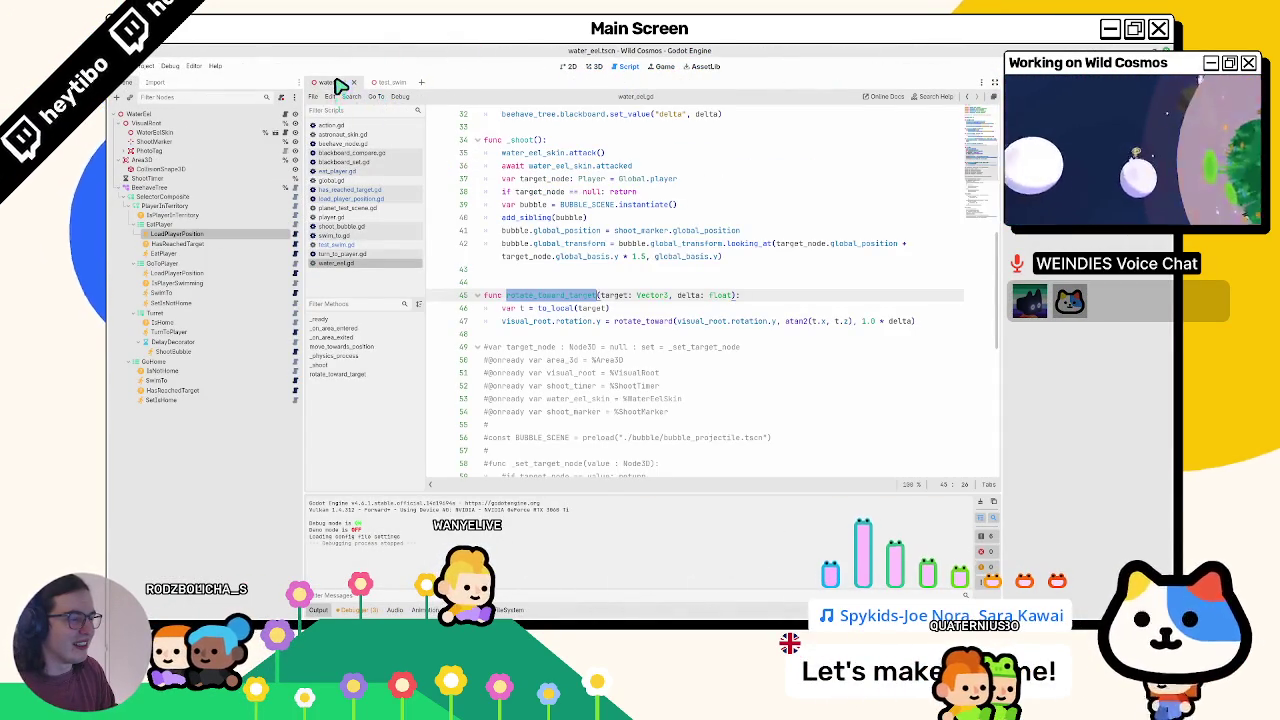
pyautogui.click(388, 84)
pyautogui.click(348, 88)
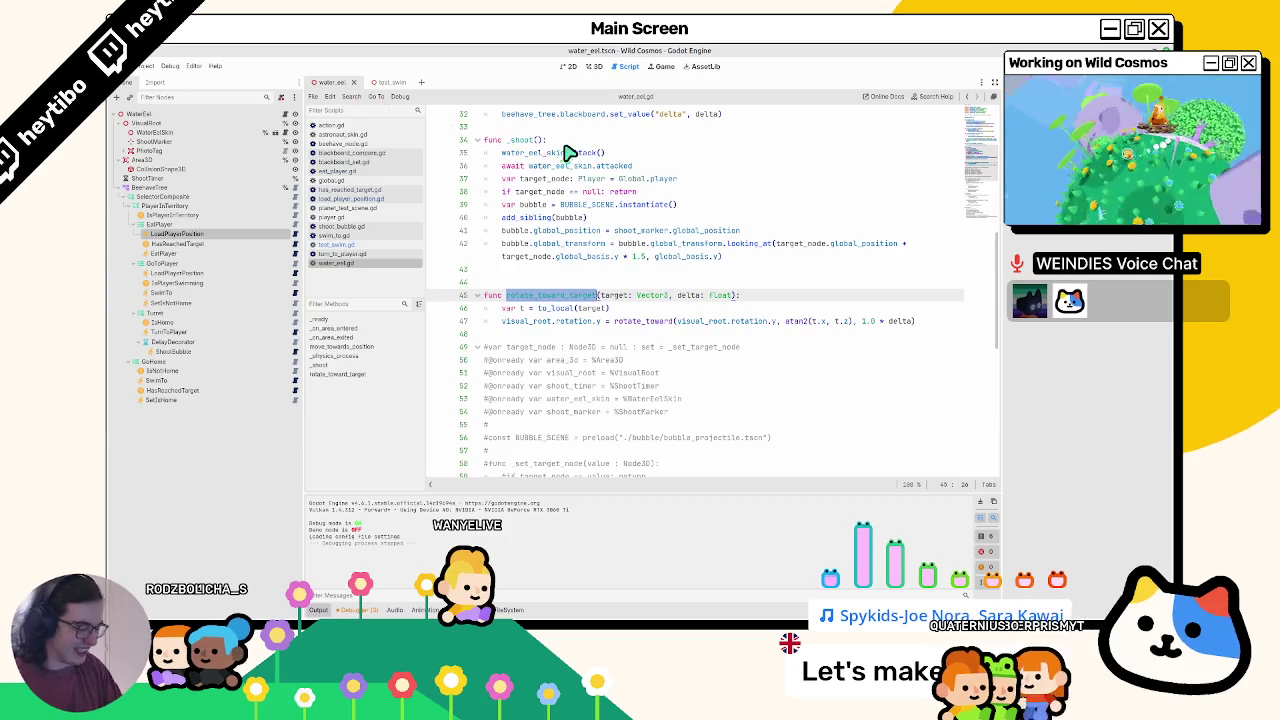
# - Quick-open the player scene and search player.gd for 'KO'
pyautogui.hotkey('ctrl', 'shift', 'o')
pyautogui.write('player')
pyautogui.press('Return')
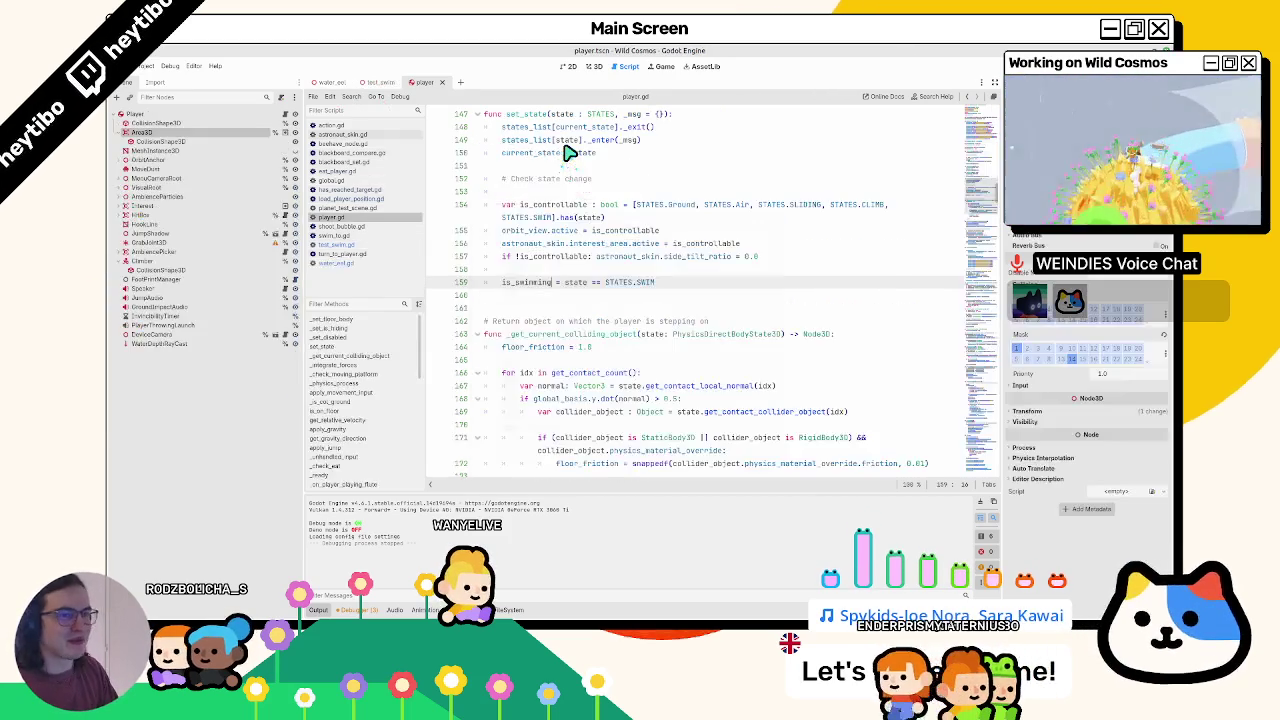
pyautogui.click(677, 248)
pyautogui.hotkey('ctrl', 'f')
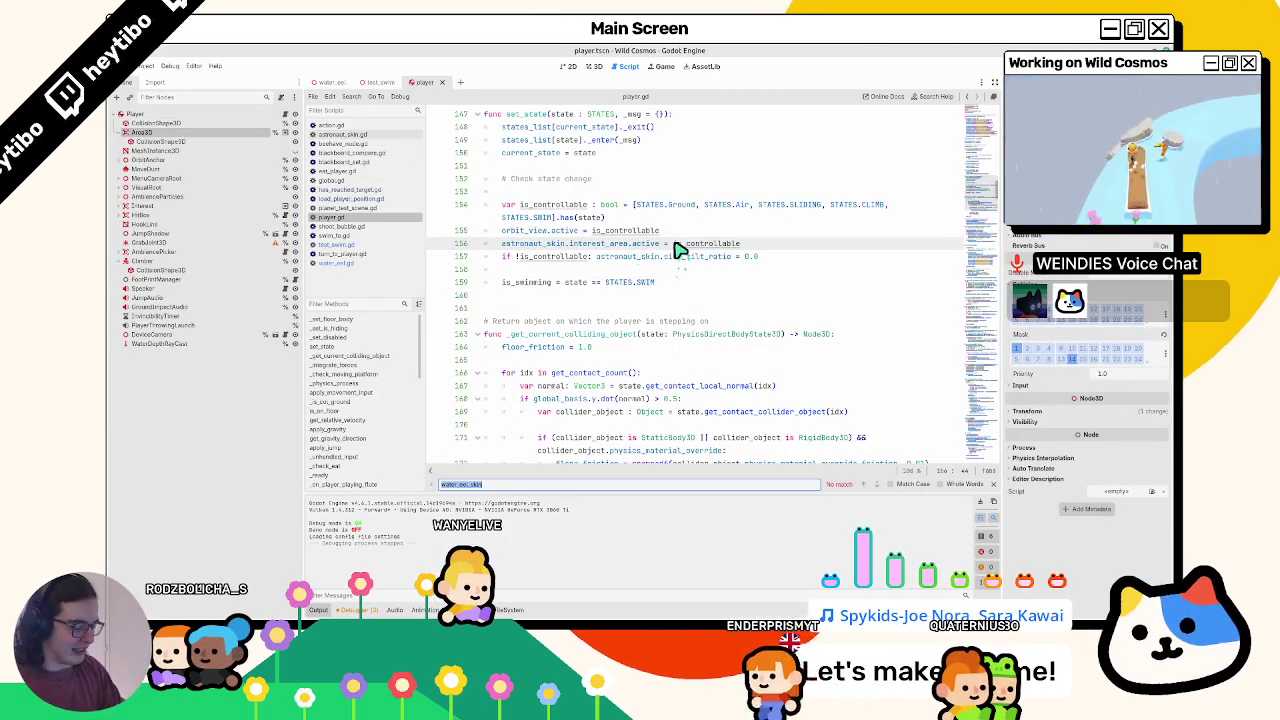
pyautogui.write('KO')
pyautogui.press('Escape')
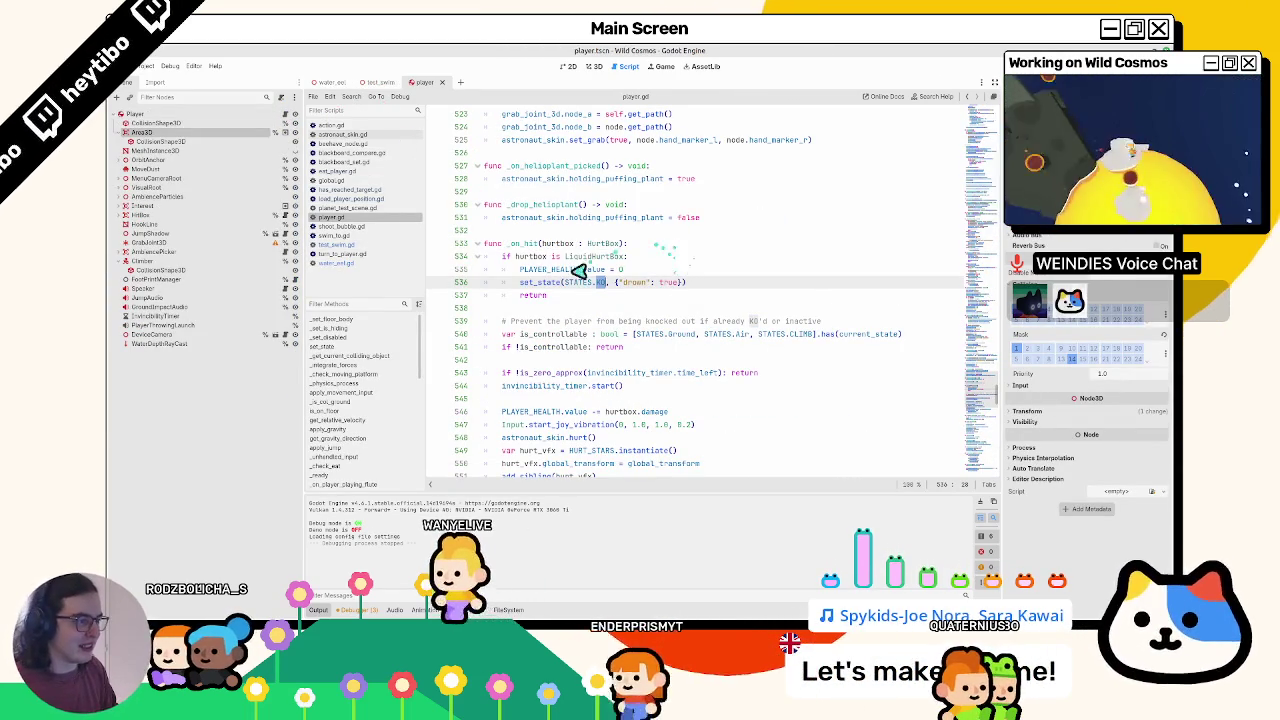
# - Inspect the PLAYER_HEALTH line in _on_hit, then return to the scene viewport
pyautogui.click(580, 269)
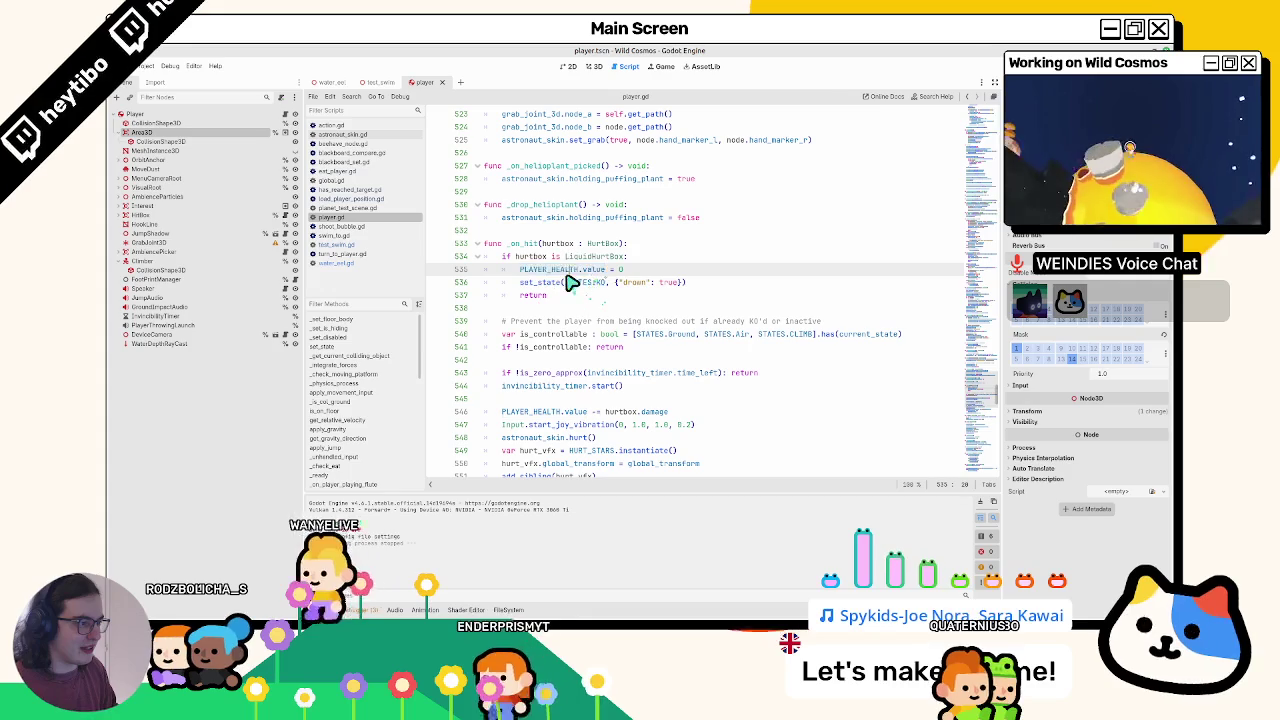
pyautogui.doubleClick(592, 272)
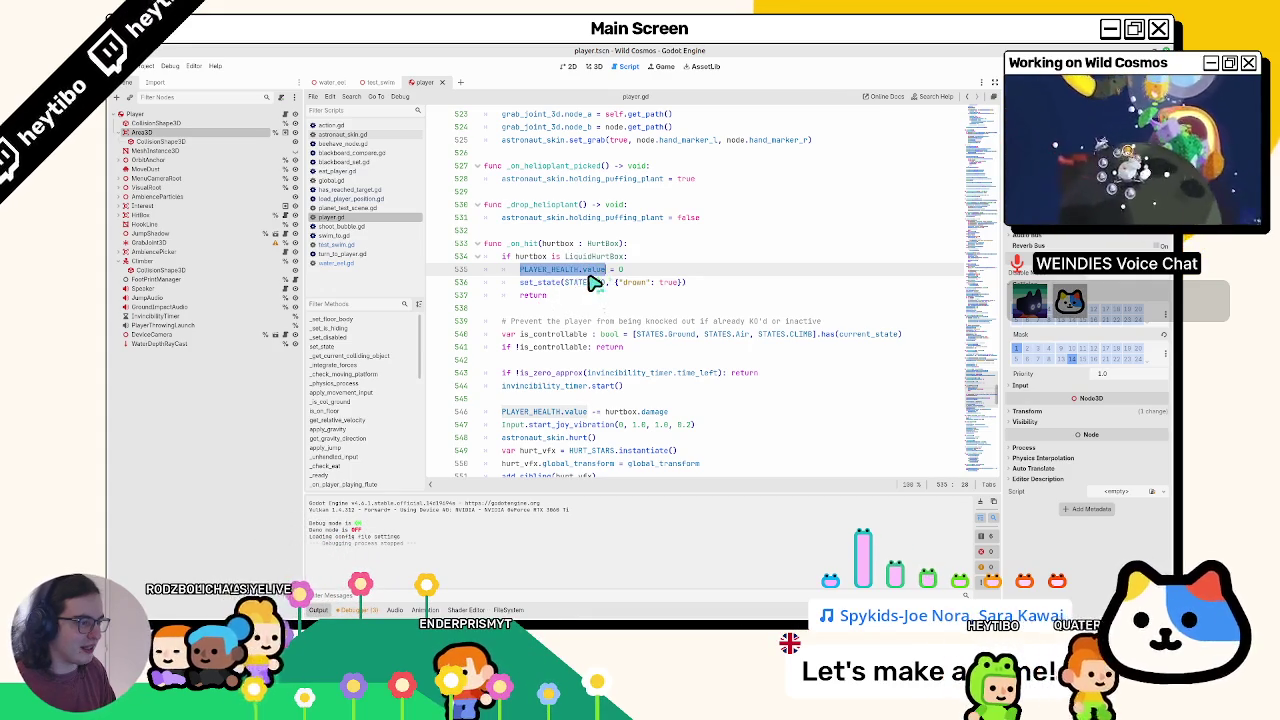
pyautogui.press('Escape')
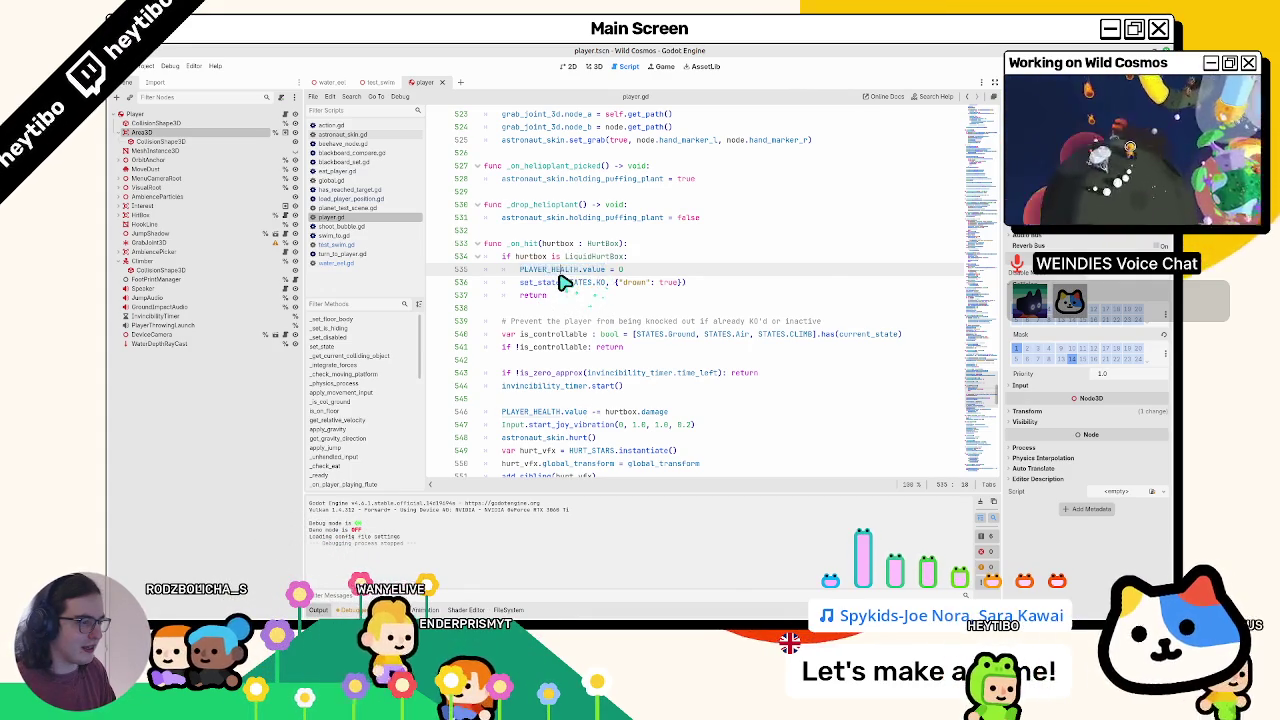
pyautogui.doubleClick(560, 274)
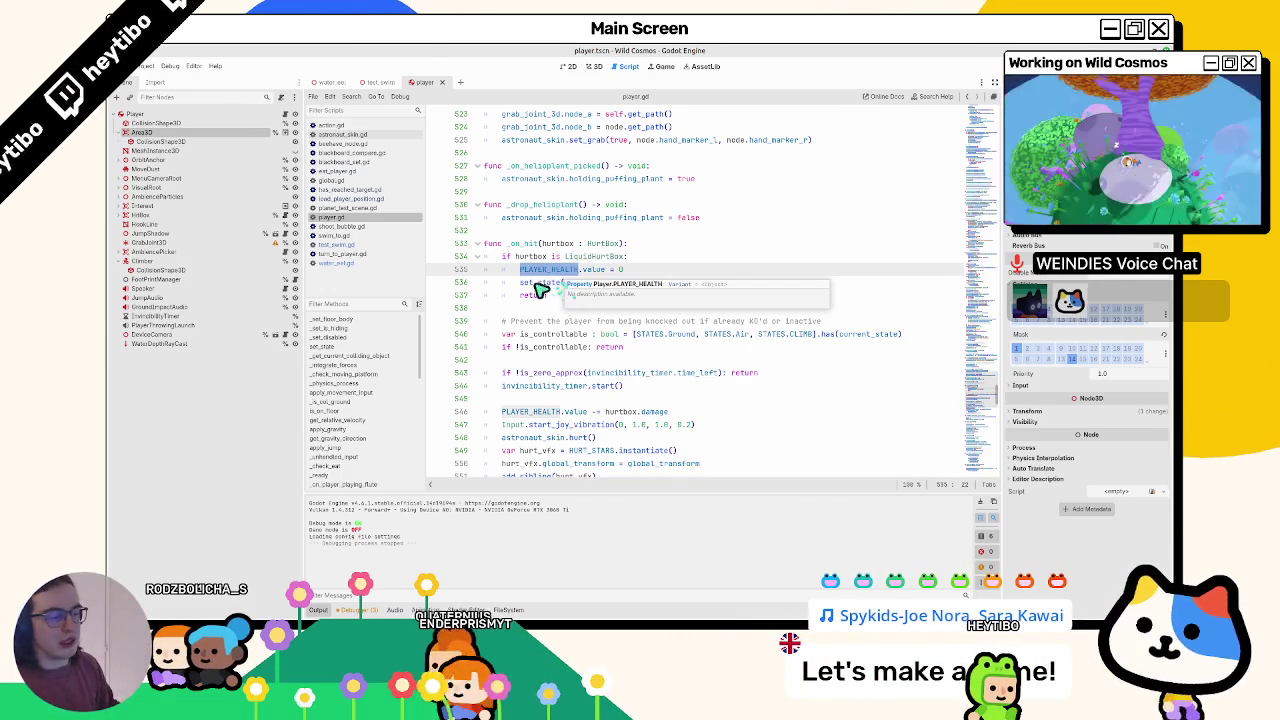
pyautogui.click(590, 66)
# - Switch to the water eel scene and open the EatPlayer node's script
pyautogui.click(578, 66)
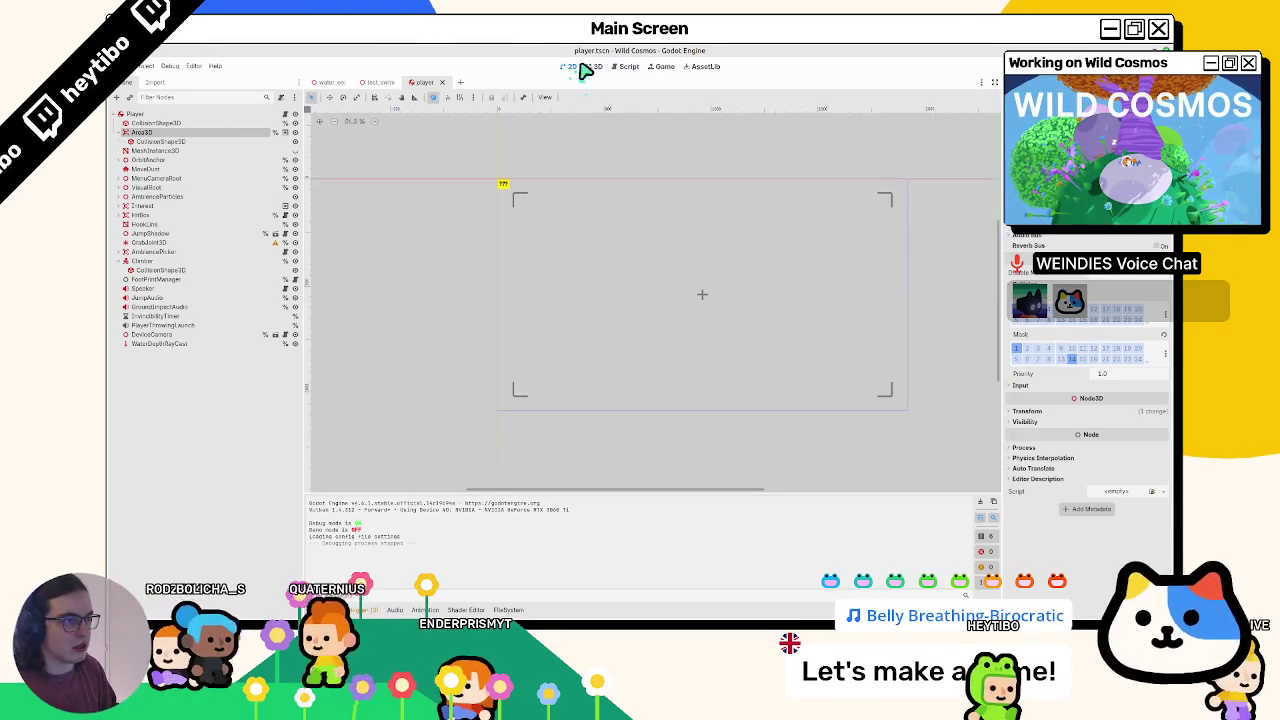
pyautogui.click(592, 66)
pyautogui.click(380, 82)
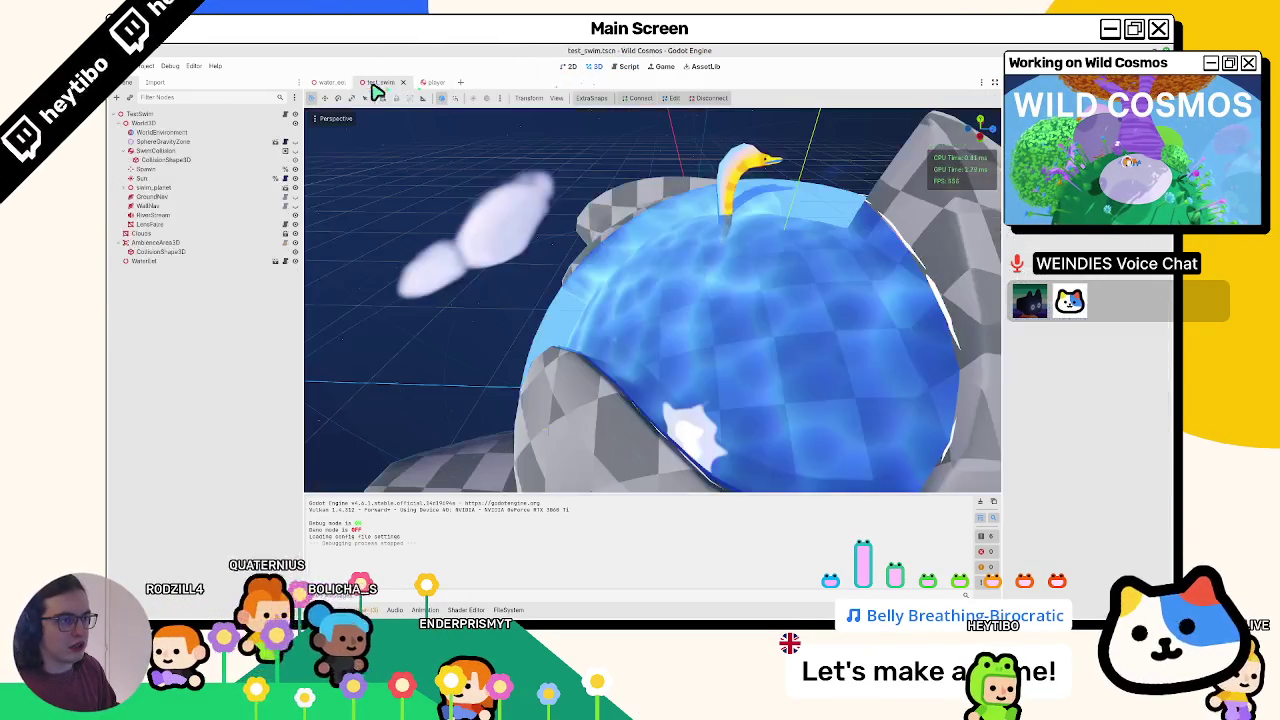
pyautogui.click(430, 82)
pyautogui.click(330, 82)
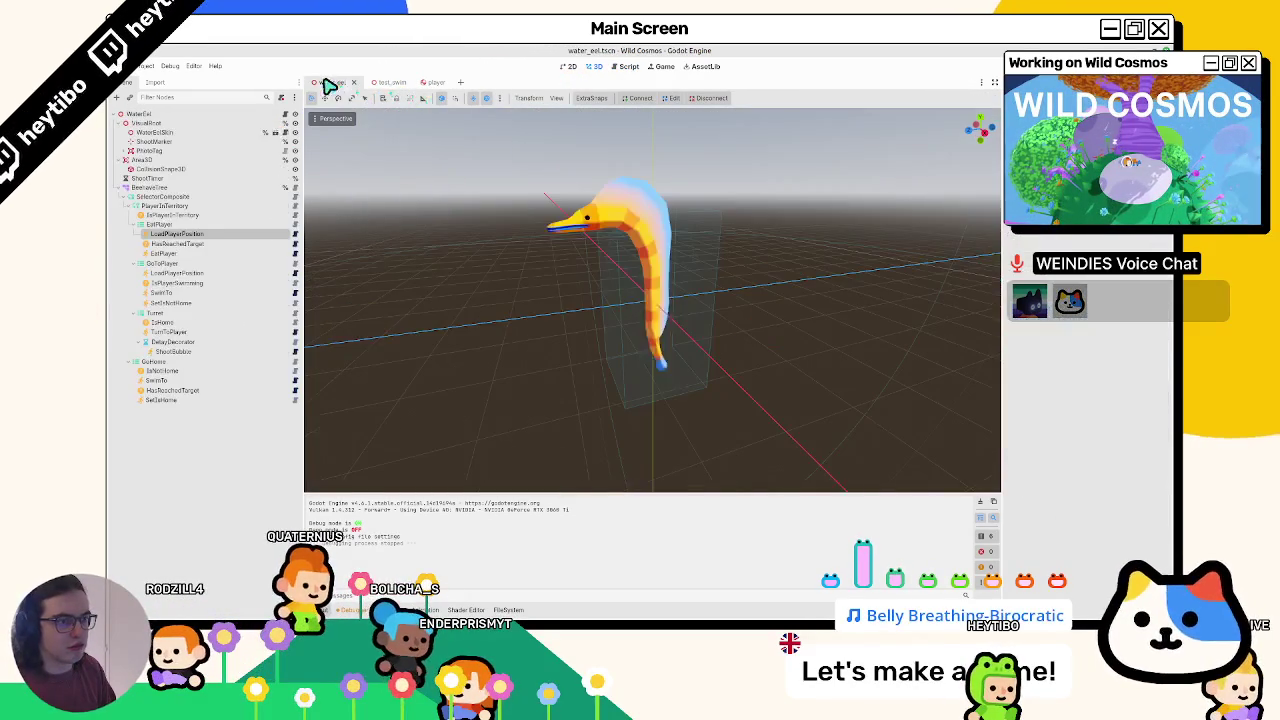
pyautogui.click(295, 303)
pyautogui.click(296, 254)
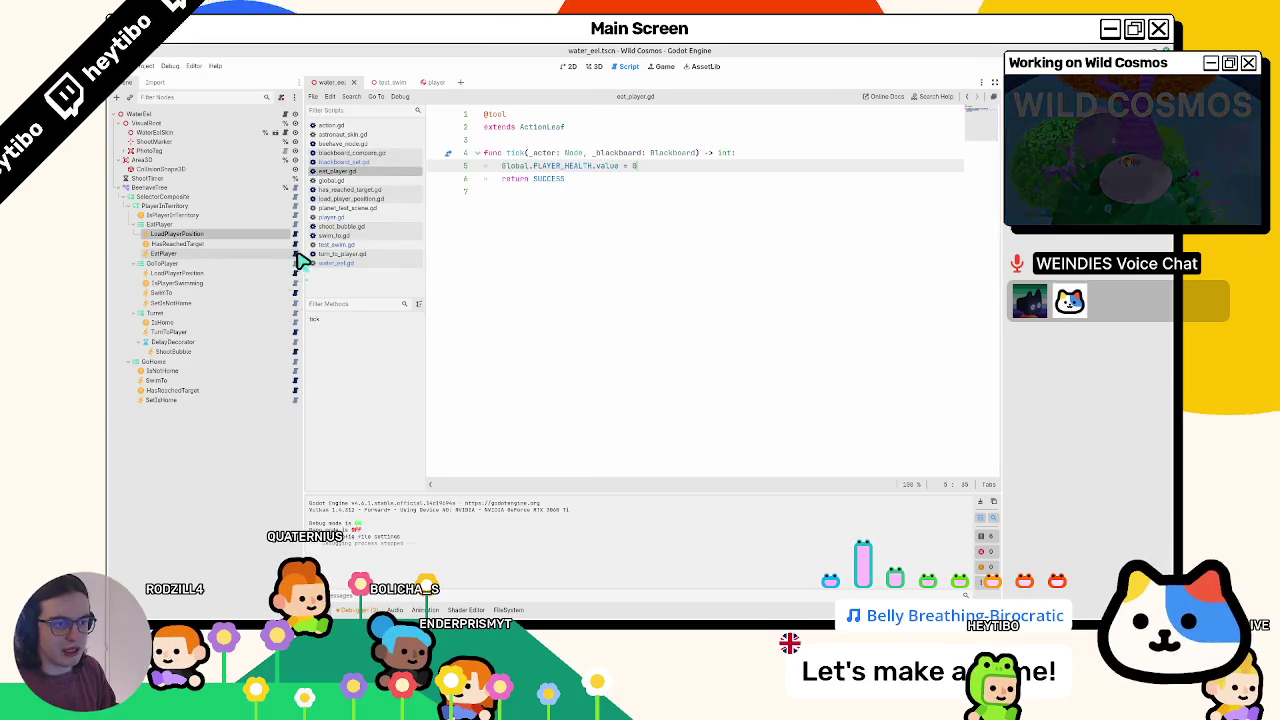
# - Rewrite line 5 of eat_player.gd as Global.player.ko, with a test run in between
pyautogui.doubleClick(641, 167)
pyautogui.write('Global.playe')
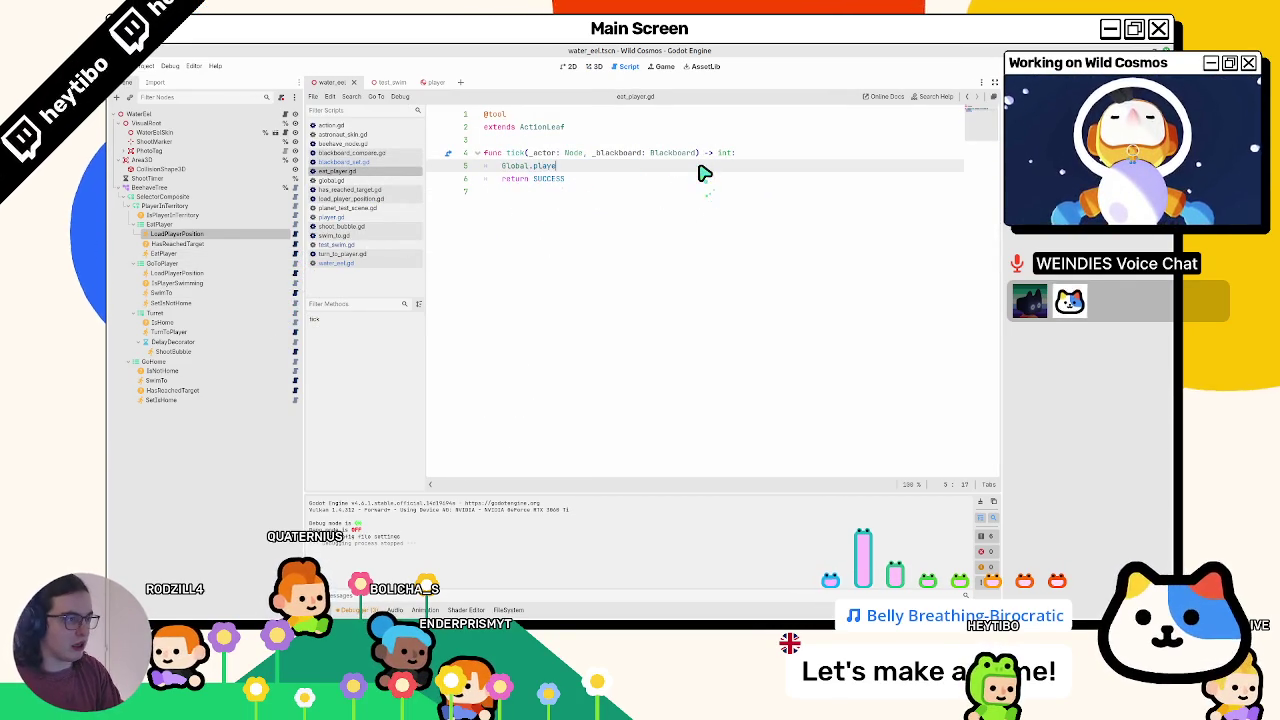
pyautogui.write('r_ko(')
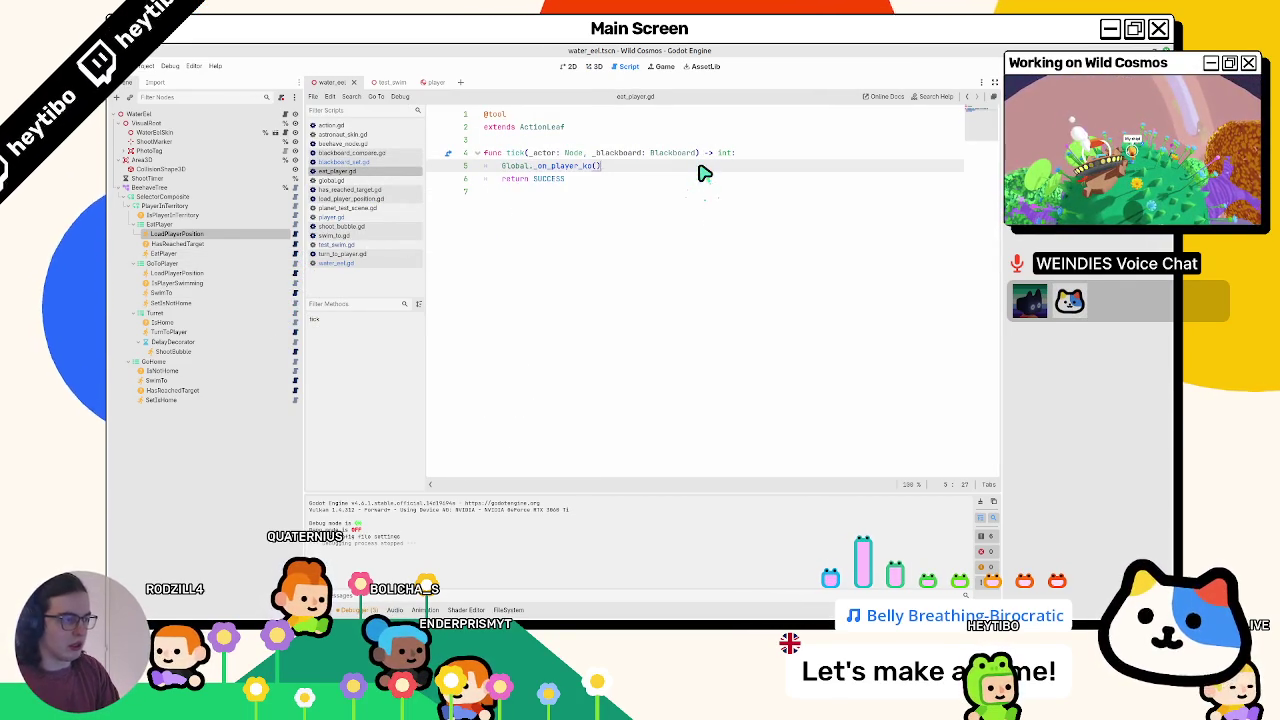
pyautogui.press('F5')
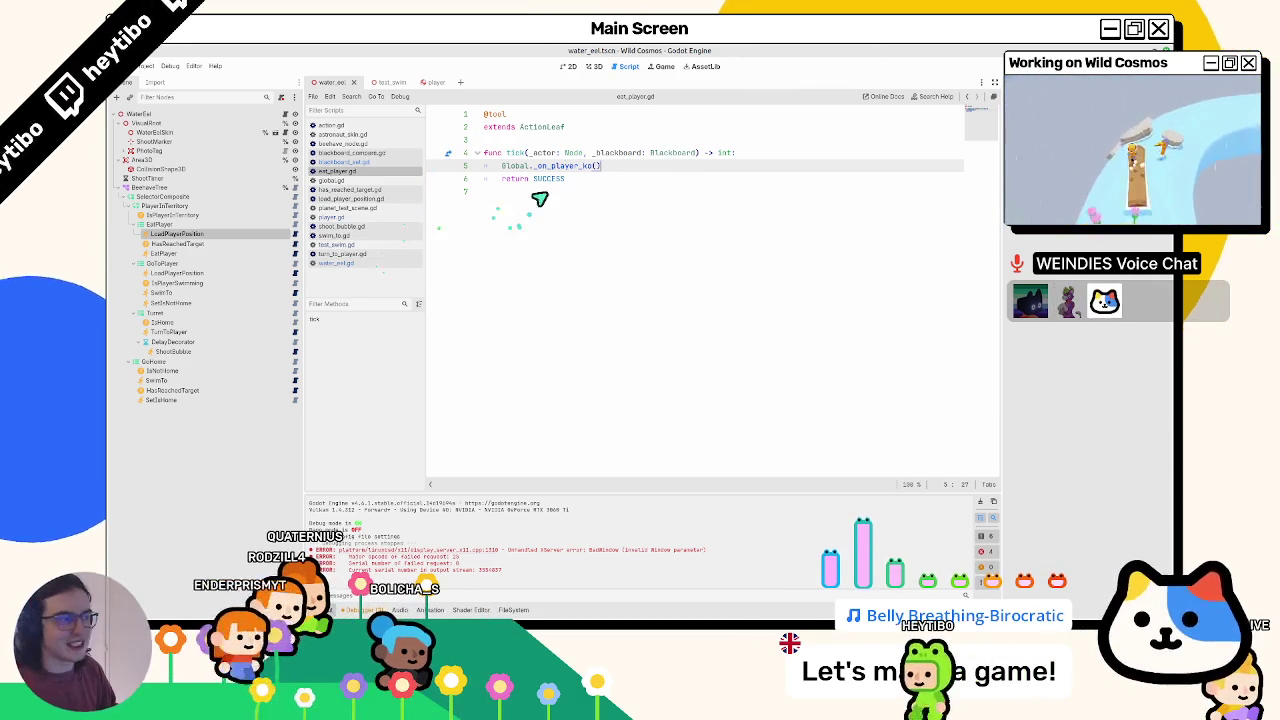
pyautogui.moveTo(536, 166); pyautogui.dragTo(600, 172)
pyautogui.press('BackSpace')
pyautogui.write('pla')
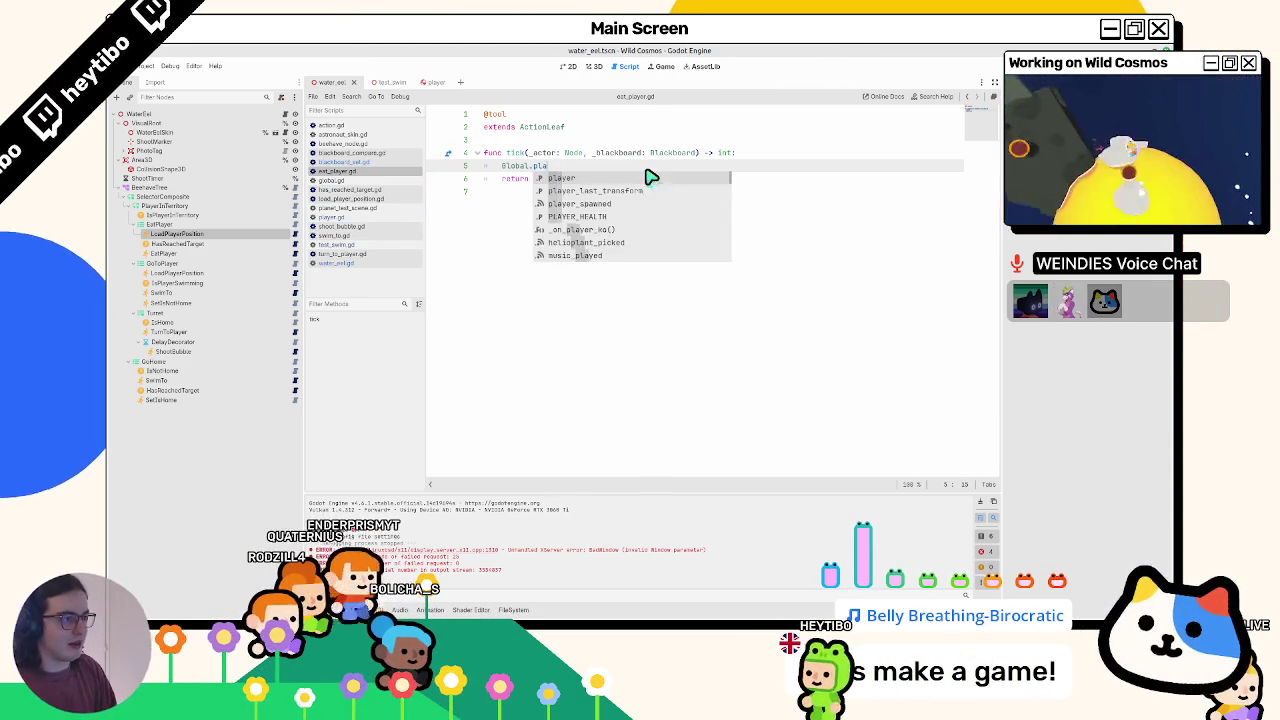
pyautogui.write('yer.ko')
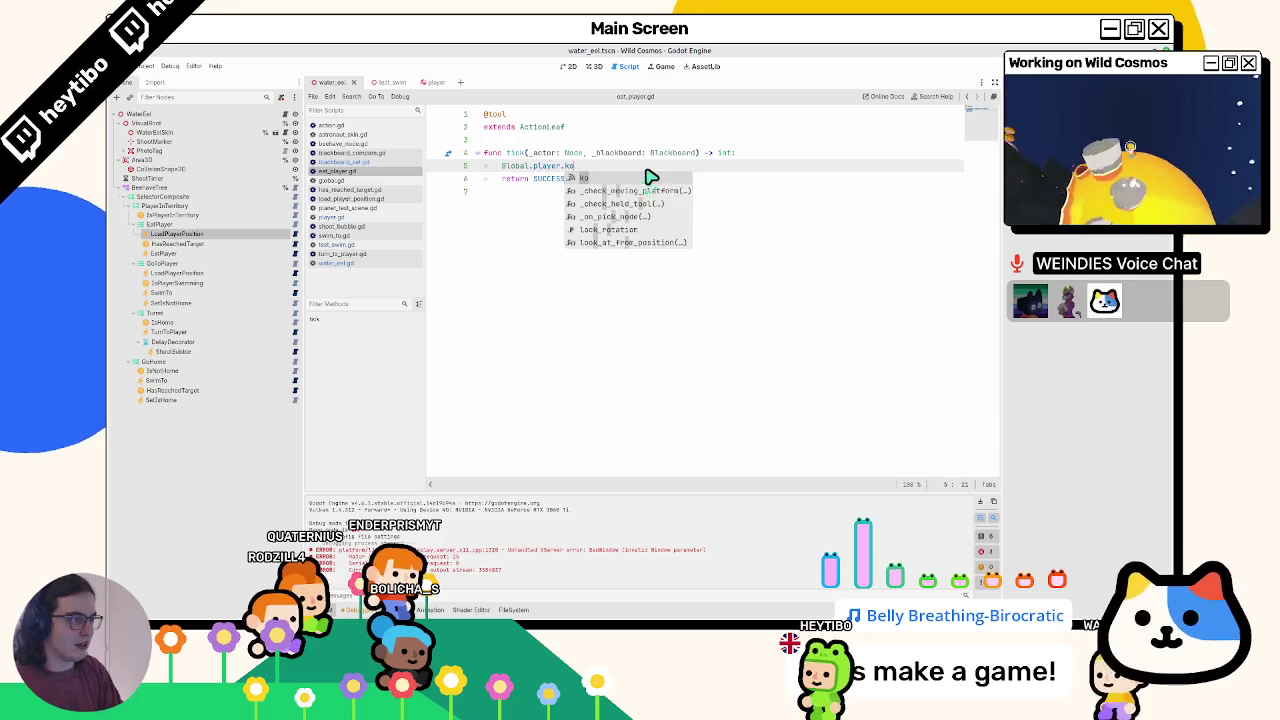
pyautogui.press('Escape')
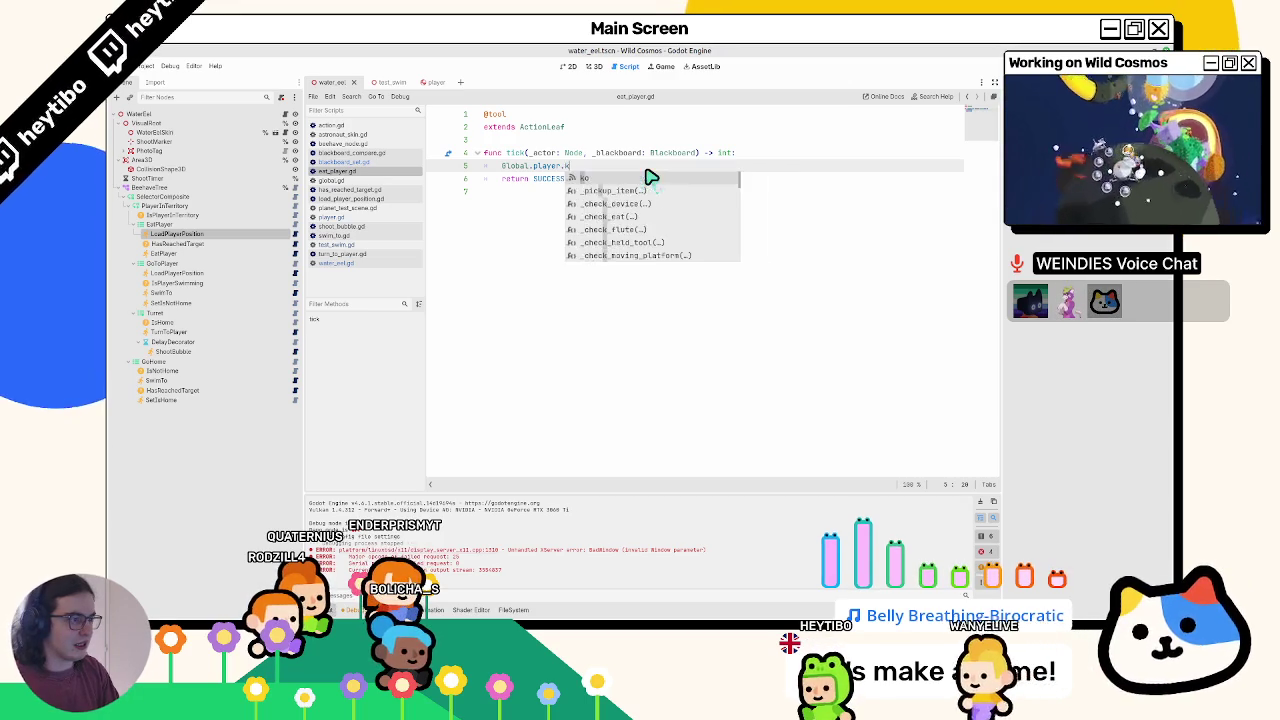
pyautogui.press('Escape')
pyautogui.hotkey('shift', 'Home')
pyautogui.press('BackSpace')
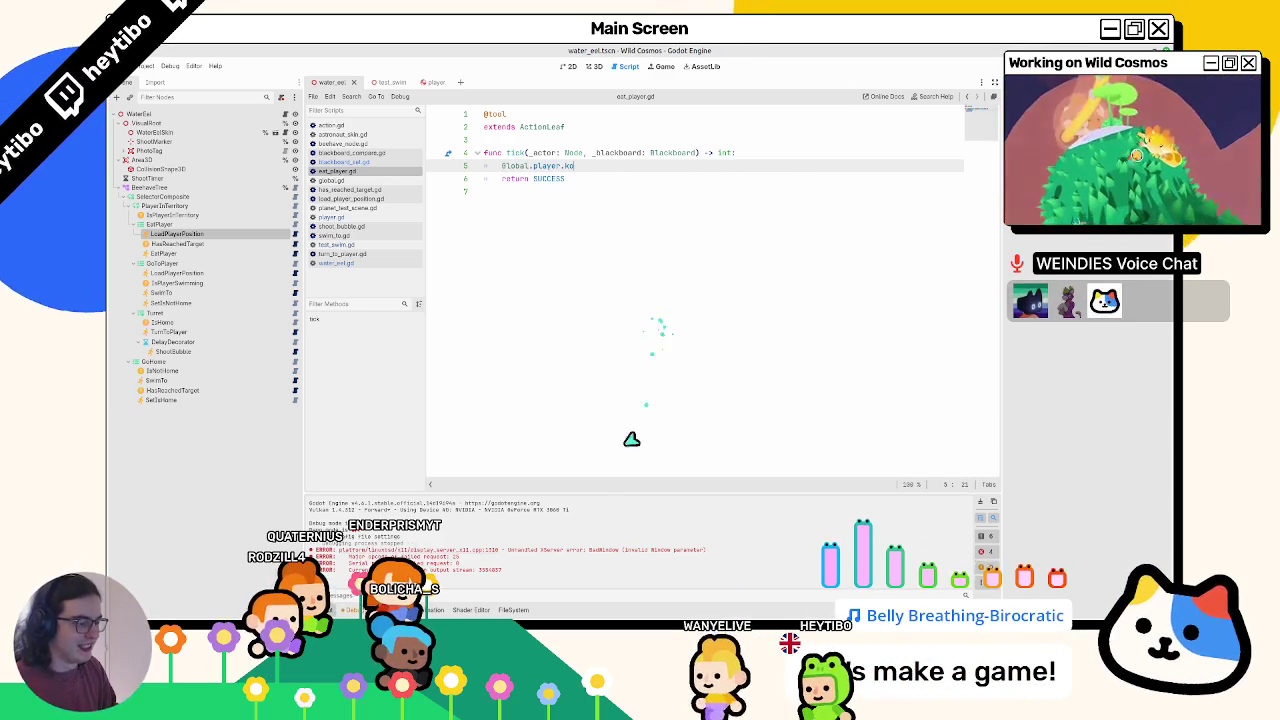
pyautogui.write('ko')
# - Close all other open scripts, keeping only the unsaved eat_player.gd
pyautogui.middleClick(347, 133)
pyautogui.middleClick(345, 134)
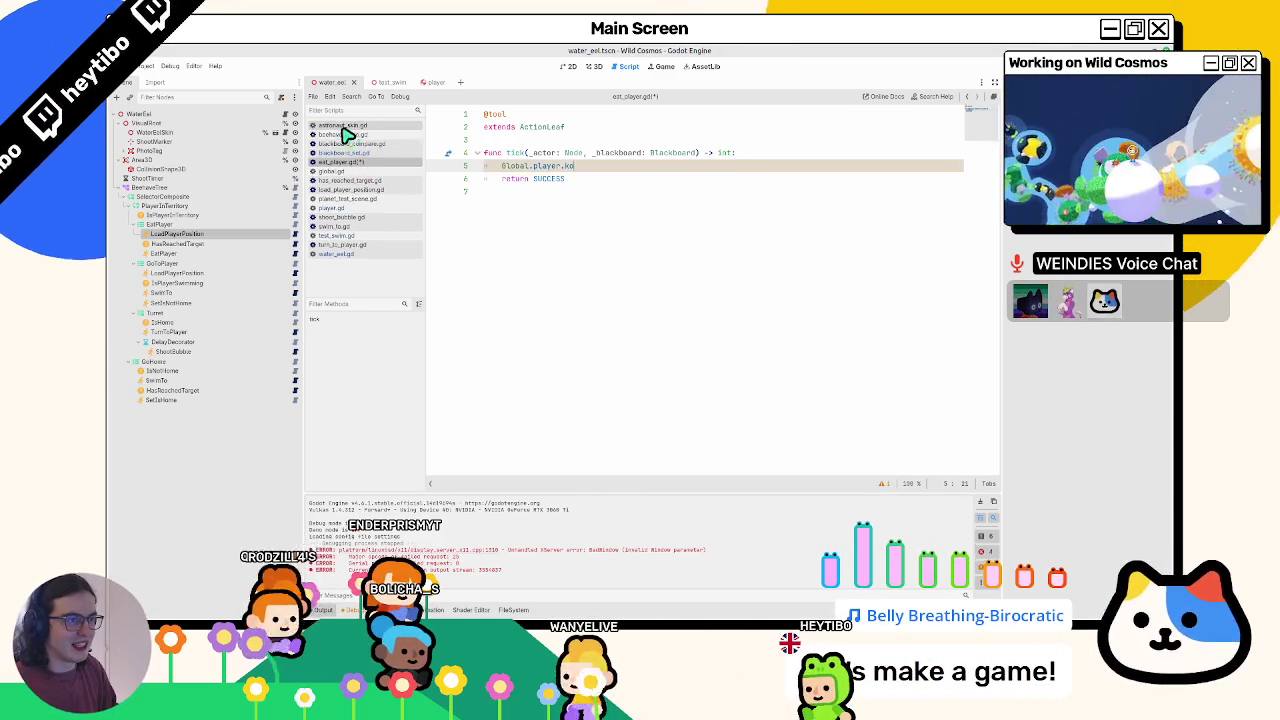
pyautogui.middleClick(344, 134)
pyautogui.middleClick(344, 134)
pyautogui.middleClick(344, 134)
pyautogui.middleClick(344, 134)
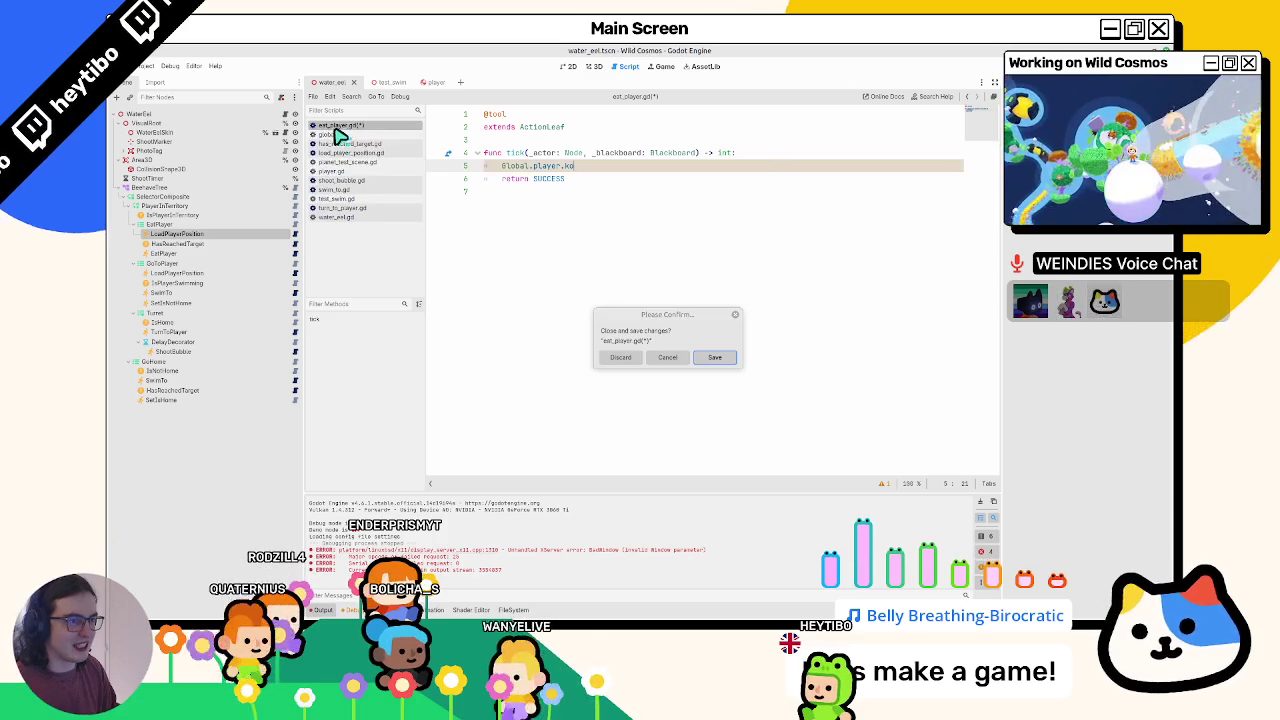
pyautogui.click(668, 358)
pyautogui.middleClick(344, 134)
pyautogui.middleClick(344, 134)
pyautogui.middleClick(344, 134)
pyautogui.middleClick(323, 137)
pyautogui.middleClick(323, 137)
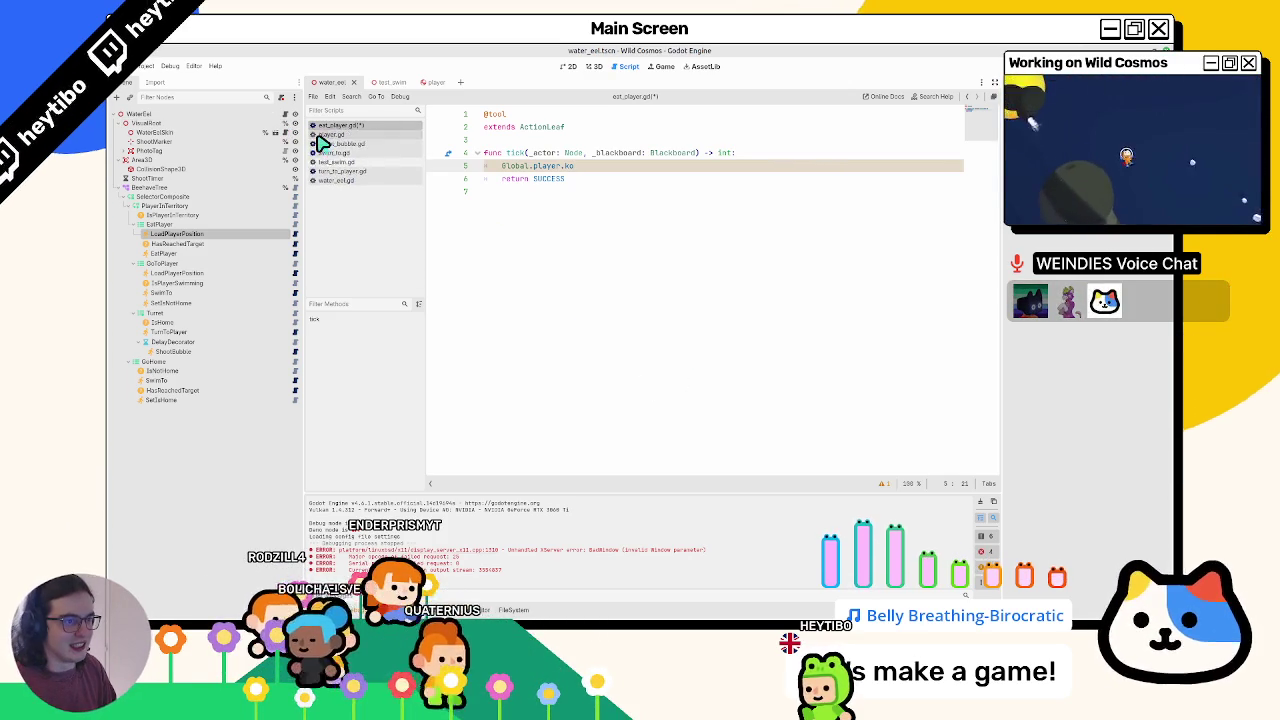
pyautogui.middleClick(320, 140)
pyautogui.middleClick(320, 145)
pyautogui.middleClick(320, 145)
pyautogui.middleClick(320, 140)
pyautogui.middleClick(320, 135)
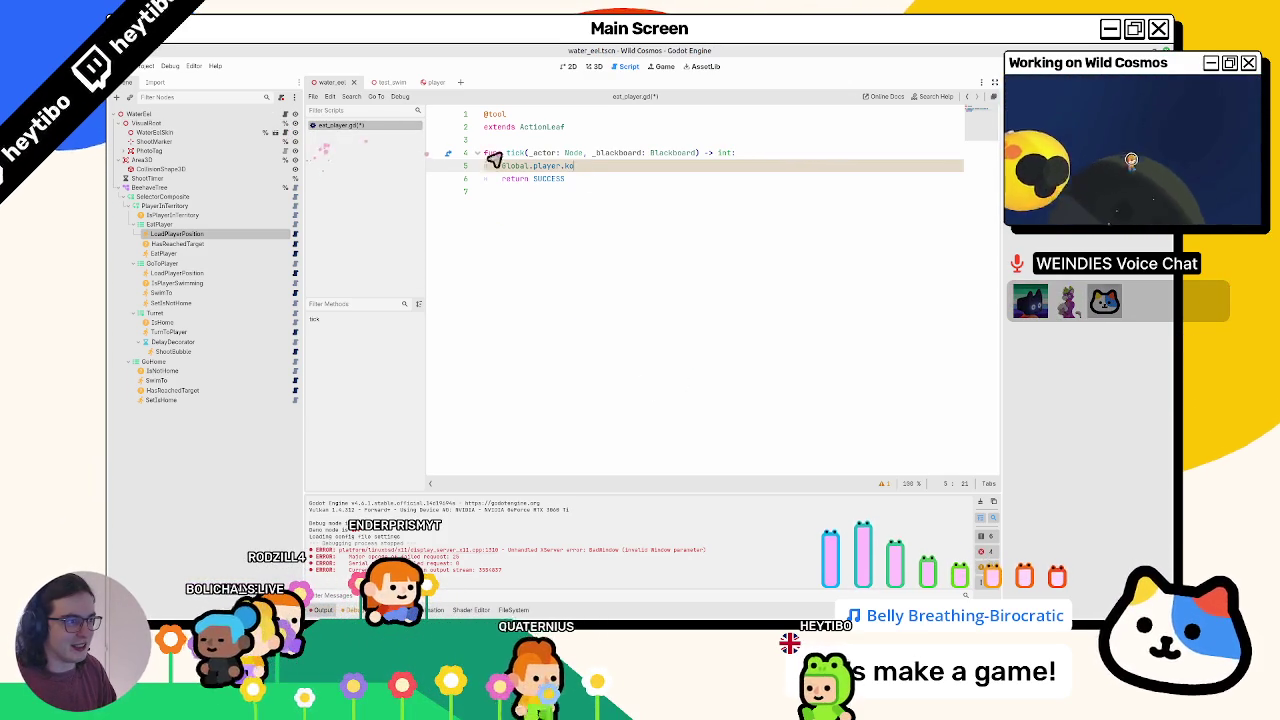
# - In player.gd, fold the _on_hit, bump, spawn and reset_direction functions
pyautogui.click(434, 82)
pyautogui.scroll(-5, 529, 237)
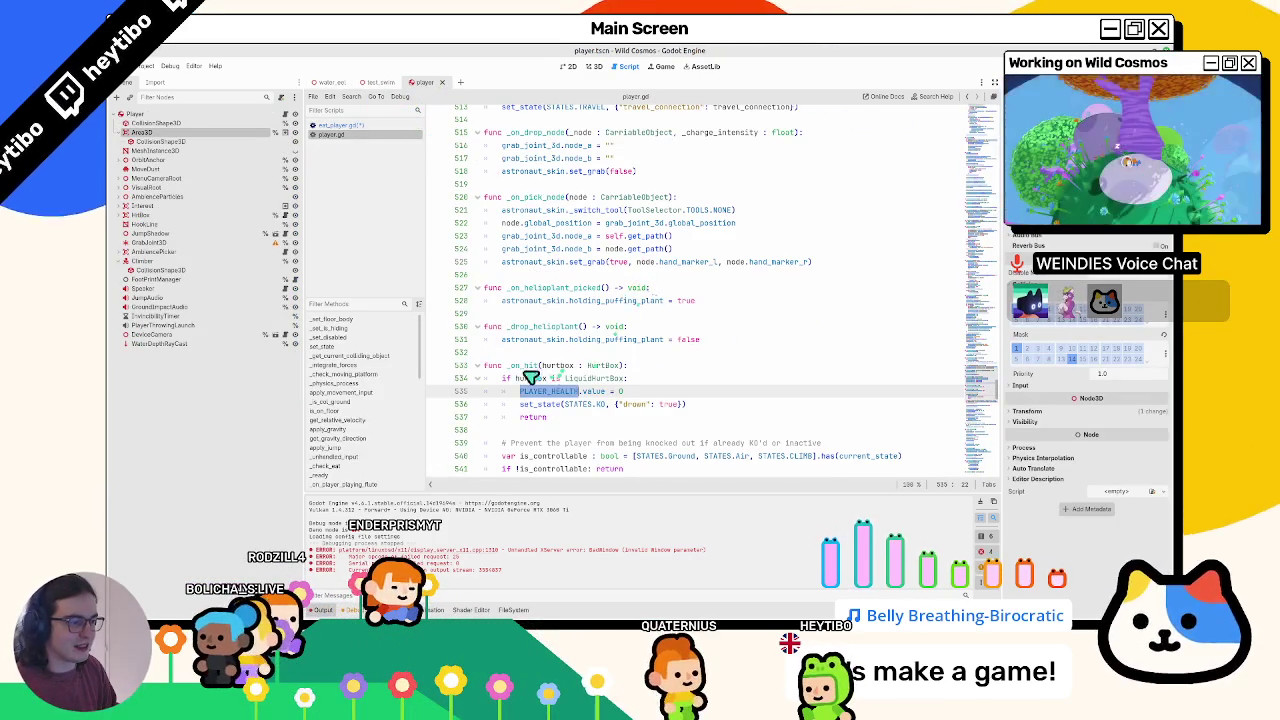
pyautogui.doubleClick(538, 368)
pyautogui.scroll(-2, 552, 385)
pyautogui.click(477, 288)
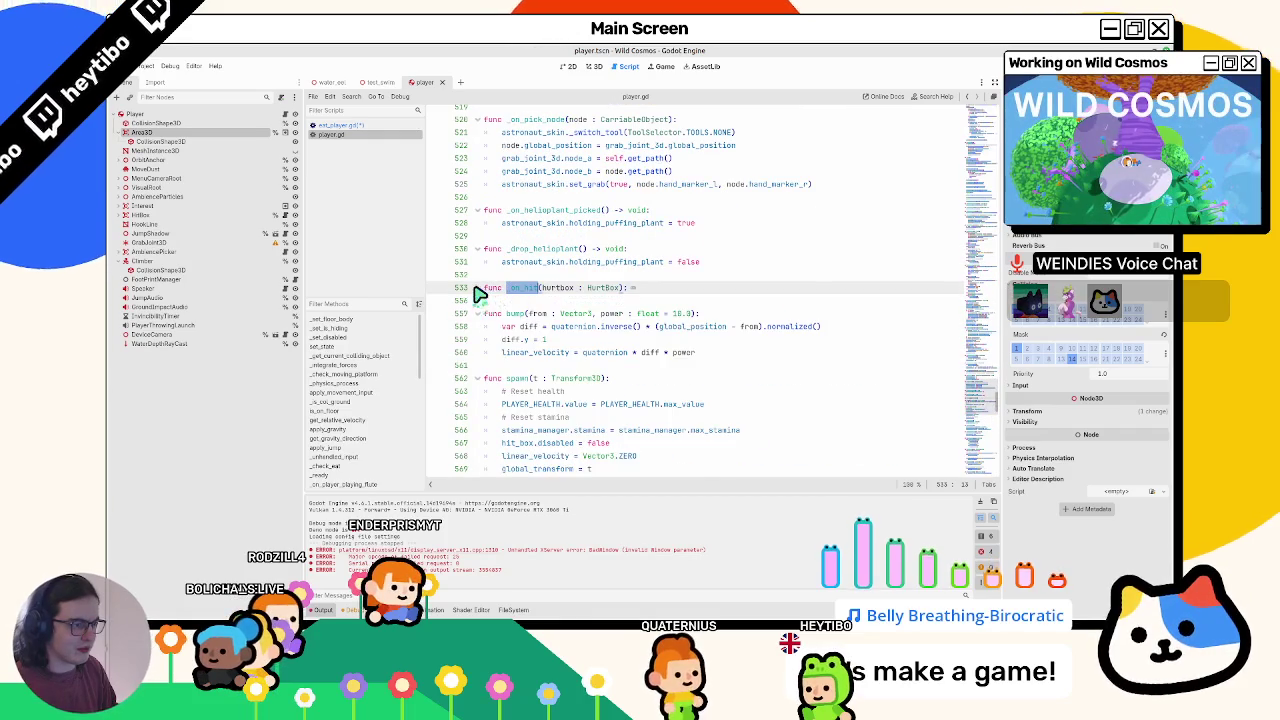
pyautogui.click(477, 313)
pyautogui.click(477, 339)
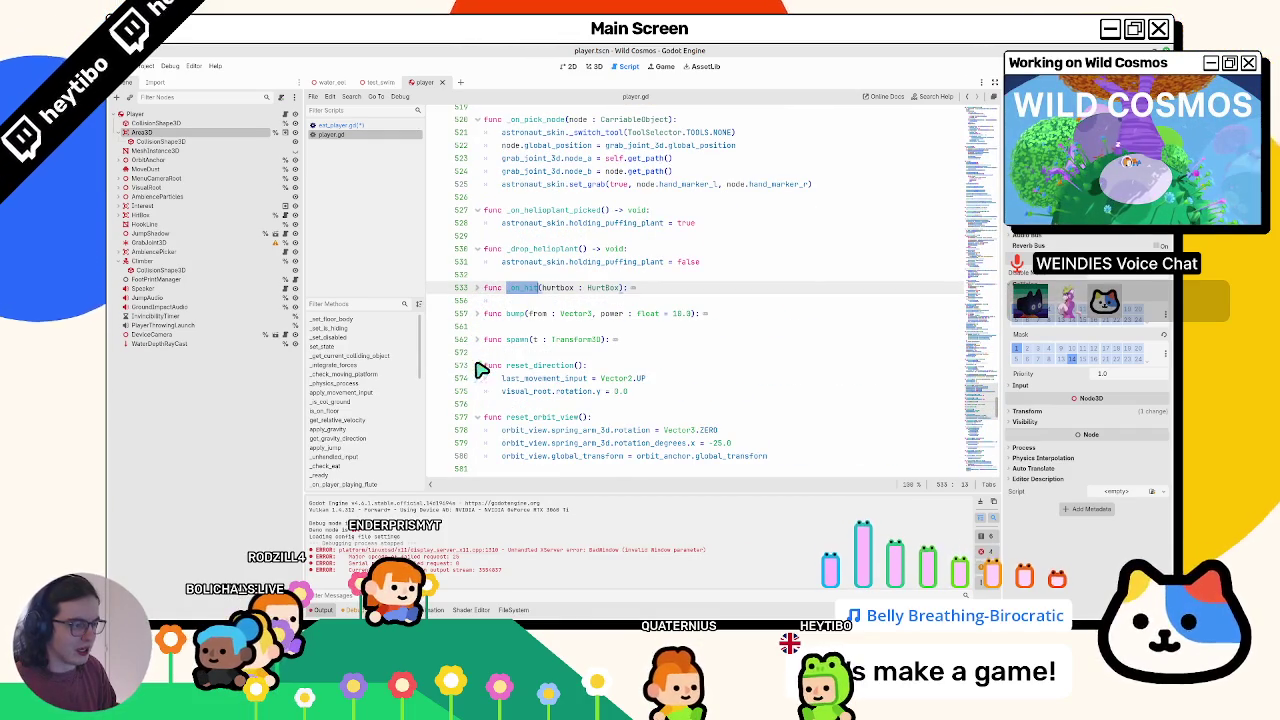
pyautogui.click(477, 365)
# - Add a new _ko() function containing pass right after _on_hit
pyautogui.click(507, 301)
pyautogui.press('Return')
pyautogui.press('Return')
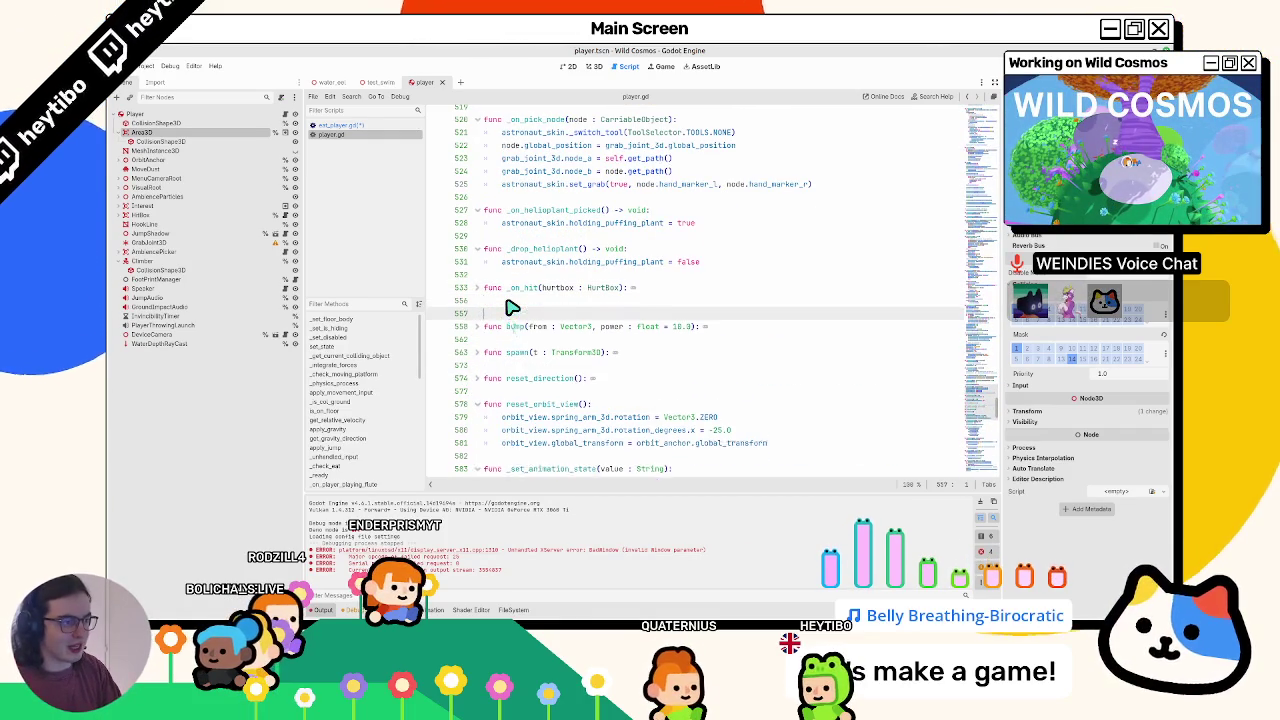
pyautogui.press('Up')
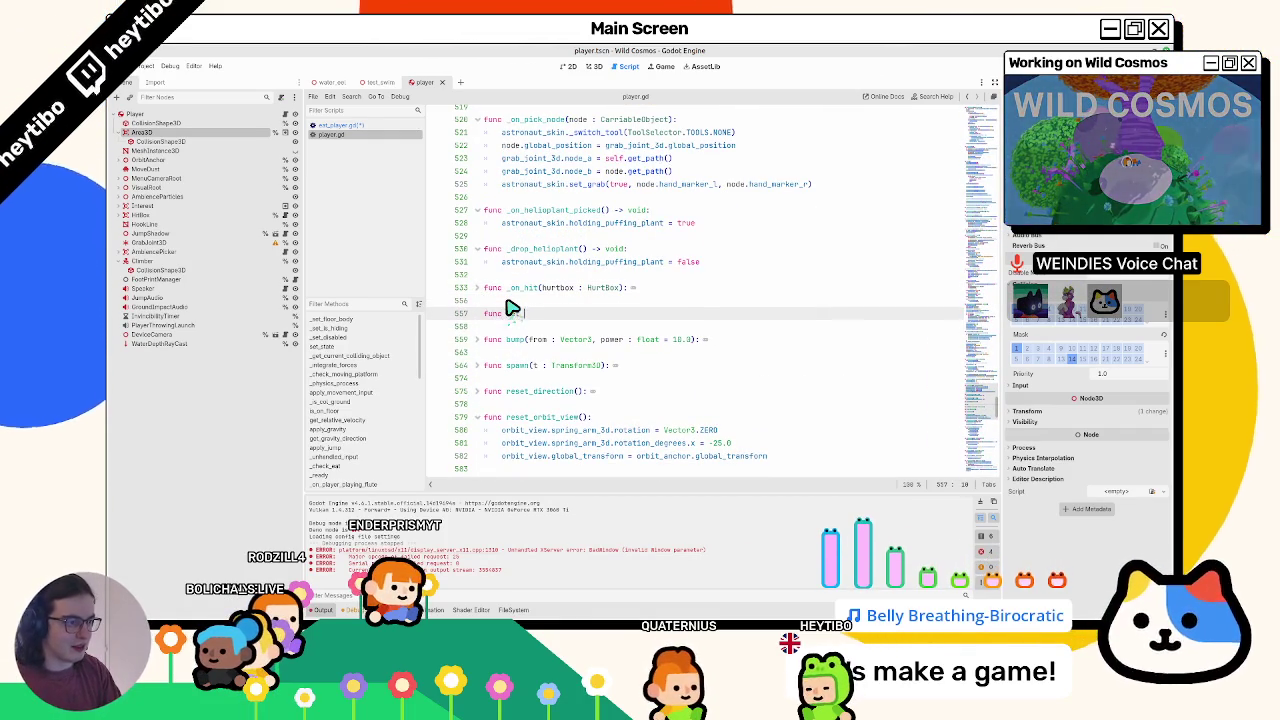
pyautogui.press('Return')
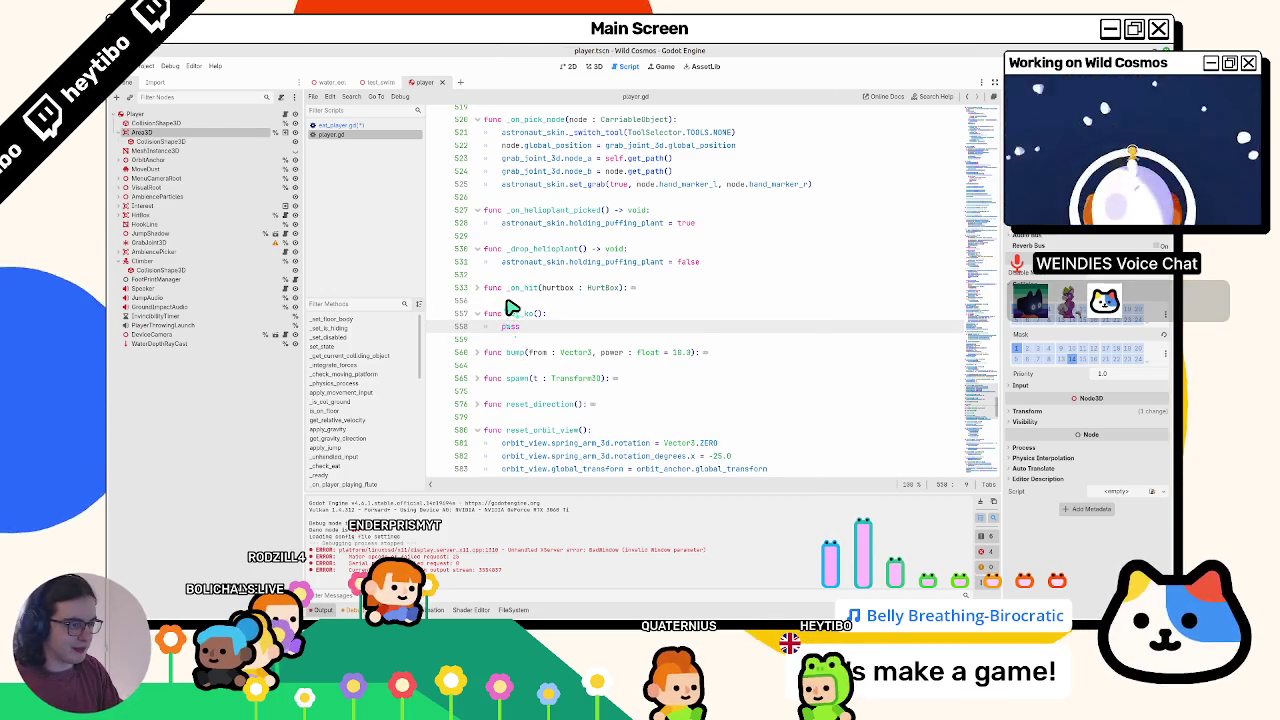
pyautogui.hotkey('ctrl', 'shift', 'o')
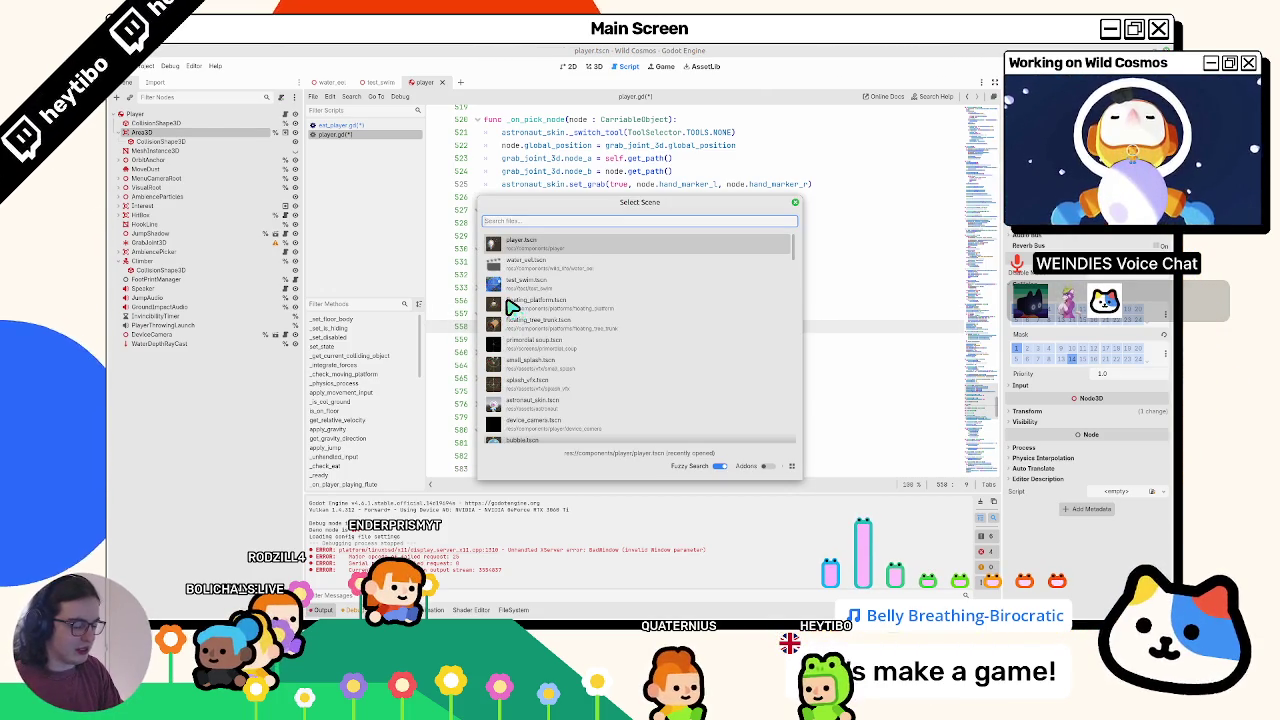
# - Open the bearded_gecko.tscn scene from a quick-open search for 'gecko'
pyautogui.write('gecko')
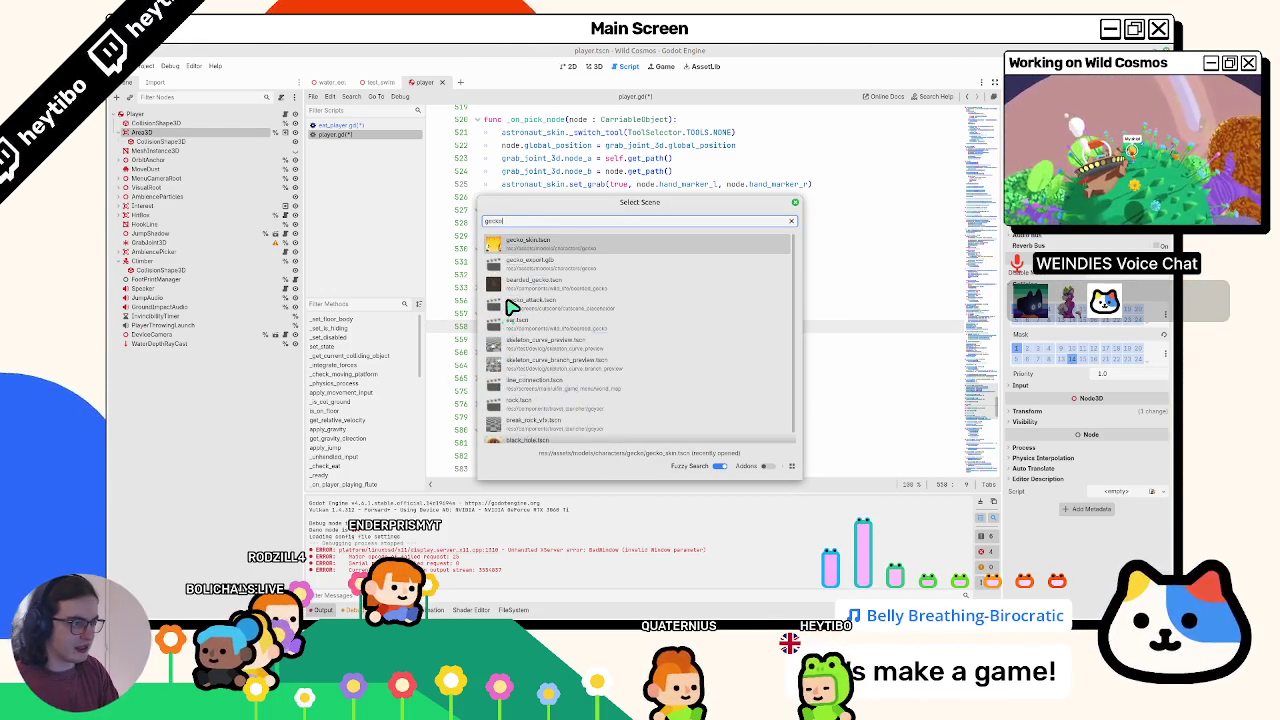
pyautogui.press('Down')
pyautogui.press('Down')
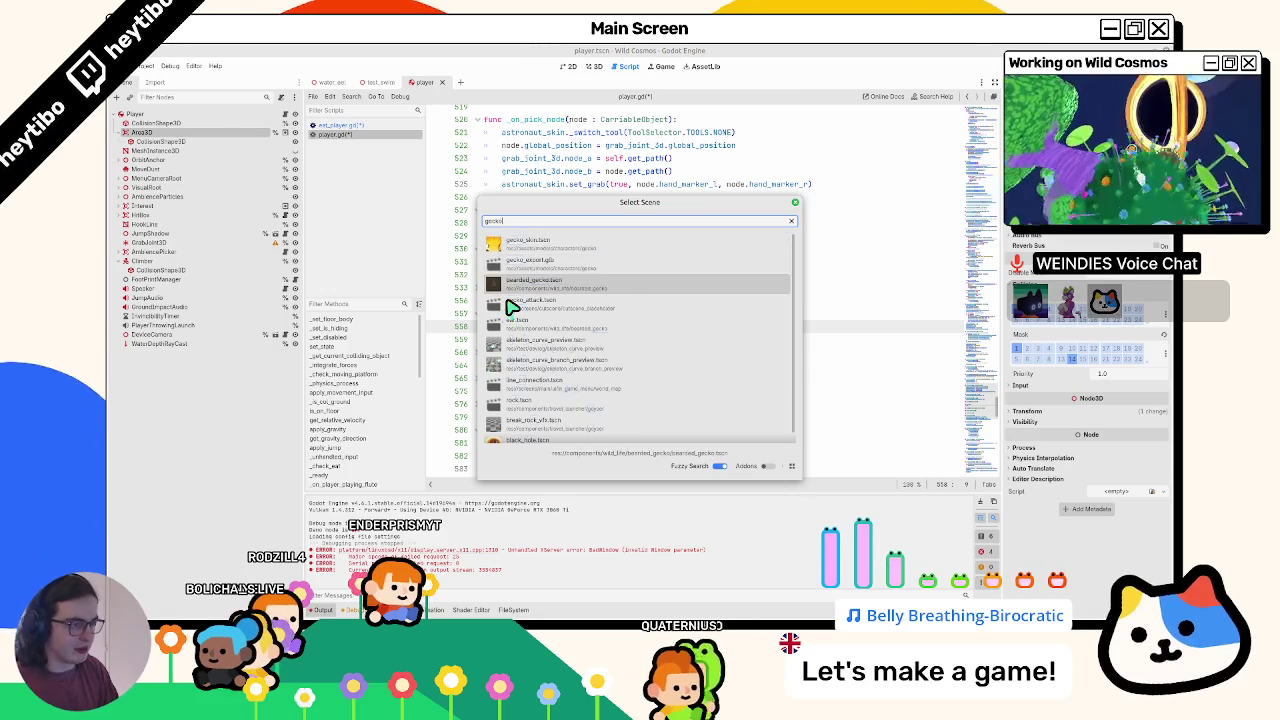
pyautogui.press('Return')
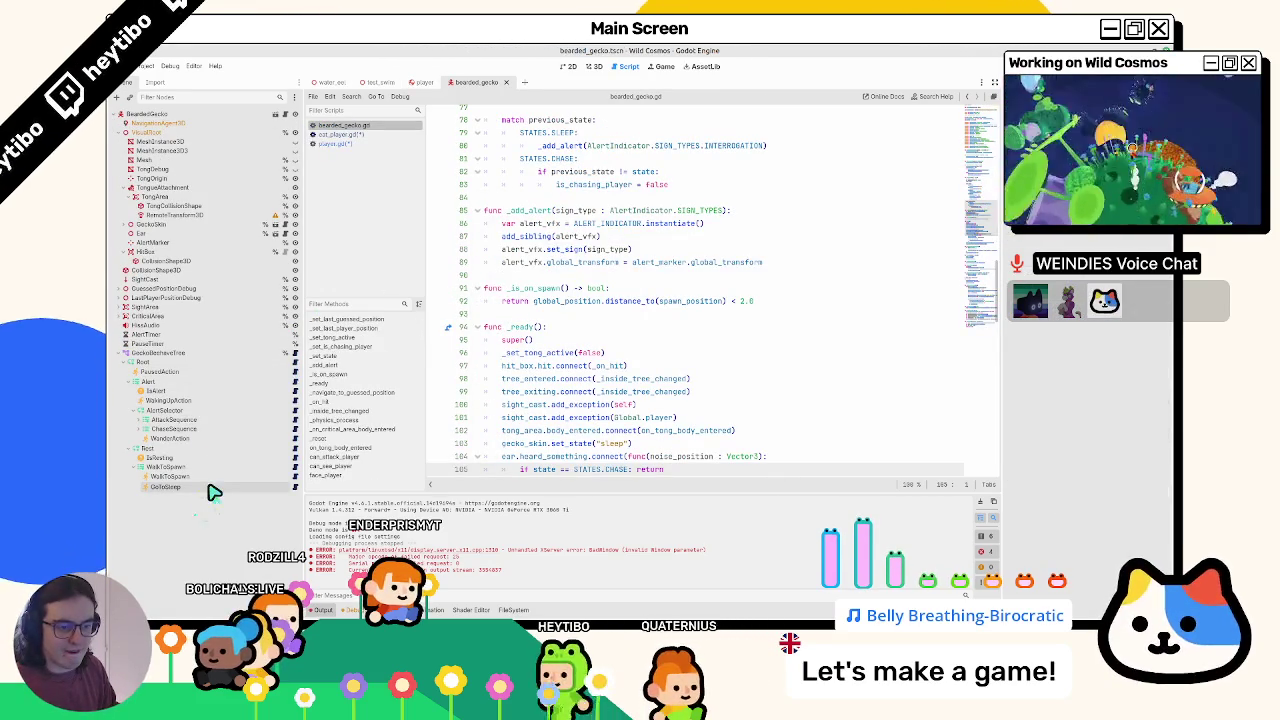
# - Expand AttackSequence and open AttackAction's attack.gd script, reviewing lines 36–40
pyautogui.click(136, 420)
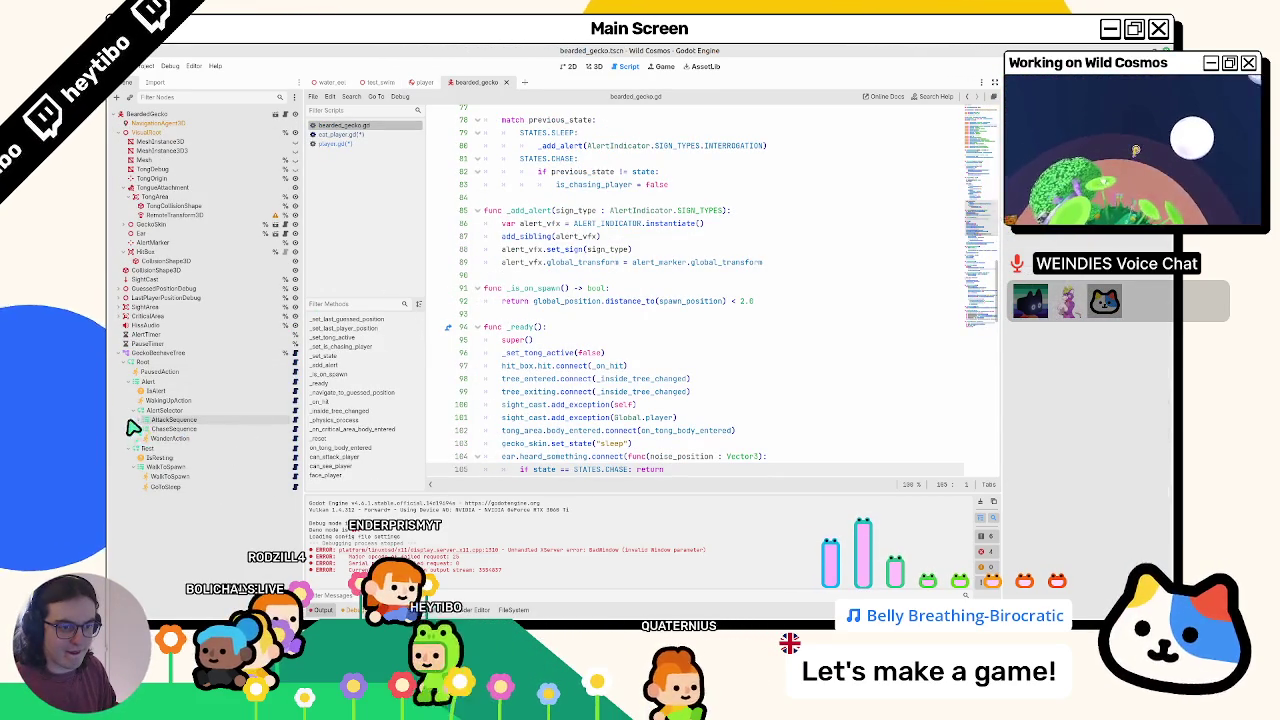
pyautogui.click(165, 438)
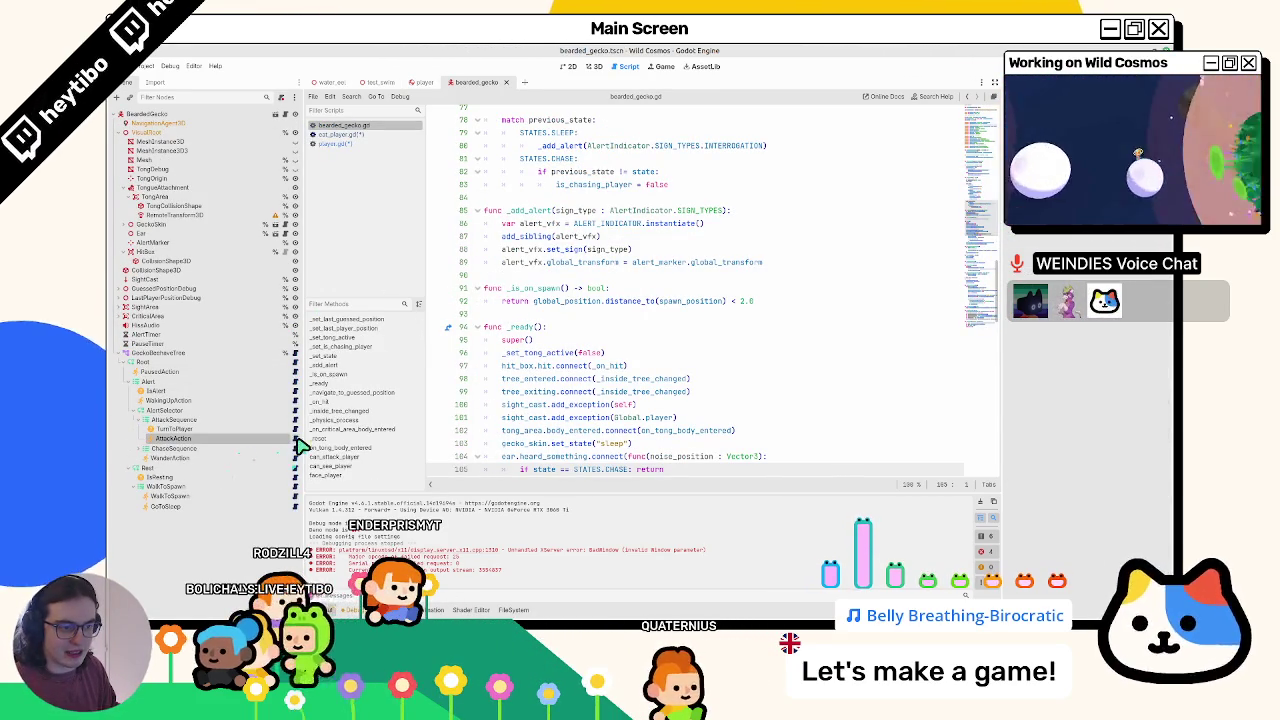
pyautogui.click(296, 440)
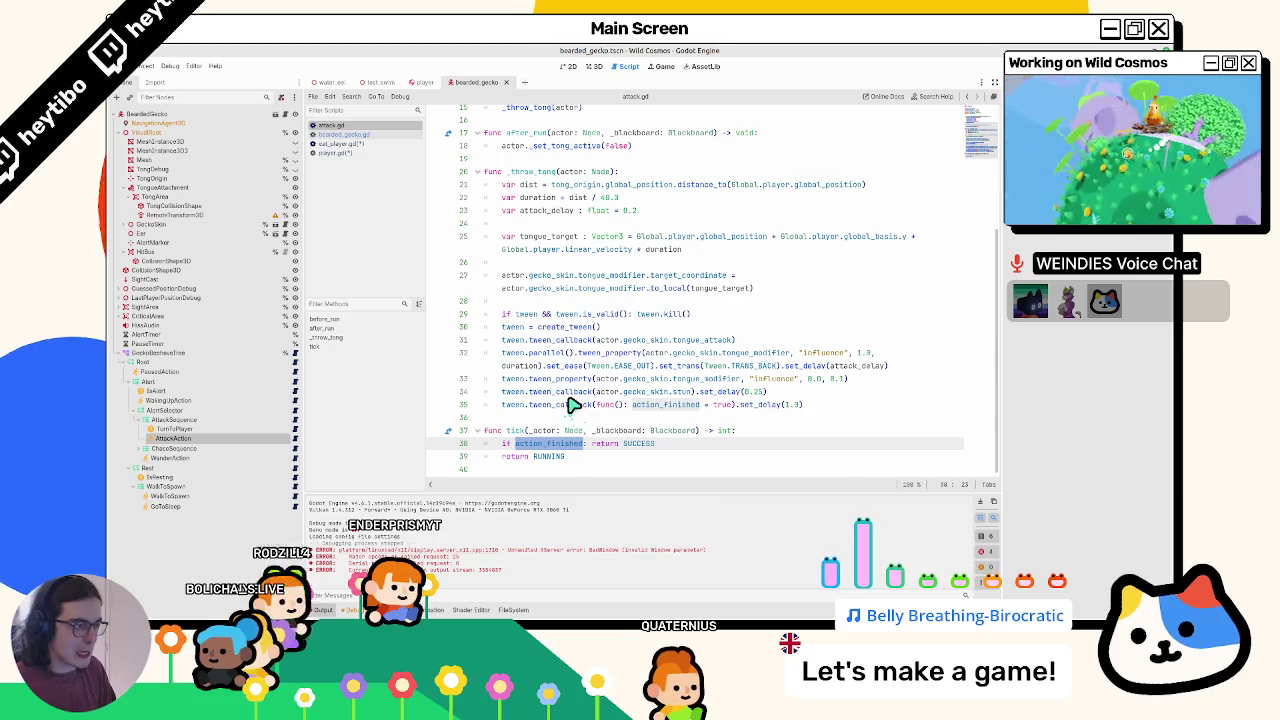
pyautogui.click(560, 417)
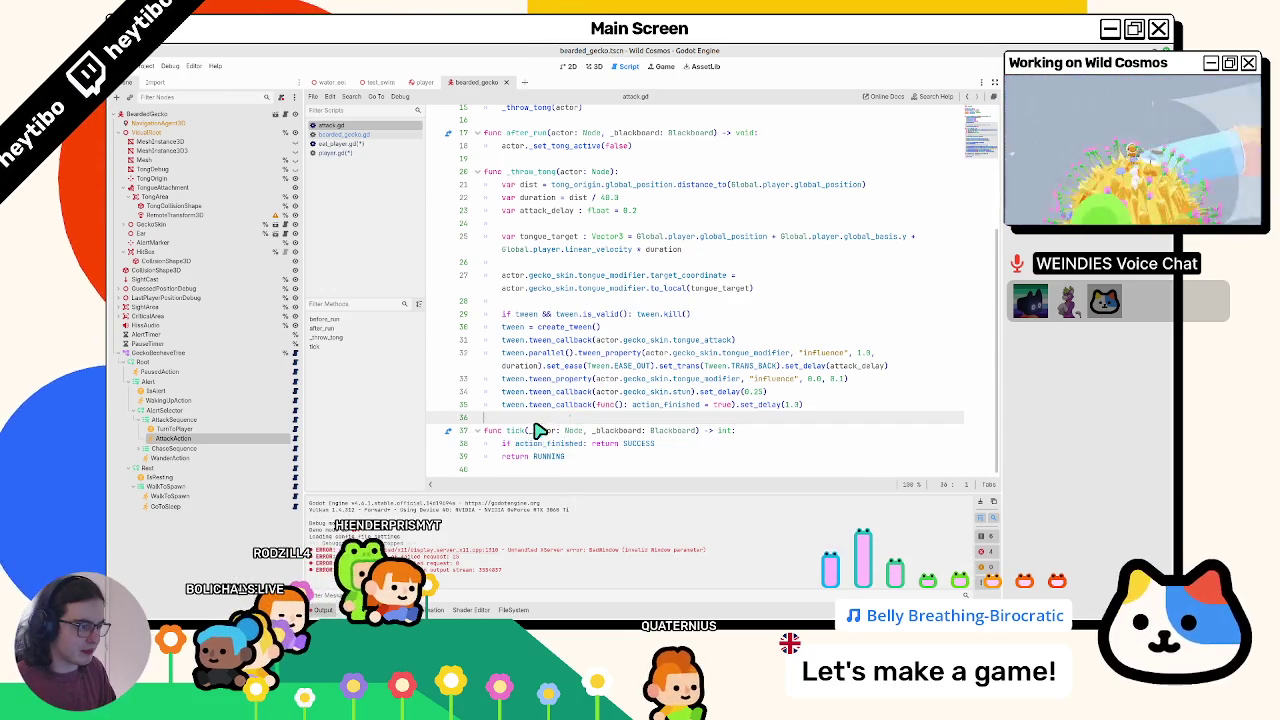
pyautogui.moveTo(530, 433)
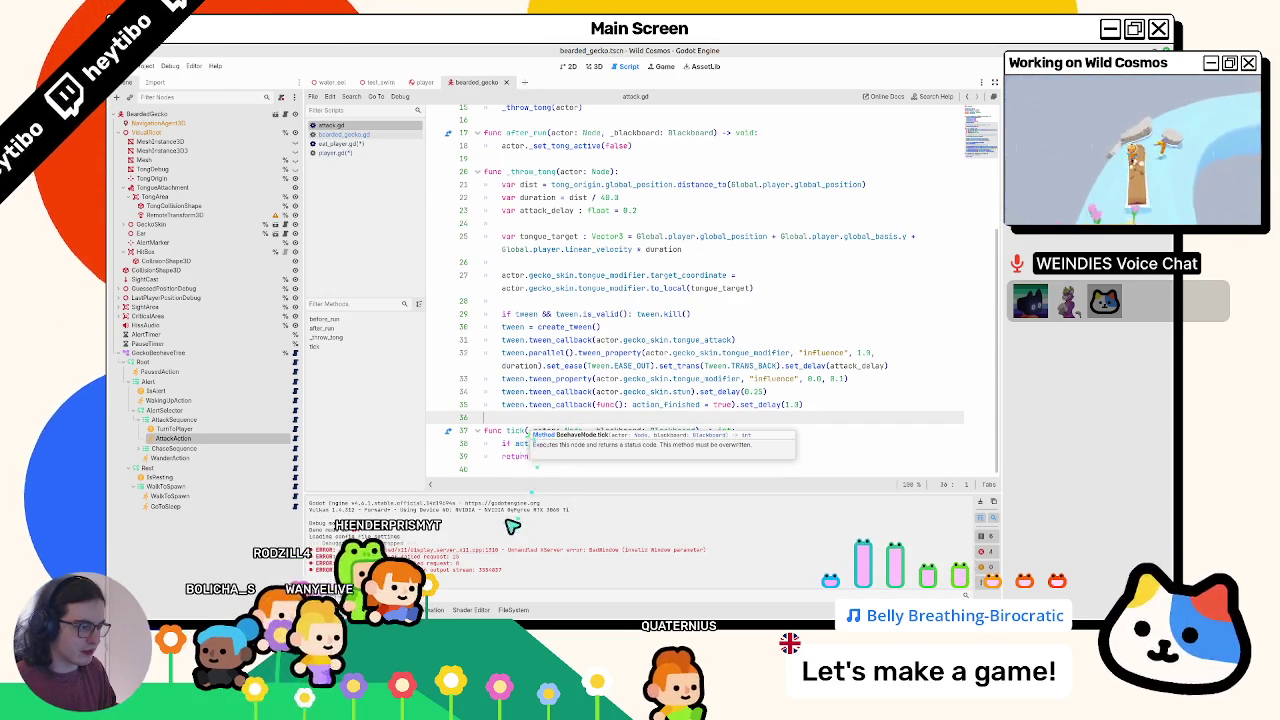
pyautogui.click(533, 468)
pyautogui.scroll(4, 532, 466)
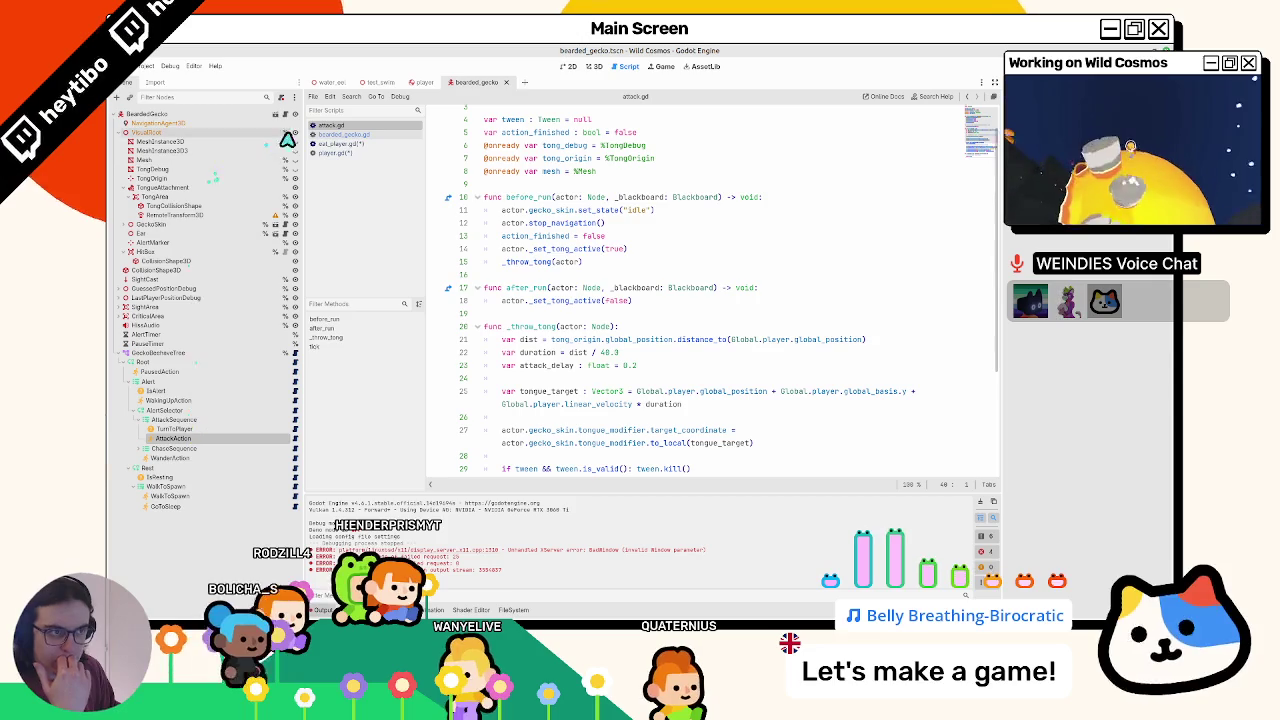
# - Search bearded_gecko.gd for 'player' and select the set_state STUCK call on line 146
pyautogui.click(330, 133)
pyautogui.click(677, 245)
pyautogui.hotkey('ctrl', 'f')
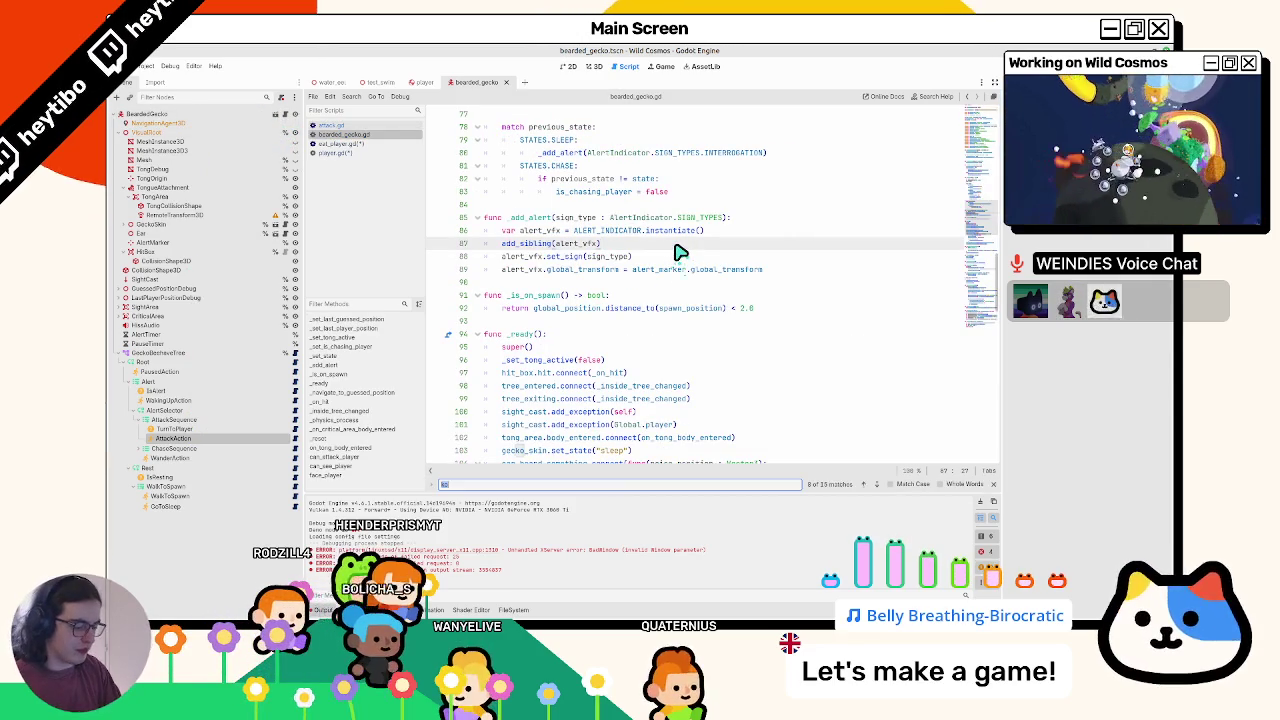
pyautogui.write('player')
pyautogui.press('Return')
pyautogui.press('Return')
pyautogui.press('Return')
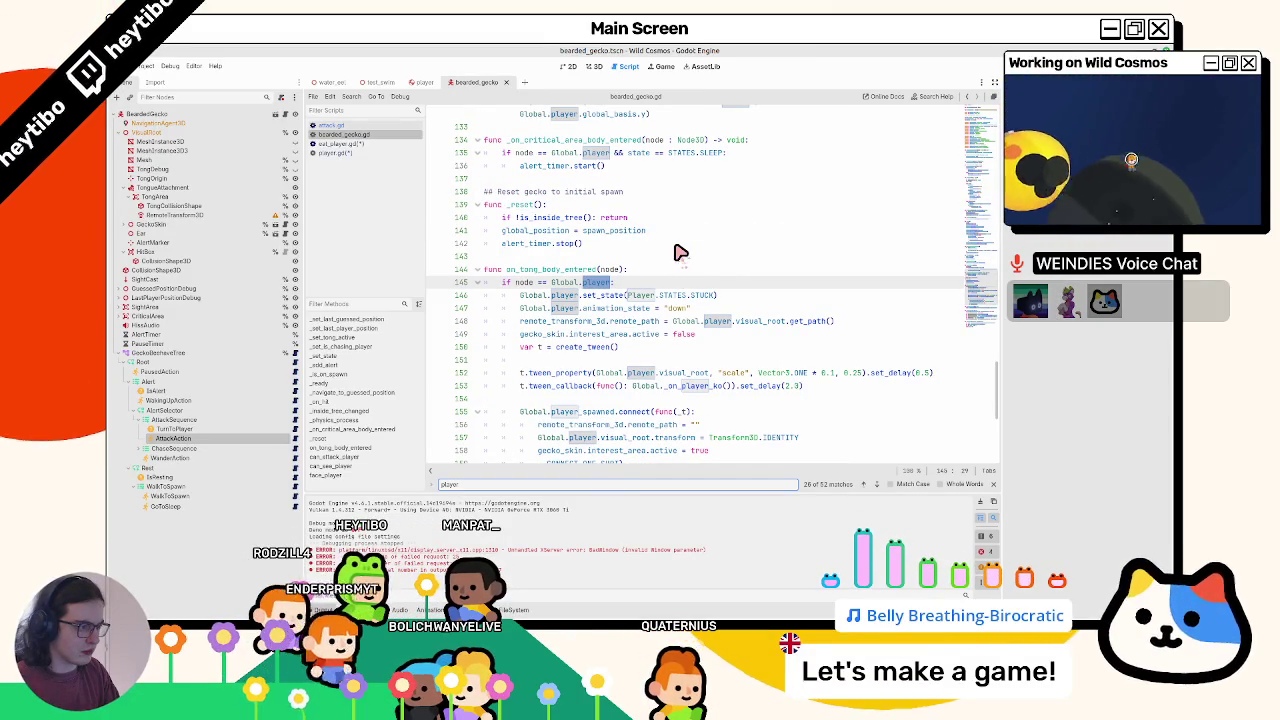
pyautogui.press('Escape')
pyautogui.moveTo(520, 295); pyautogui.dragTo(778, 304)
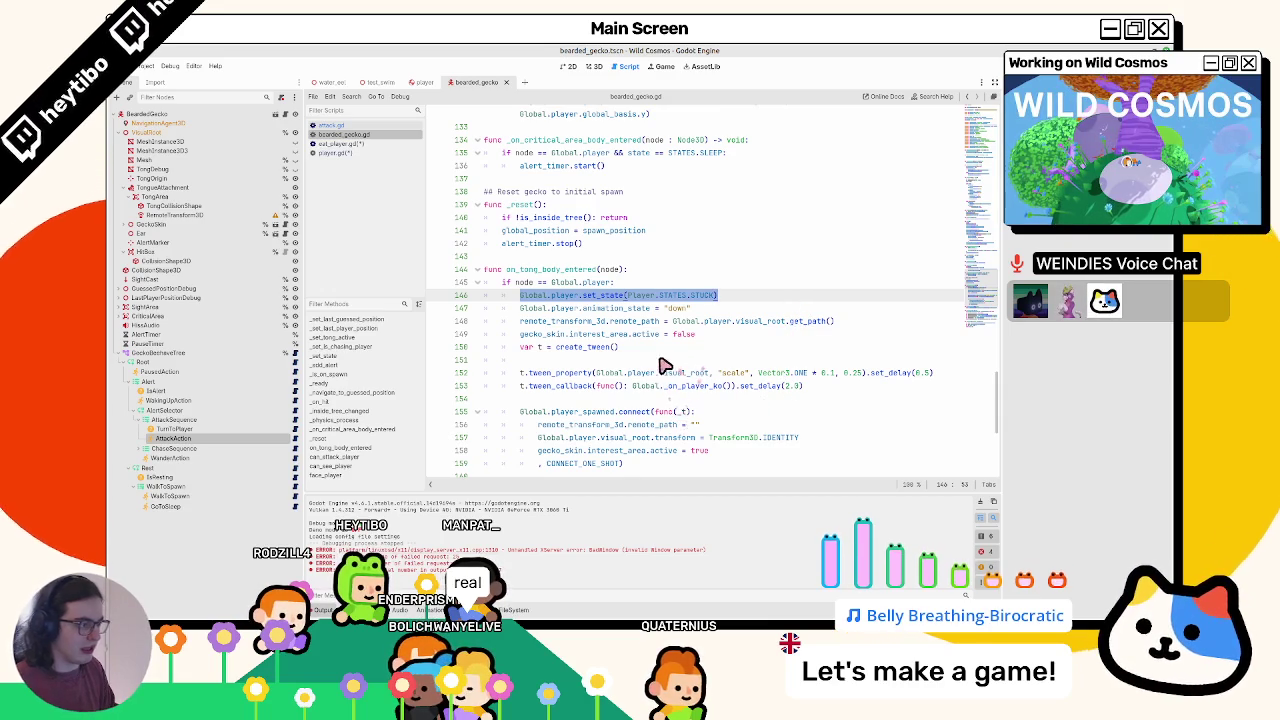
# - Delete set_ko() from player.gd, save, and add set_state(Player.STATES.STUCK) to eat_player.gd
pyautogui.click(368, 143)
pyautogui.click(363, 152)
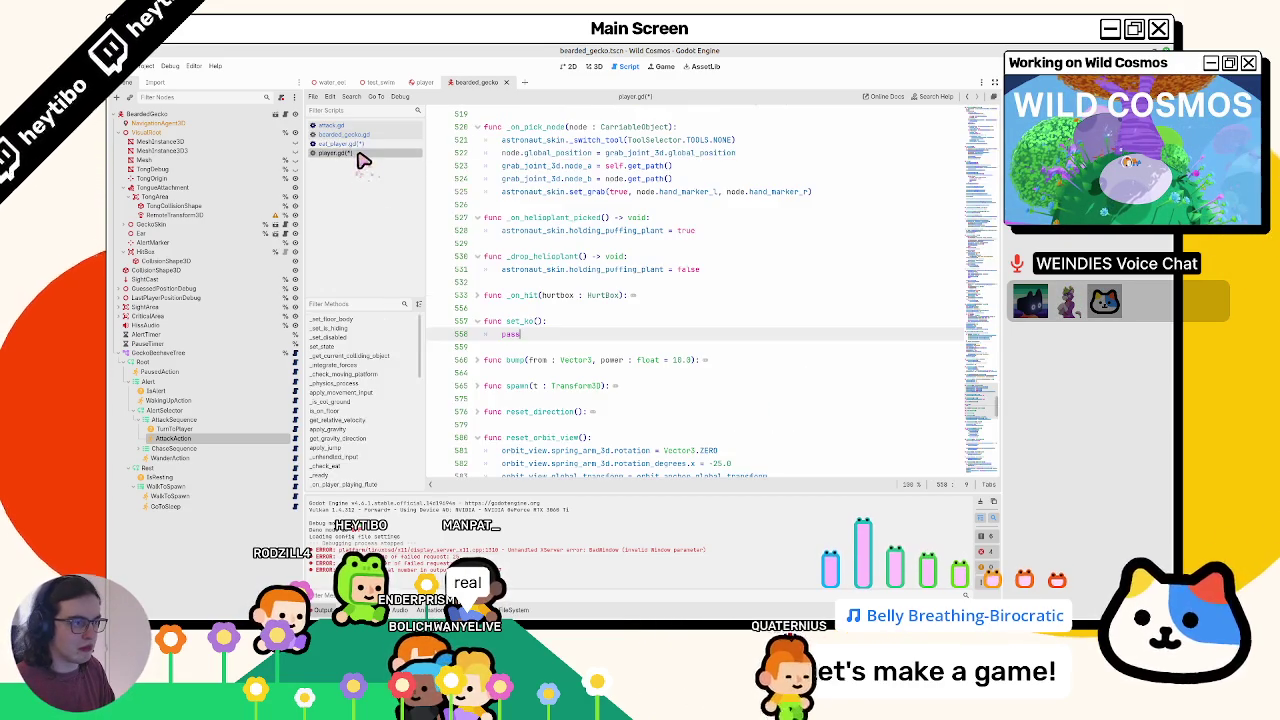
pyautogui.hotkey('ctrl', 'shift', 'k')
pyautogui.hotkey('ctrl', 'shift', 'k')
pyautogui.hotkey('ctrl', 'shift', 'k')
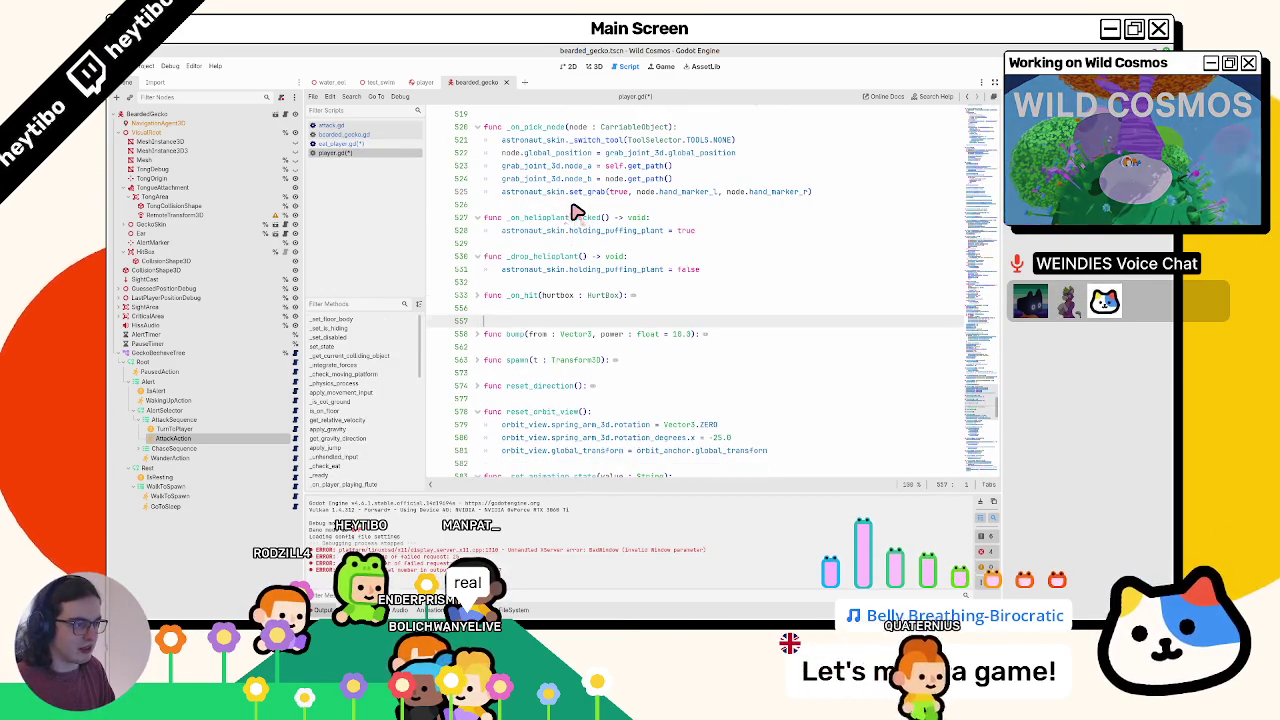
pyautogui.press('BackSpace')
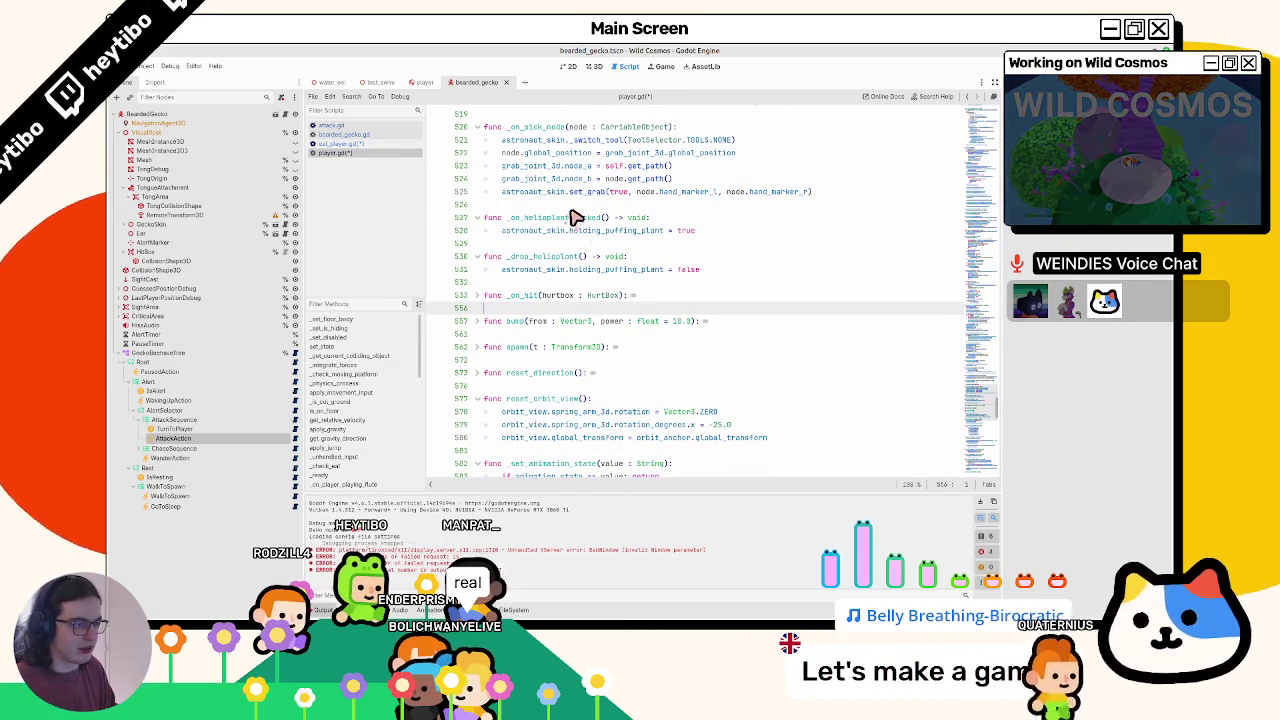
pyautogui.hotkey('ctrl', 's')
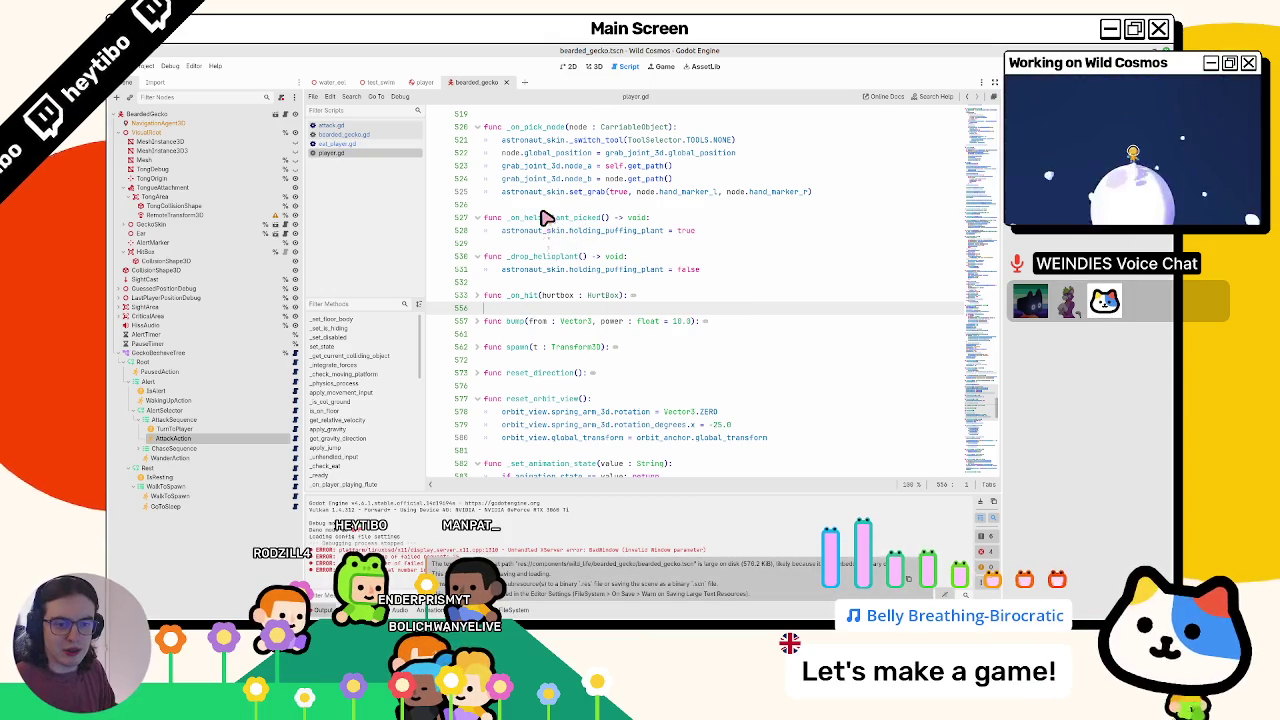
pyautogui.click(350, 145)
pyautogui.write('t_state(Player.STATES.STUCK)')
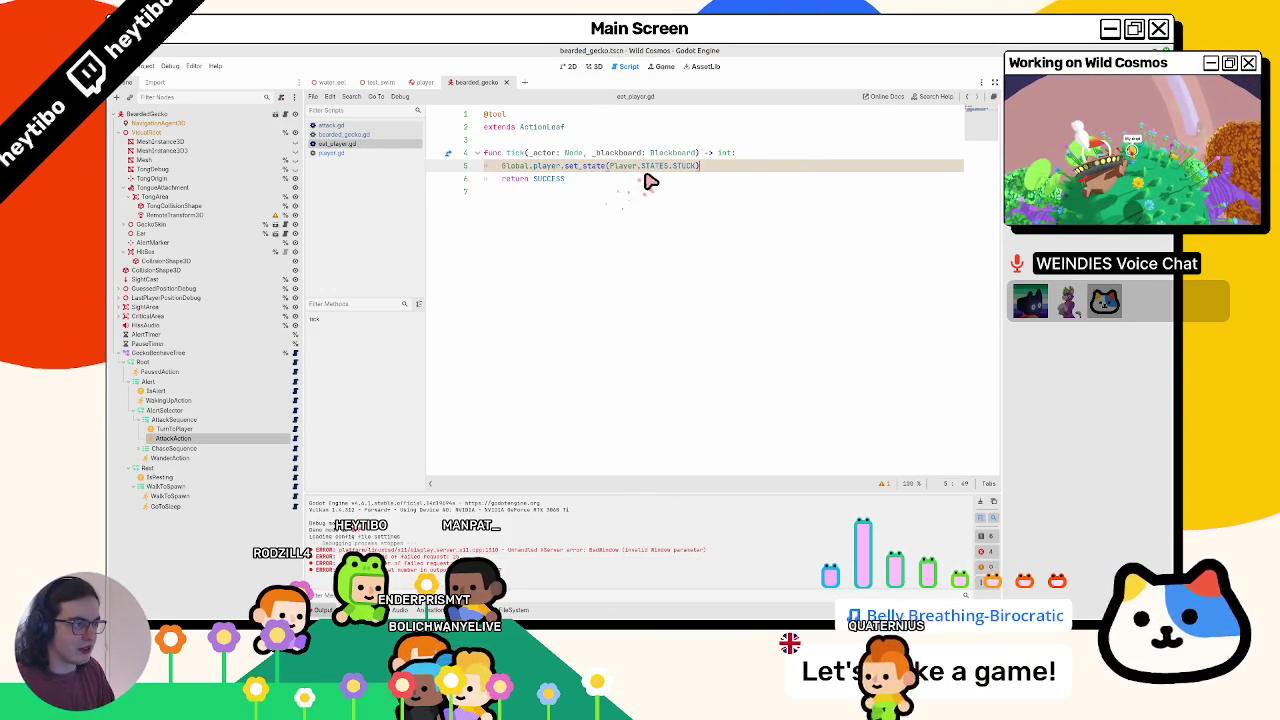
# - Save, then select the Global._on_player_ko() call in bearded_gecko.gd's STUCK code
pyautogui.hotkey('ctrl', 's')
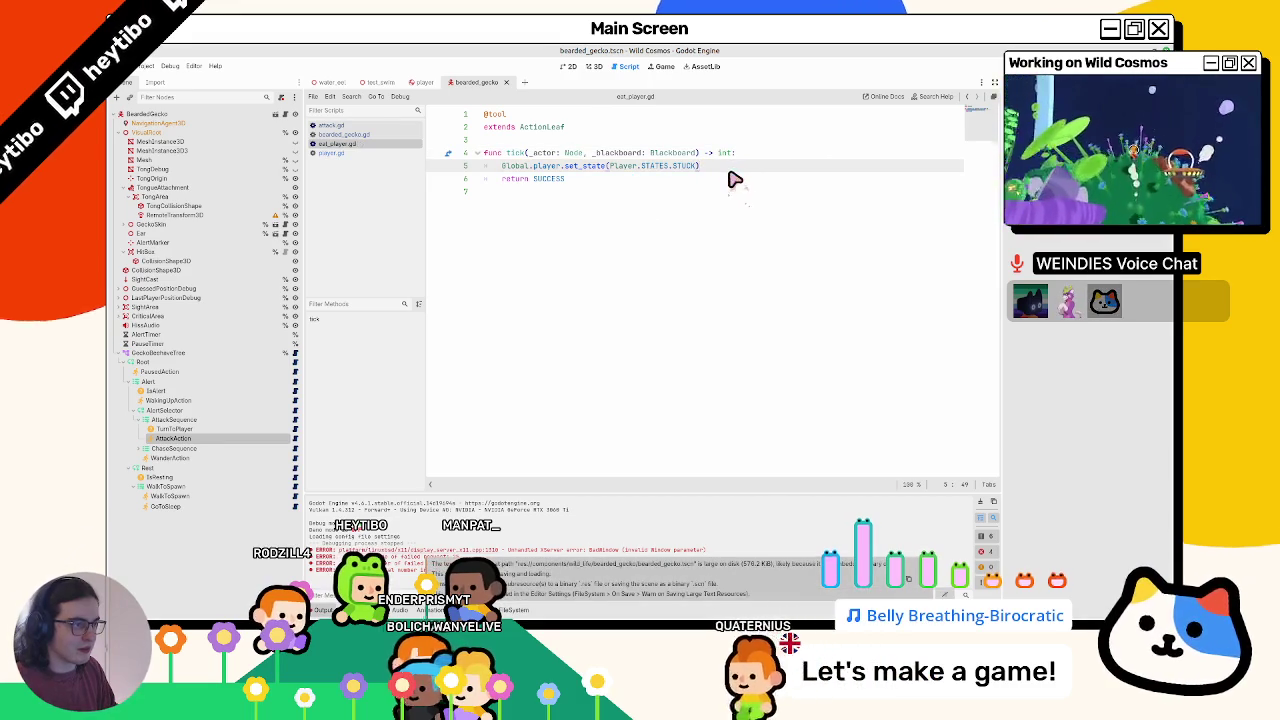
pyautogui.click(811, 227)
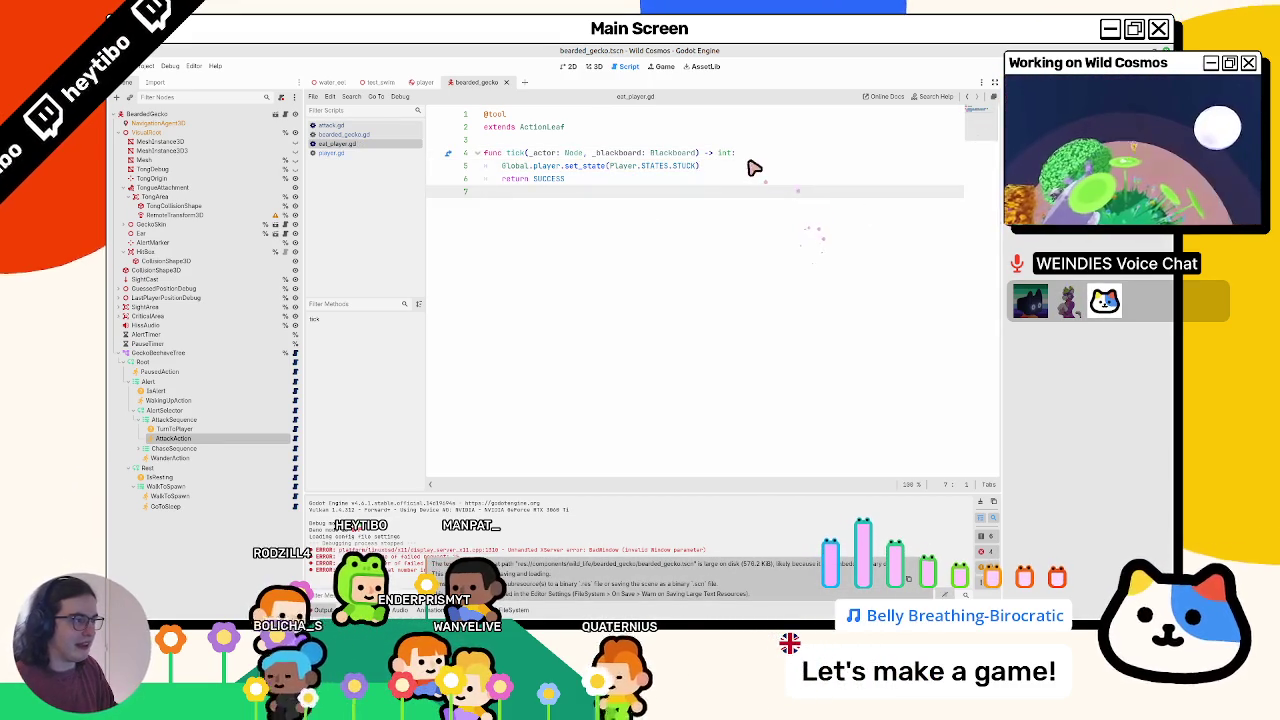
pyautogui.click(368, 153)
pyautogui.click(370, 135)
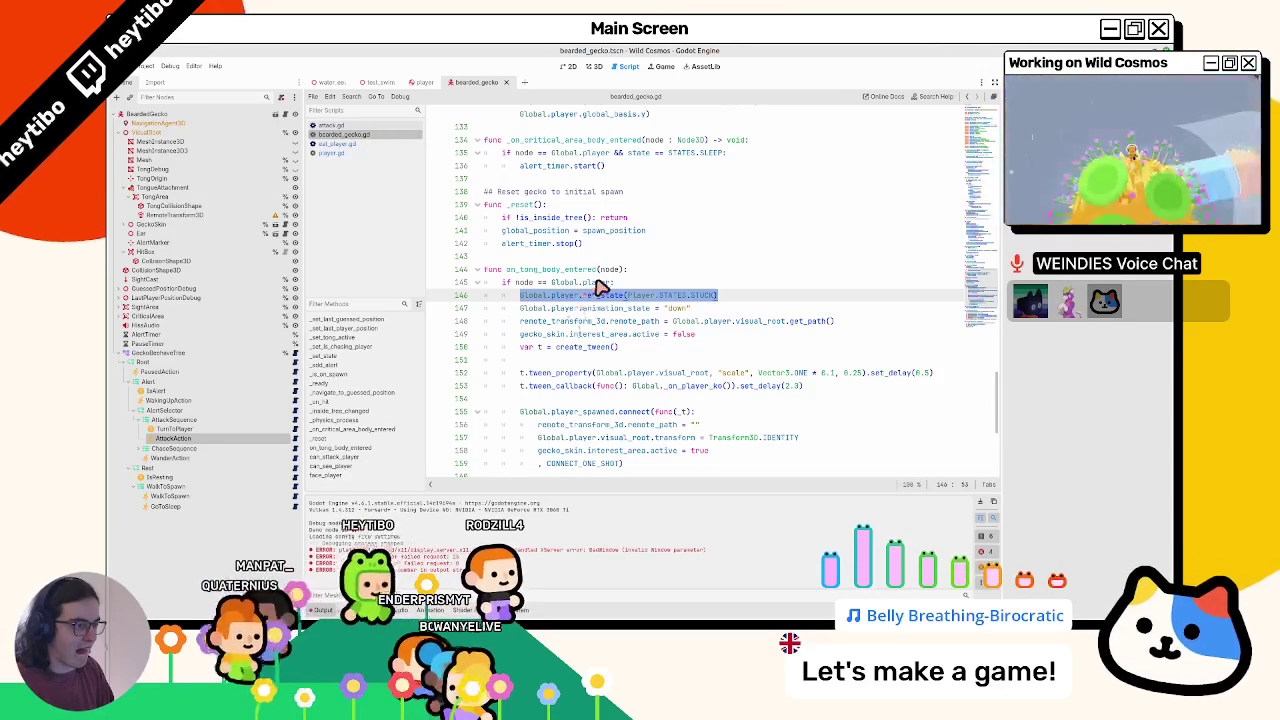
pyautogui.scroll(-3, 598, 288)
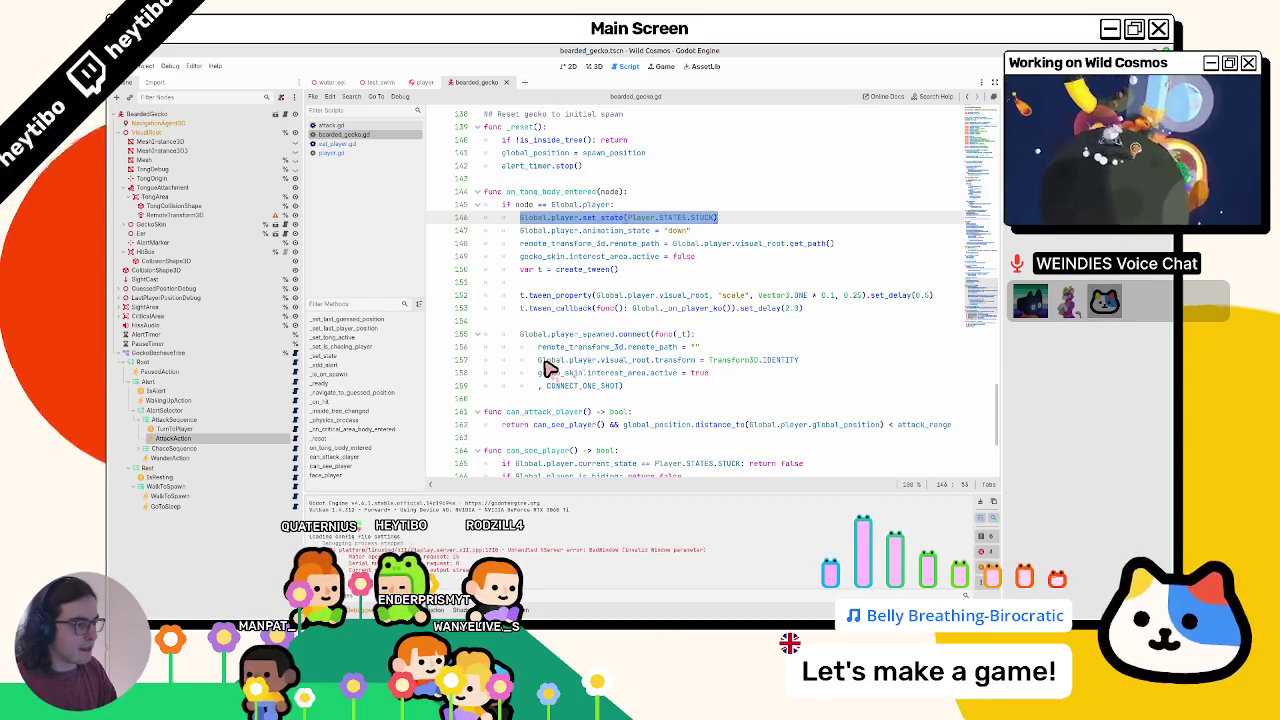
pyautogui.moveTo(540, 360); pyautogui.dragTo(888, 363)
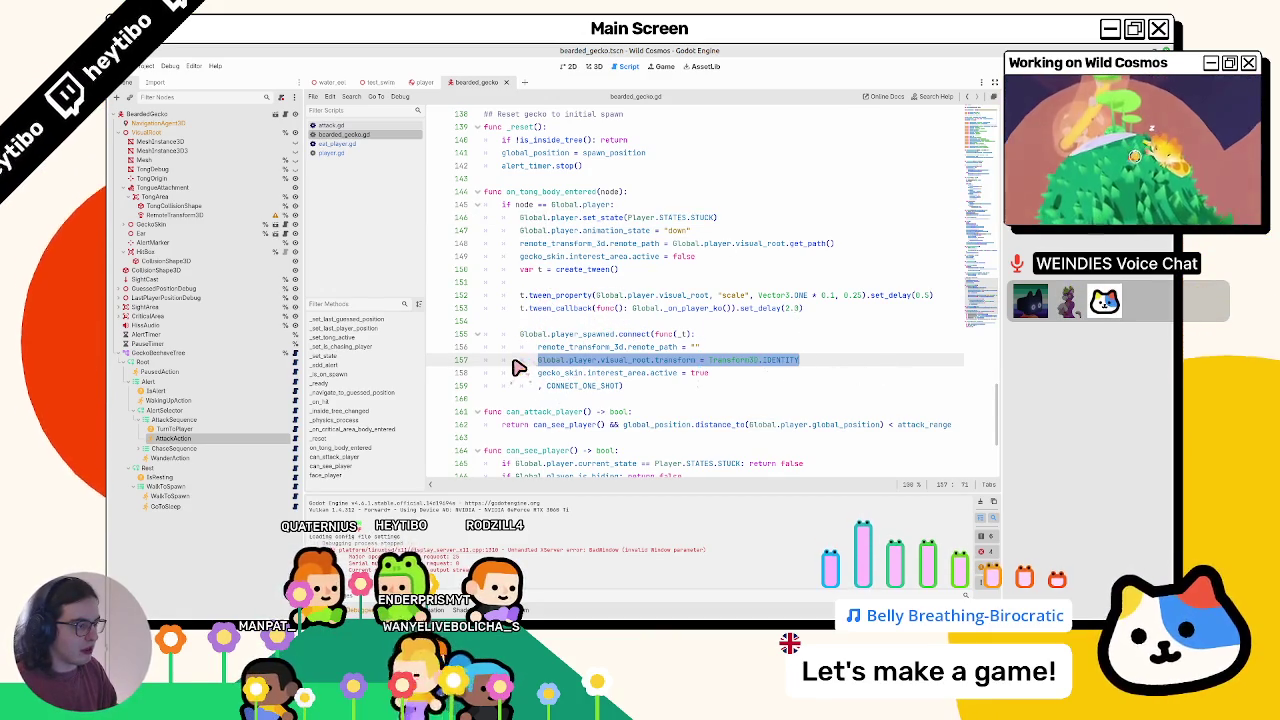
pyautogui.moveTo(632, 308); pyautogui.dragTo(733, 311)
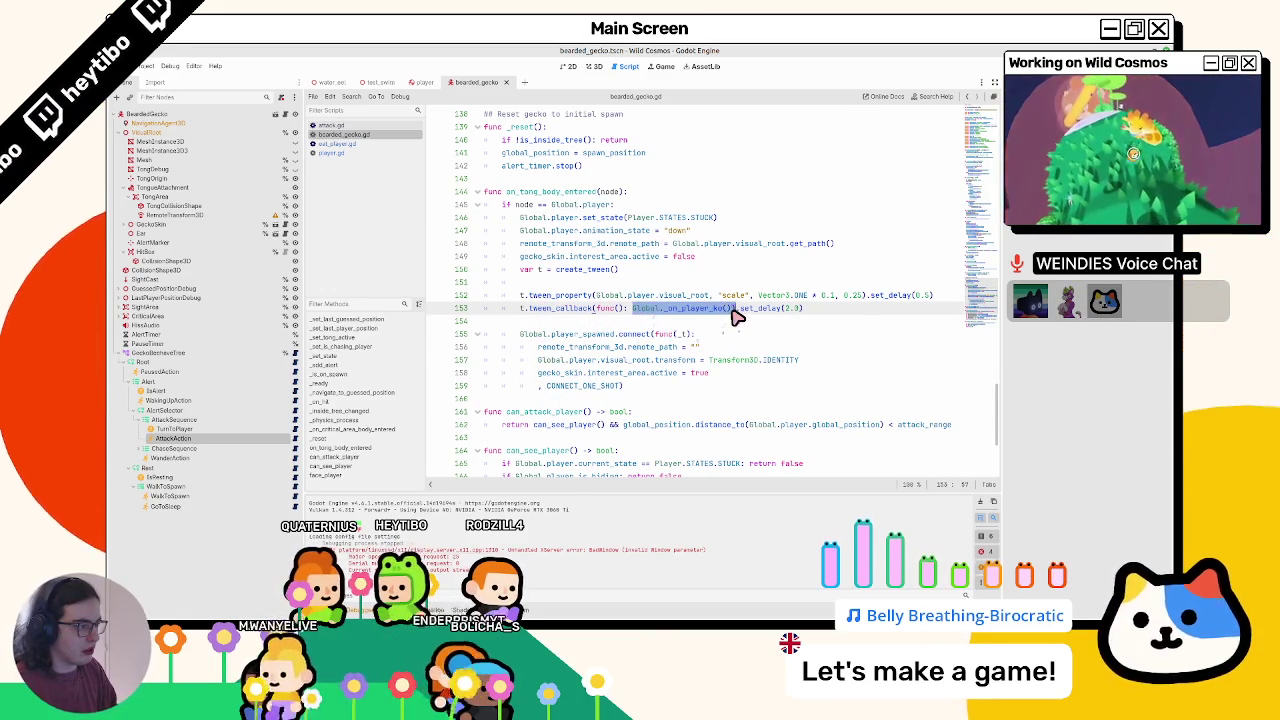
# - Add a Global._on_player_ko() line after the set_state call in eat_player.gd
pyautogui.click(352, 155)
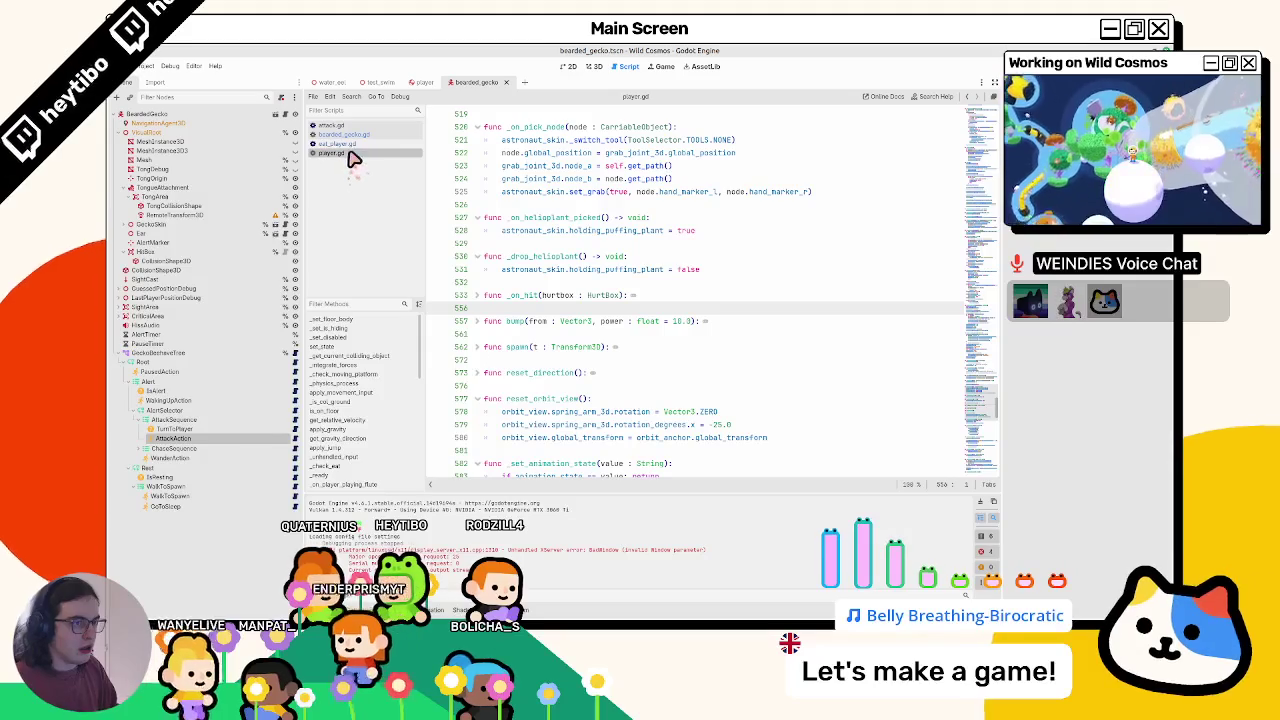
pyautogui.click(345, 143)
pyautogui.click(763, 170)
pyautogui.press('Return')
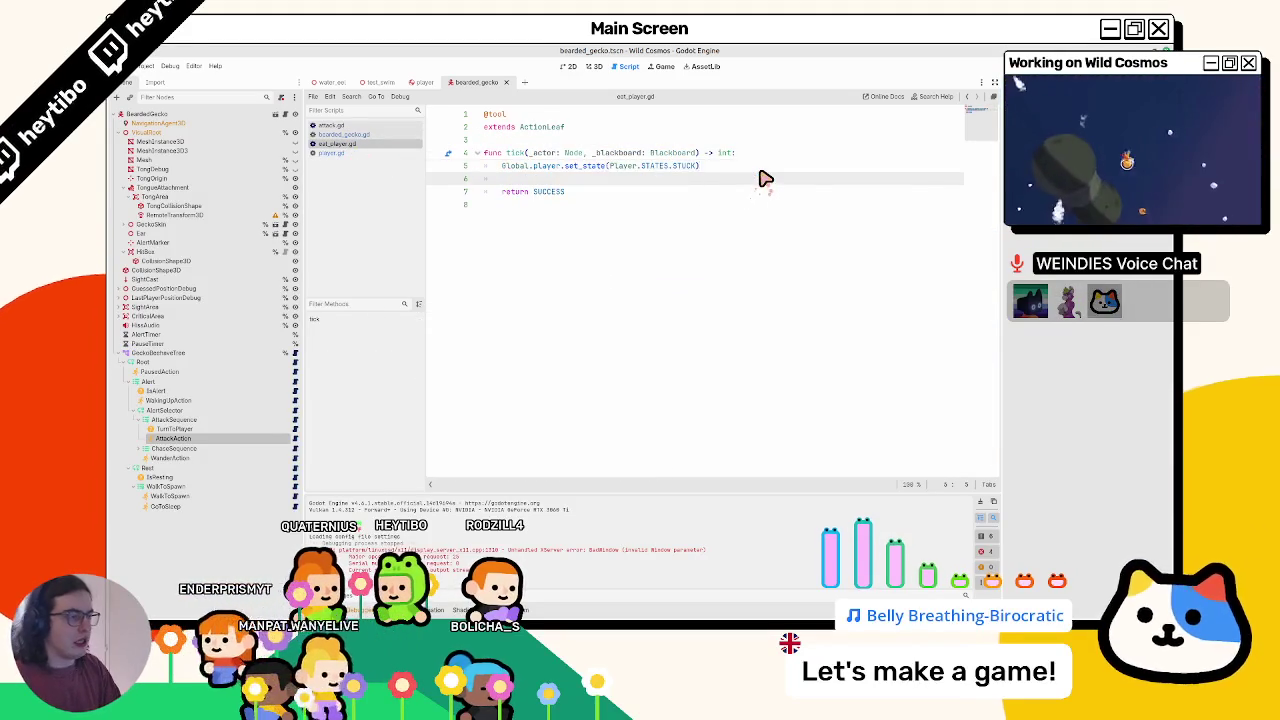
# - Play-test the game, stop it, and close the bearded_gecko scene tab
pyautogui.press('F5')
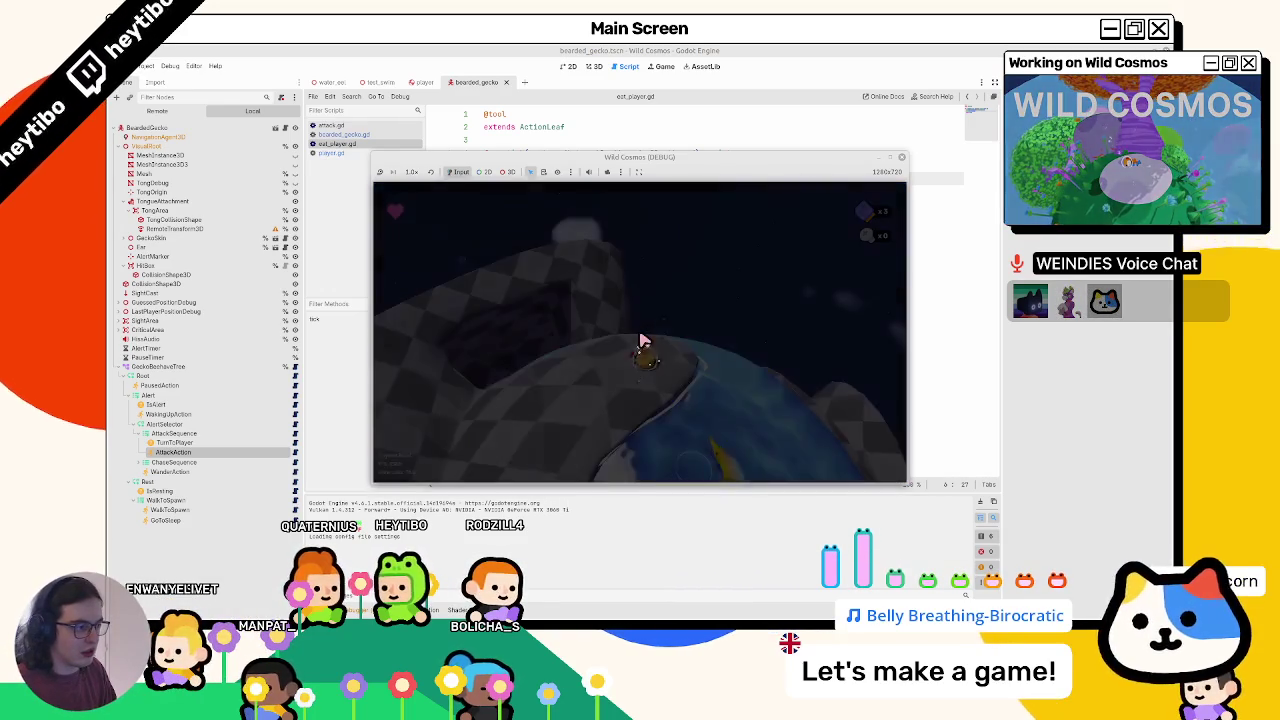
pyautogui.press('F8')
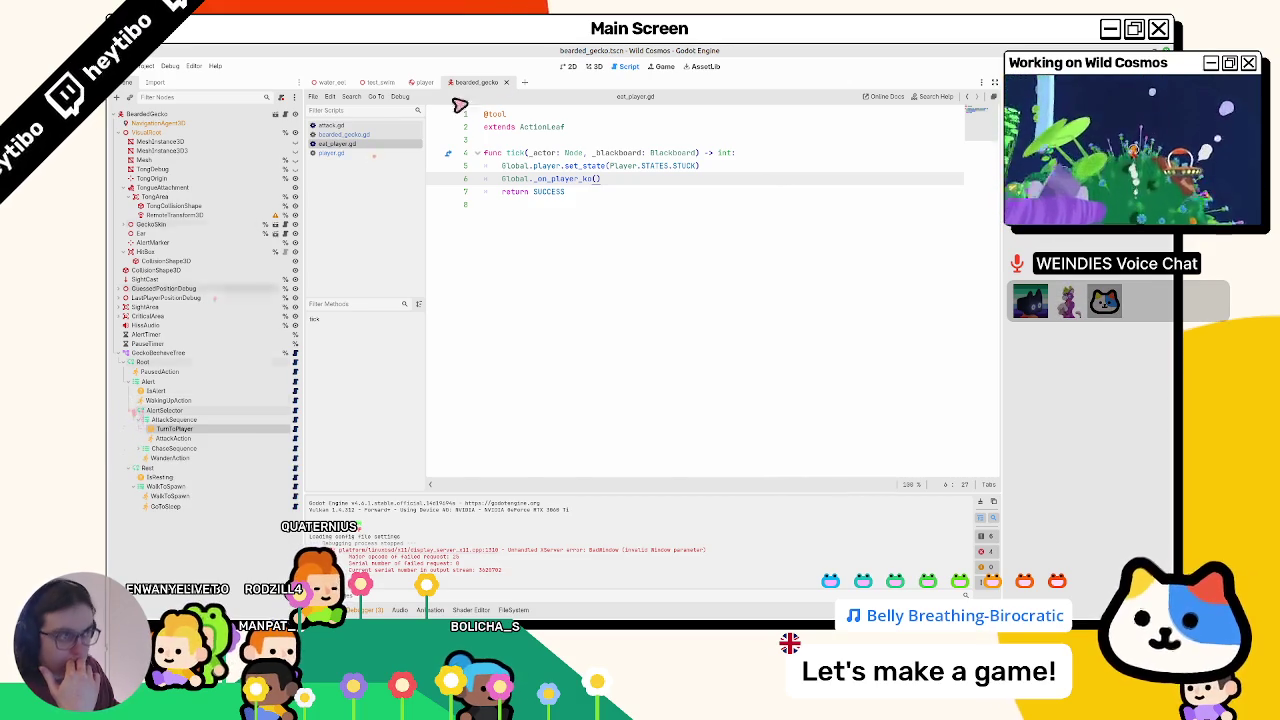
pyautogui.click(505, 83)
# - In the water_eel scene, make EatPlayer's tick return FAILURE instead of SUCCESS, then run the game
pyautogui.click(332, 82)
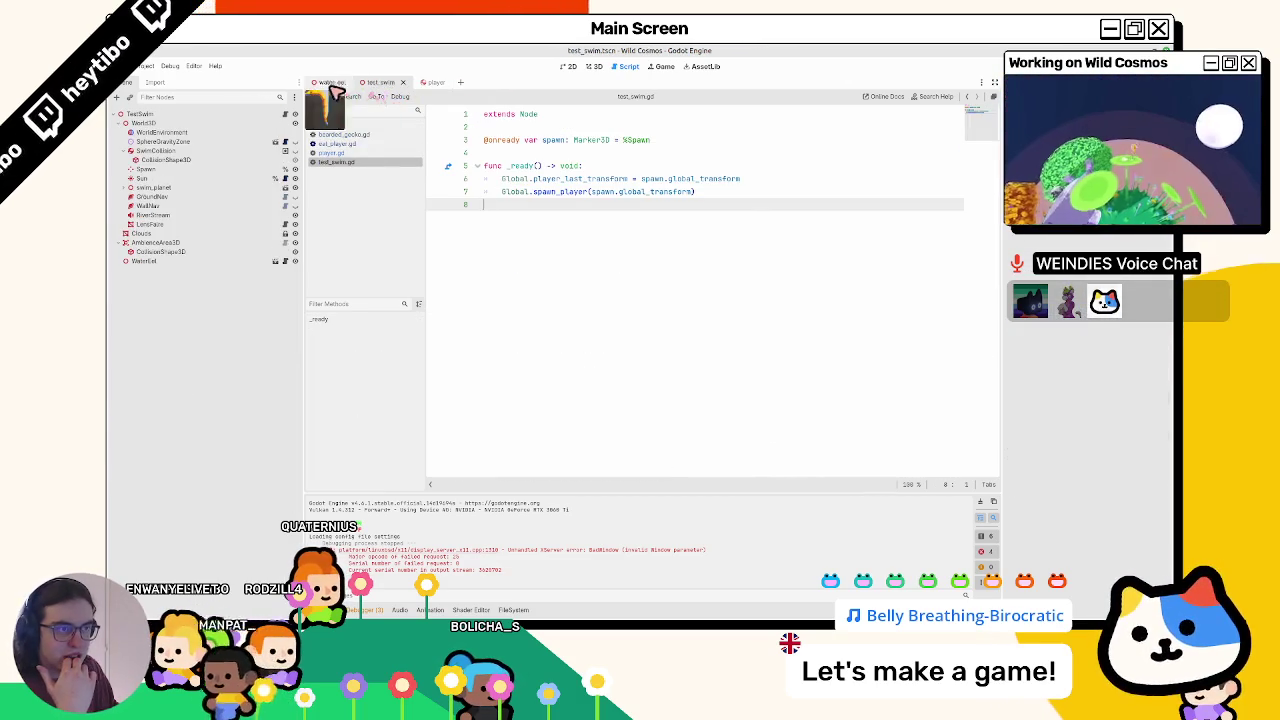
pyautogui.click(594, 67)
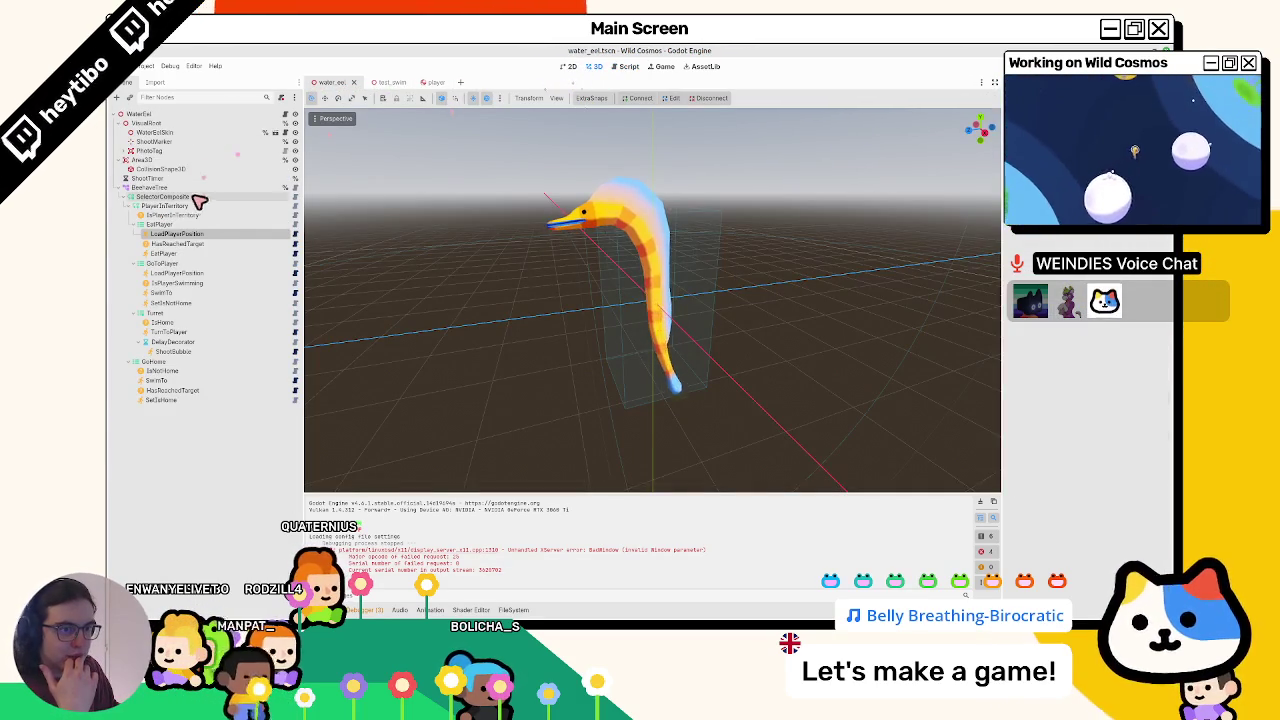
pyautogui.click(295, 255)
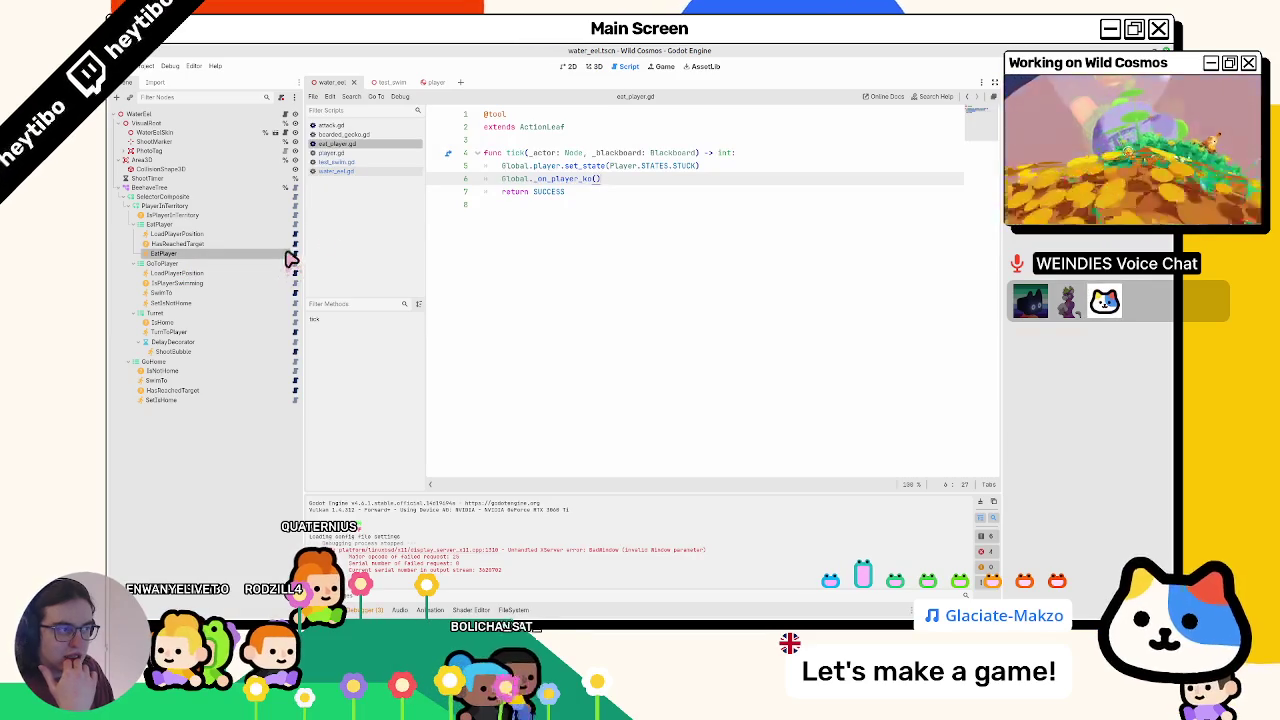
pyautogui.click(562, 206)
pyautogui.write('fai')
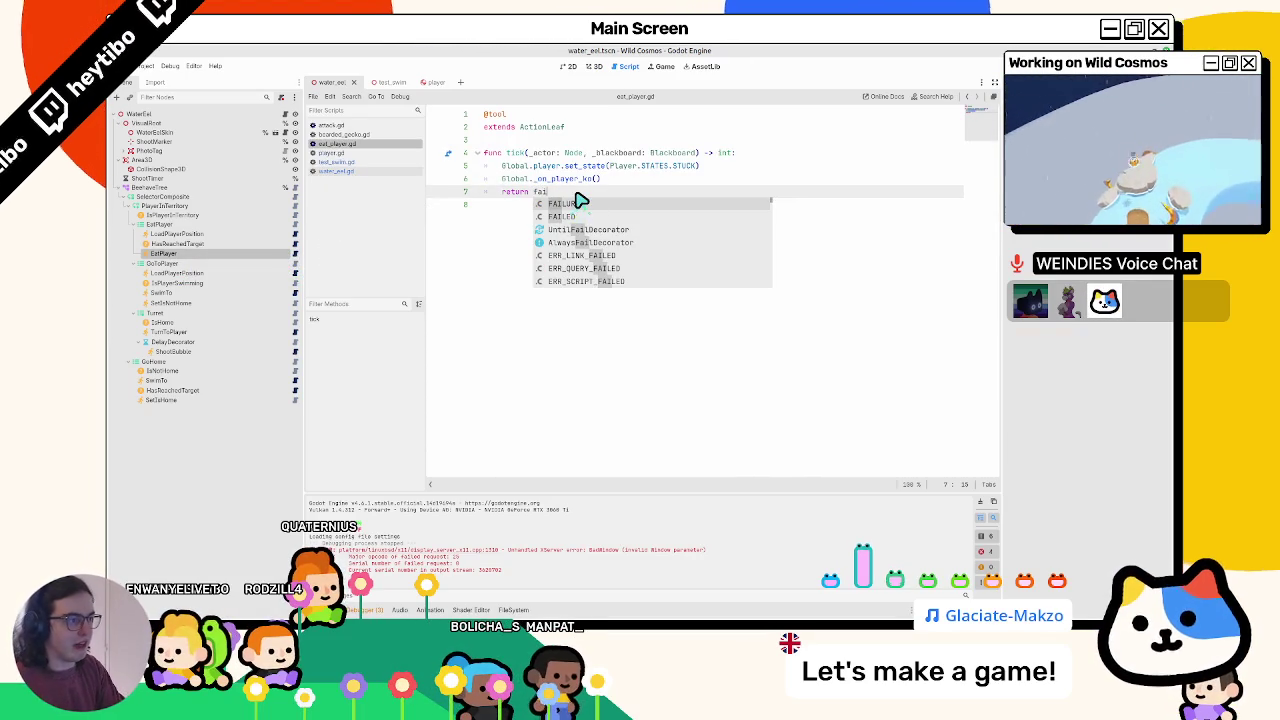
pyautogui.press('Return')
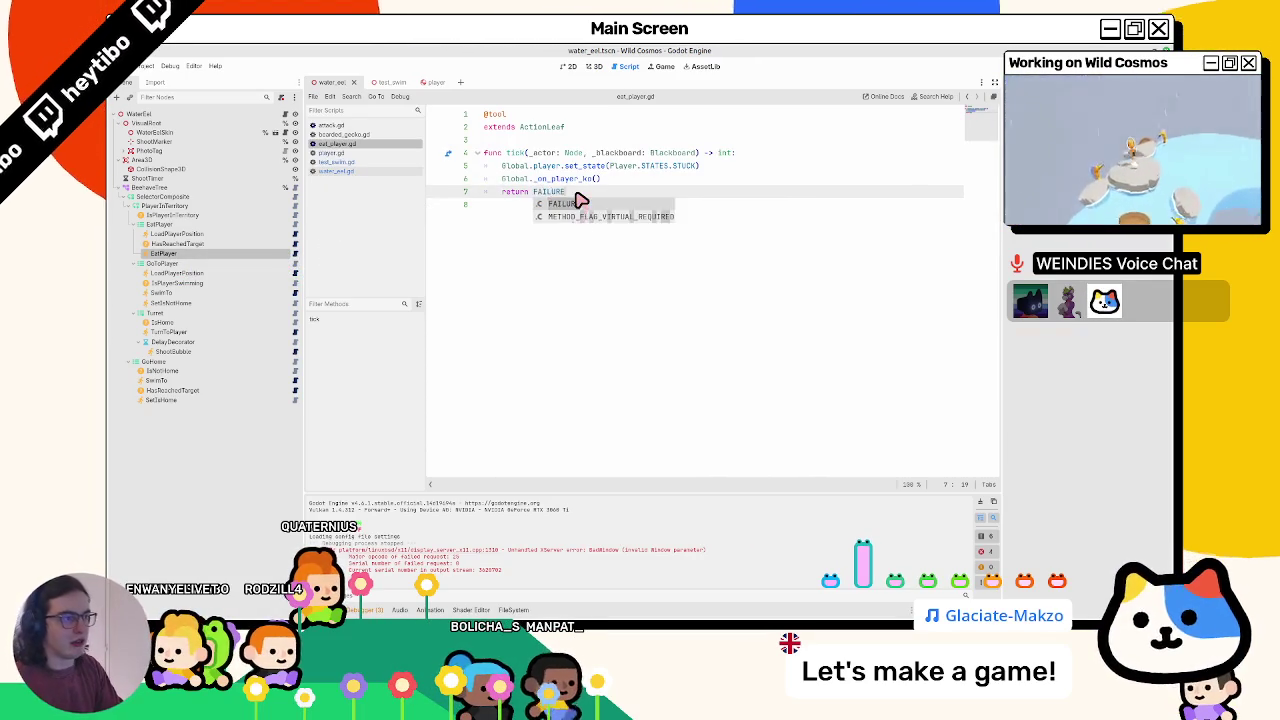
pyautogui.press('F5')
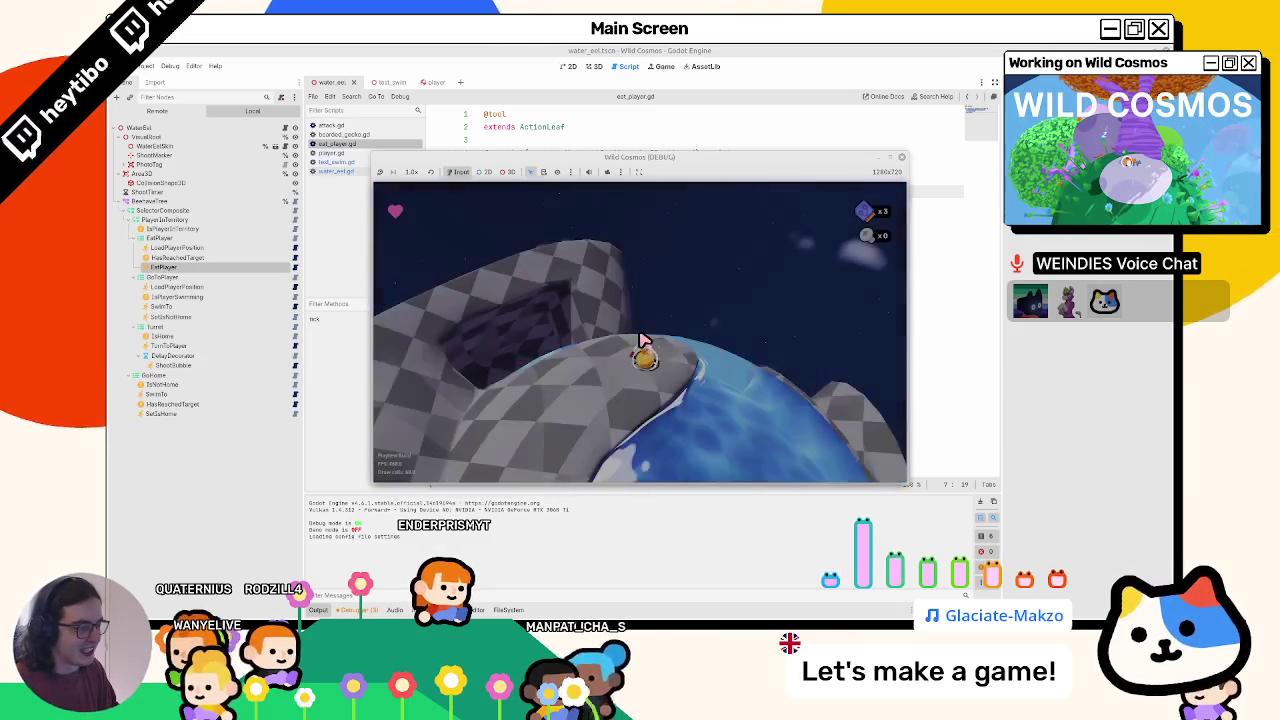
# - Close the game window, then open and run planet_test_scene
pyautogui.click(991, 78)
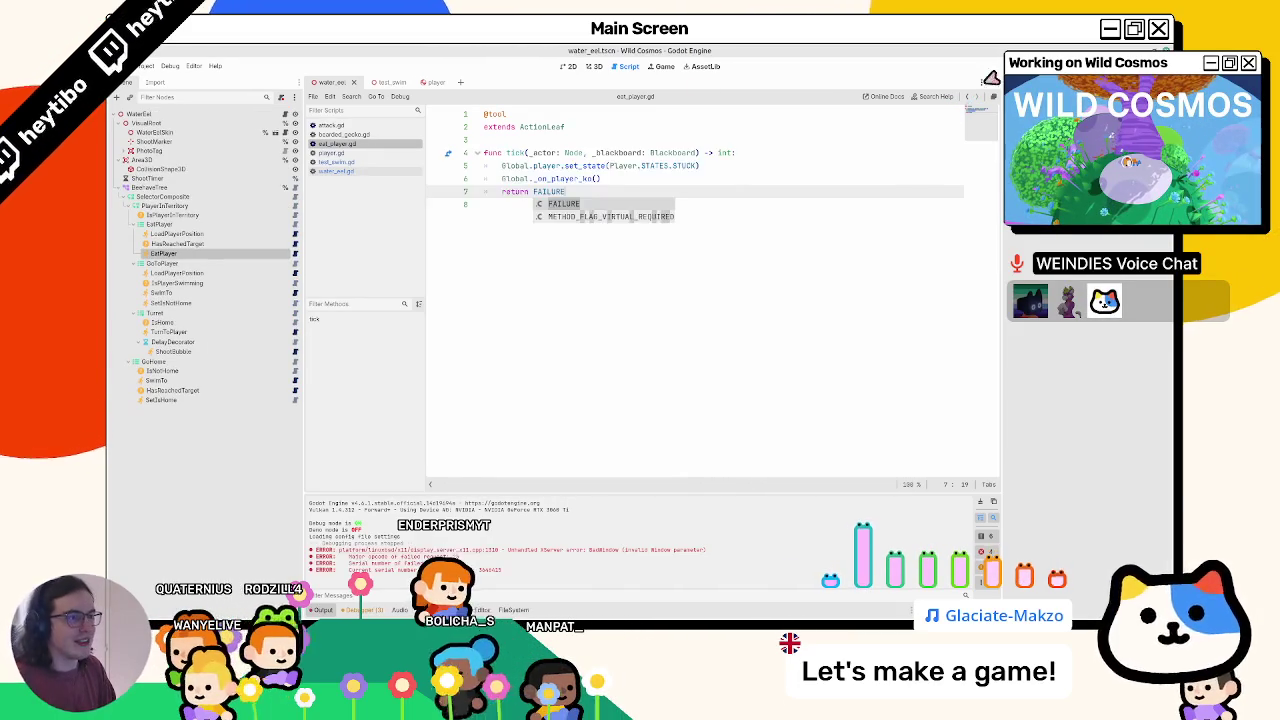
pyautogui.hotkey('ctrl', 'shift', 'o')
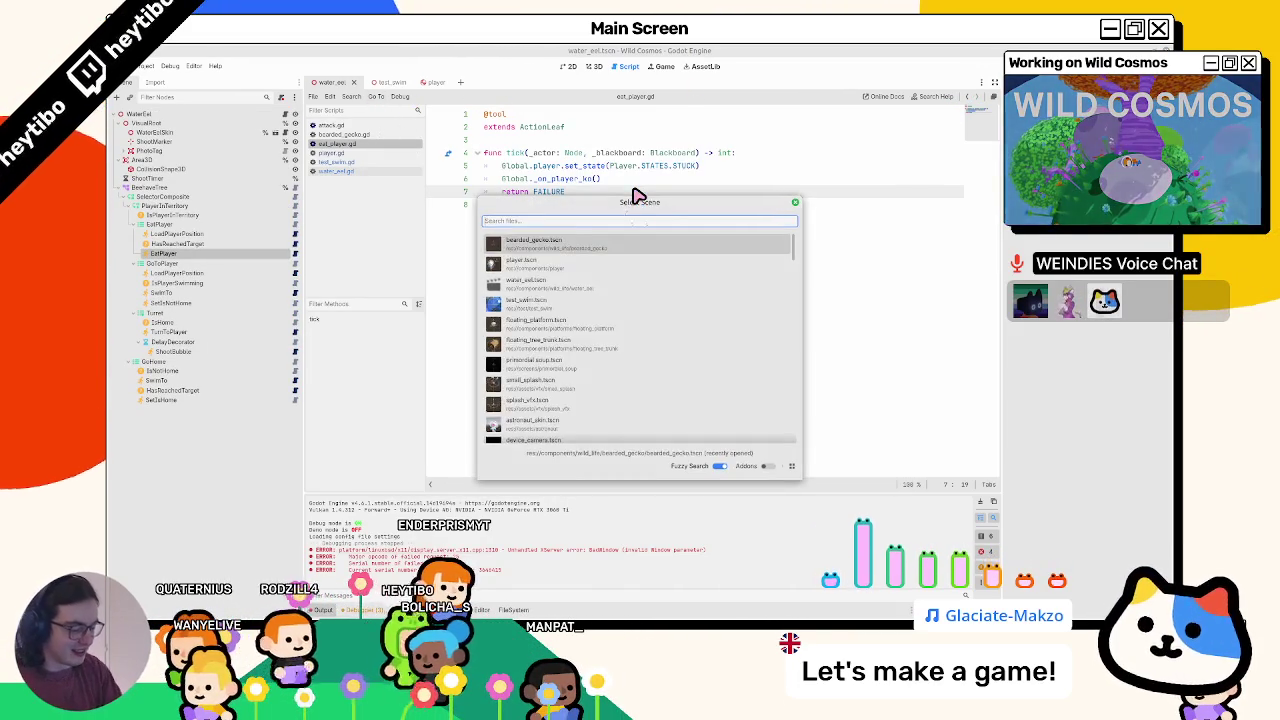
pyautogui.write('test_planet')
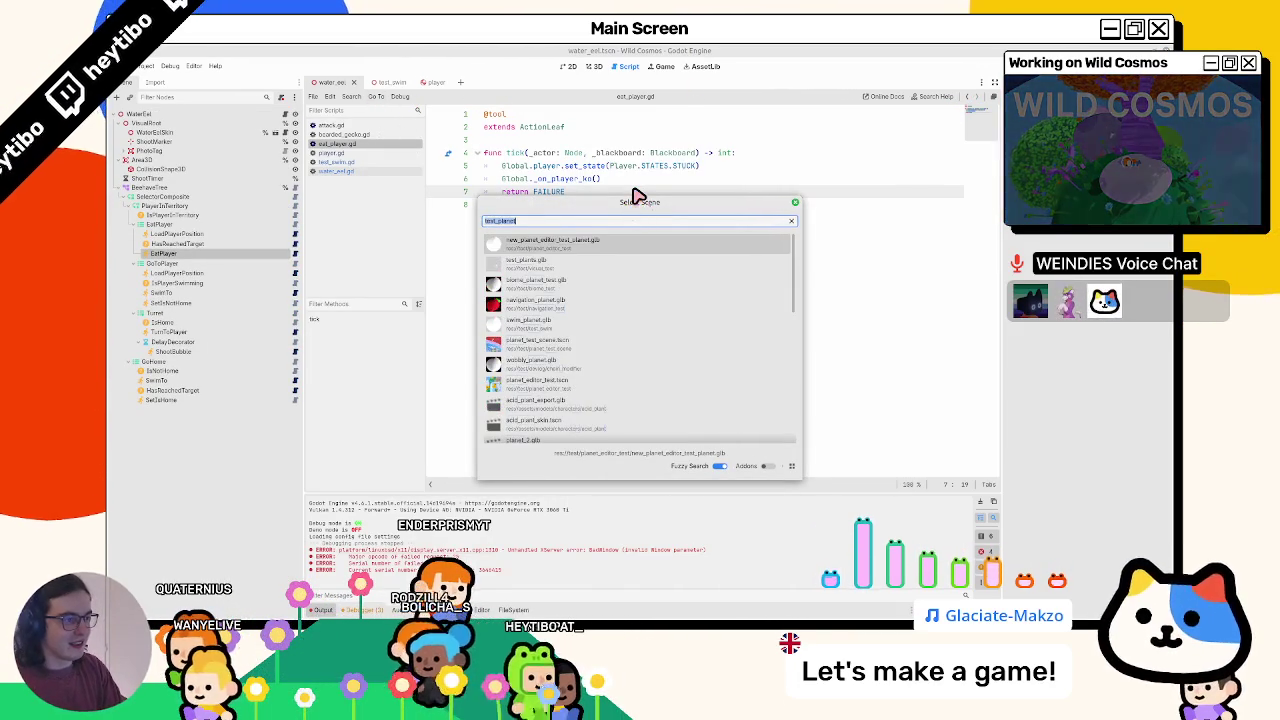
pyautogui.write('planet_test')
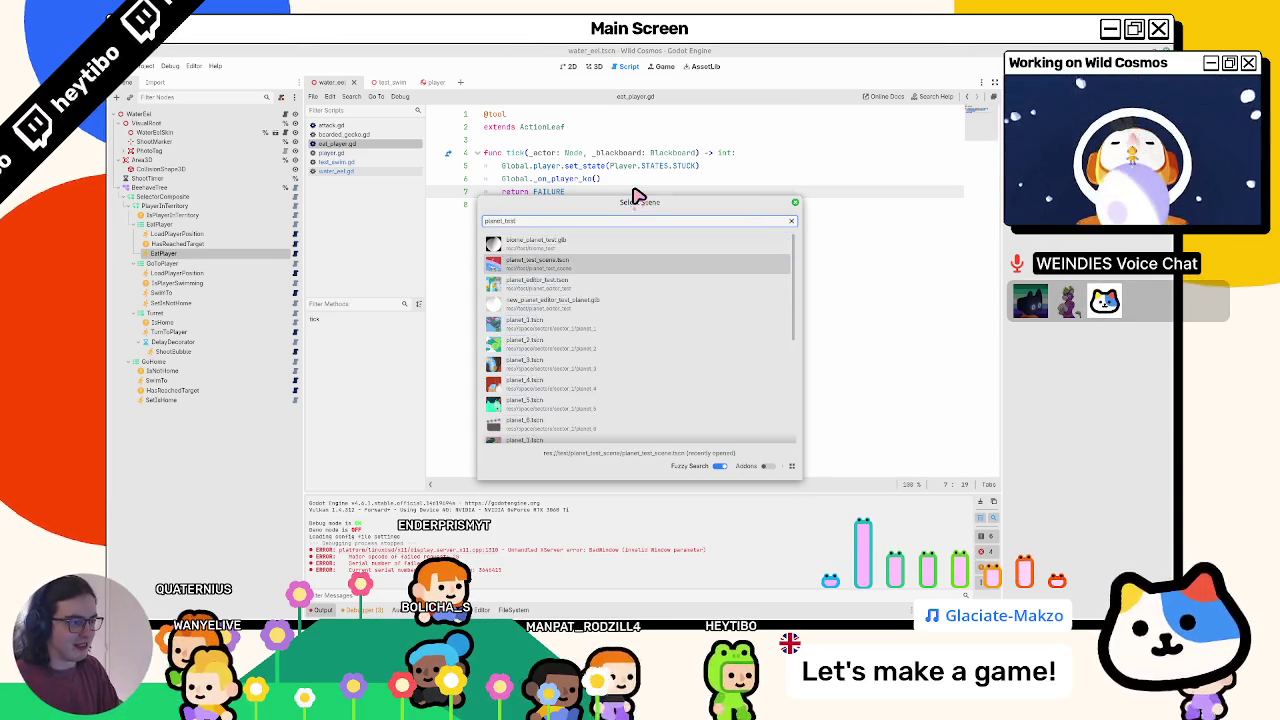
pyautogui.press('Return')
pyautogui.press('F6')
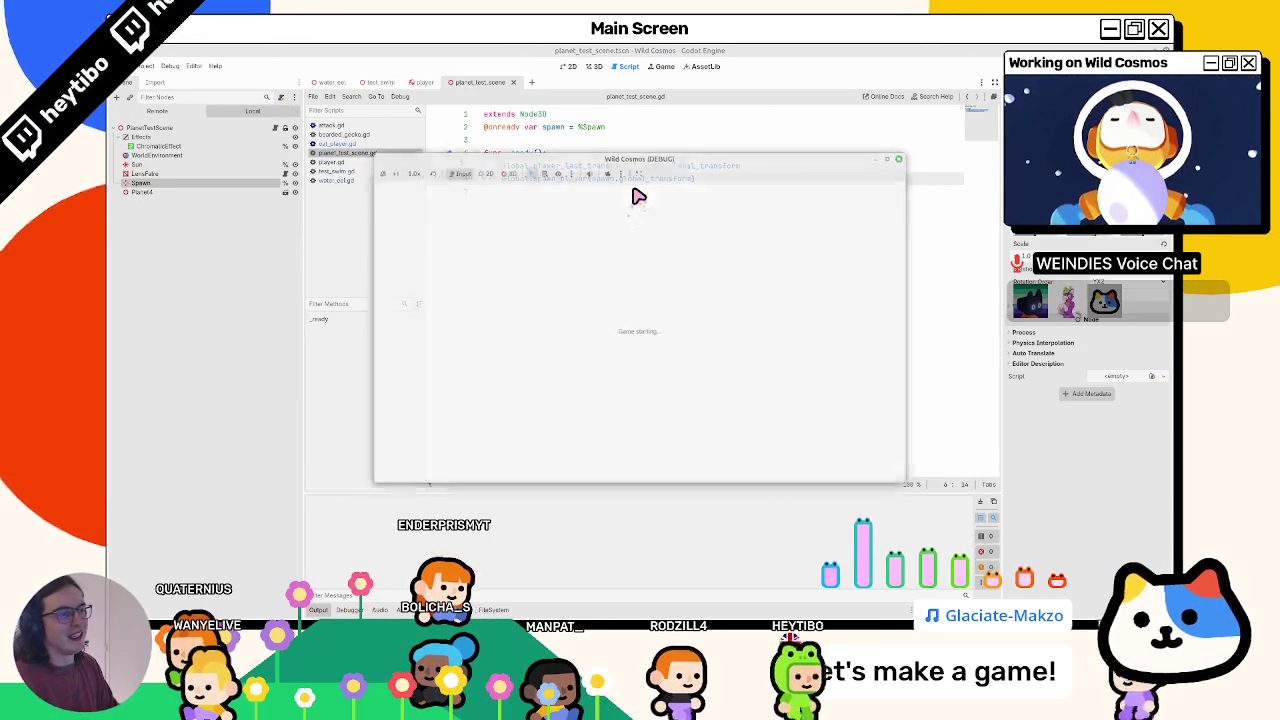
# - Maximize the game window, walk the character across the water planet among the eels, then stop
pyautogui.click(889, 158)
pyautogui.press('w')
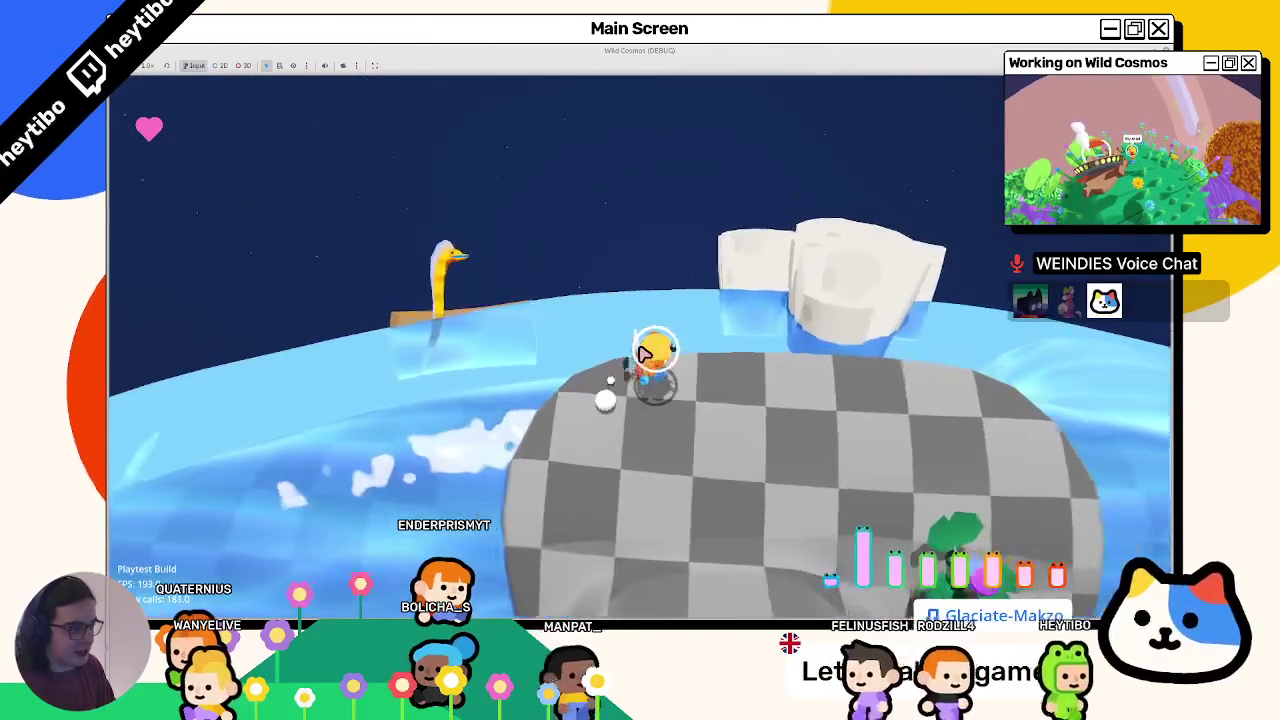
pyautogui.press('w')
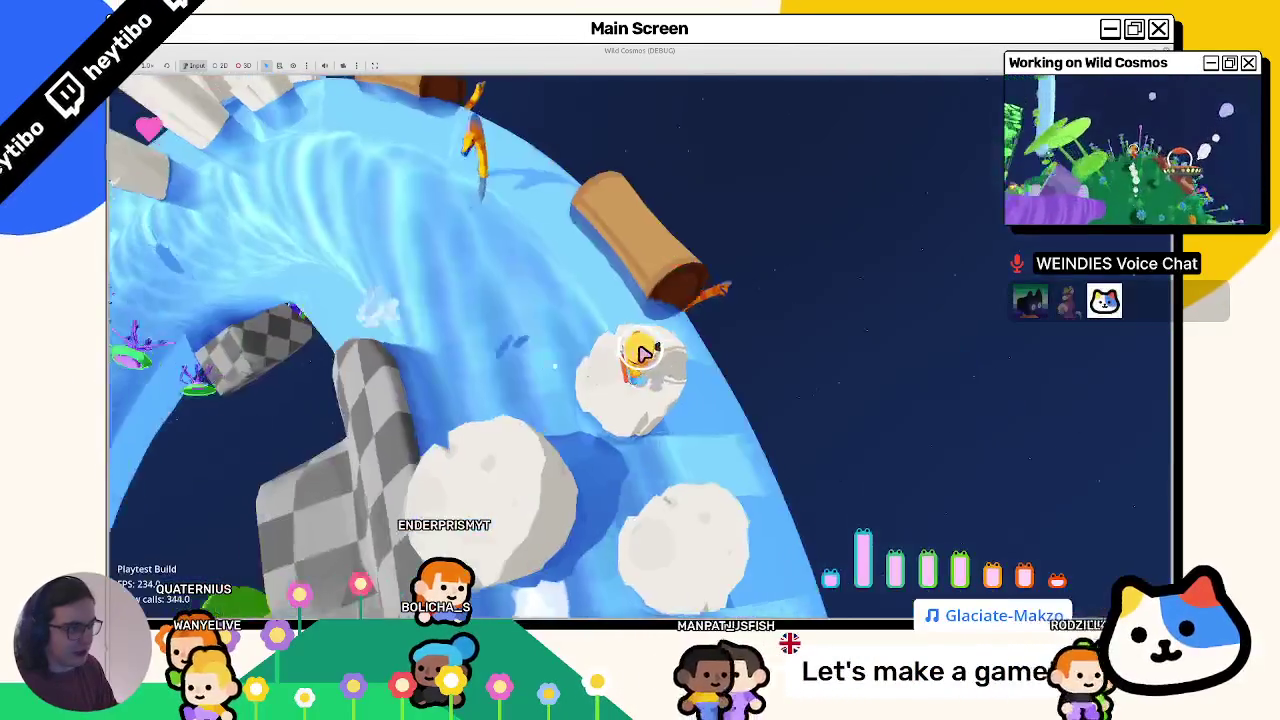
pyautogui.press('w')
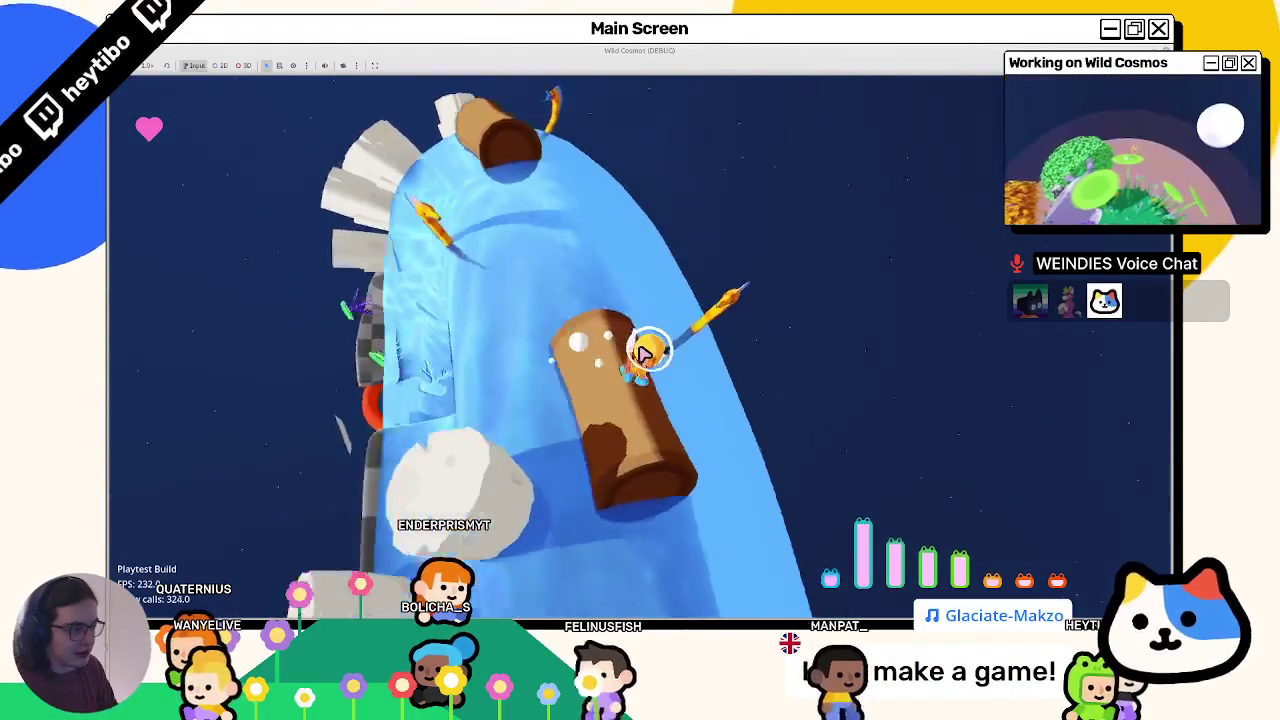
pyautogui.press('w')
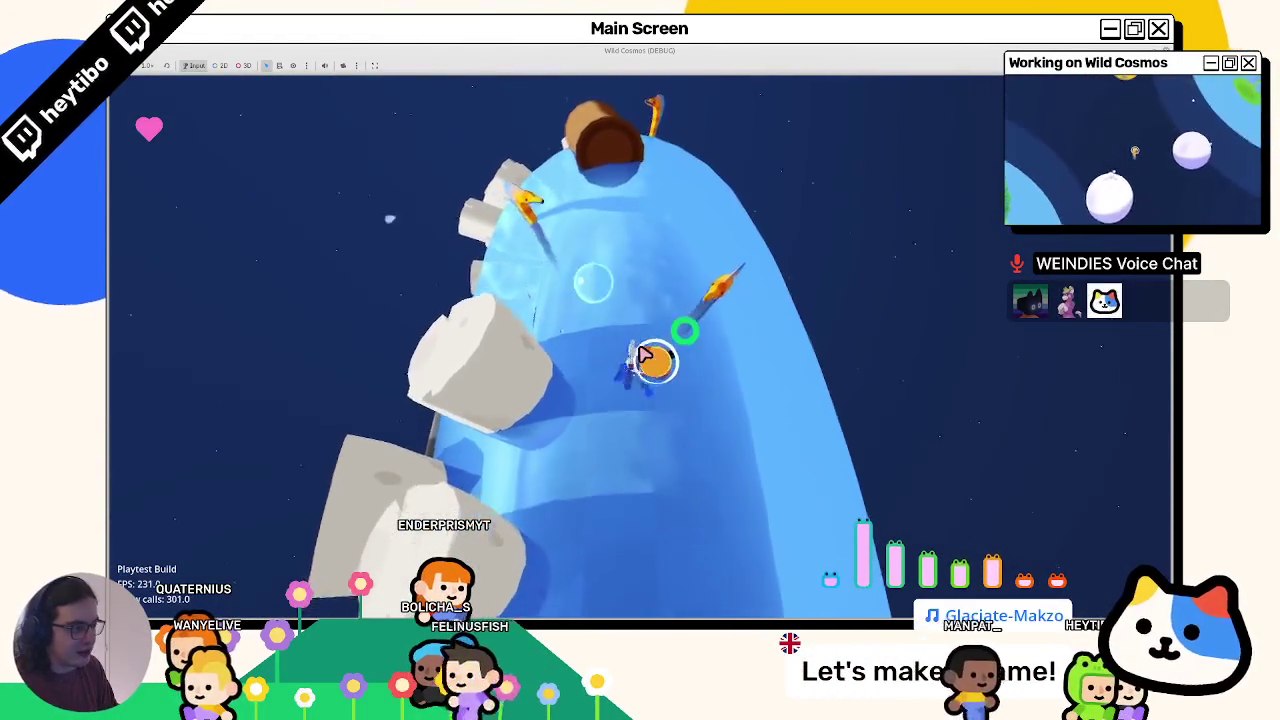
pyautogui.press('w')
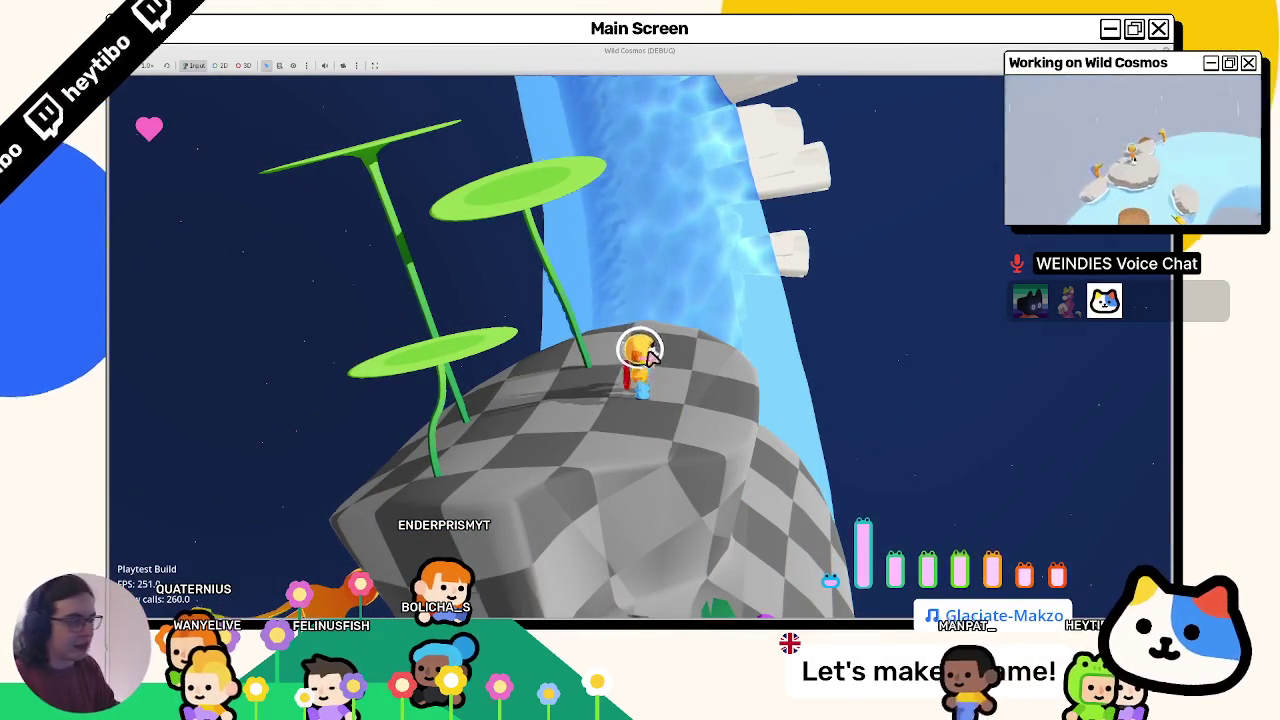
pyautogui.press('w')
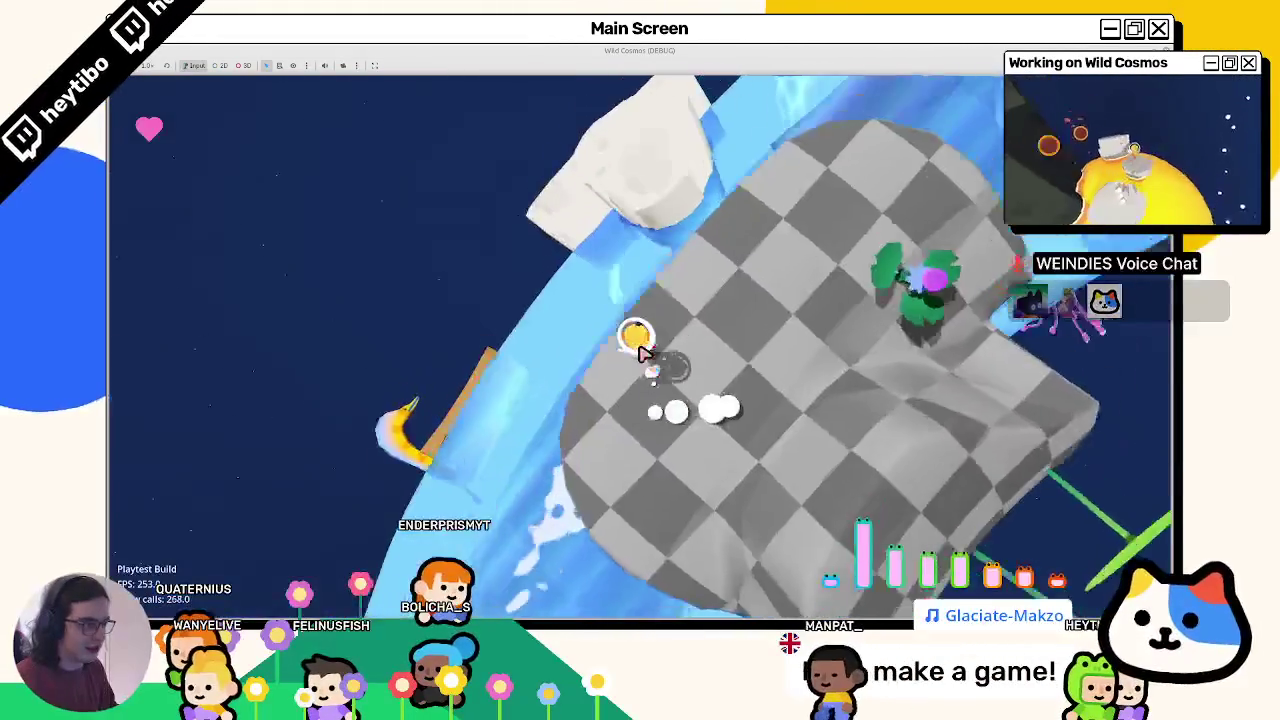
pyautogui.press('w')
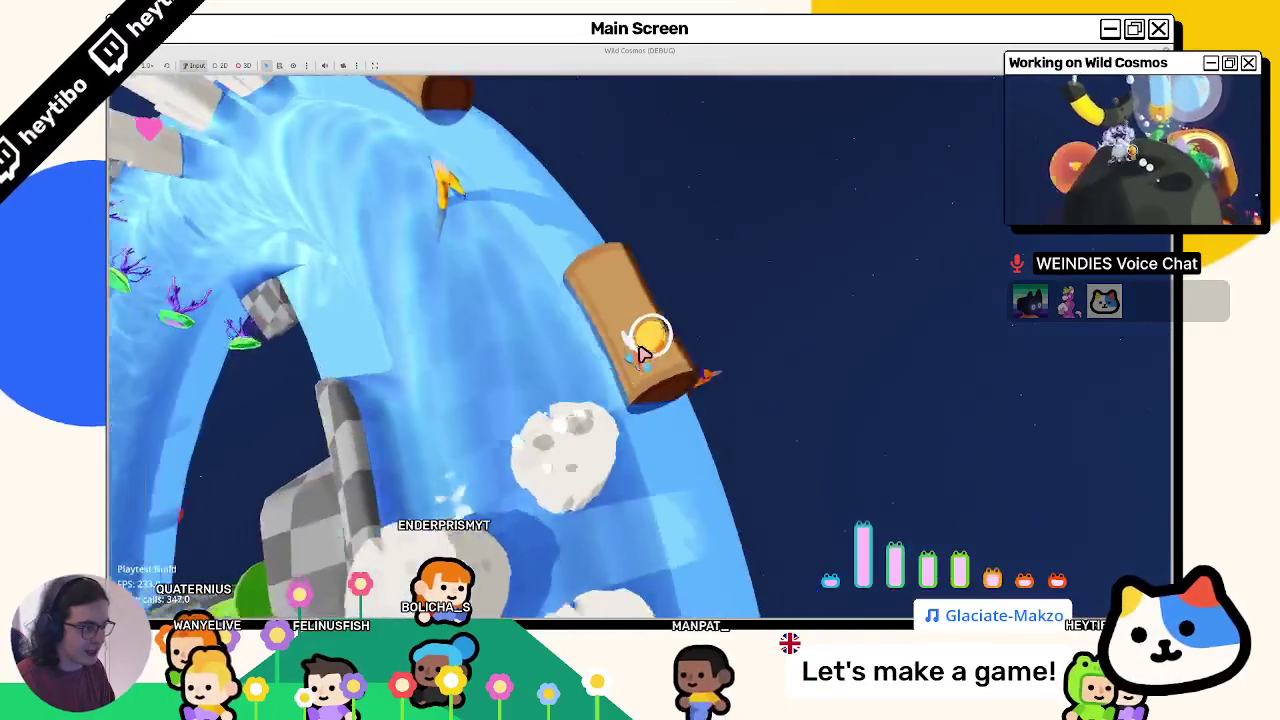
pyautogui.press('w')
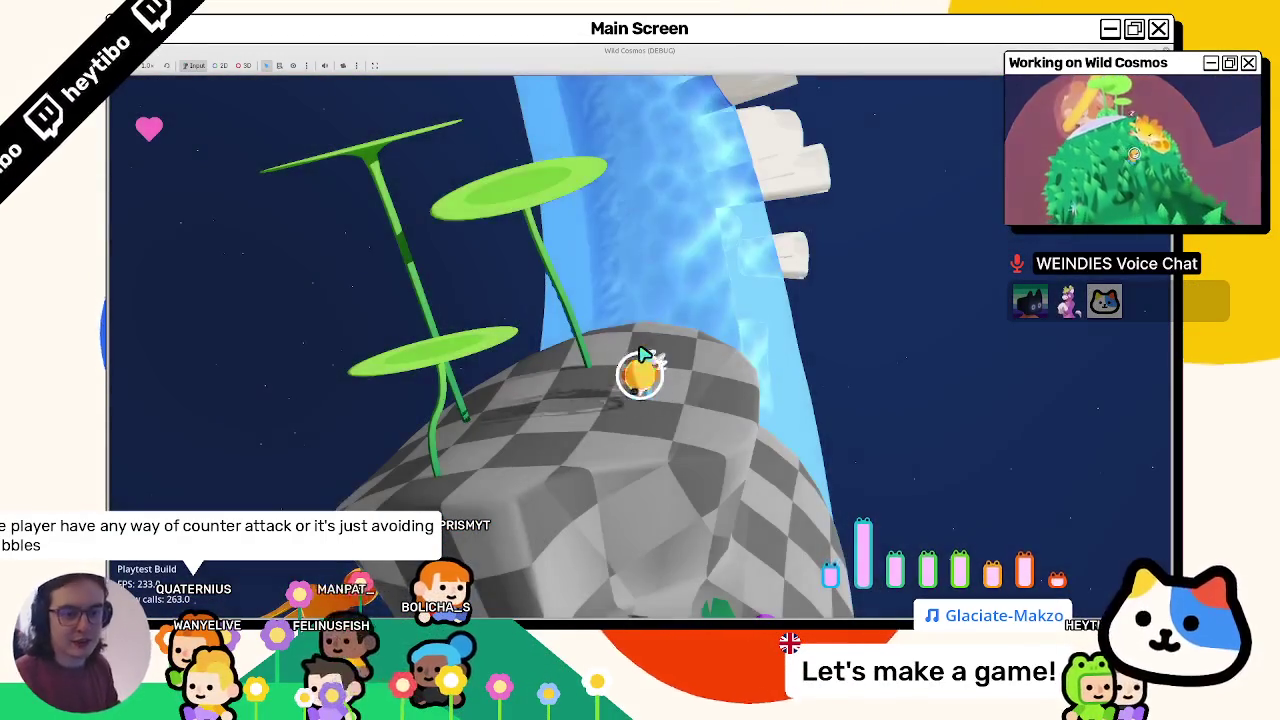
pyautogui.press('w')
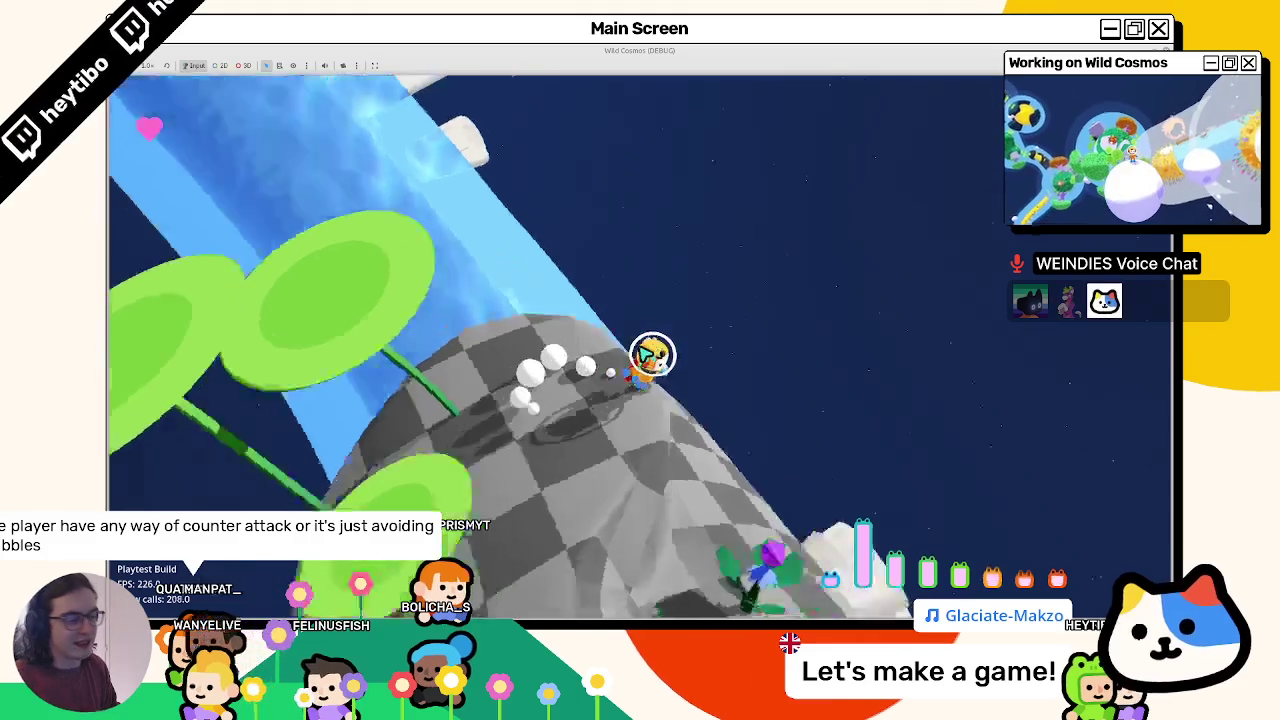
pyautogui.press('w')
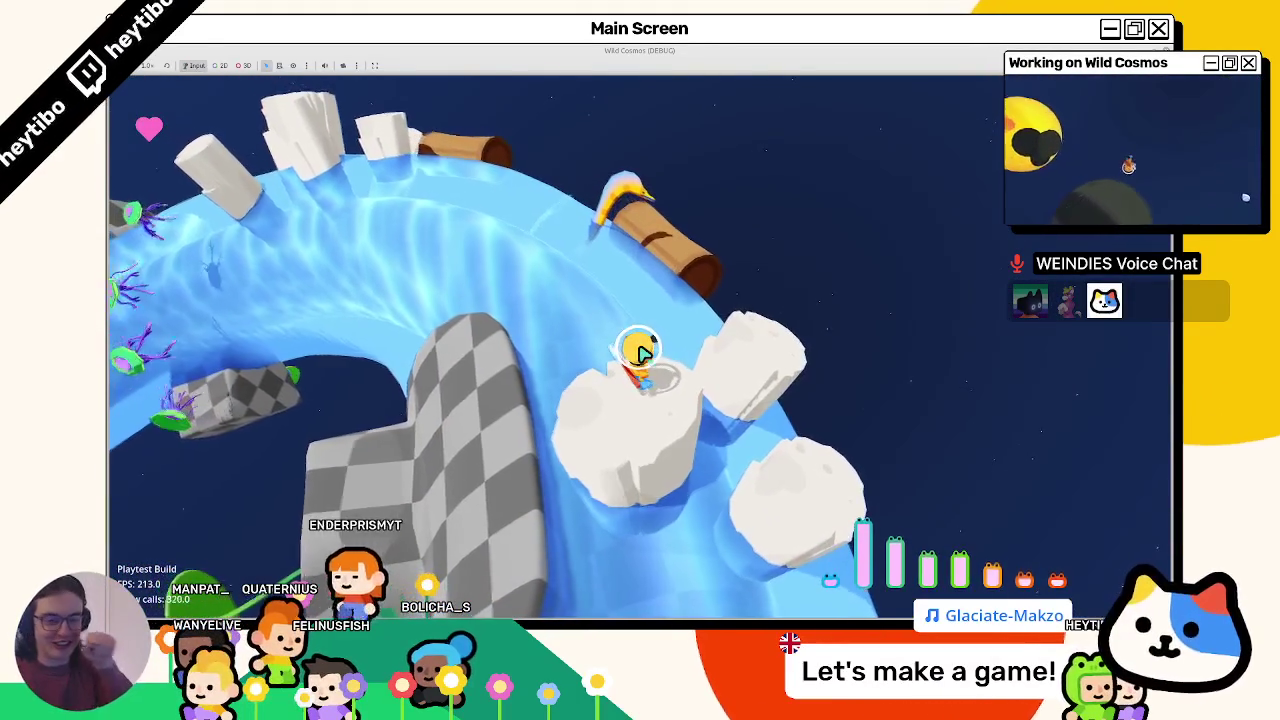
pyautogui.press('w')
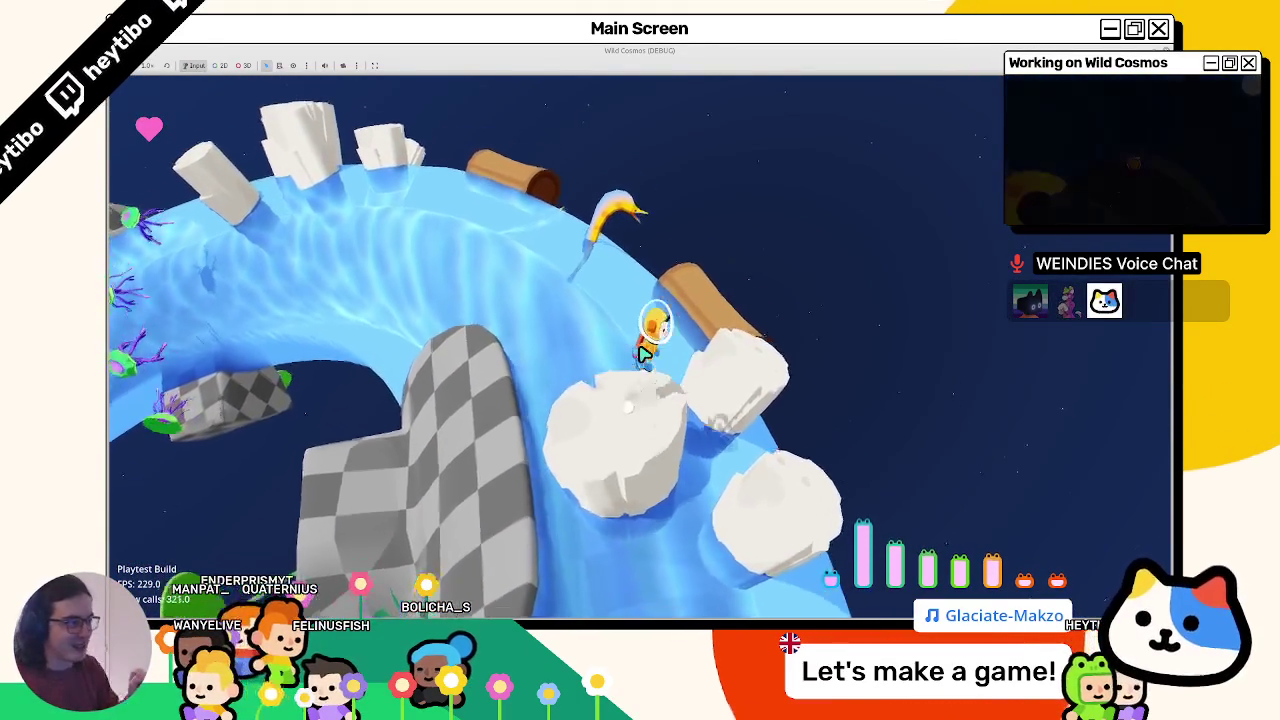
pyautogui.press('w')
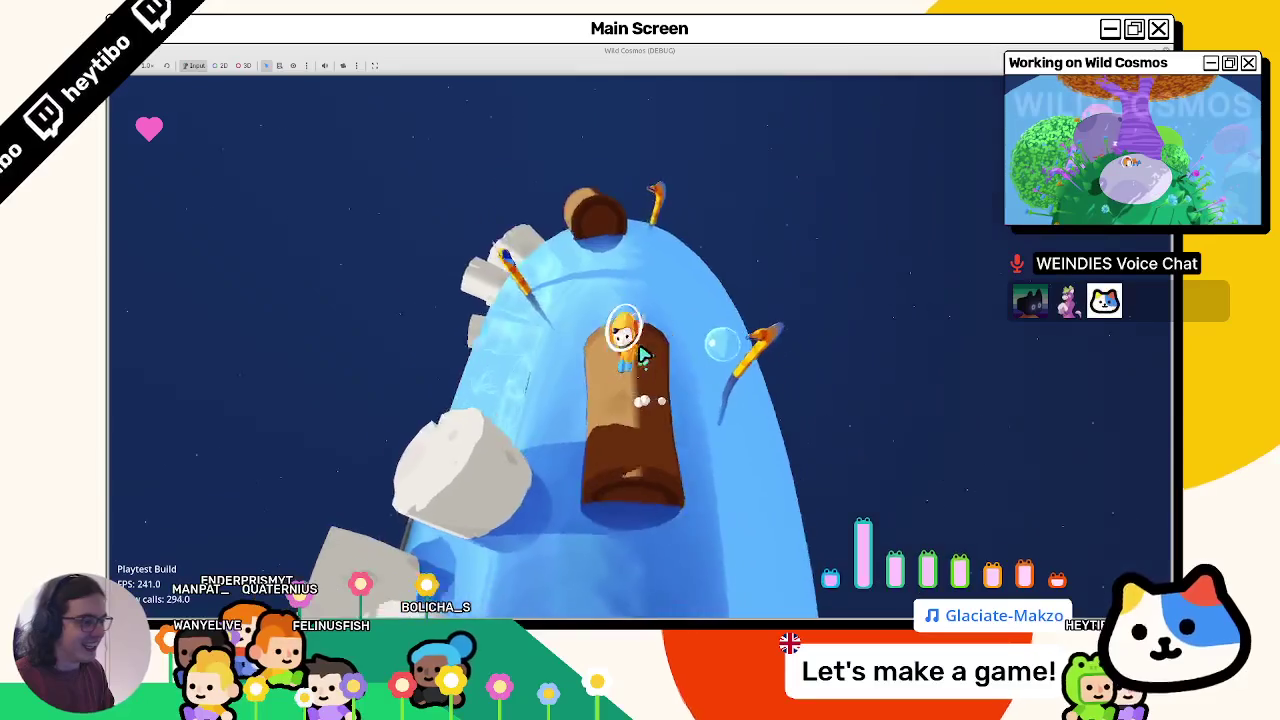
pyautogui.press('w')
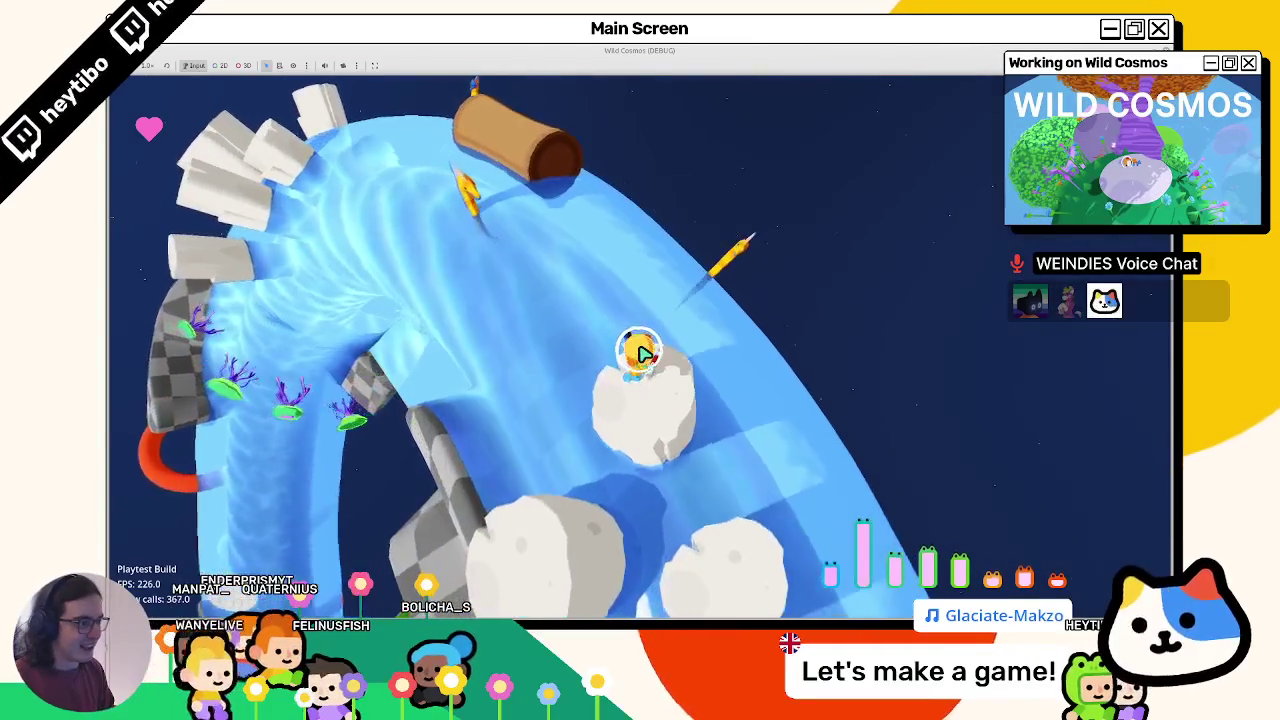
pyautogui.press('w')
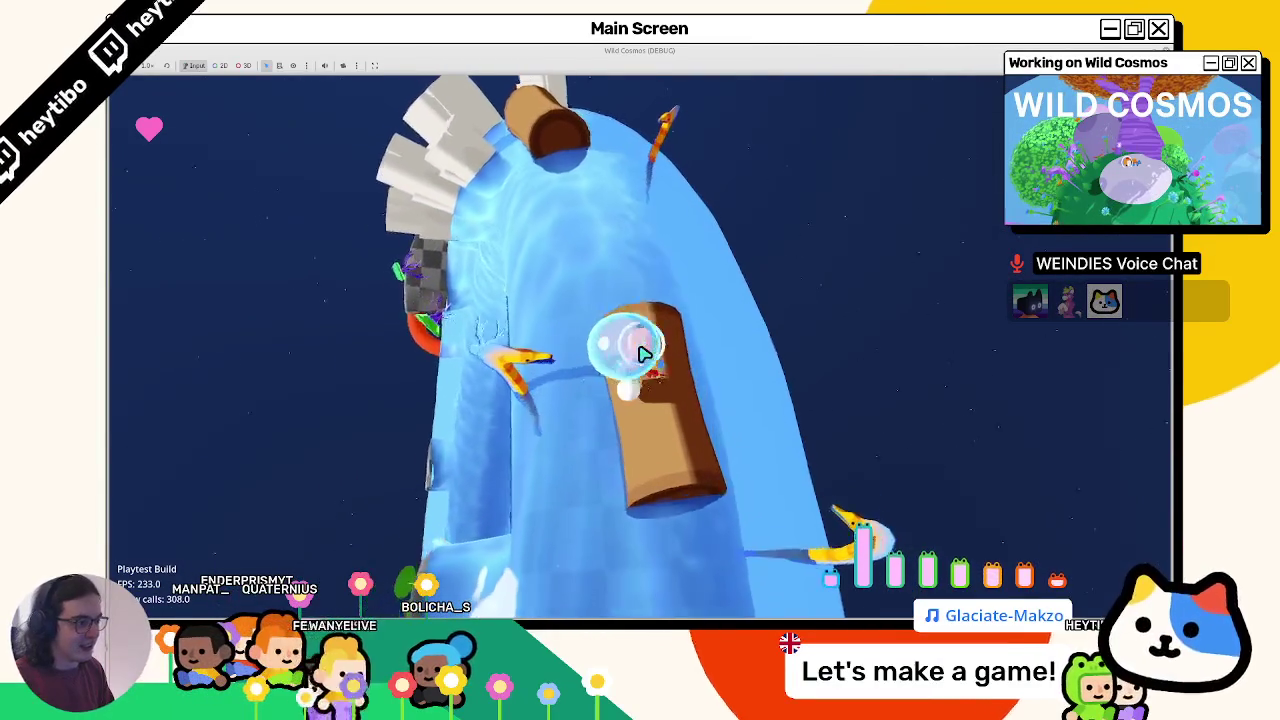
pyautogui.press('w')
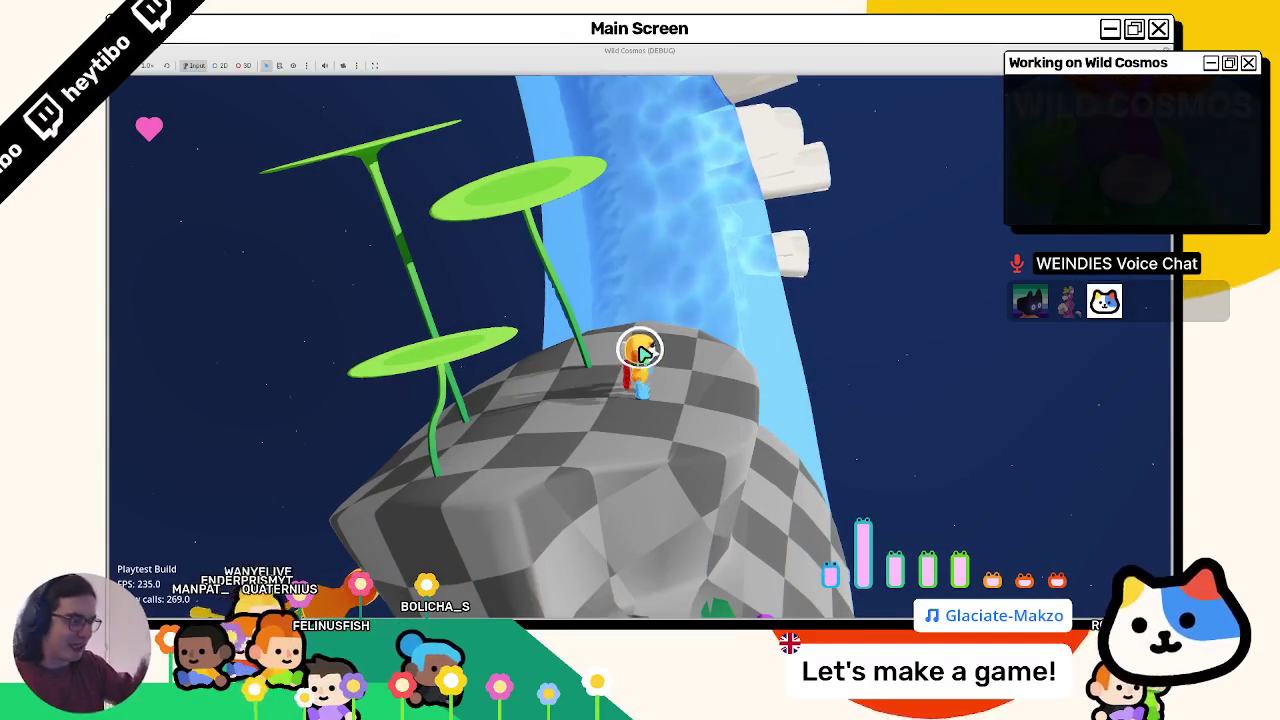
pyautogui.press('w')
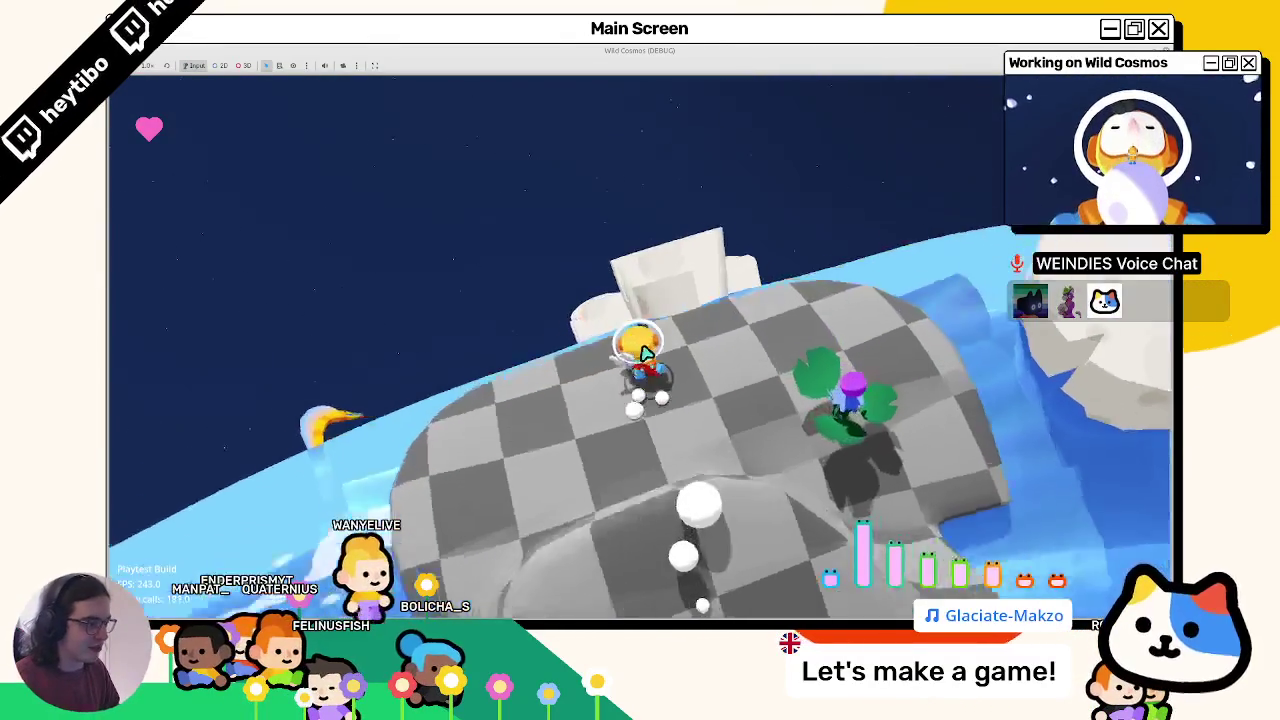
pyautogui.press('w')
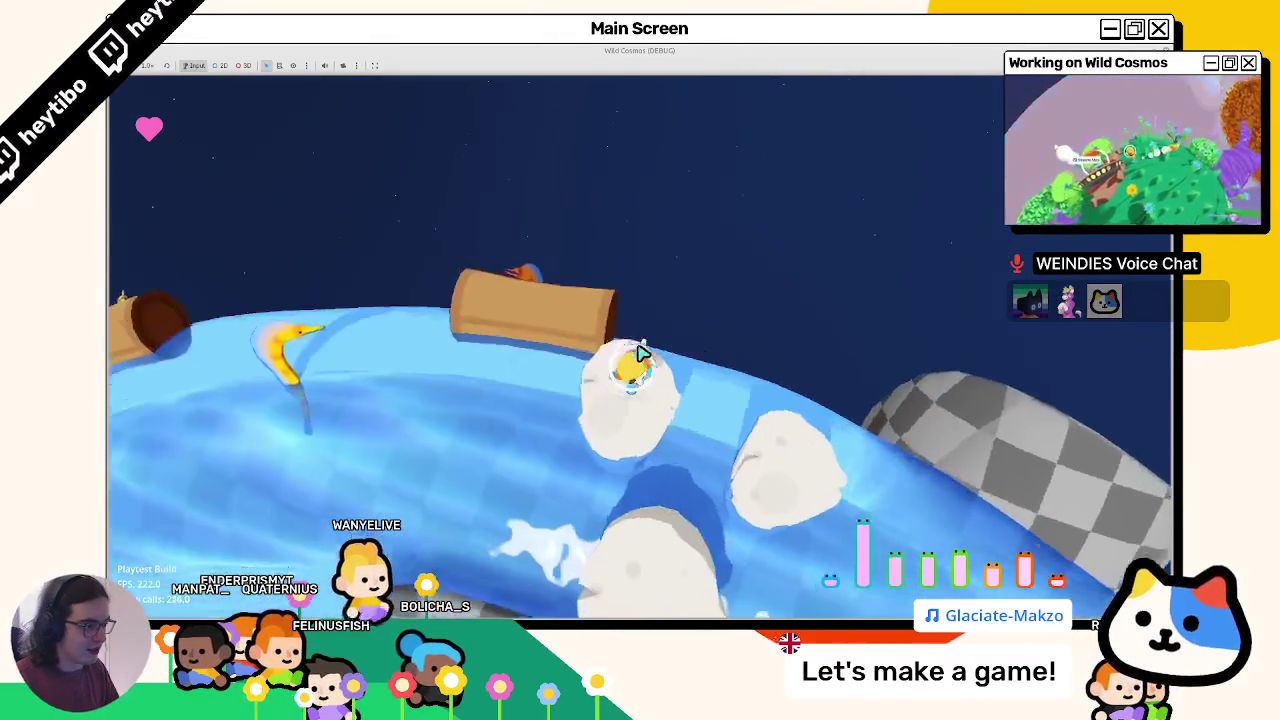
pyautogui.press('w')
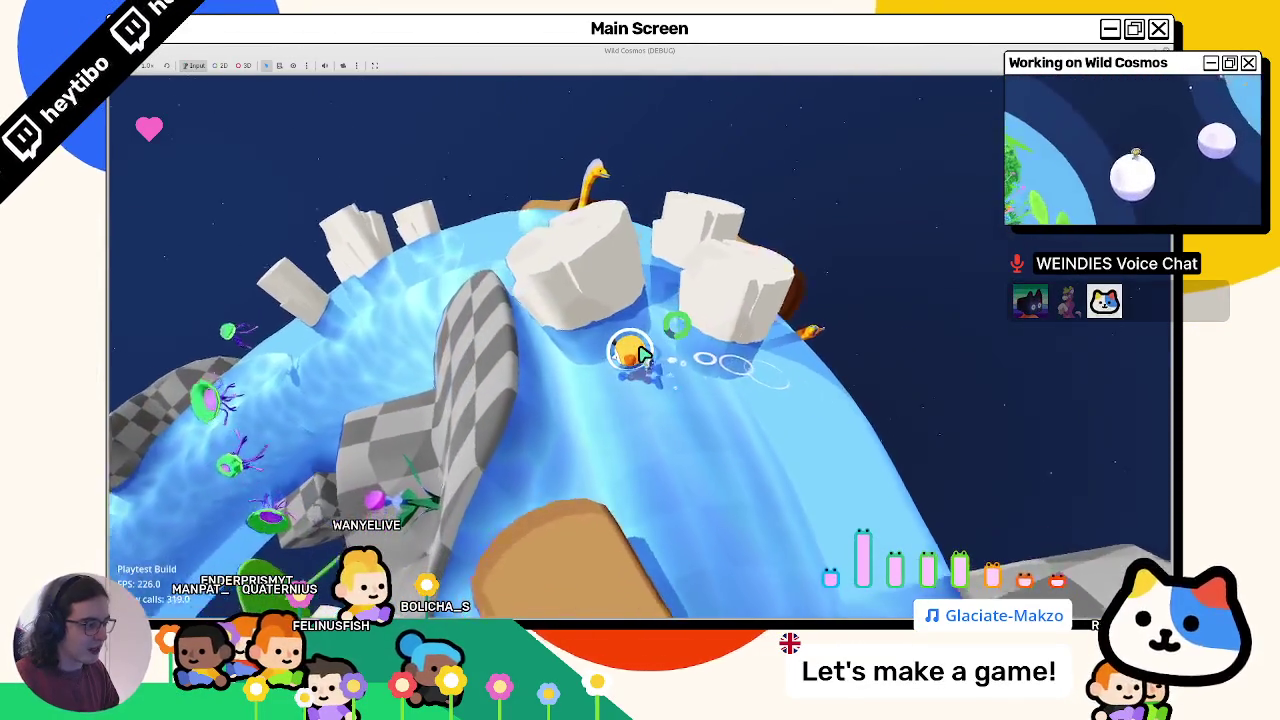
pyautogui.press('w')
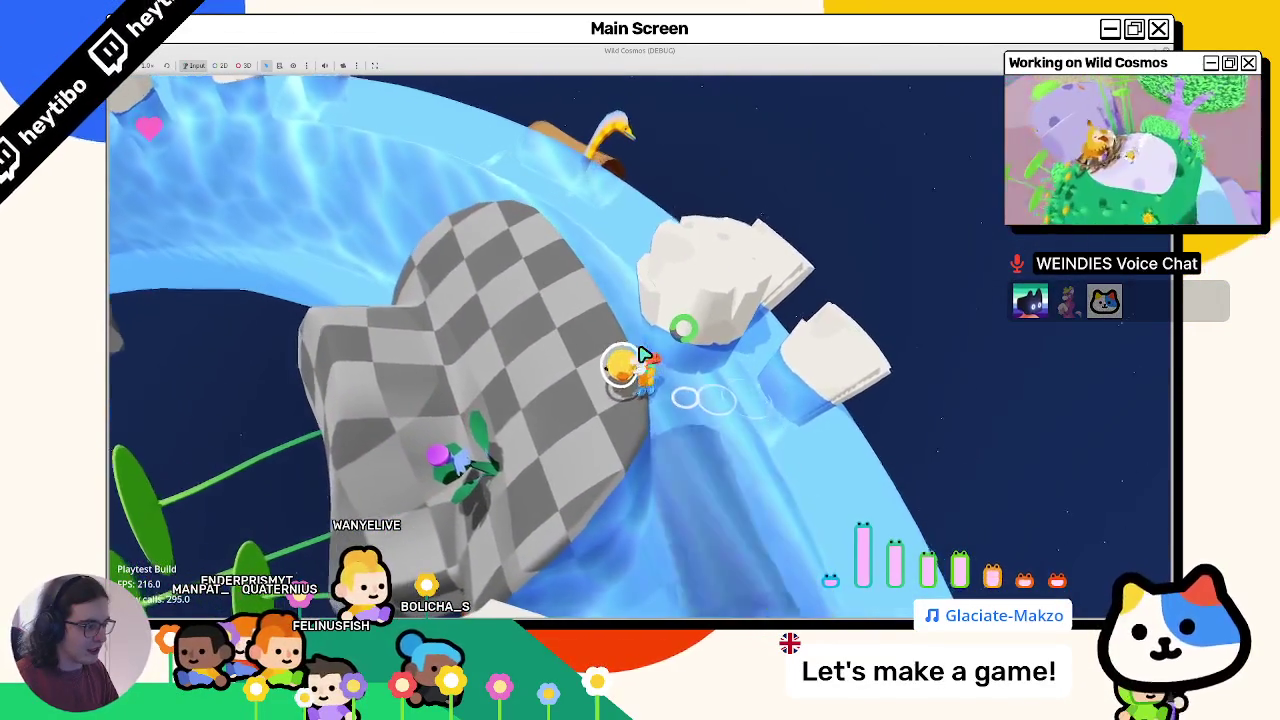
pyautogui.press('w')
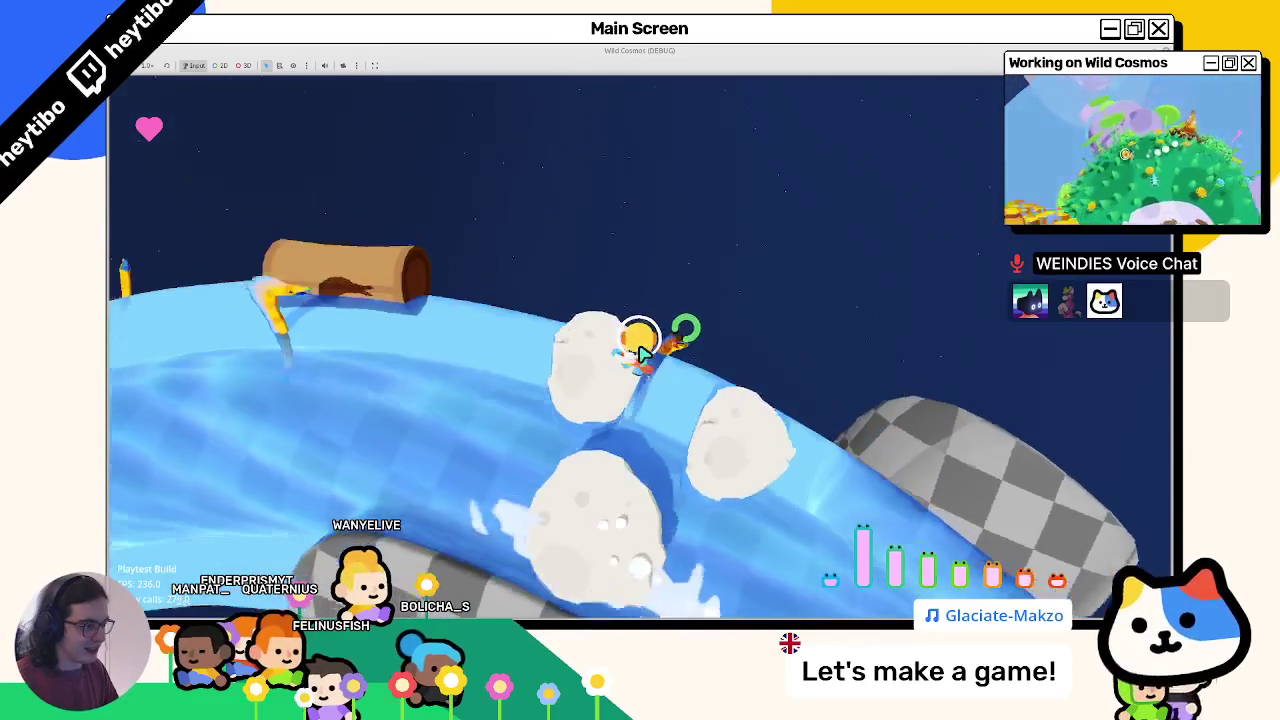
pyautogui.press('w')
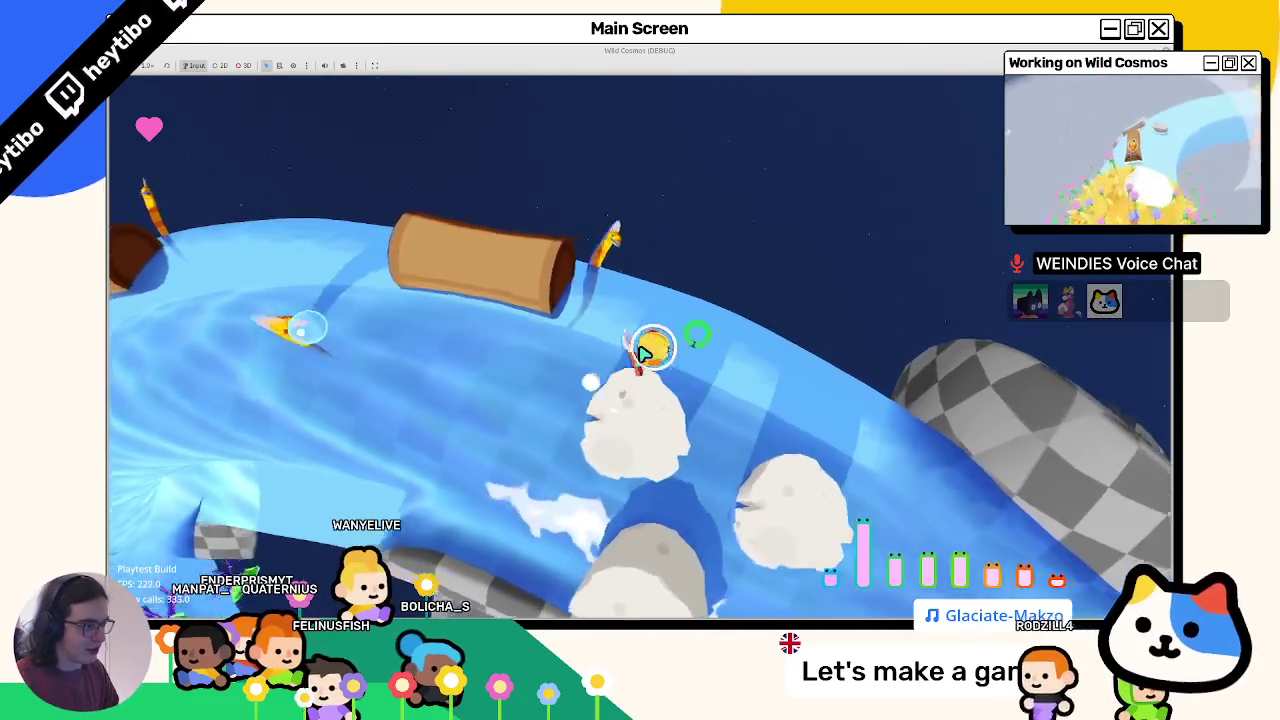
pyautogui.press('w')
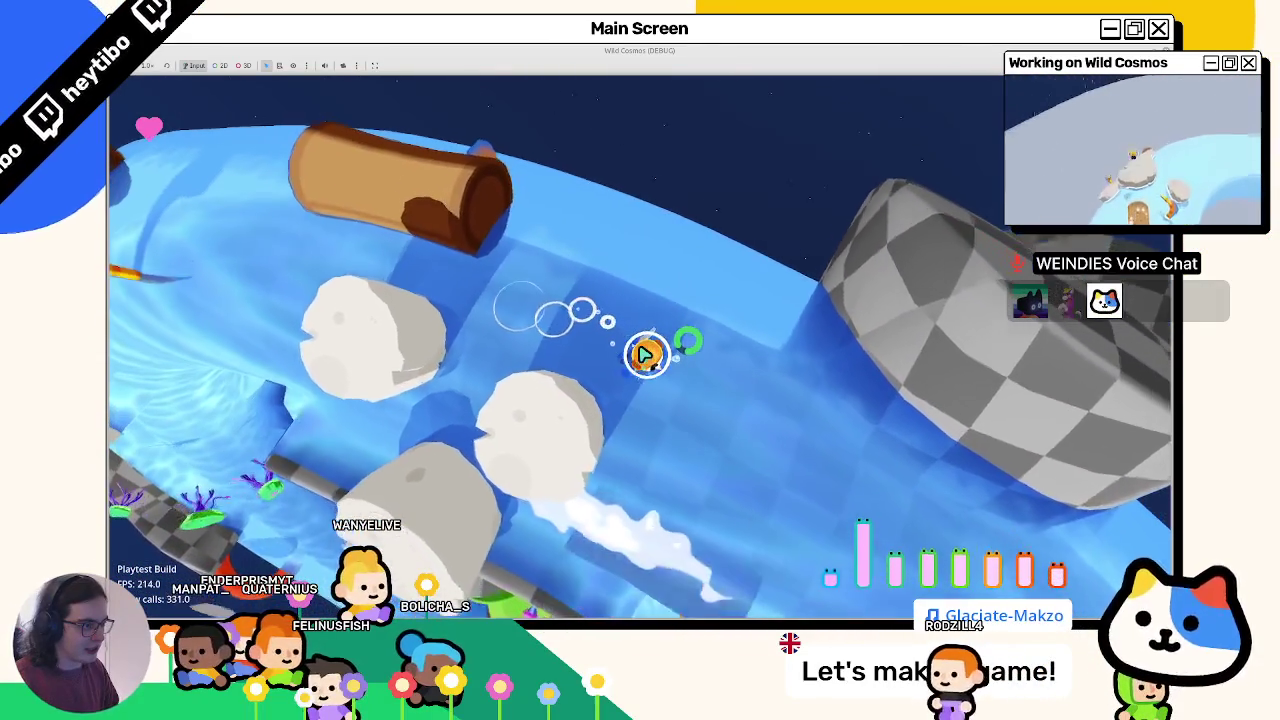
pyautogui.press('w')
pyautogui.press('F8')
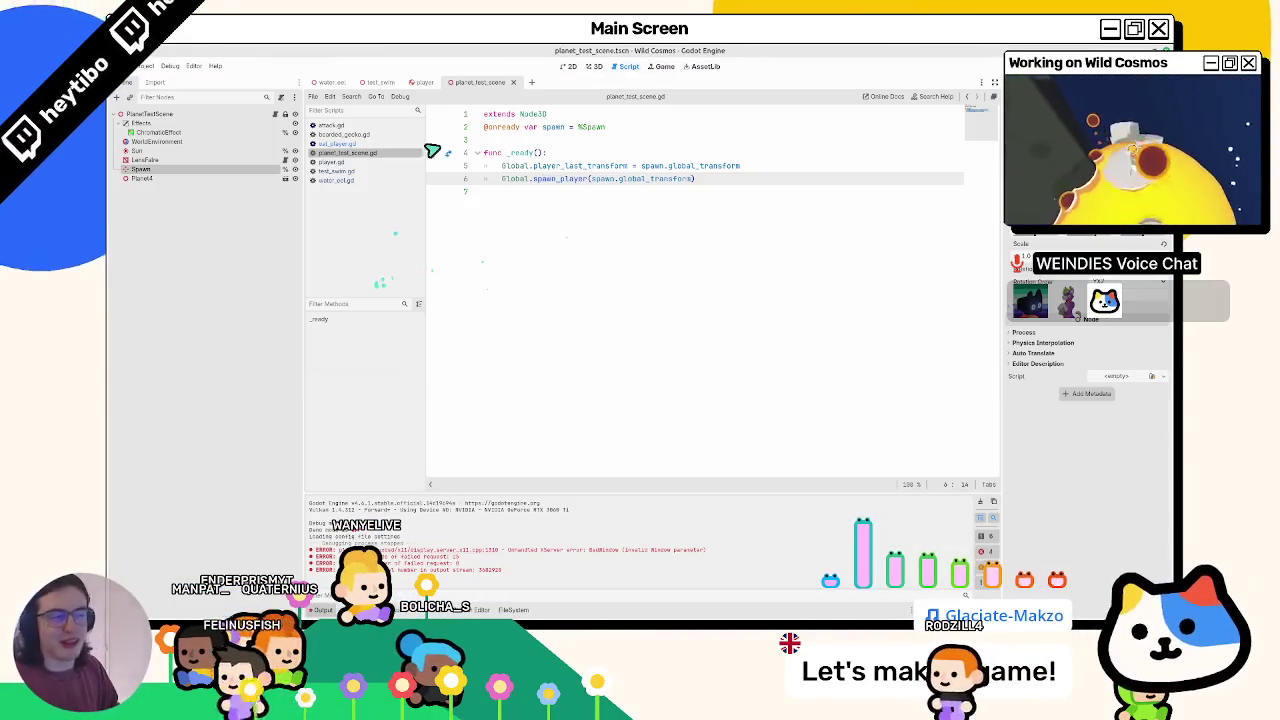
# - Switch to the 3D view and run the test_swim scene
pyautogui.click(594, 66)
pyautogui.click(380, 82)
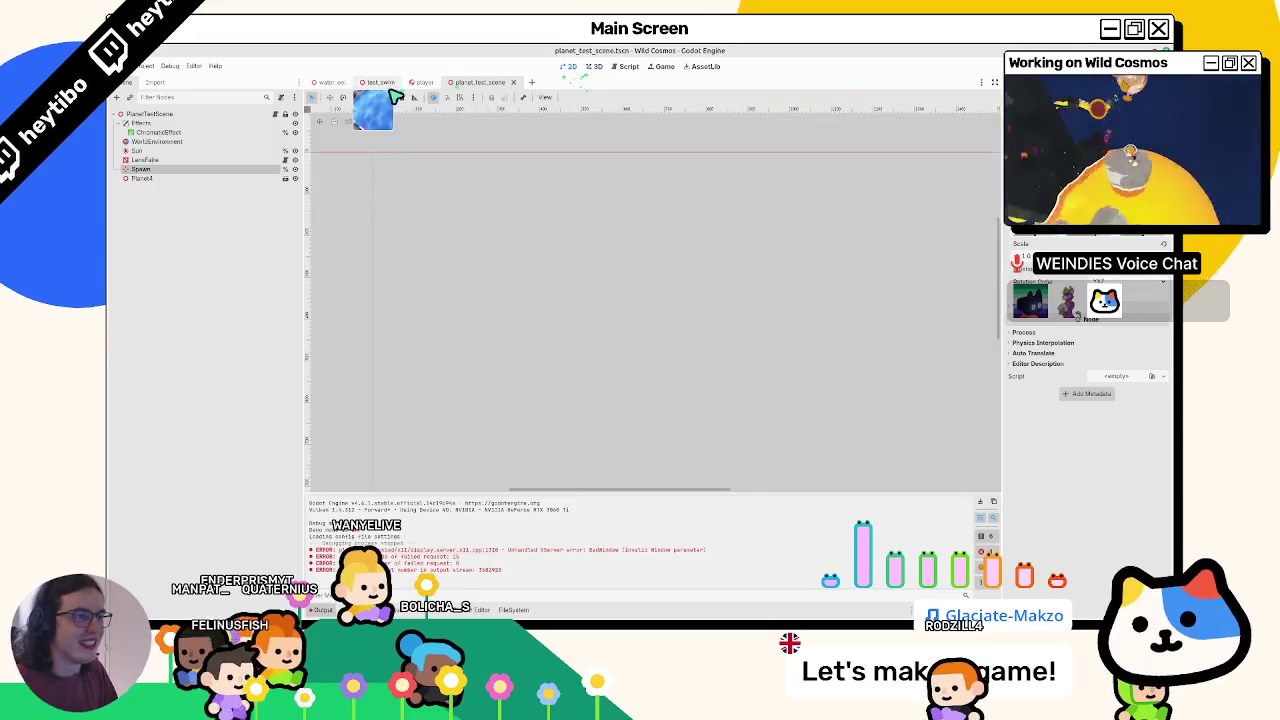
pyautogui.press('F6')
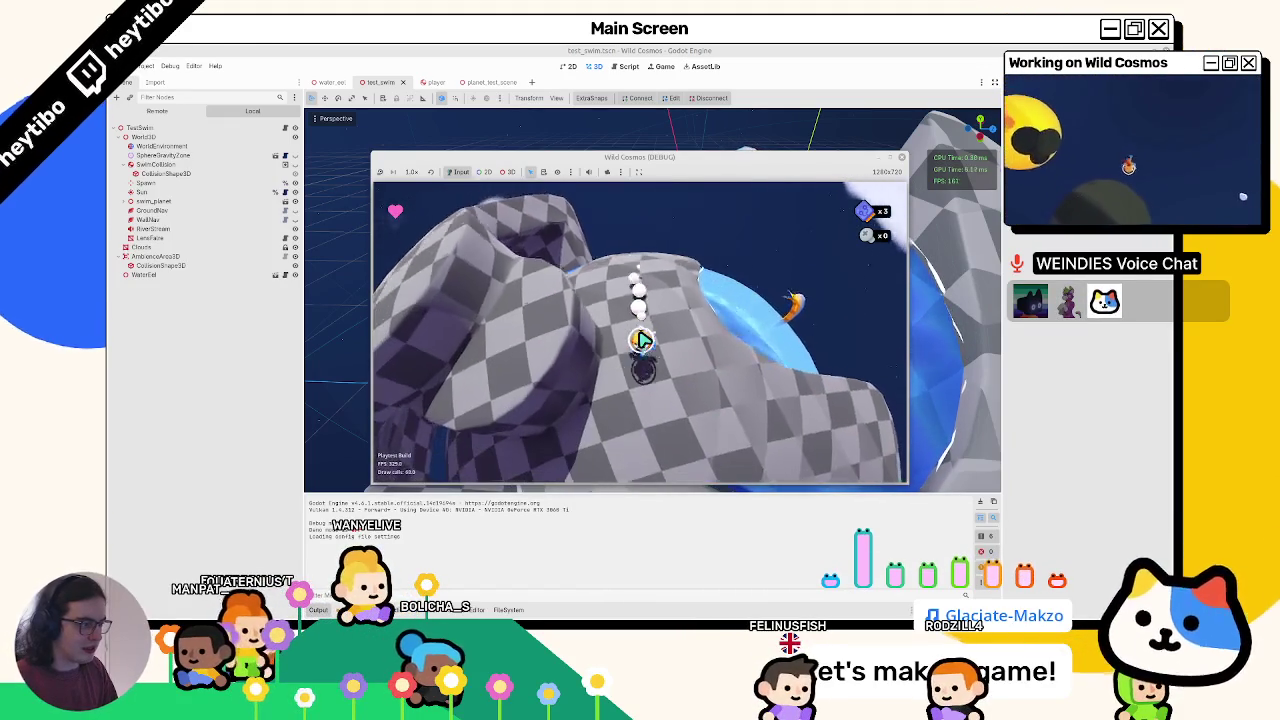
# - Bring the editor forward and open the Debugger bottom panel
pyautogui.click(644, 540)
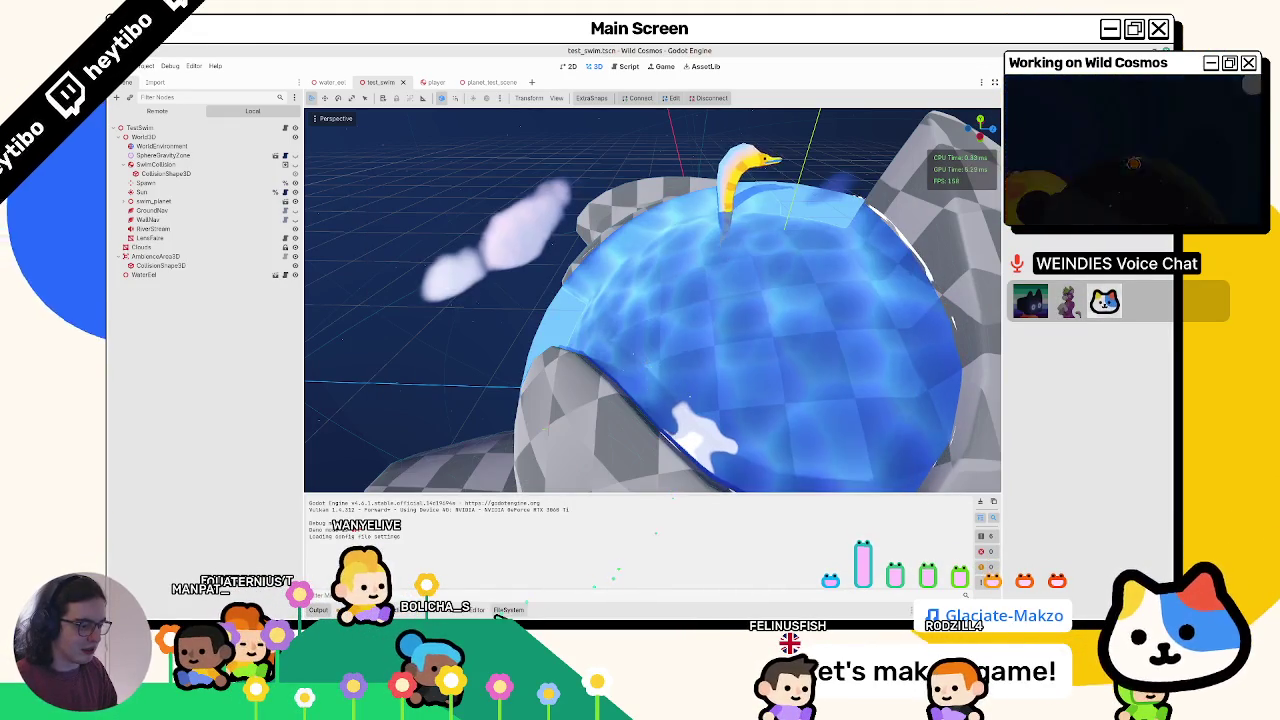
pyautogui.click(507, 610)
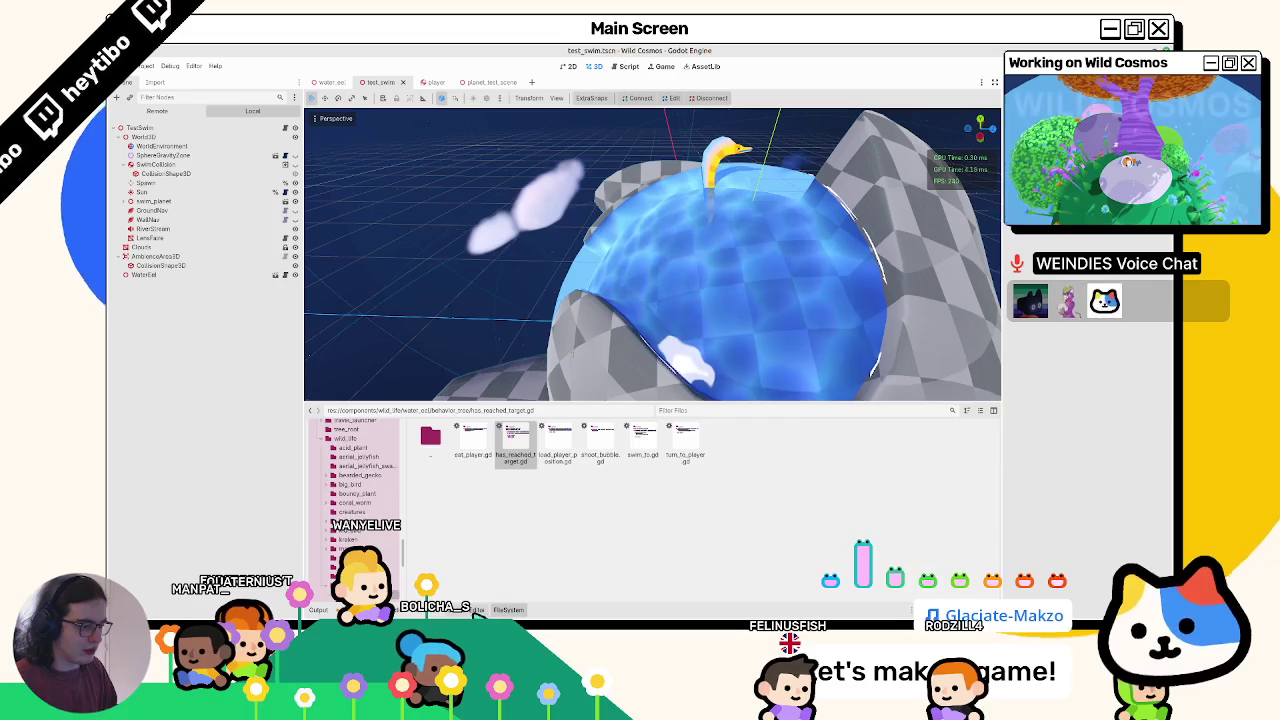
pyautogui.click(478, 610)
pyautogui.click(432, 610)
pyautogui.click(352, 610)
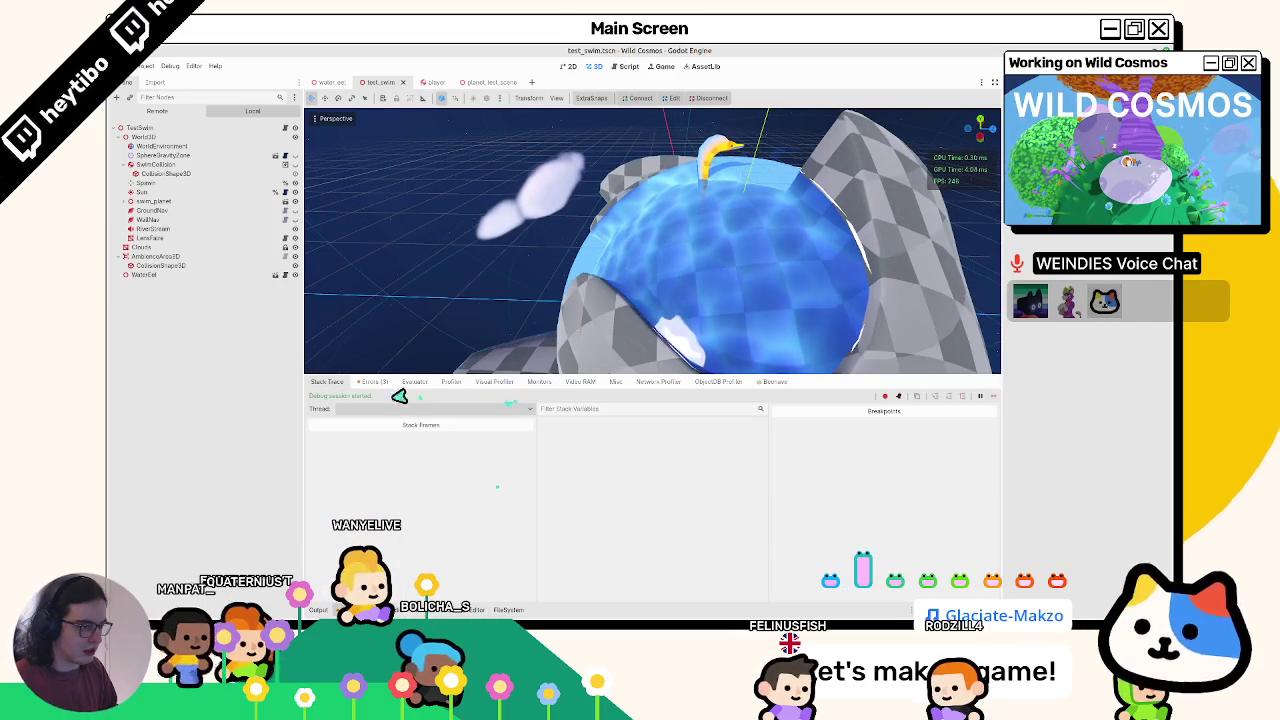
# - Show the live Beehave tree graph, pan to its root, and restart the game
pyautogui.click(772, 382)
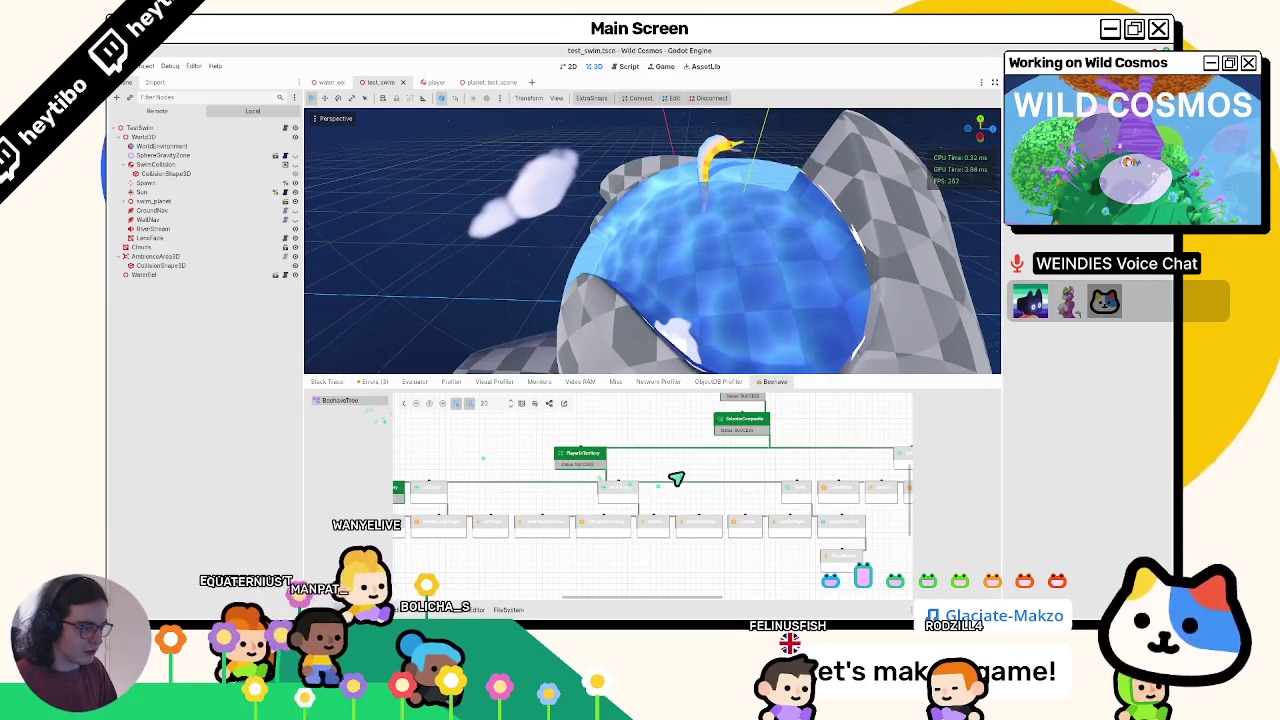
pyautogui.scroll(2, 676, 479)
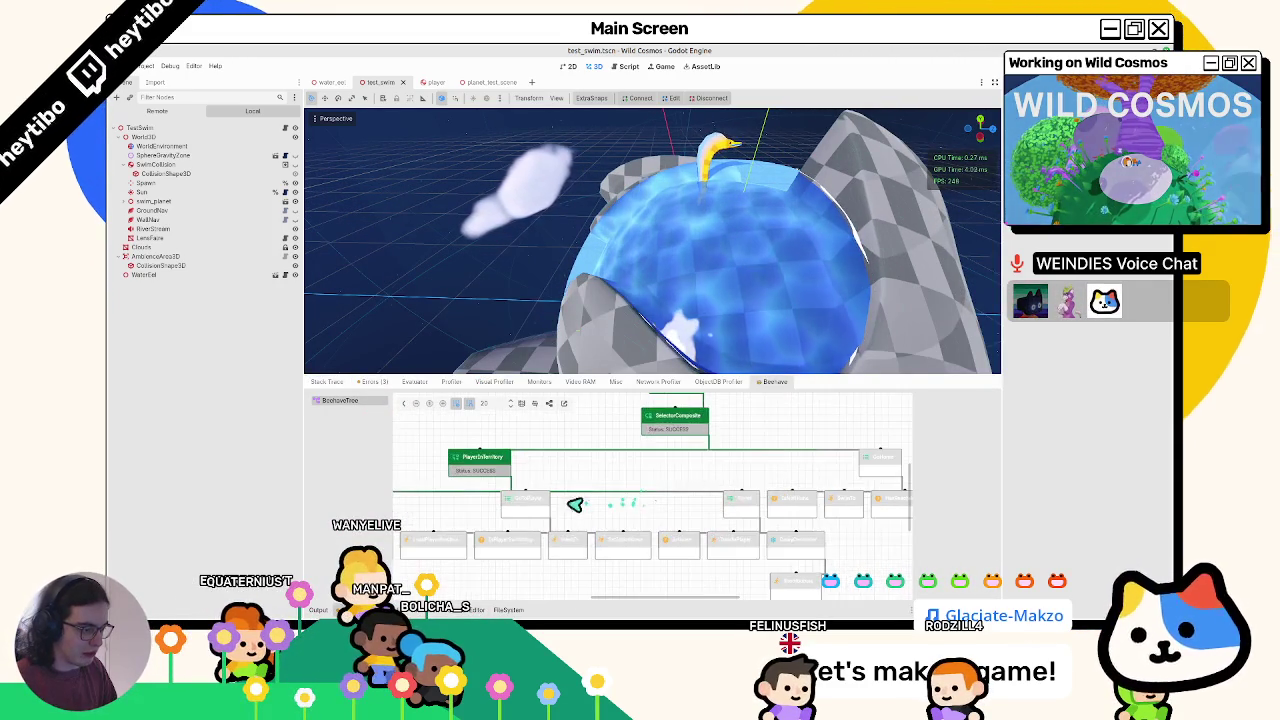
pyautogui.moveTo(575, 505); pyautogui.dragTo(838, 484)
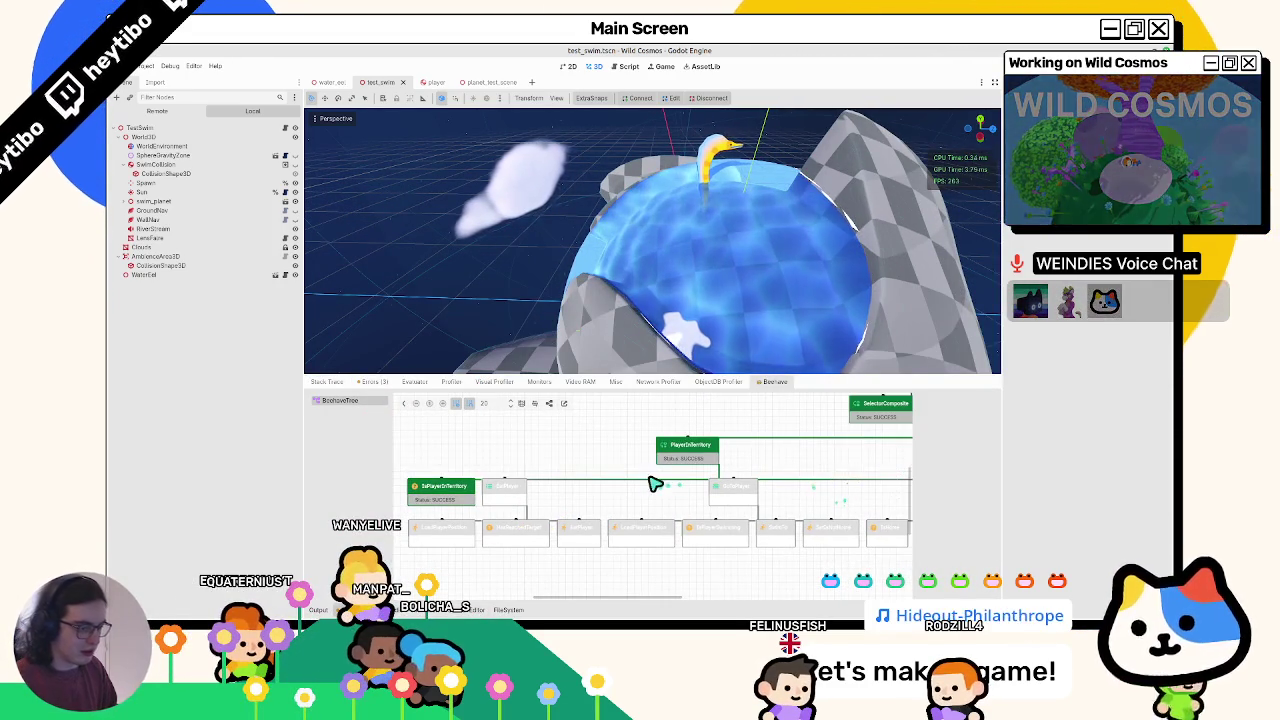
pyautogui.press('F8')
pyautogui.hotkey('alt', 'd')
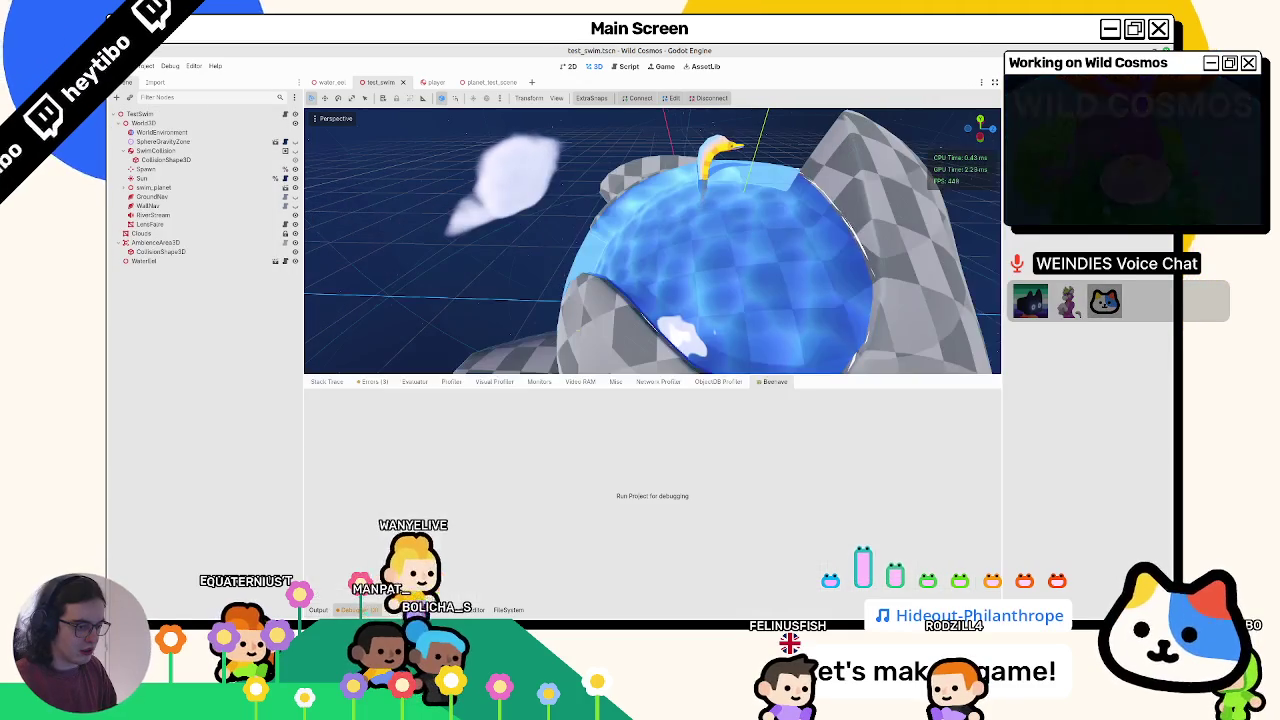
pyautogui.press('F5')
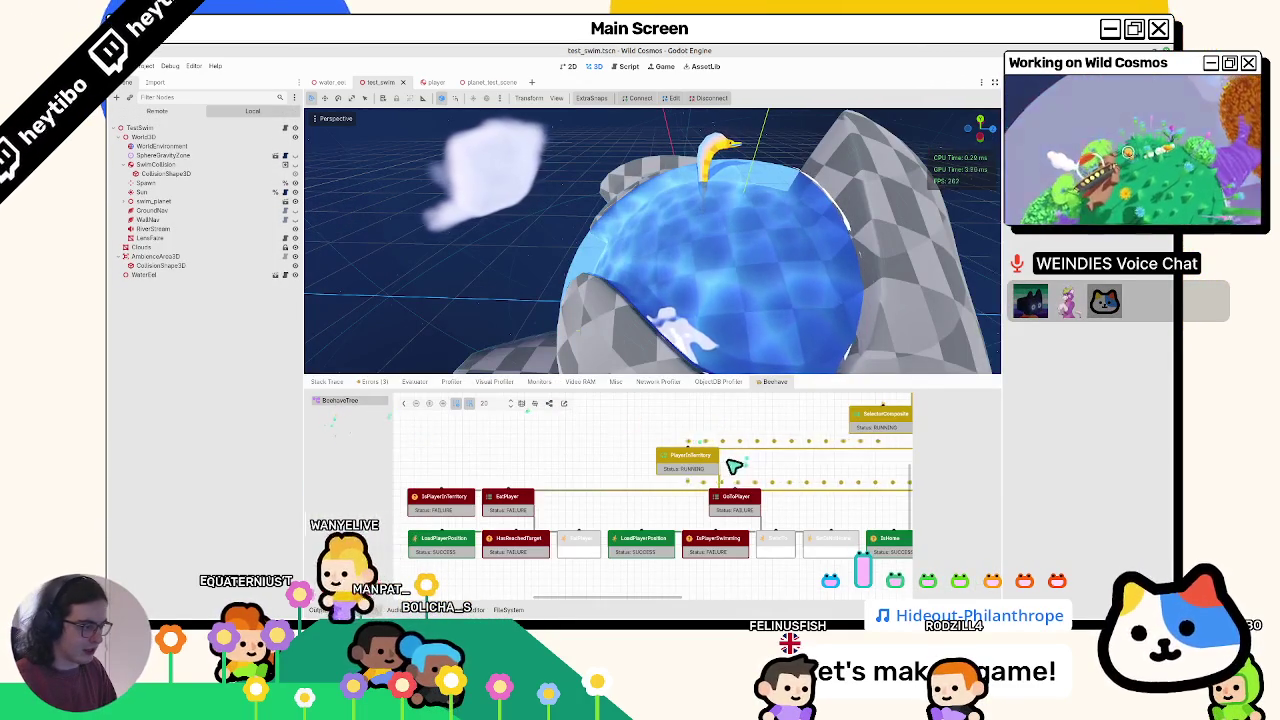
# - Switch the Beehave graph to a vertical layout and enlarge the debugger panel
pyautogui.scroll(-1, 720, 468)
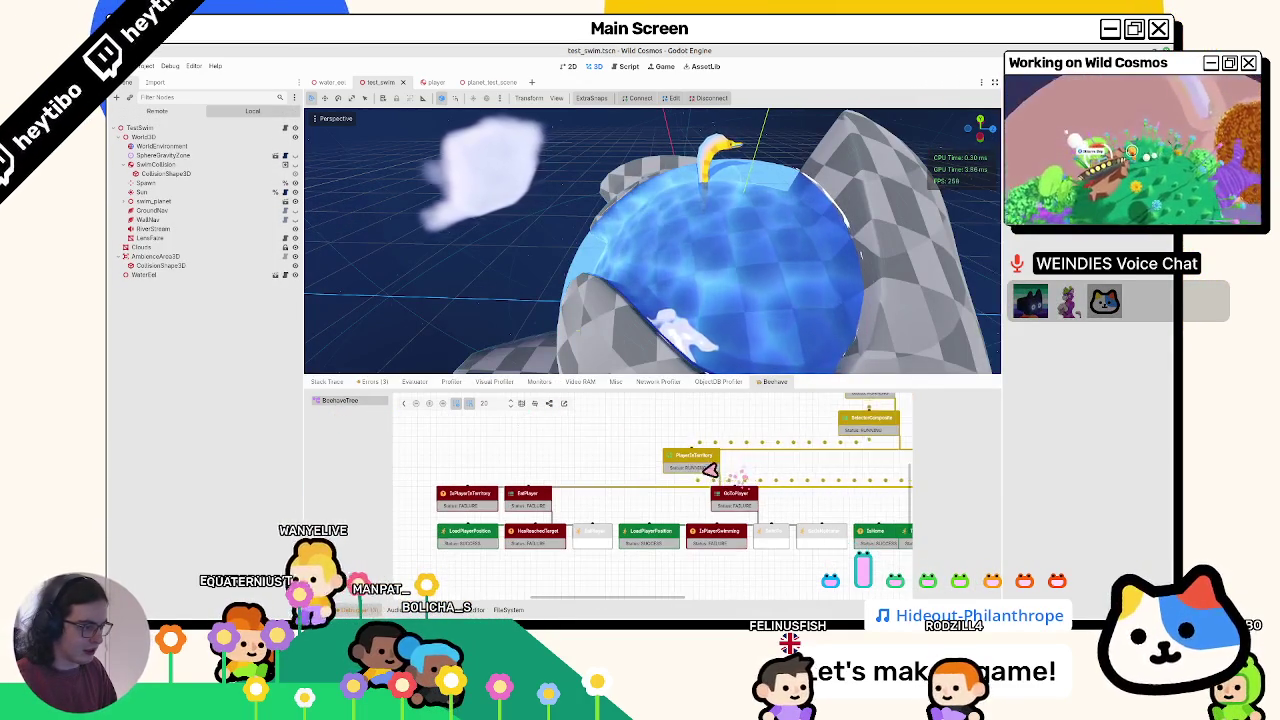
pyautogui.click(549, 404)
pyautogui.click(549, 404)
pyautogui.click(549, 404)
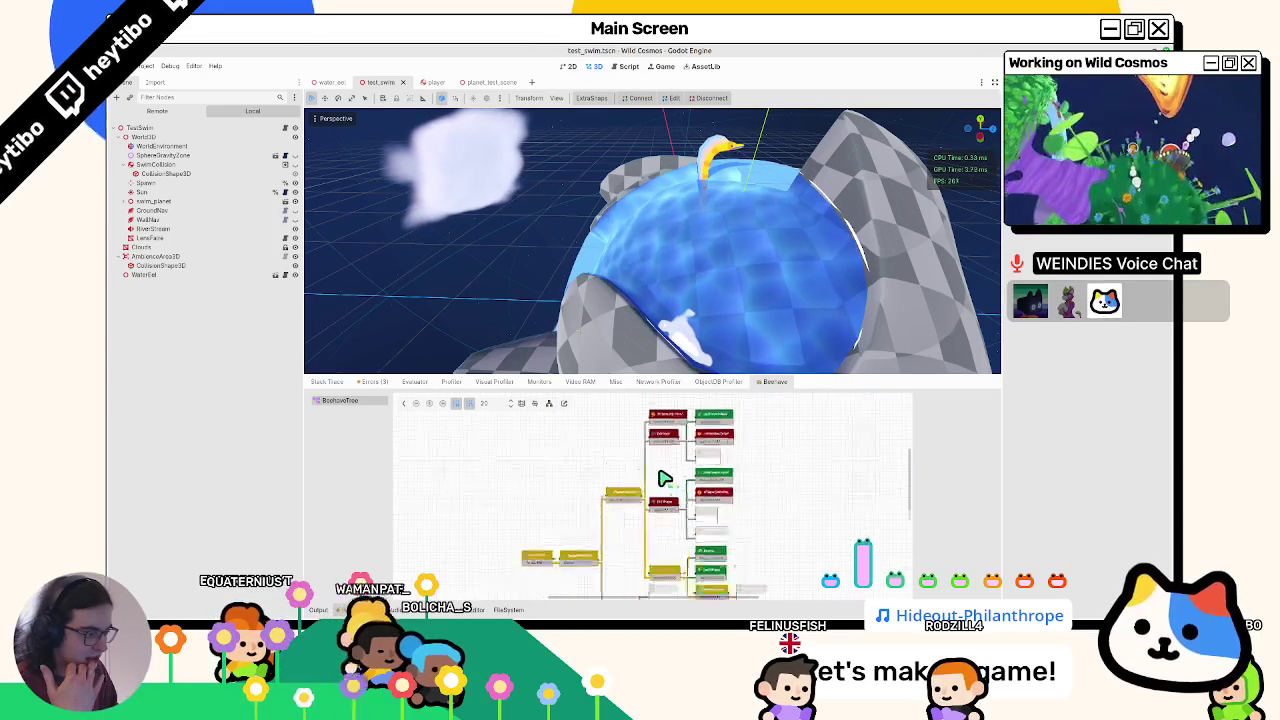
pyautogui.scroll(-1, 657, 455)
pyautogui.moveTo(662, 377); pyautogui.dragTo(640, 344)
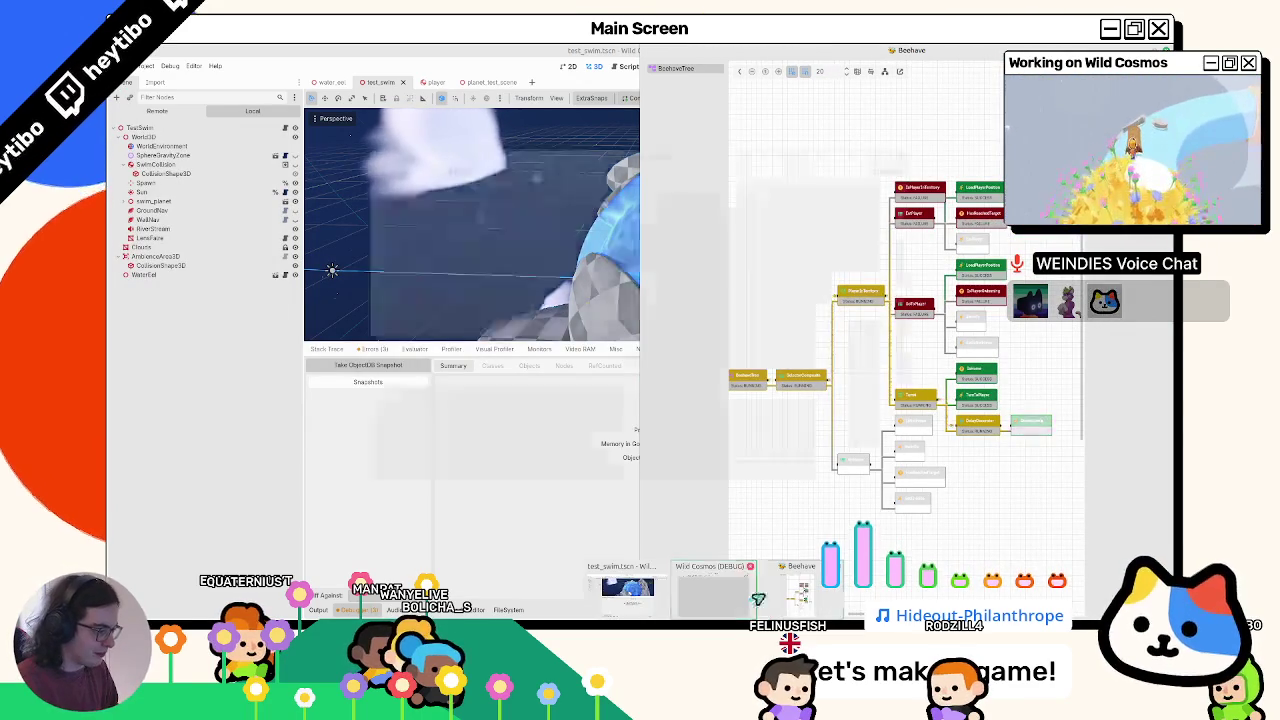
# - Move the game window left, stop the game, and switch to the water_eel scene tab
pyautogui.moveTo(663, 156); pyautogui.dragTo(449, 151)
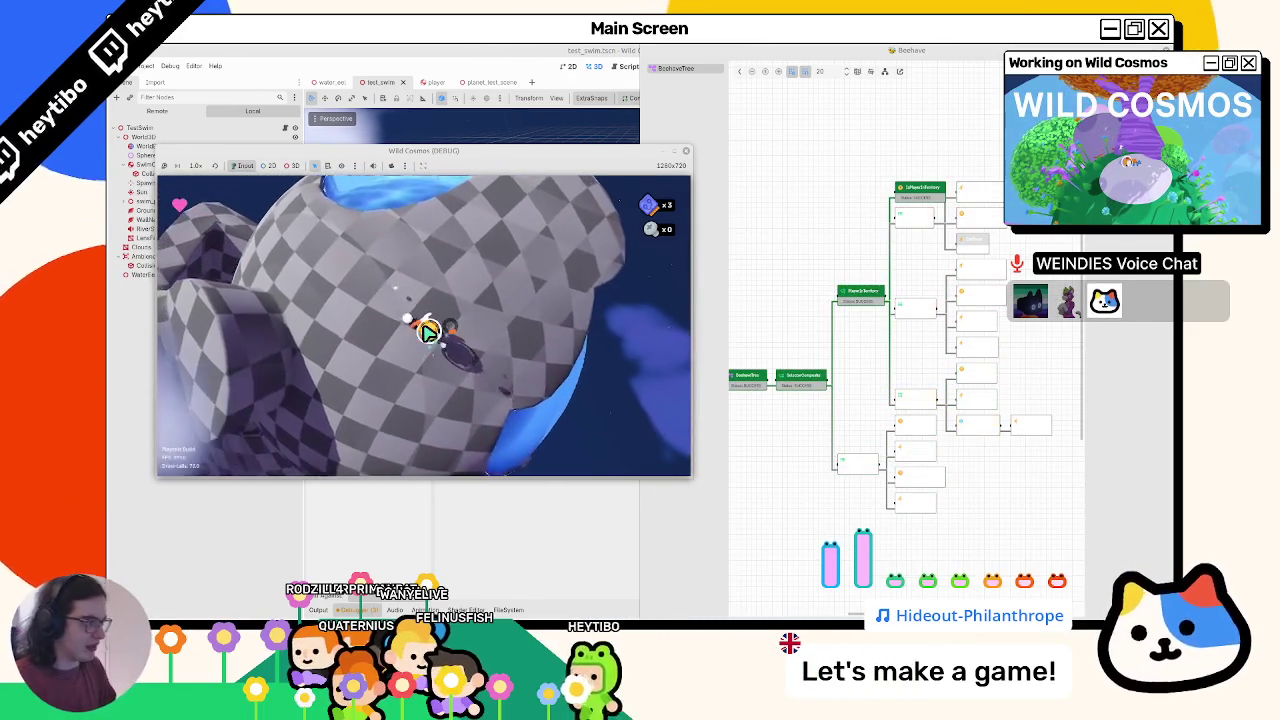
pyautogui.press('F8')
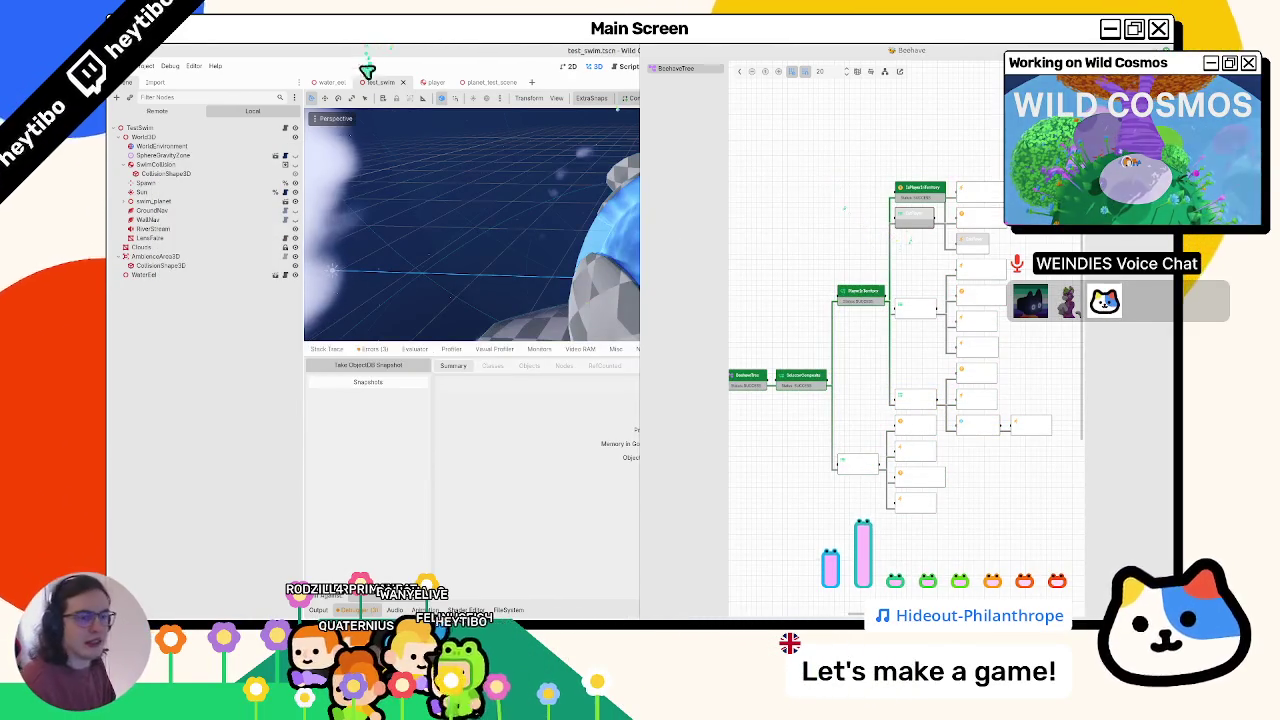
pyautogui.click(488, 82)
pyautogui.click(380, 82)
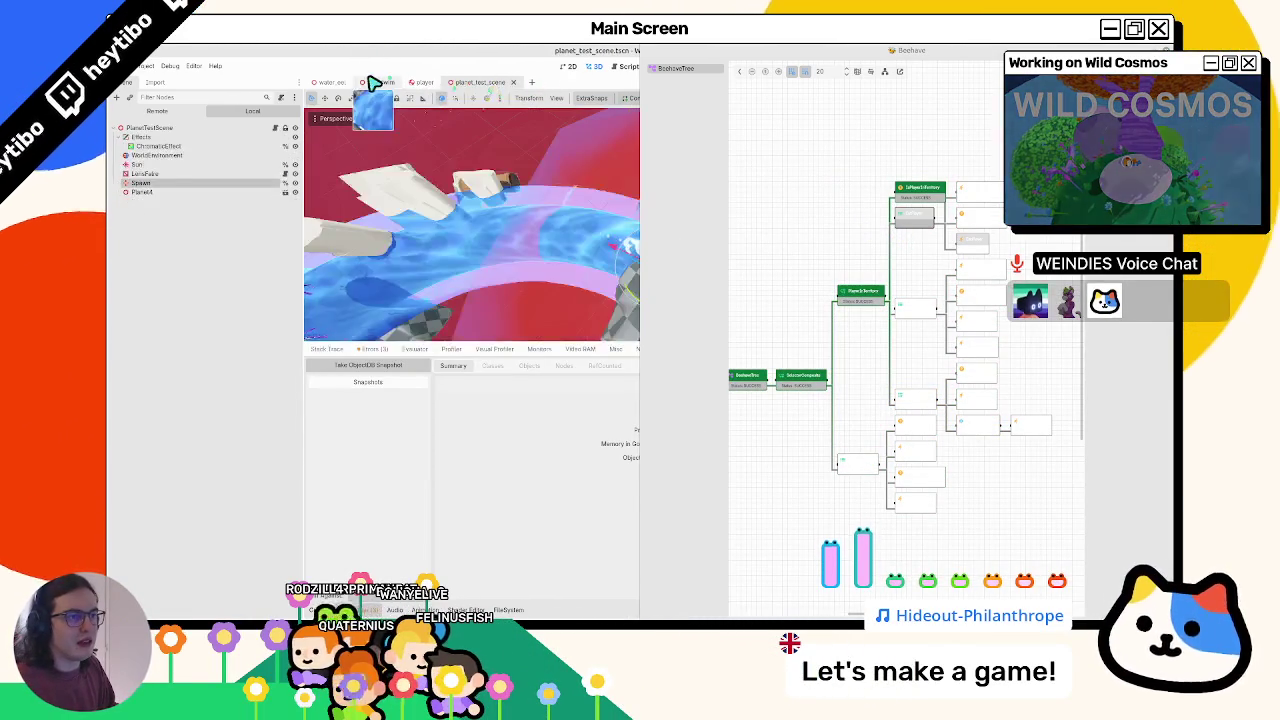
pyautogui.click(340, 82)
# - Fold EatPlayer, expand PlayerInTerritory, Turret and GoToPlayer branches, then stop the game
pyautogui.click(138, 238)
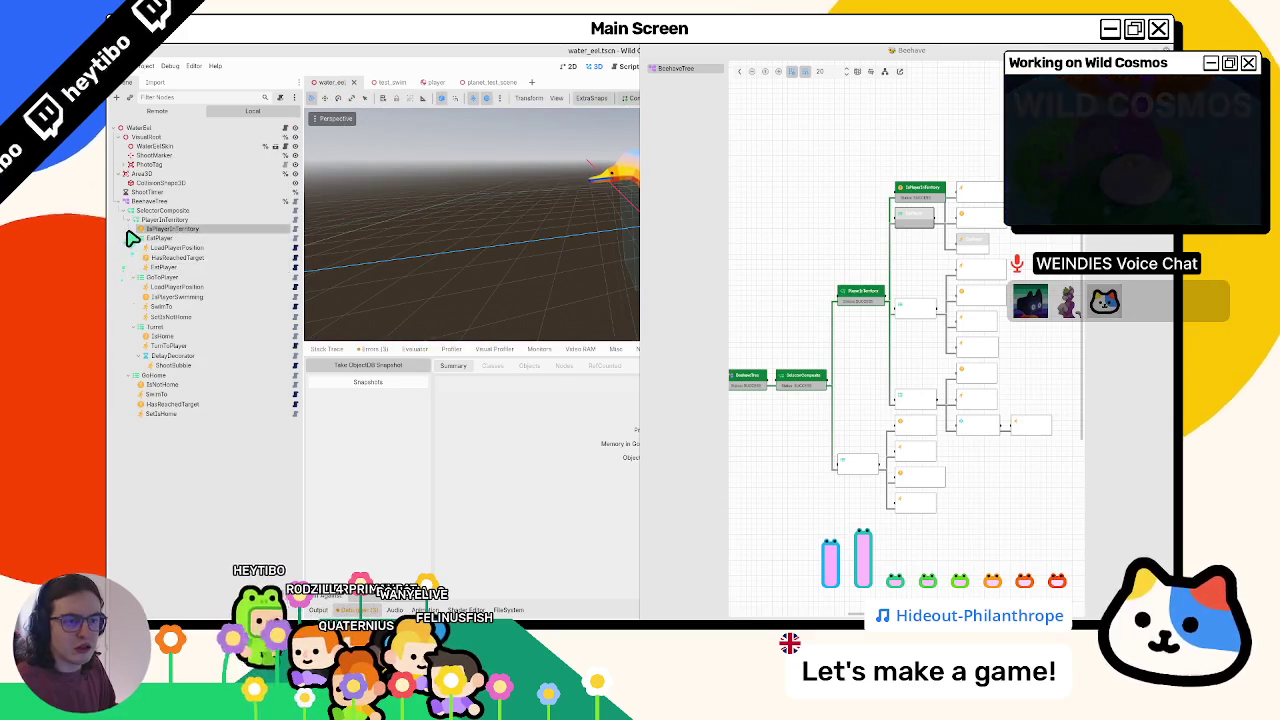
pyautogui.click(134, 220)
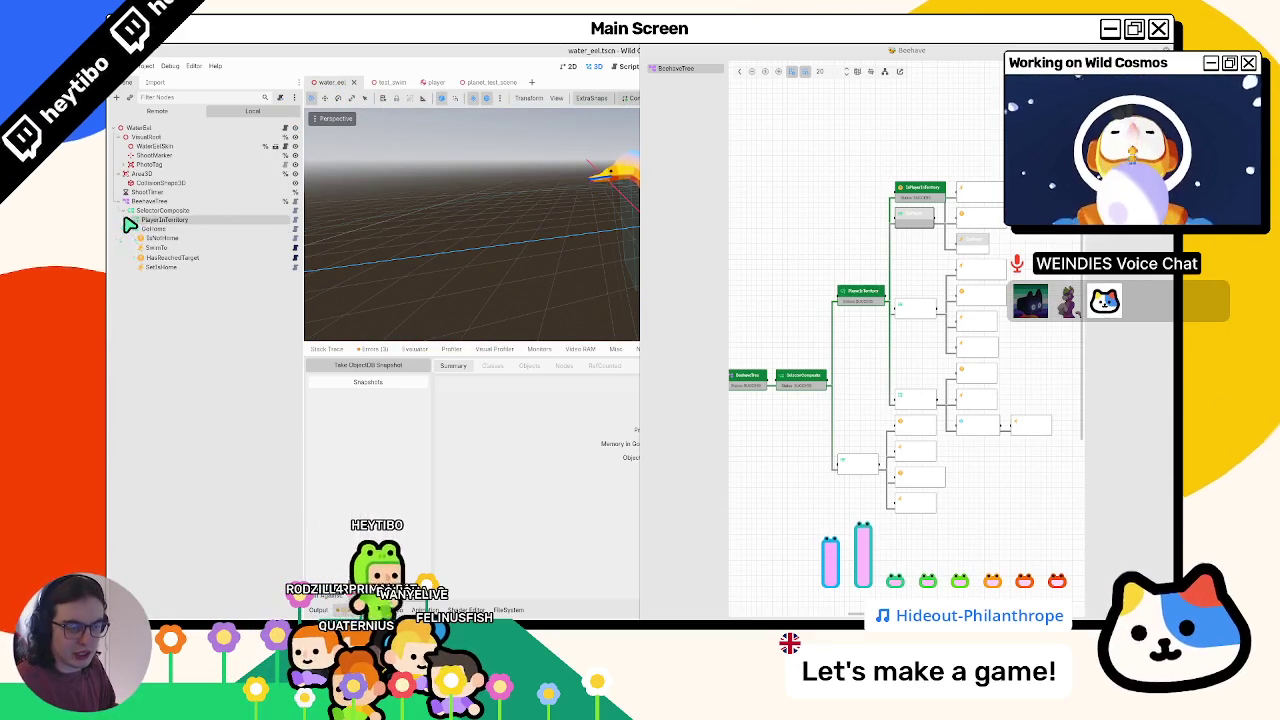
pyautogui.click(130, 220)
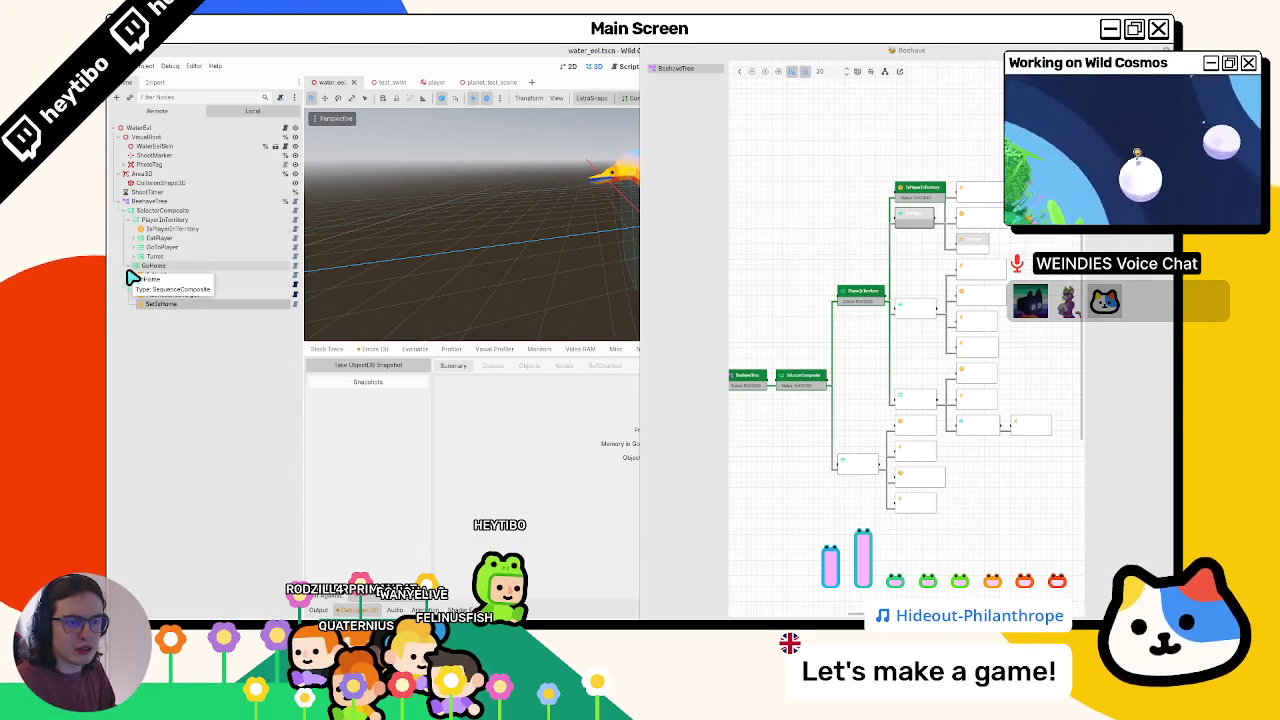
pyautogui.click(134, 257)
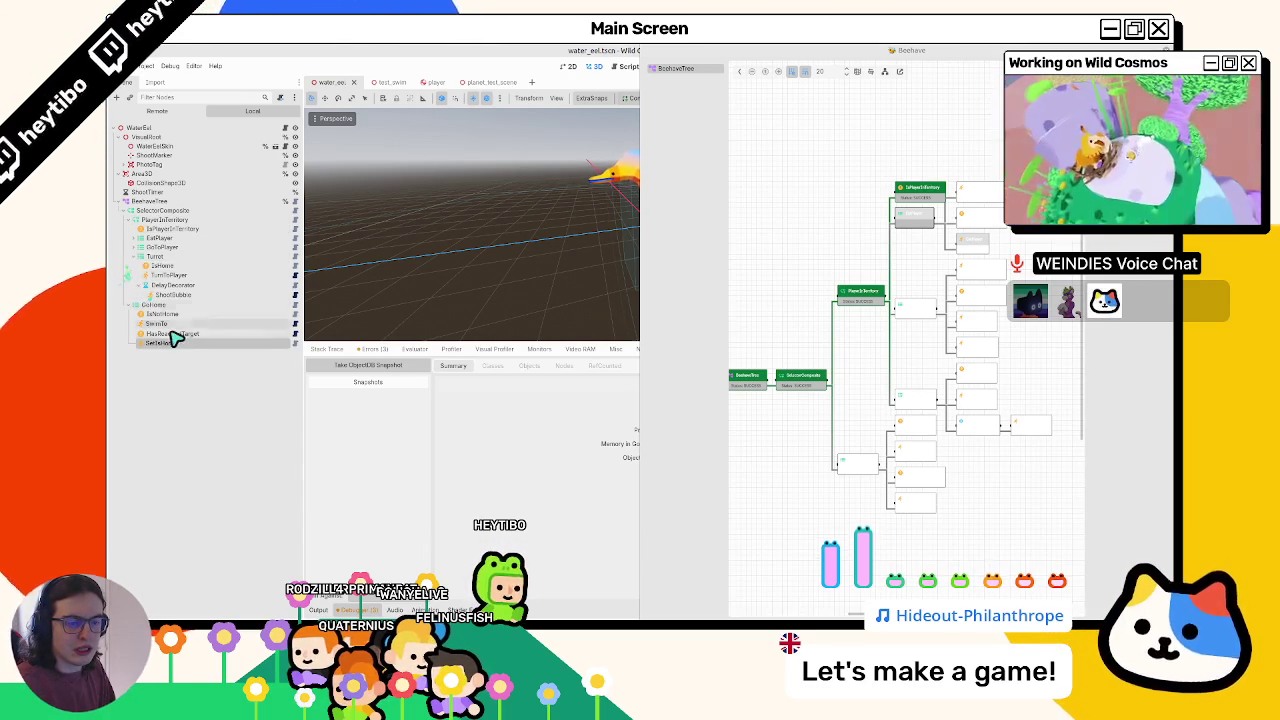
pyautogui.click(134, 246)
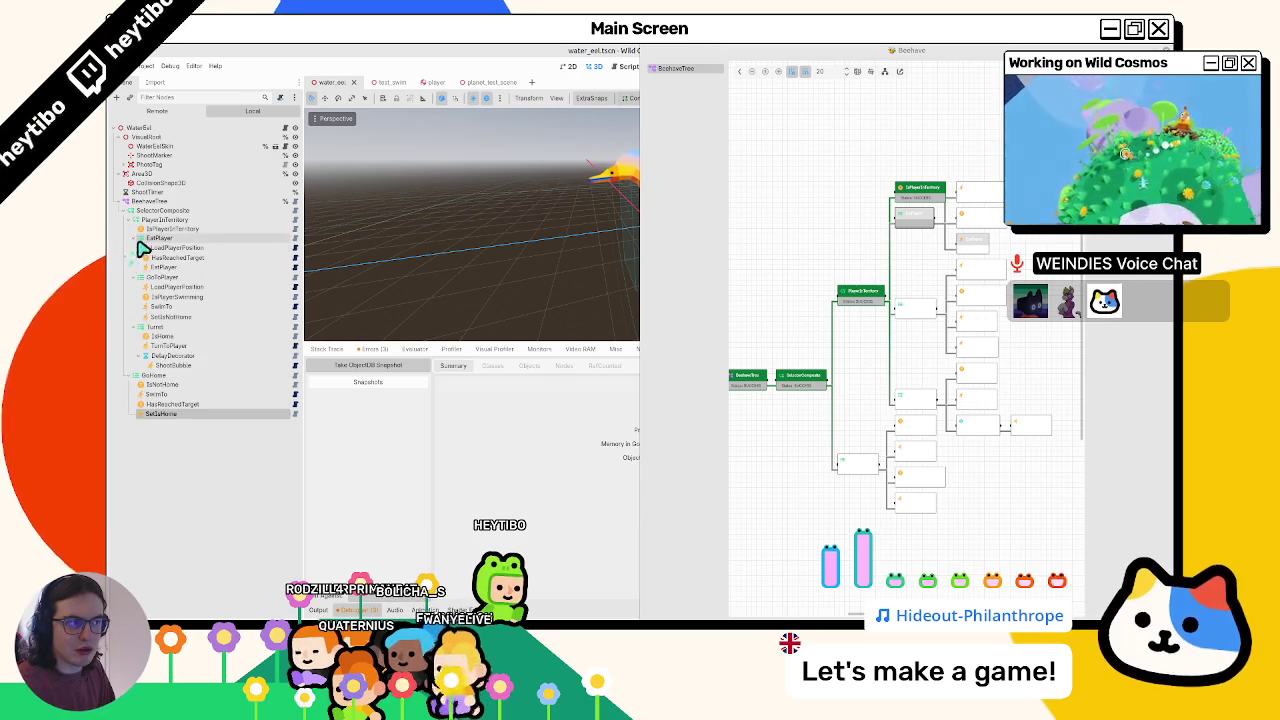
pyautogui.press('F8')
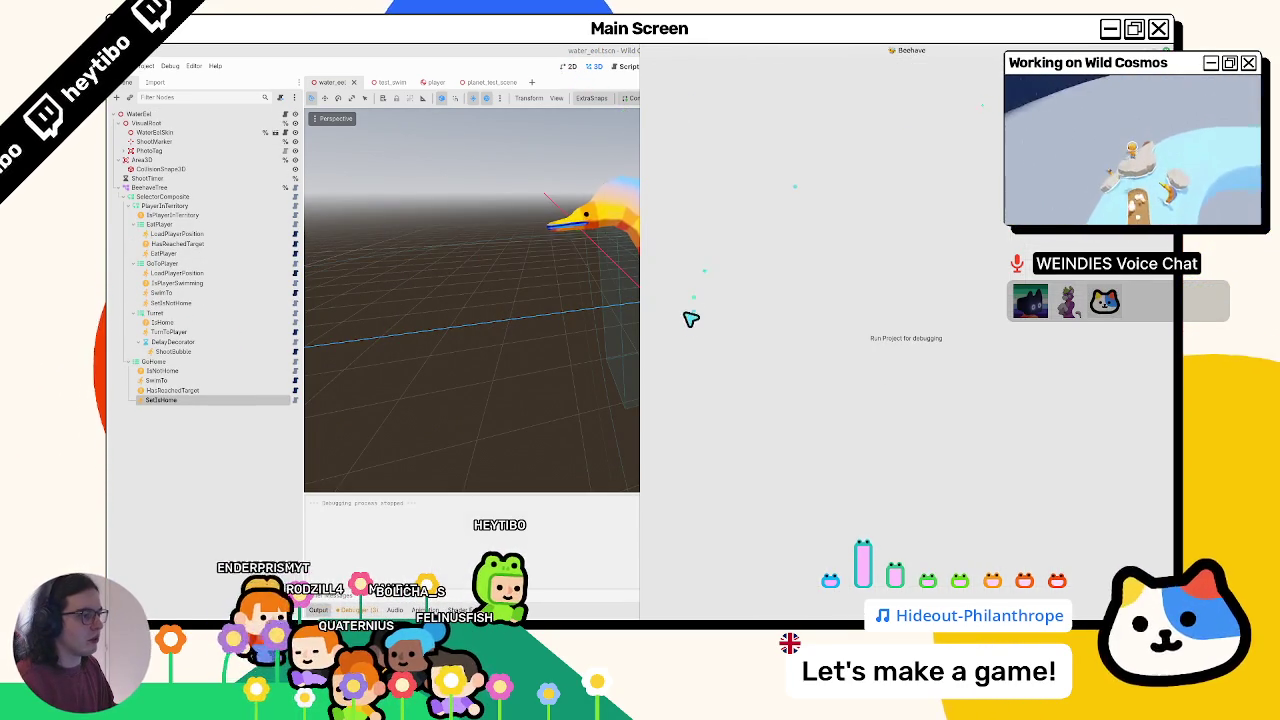
# - Run the project, set its window always on top, move it left, and resume playing
pyautogui.press('F5')
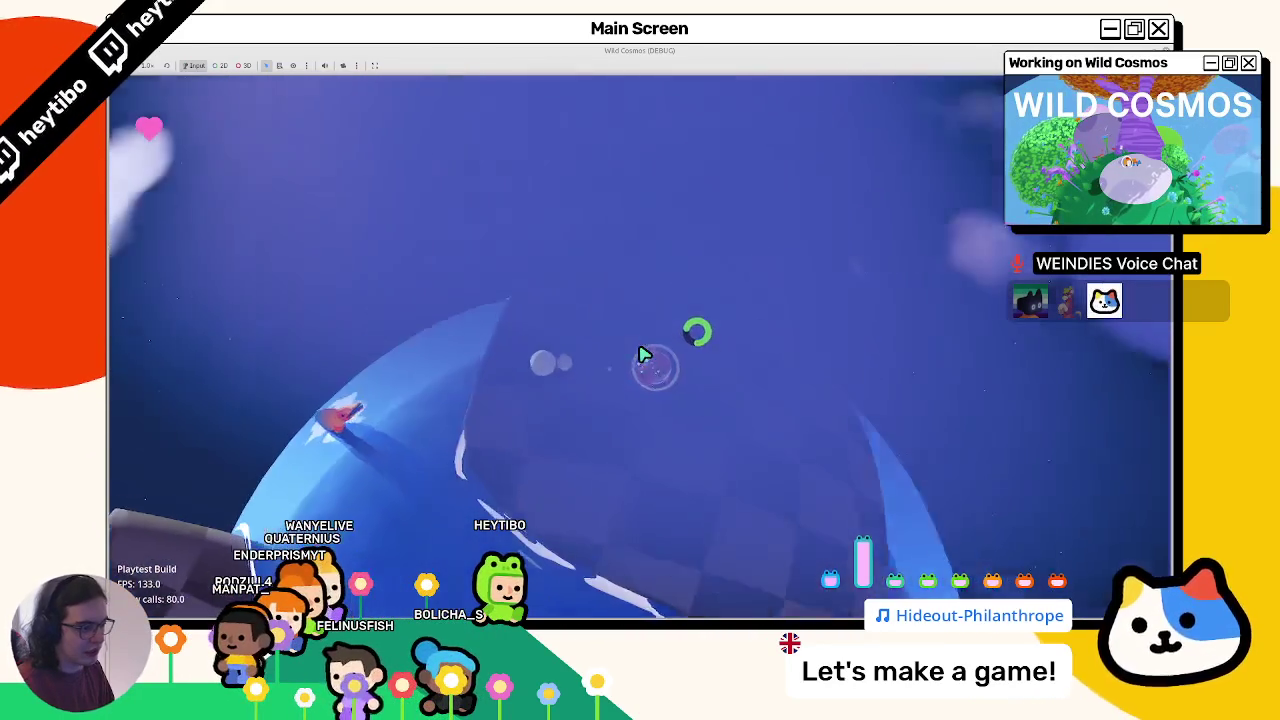
pyautogui.press('Escape')
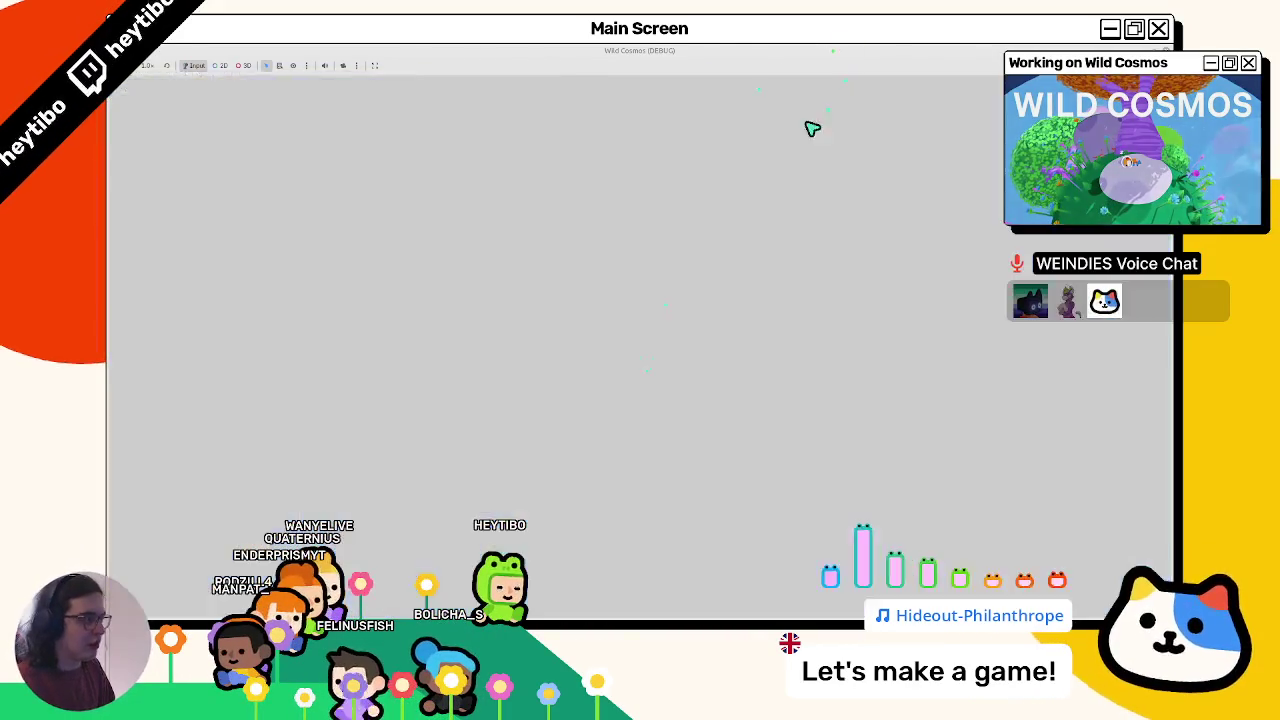
pyautogui.rightClick(790, 129)
pyautogui.click(815, 203)
pyautogui.moveTo(766, 134); pyautogui.dragTo(458, 162)
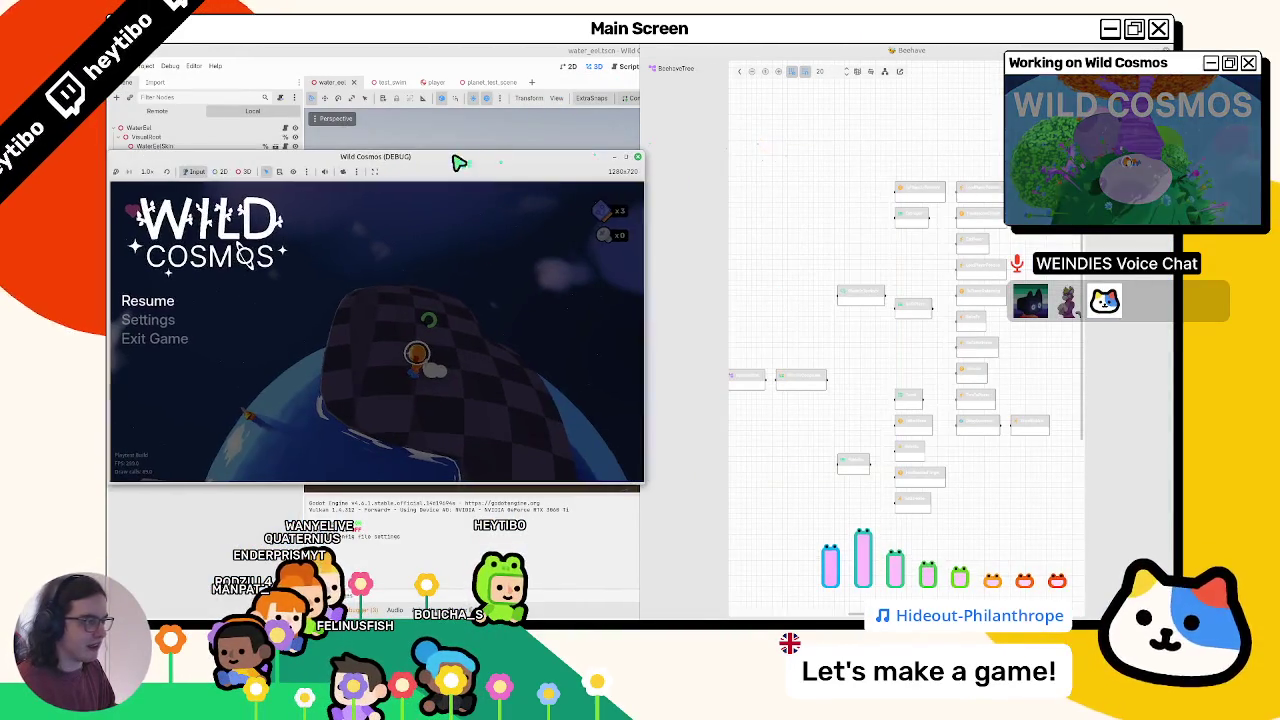
pyautogui.press('Escape')
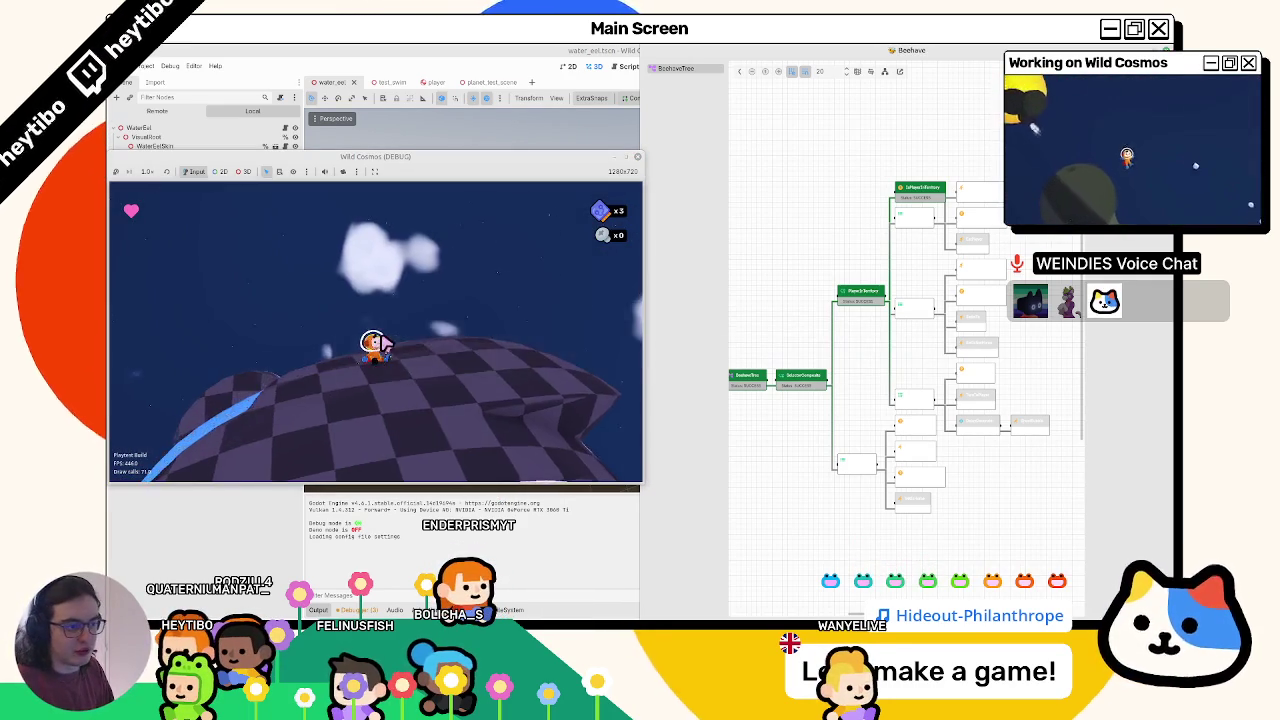
pyautogui.moveTo(510, 622)
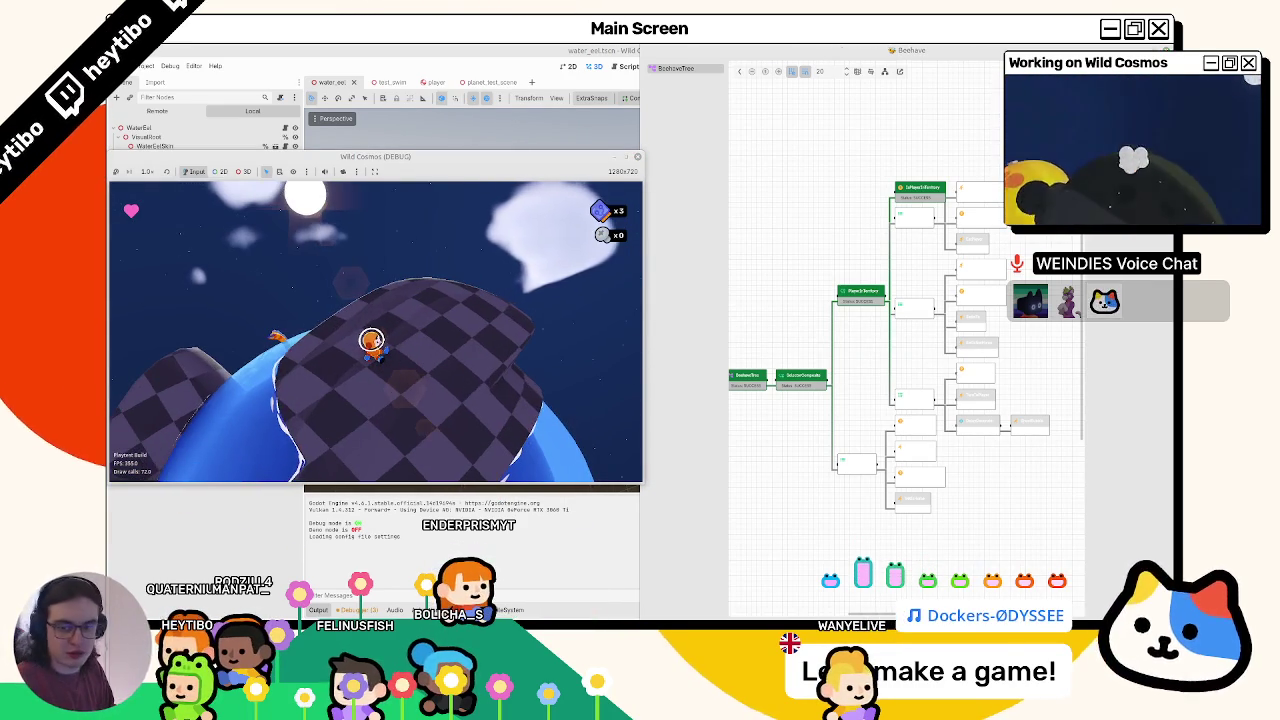
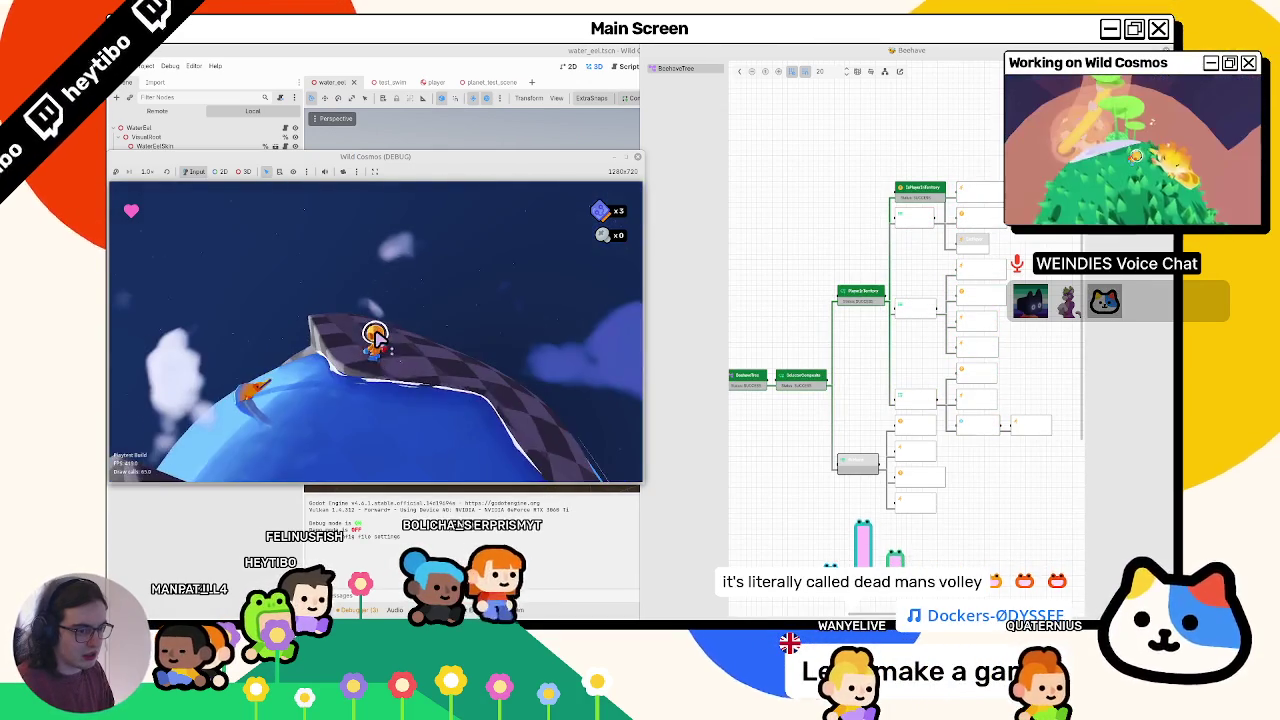
# - Stop the game test and fold then unfold the PlayerInTerritory branch
pyautogui.press('Escape')
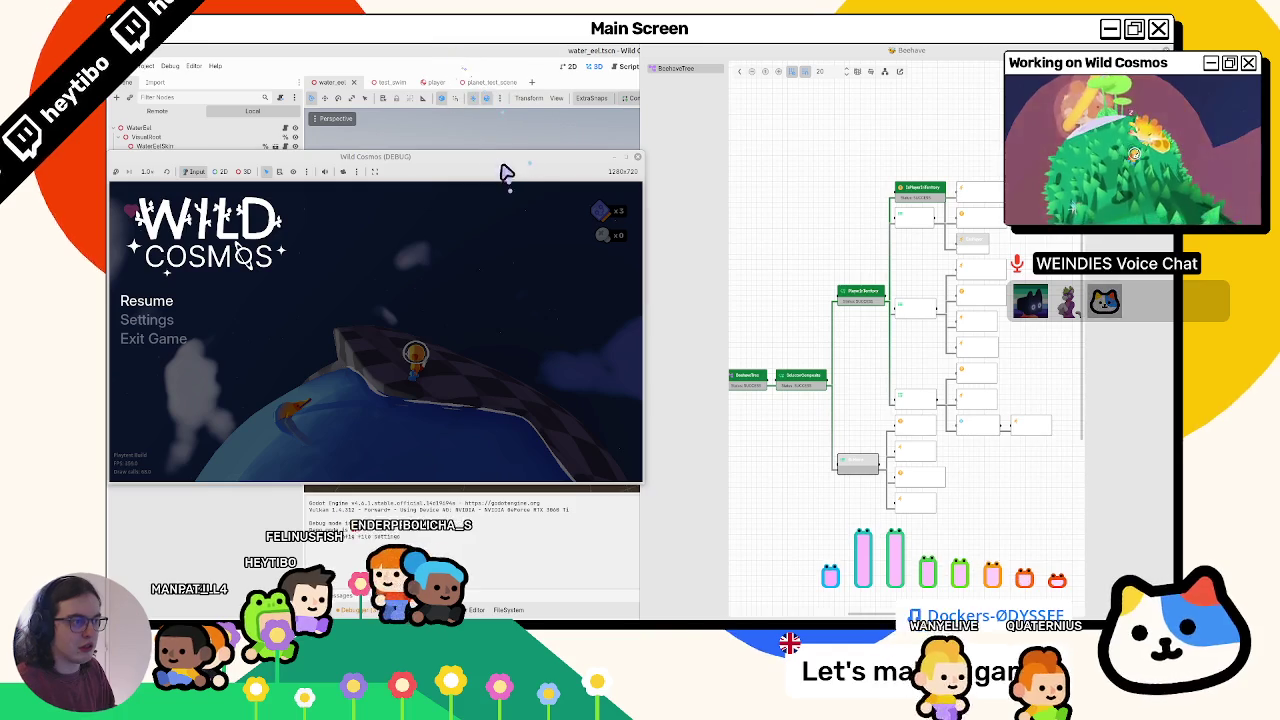
pyautogui.press('F8')
pyautogui.click(131, 220)
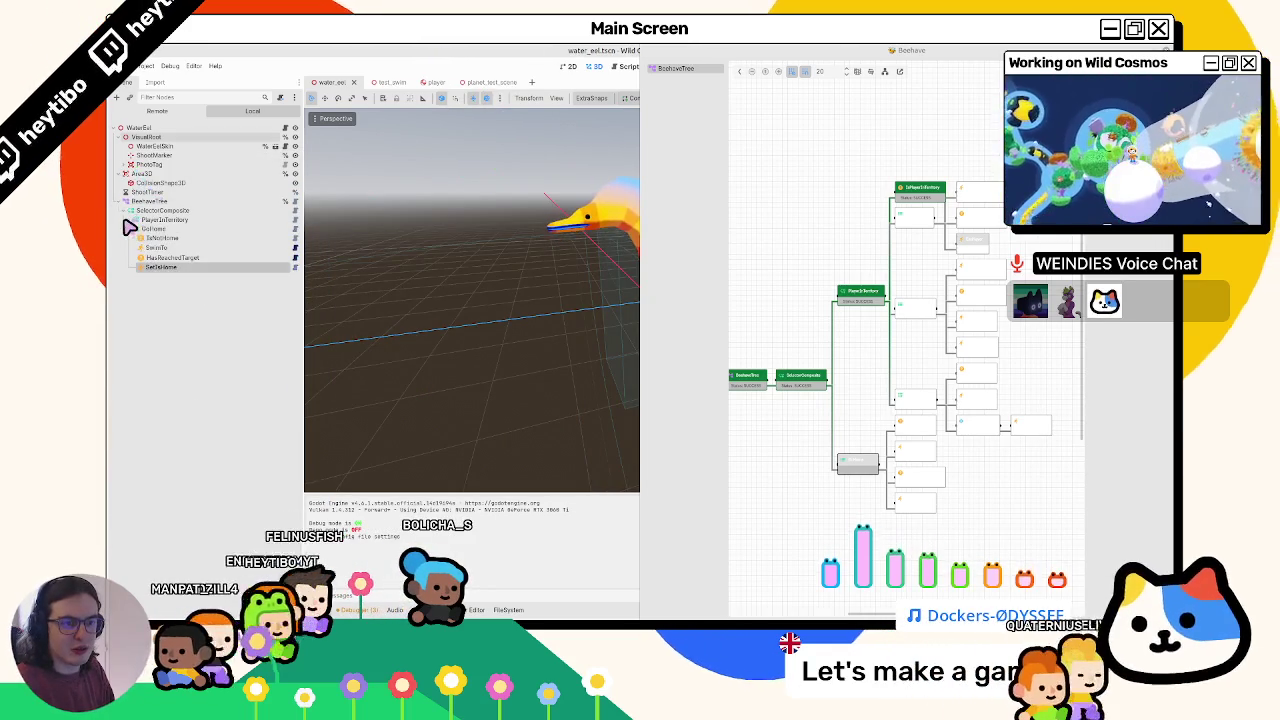
pyautogui.click(127, 221)
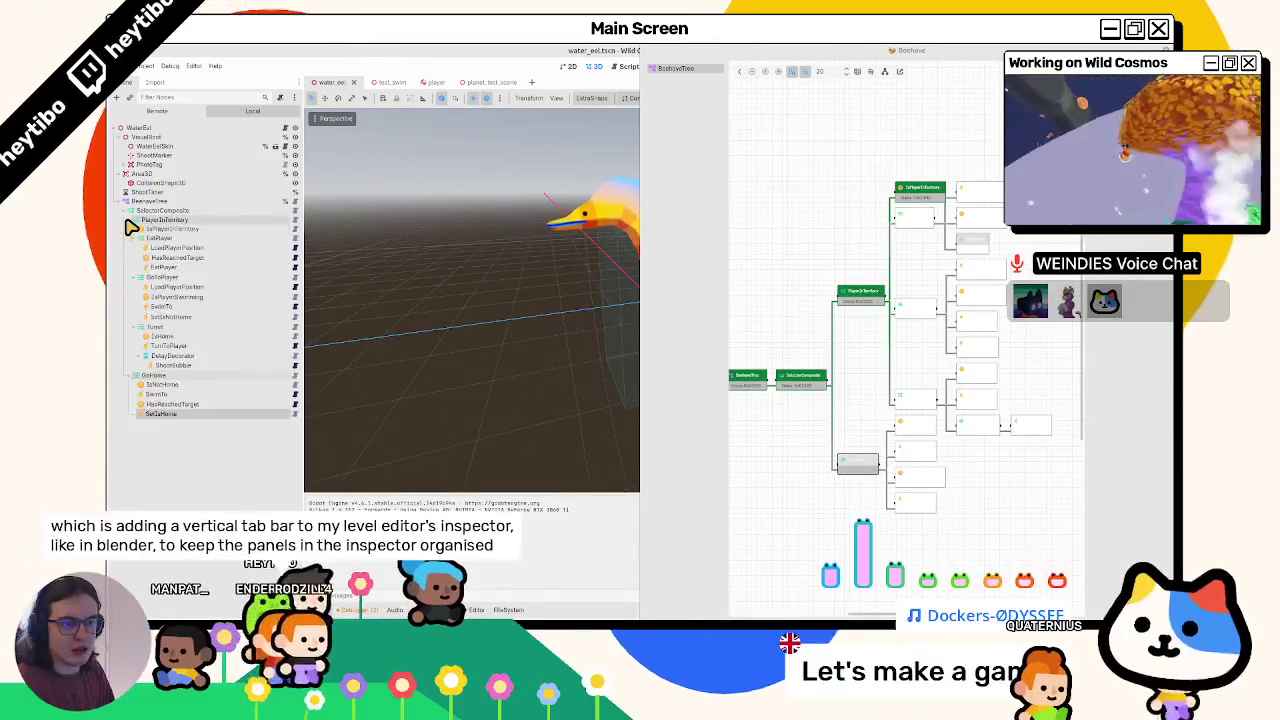
# - Collapse EatPlayer, GoToPlayer and Turret, select IsPlayerInTerritory, and re-expand PlayerInTerritory
pyautogui.click(131, 239)
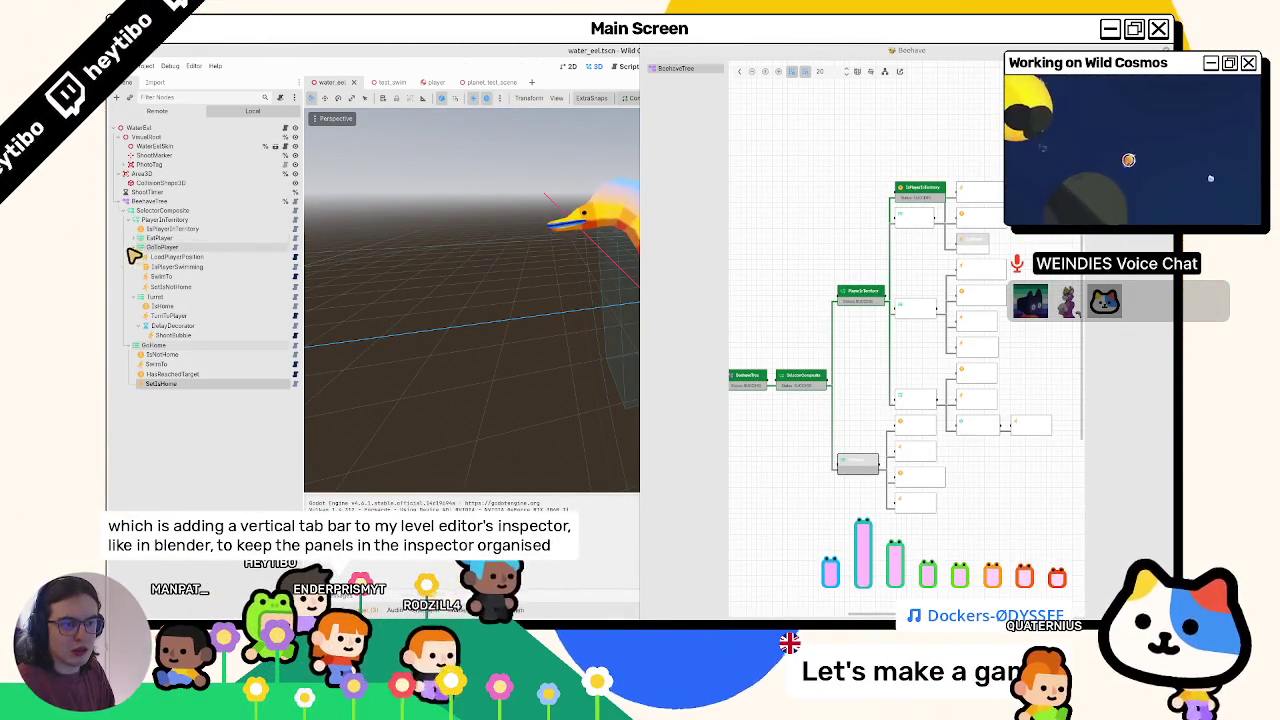
pyautogui.click(131, 248)
pyautogui.click(131, 257)
pyautogui.click(163, 229)
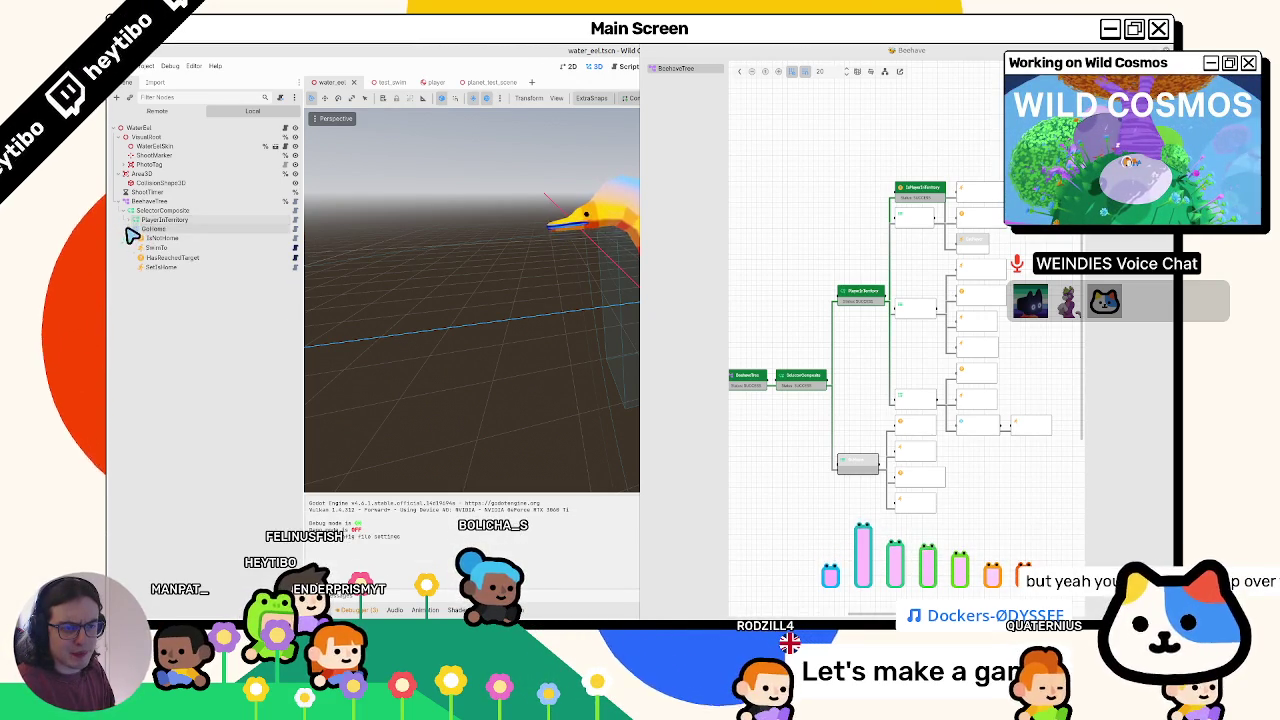
pyautogui.click(125, 221)
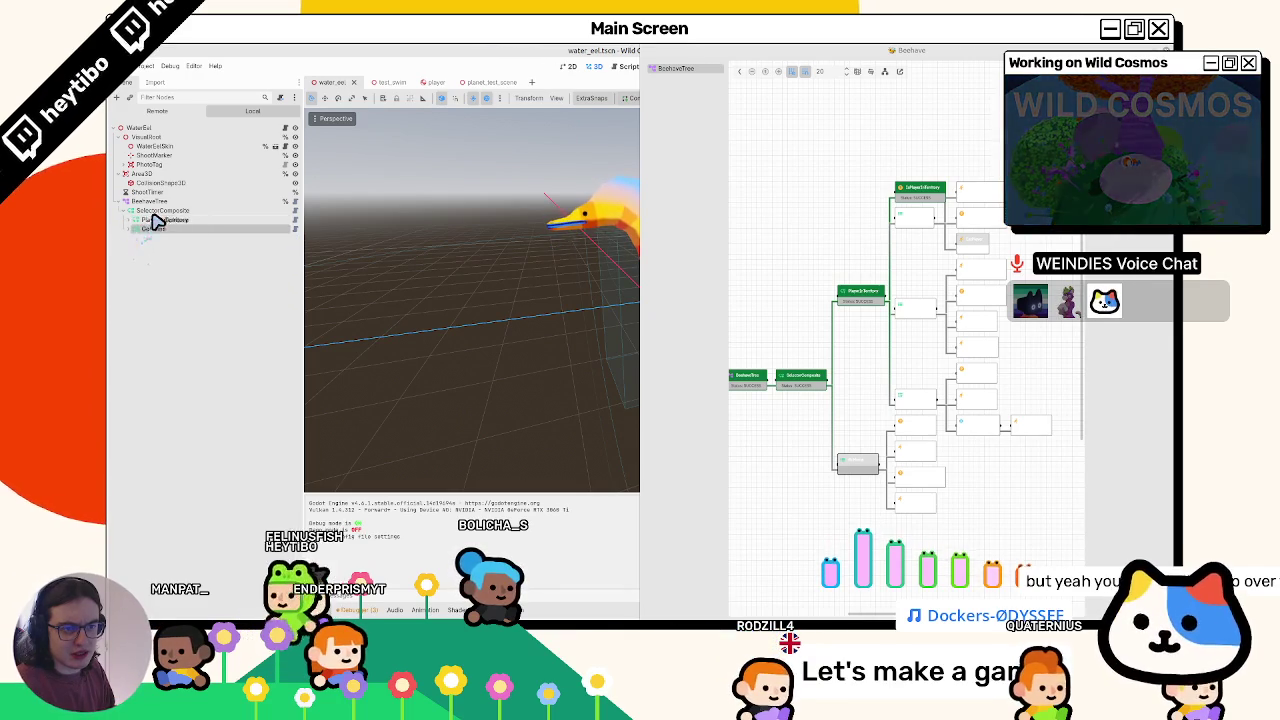
# - Move PlayerInTerritory below GoHome, reorder the SelectorComposite, and relaunch the game
pyautogui.moveTo(155, 221); pyautogui.dragTo(147, 235)
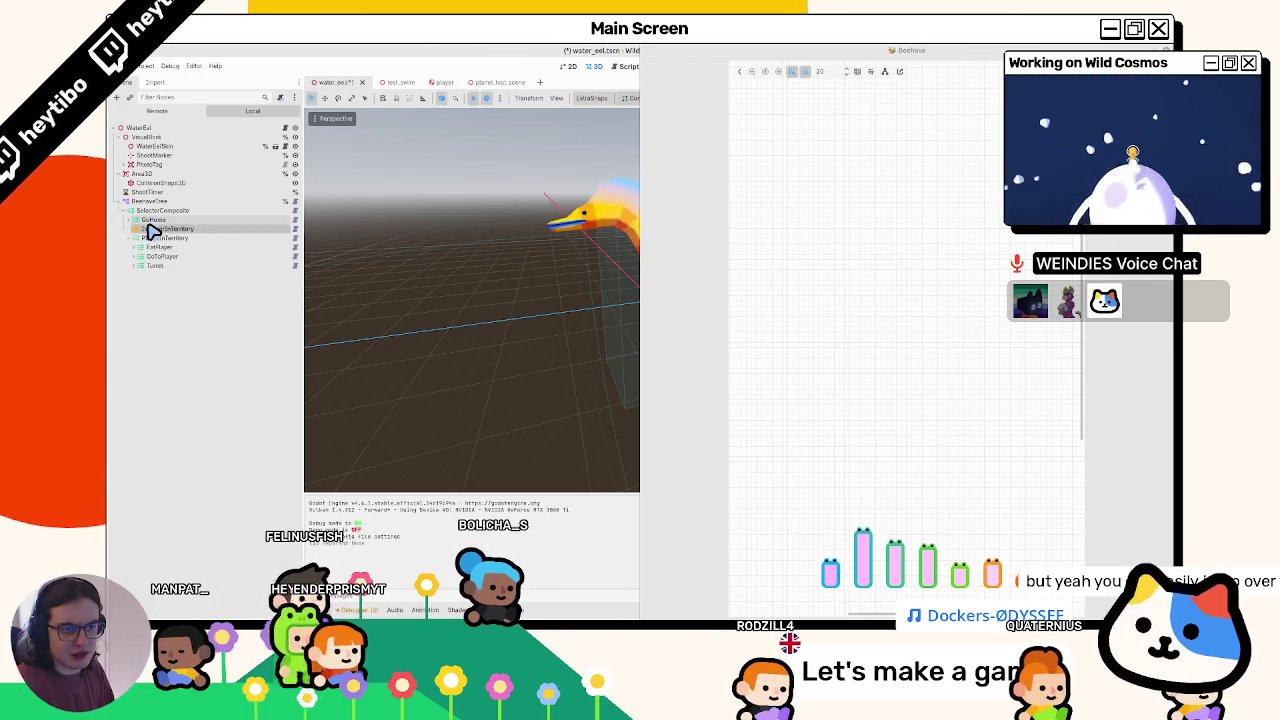
pyautogui.press('F5')
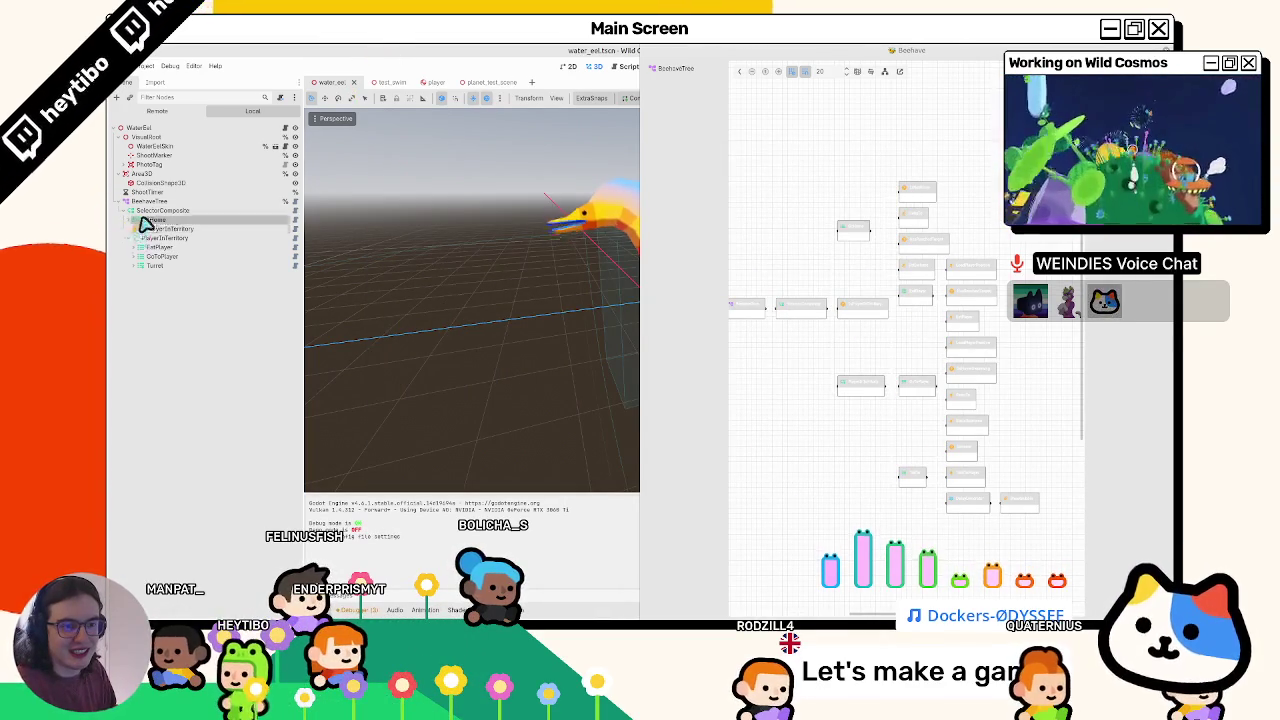
pyautogui.moveTo(155, 215); pyautogui.dragTo(155, 215)
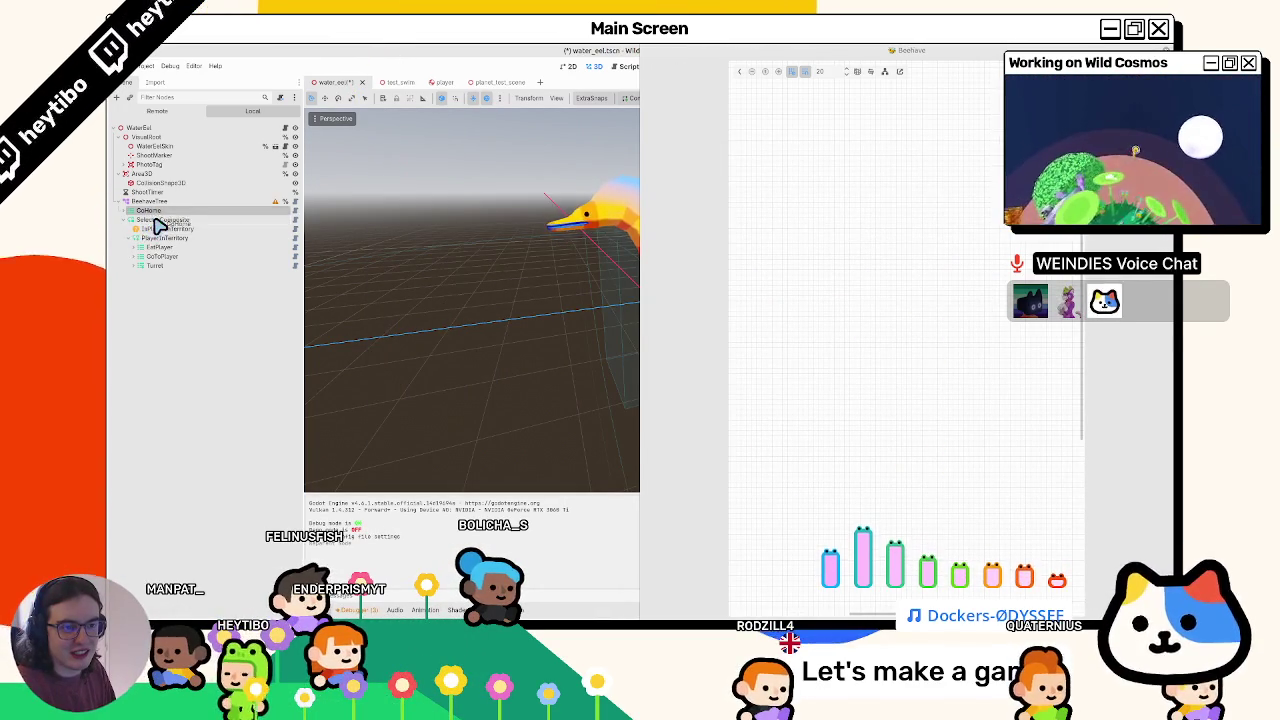
pyautogui.press('F5')
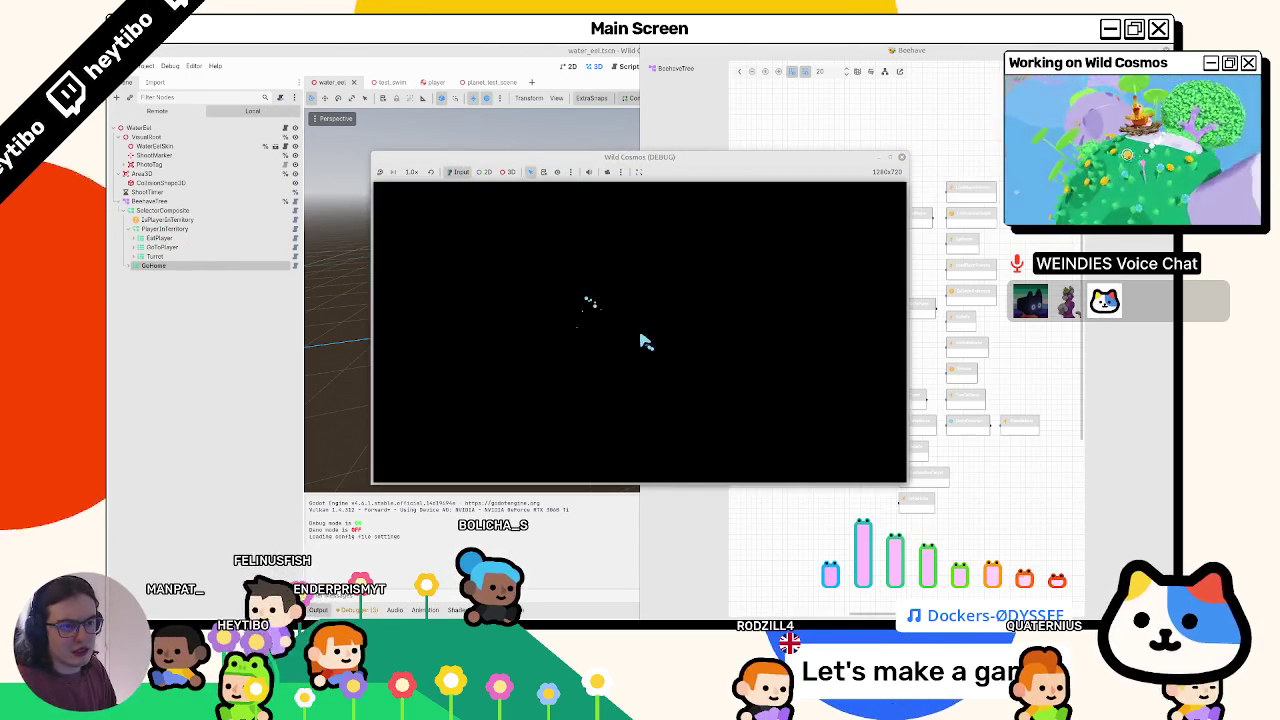
# - Drive the character around the blue planet while the eel fires at it
pyautogui.press('w')
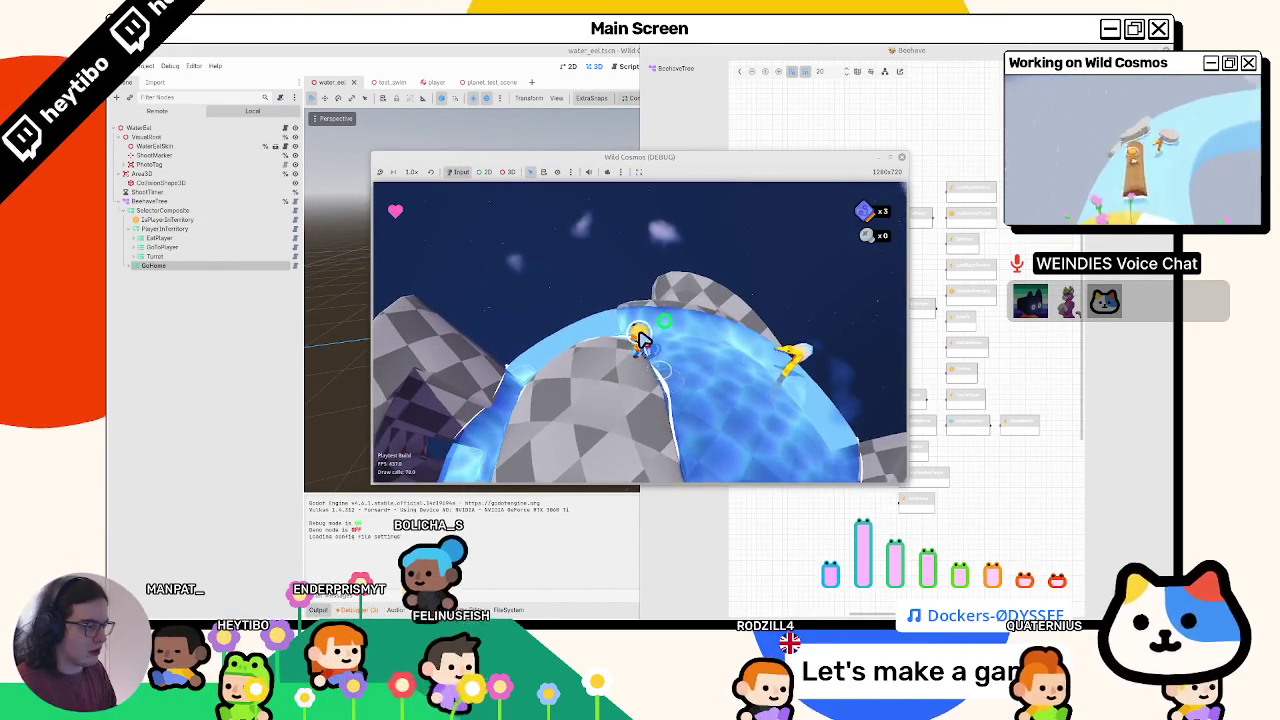
pyautogui.press('w')
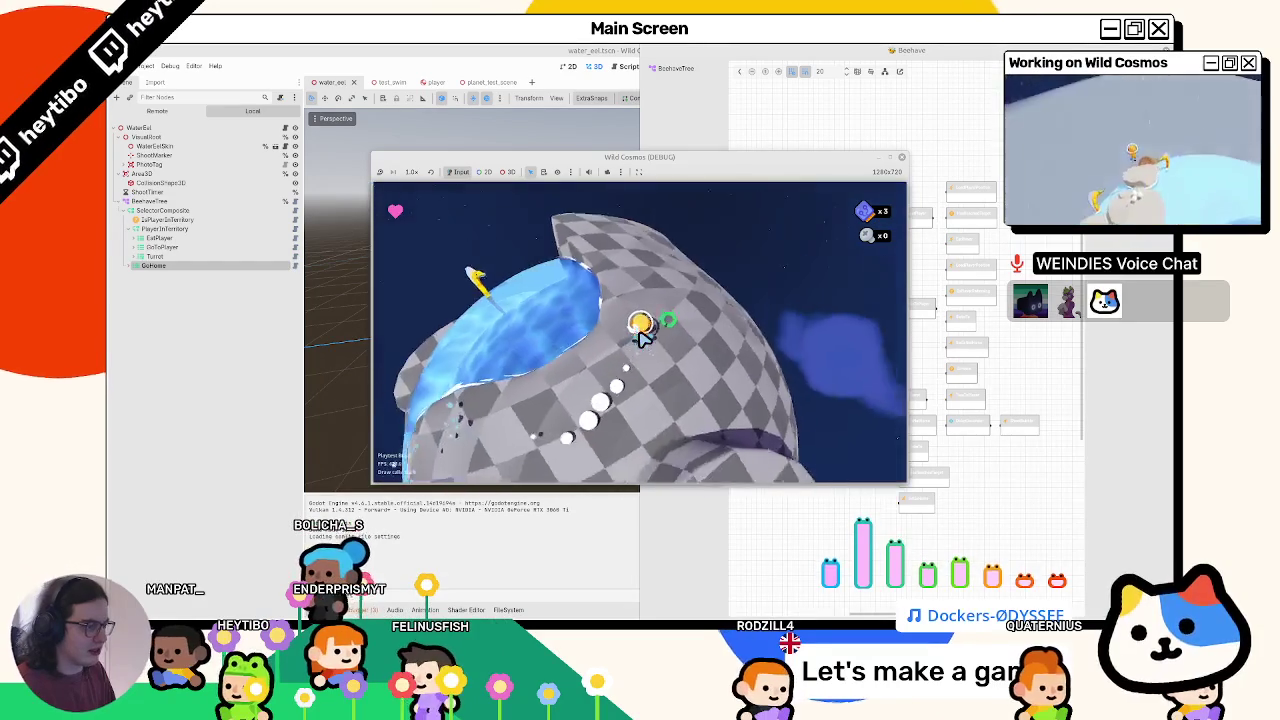
pyautogui.press('w')
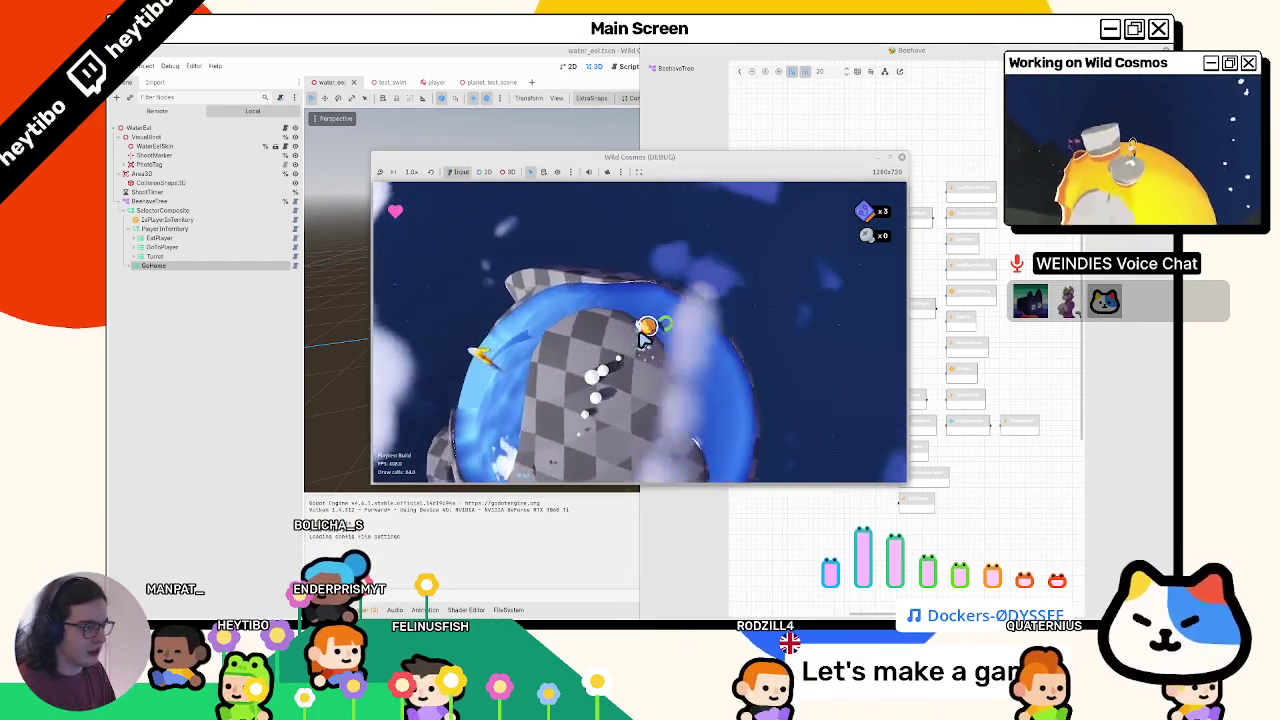
pyautogui.press('w')
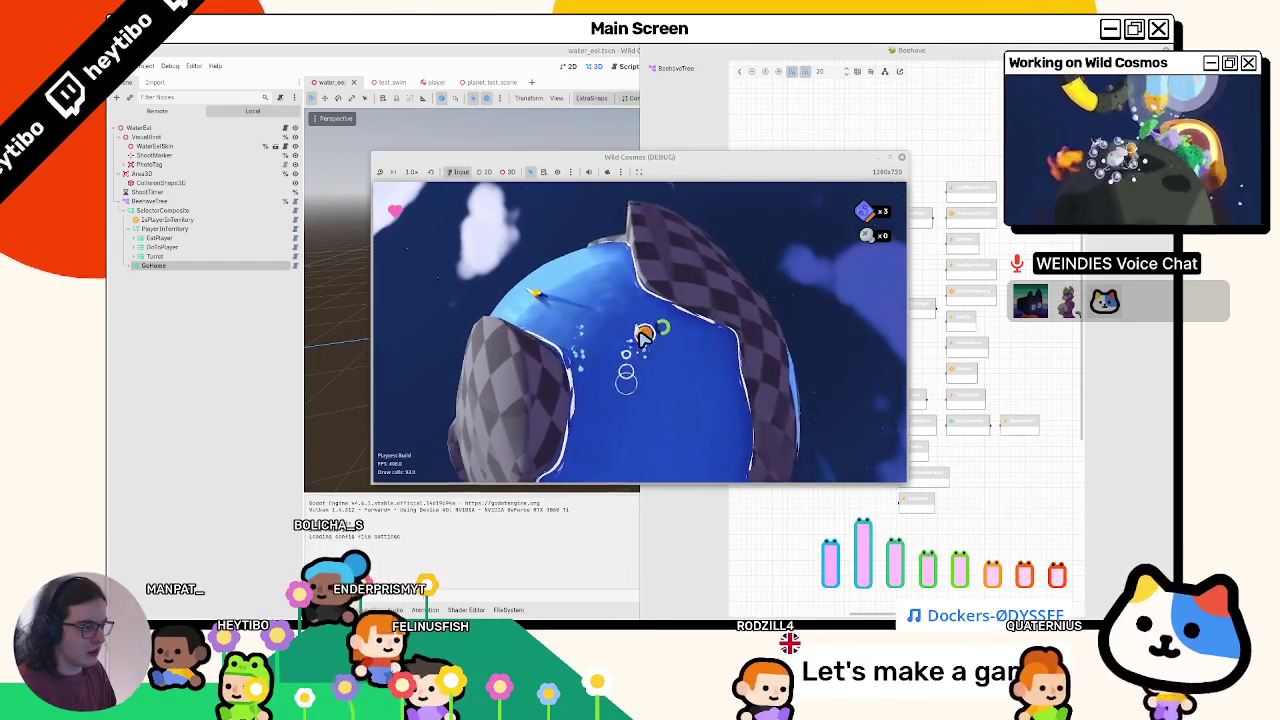
pyautogui.press('w')
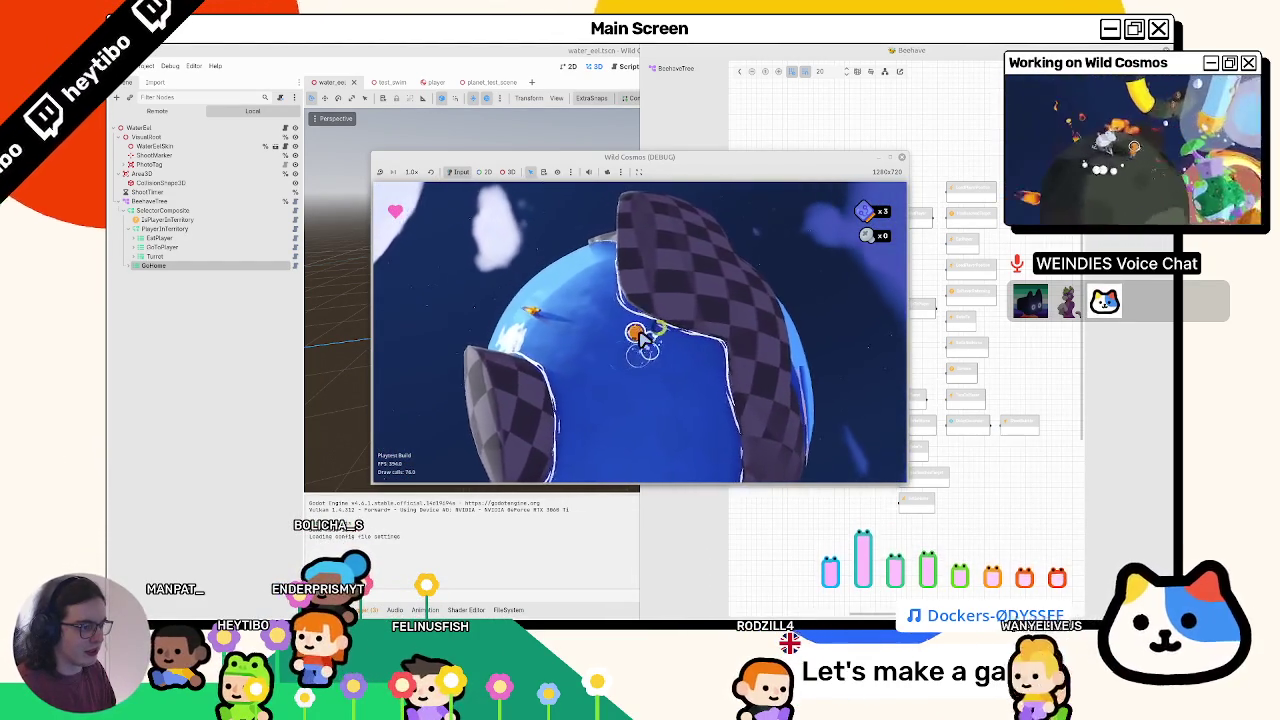
# - Stop the game and move IsPlayerInTerritory under PlayerInTerritory below Turret
pyautogui.press('w')
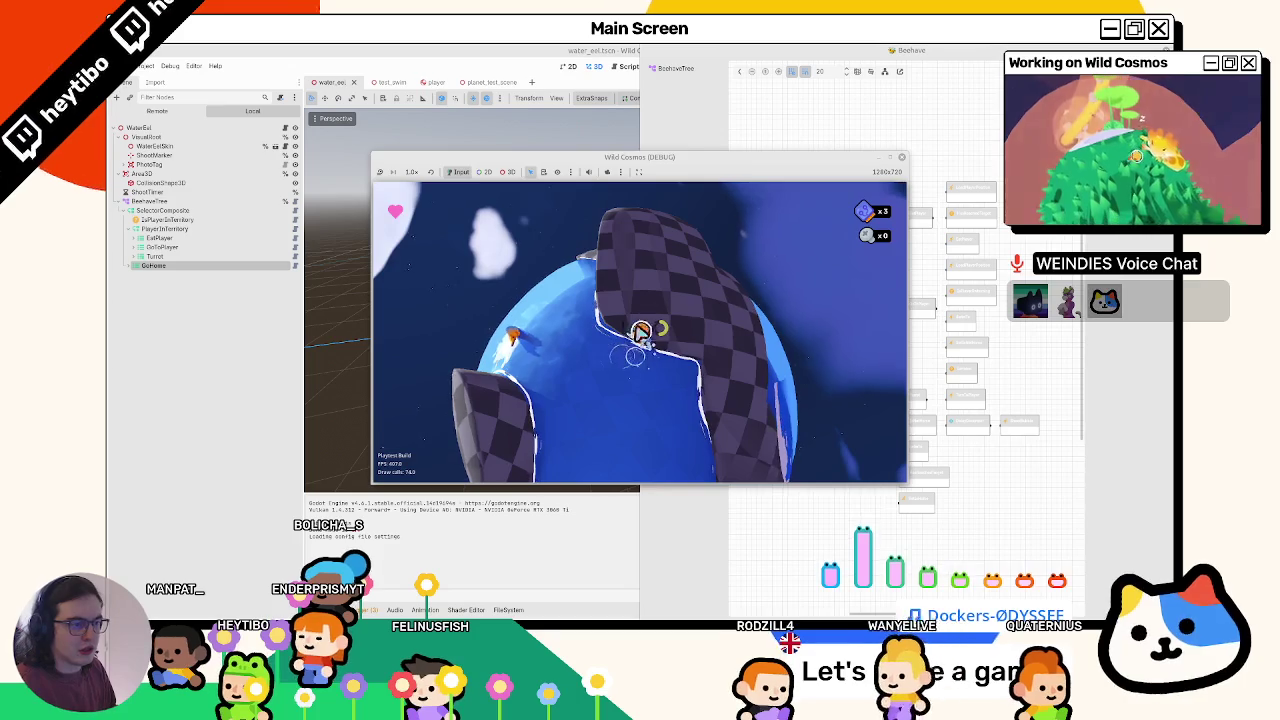
pyautogui.press('F8')
pyautogui.moveTo(158, 219); pyautogui.dragTo(165, 258)
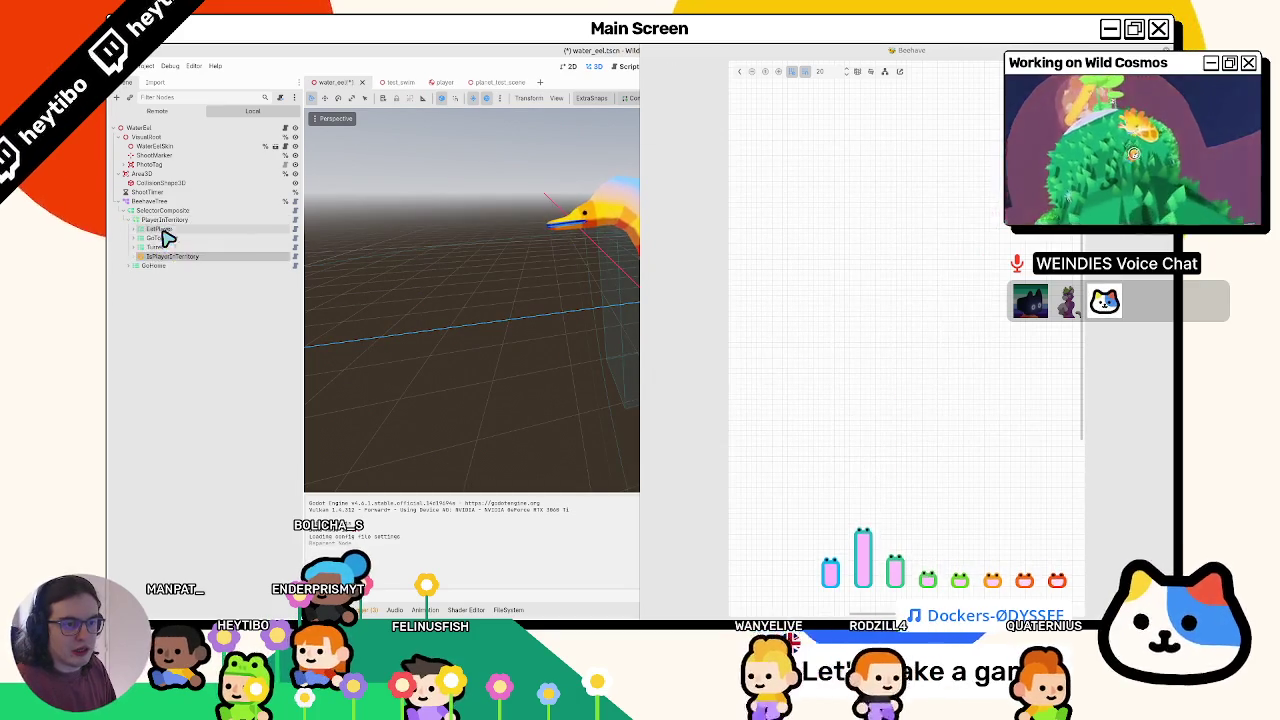
# - Change the SelectorComposite node's type to SequenceComposite and run the game
pyautogui.click(135, 219)
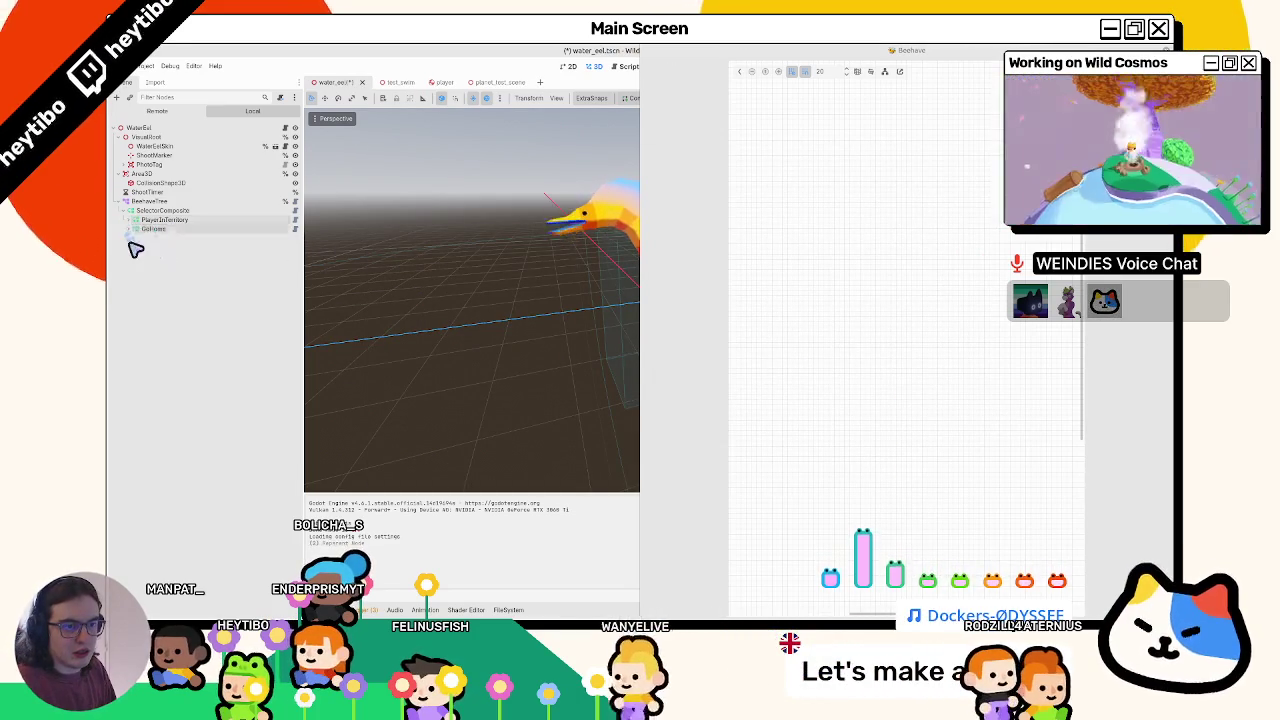
pyautogui.click(130, 220)
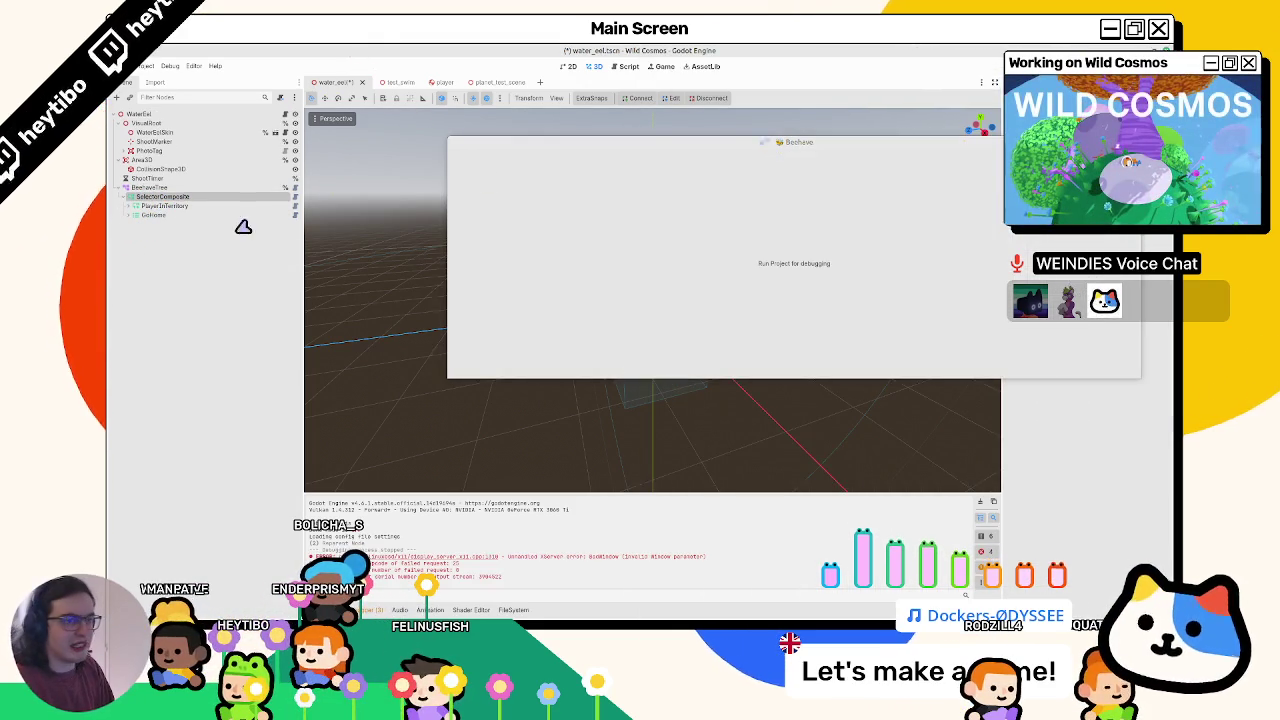
pyautogui.rightClick(146, 204)
pyautogui.click(190, 319)
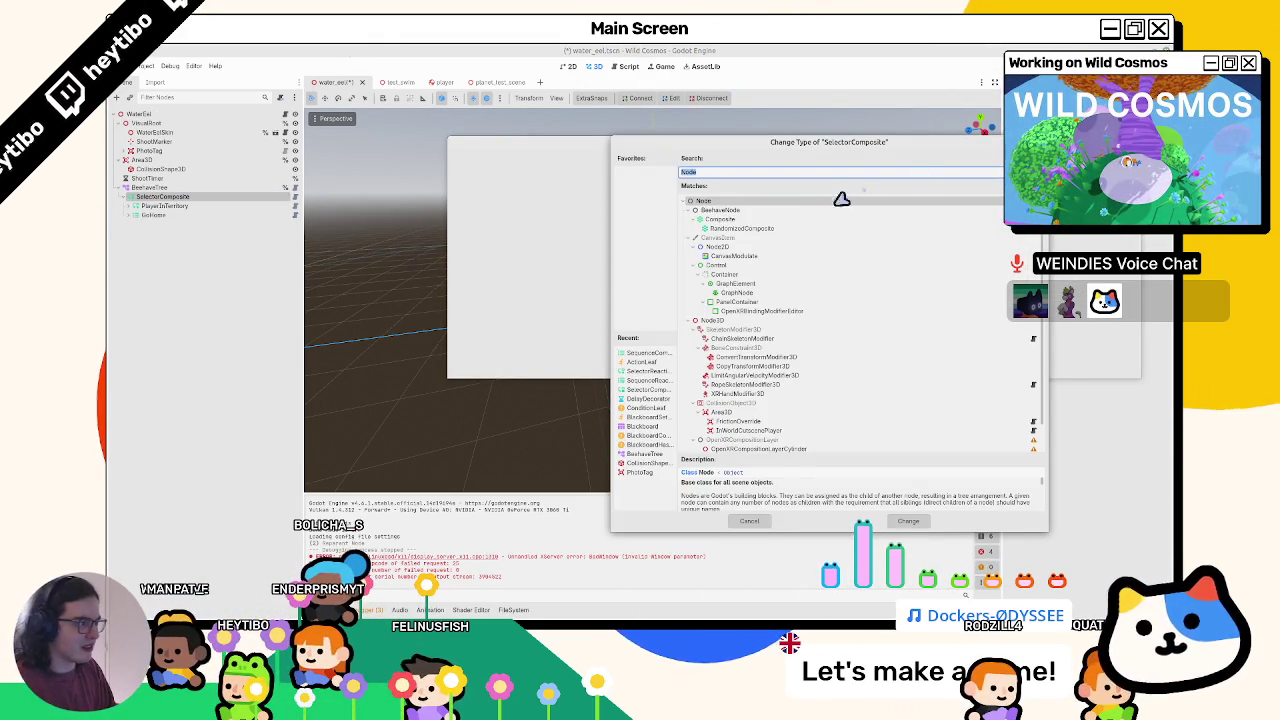
pyautogui.write('sequen')
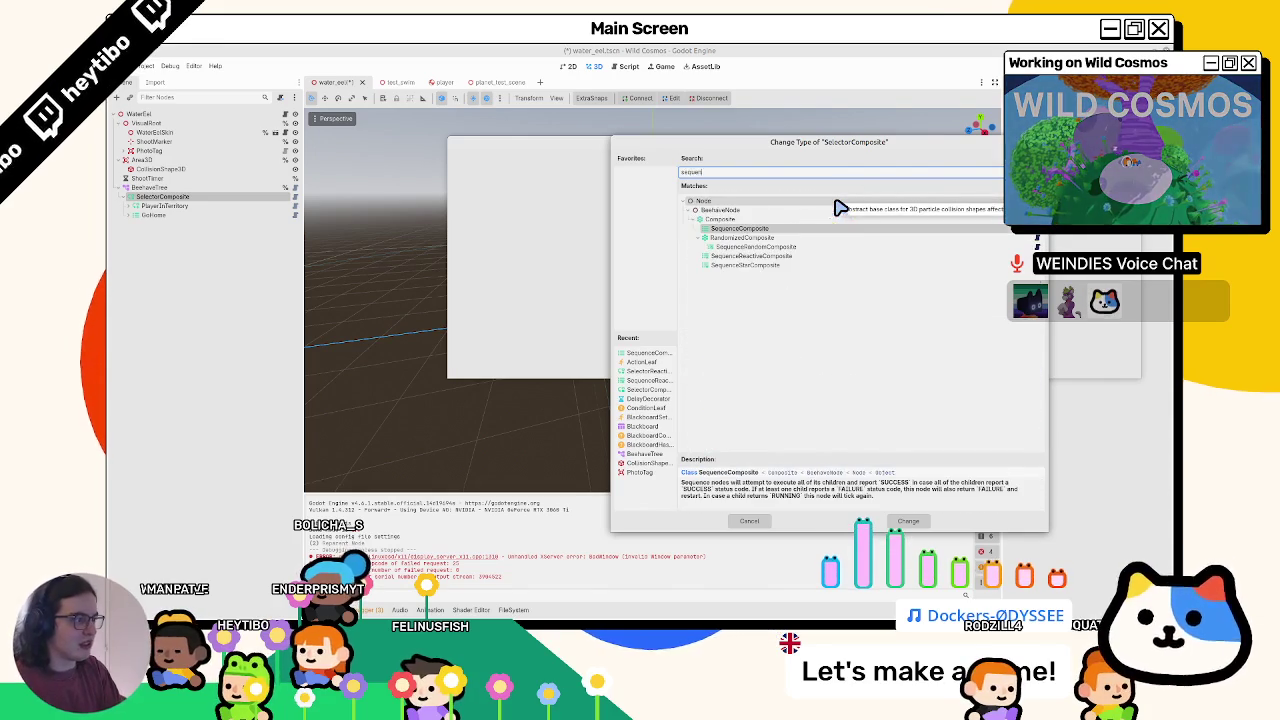
pyautogui.press('Return')
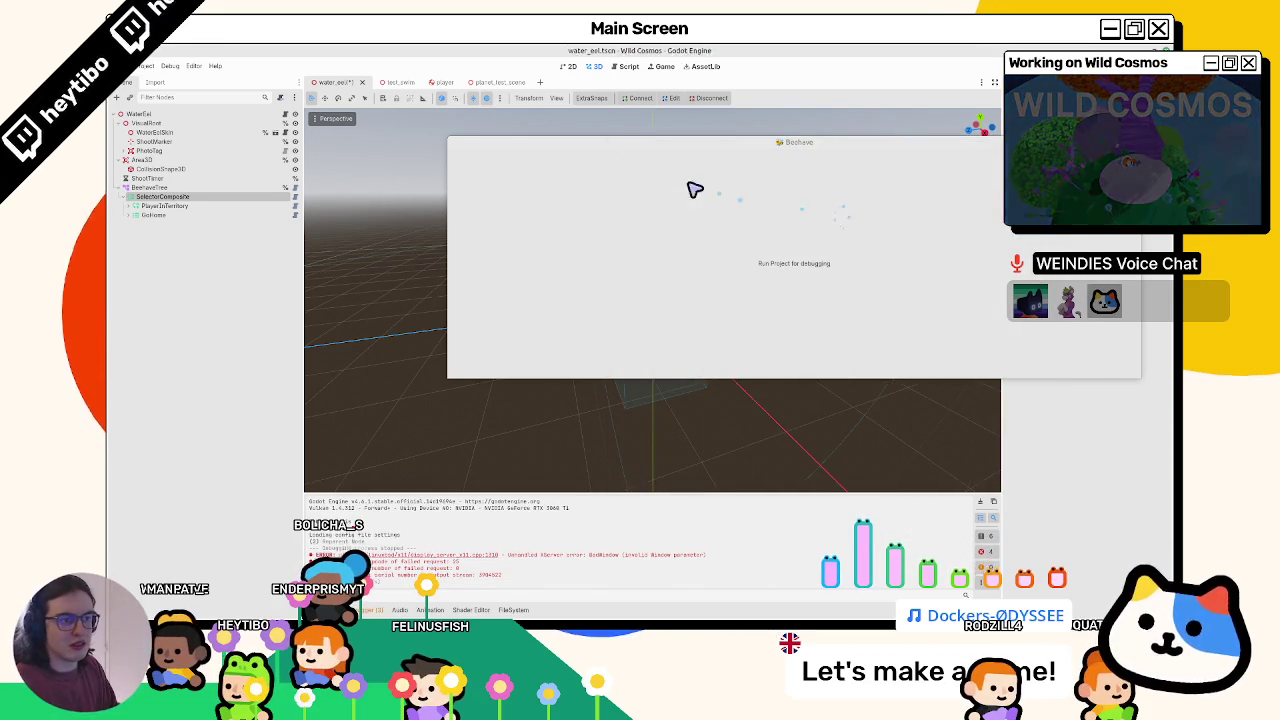
pyautogui.press('F5')
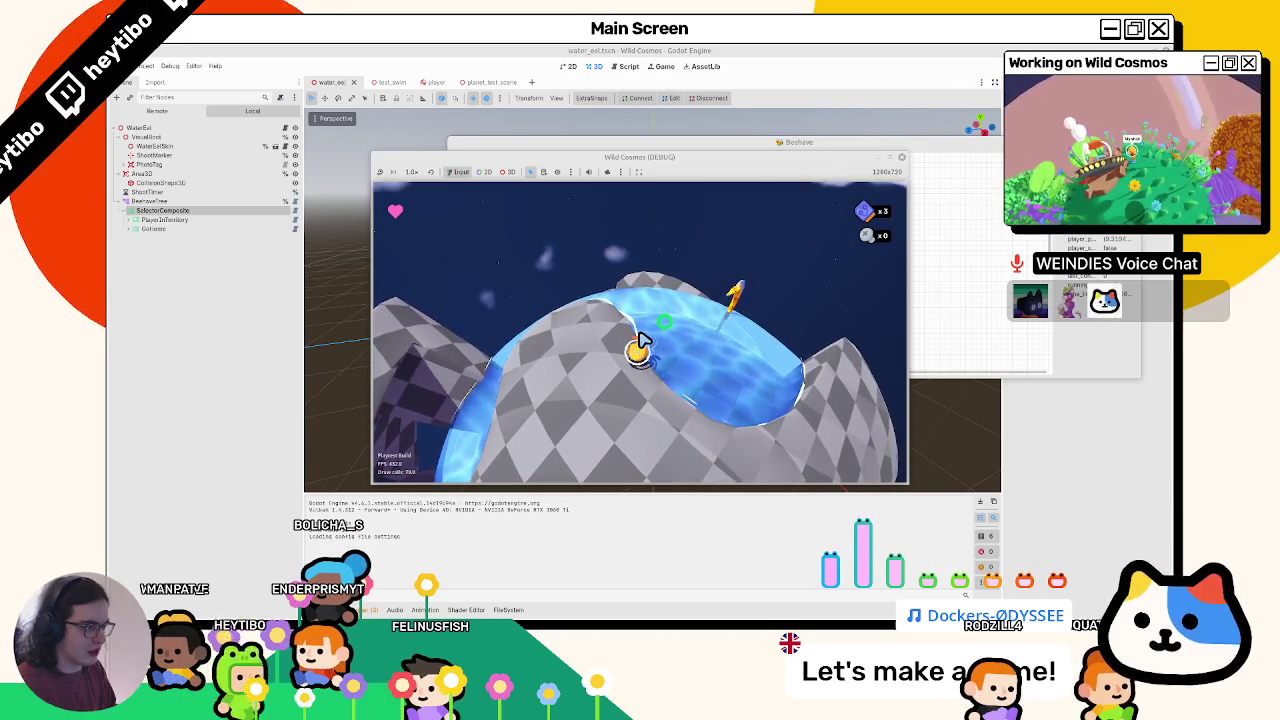
# - Bring the editor forward, then stop and relaunch the game test several times
pyautogui.click(140, 249)
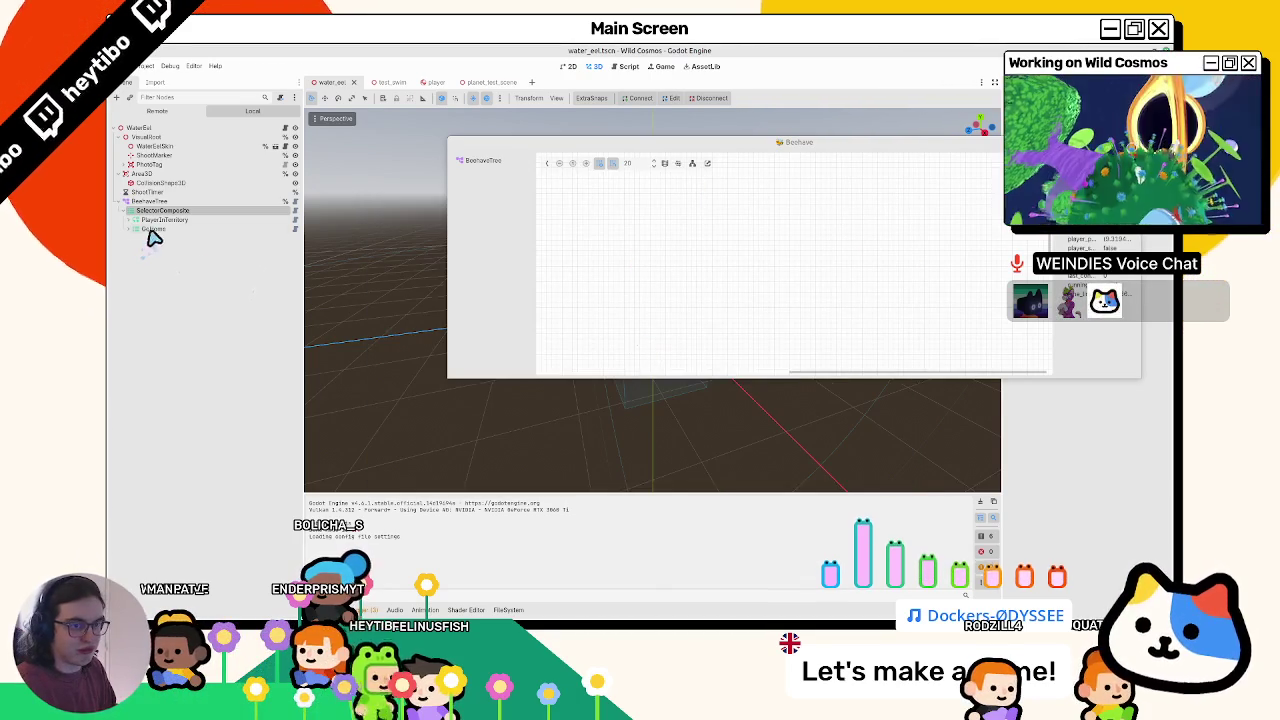
pyautogui.press('F5')
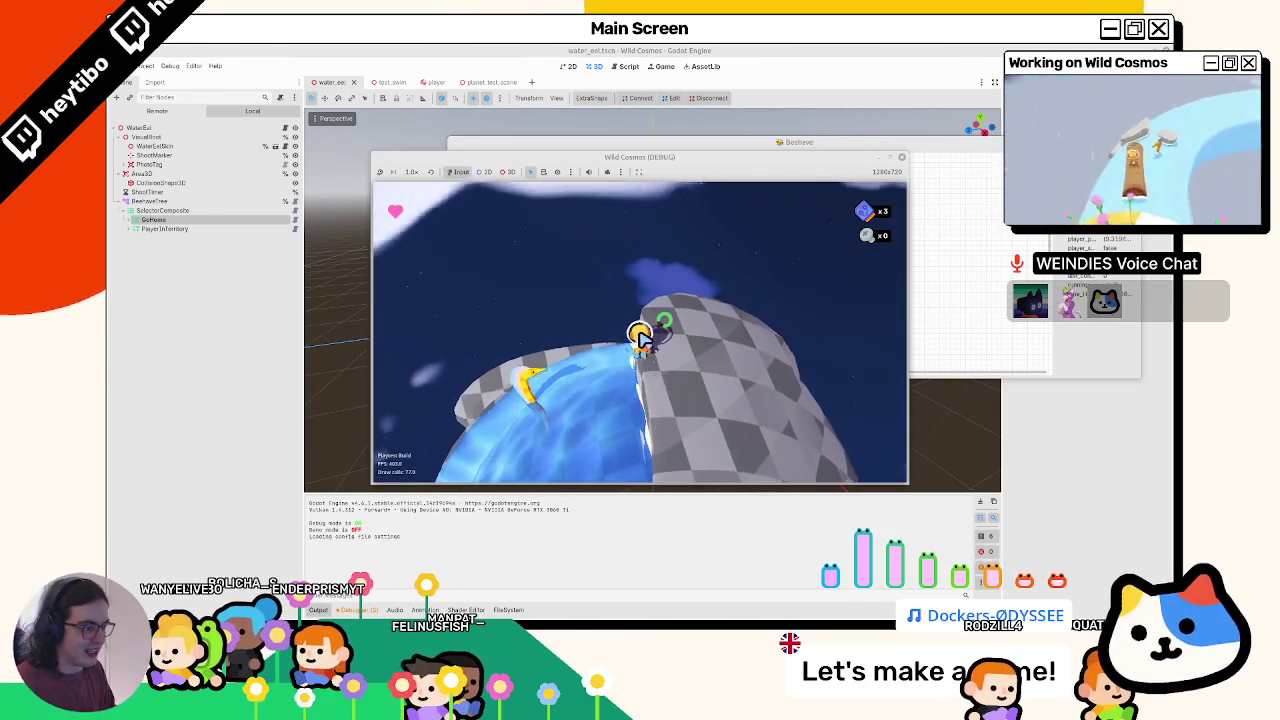
pyautogui.press('F8')
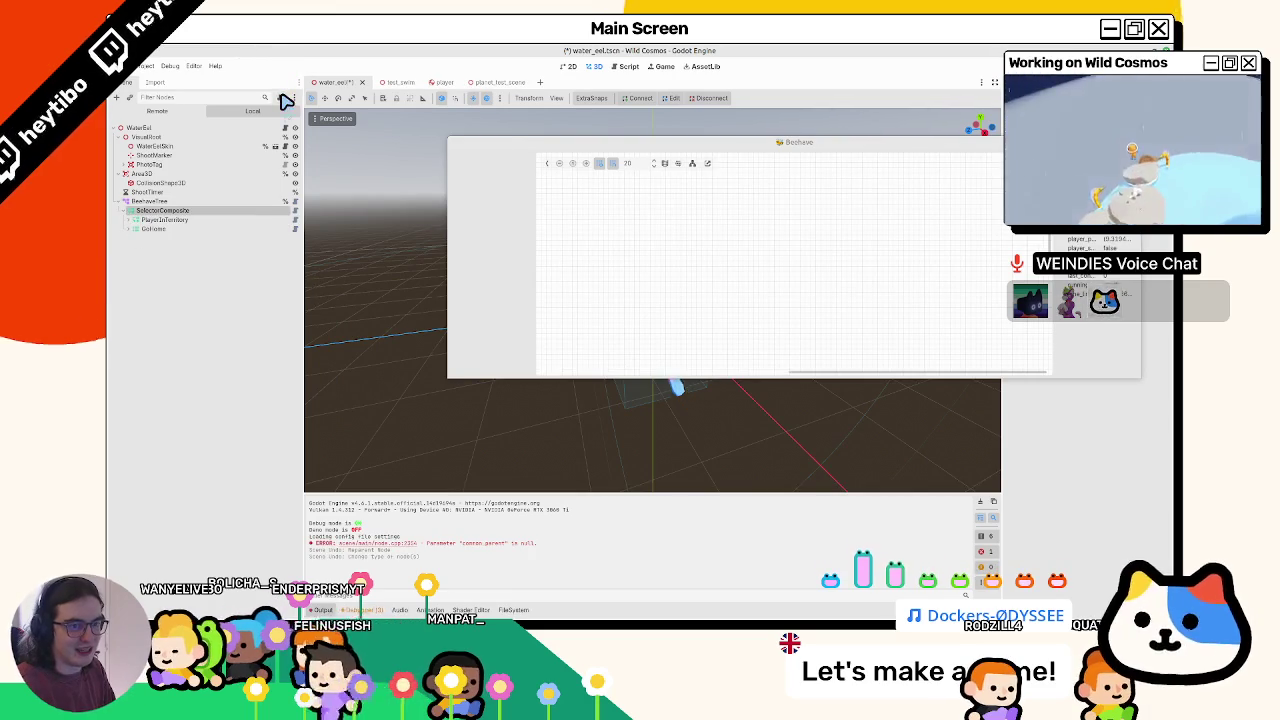
pyautogui.press('F5')
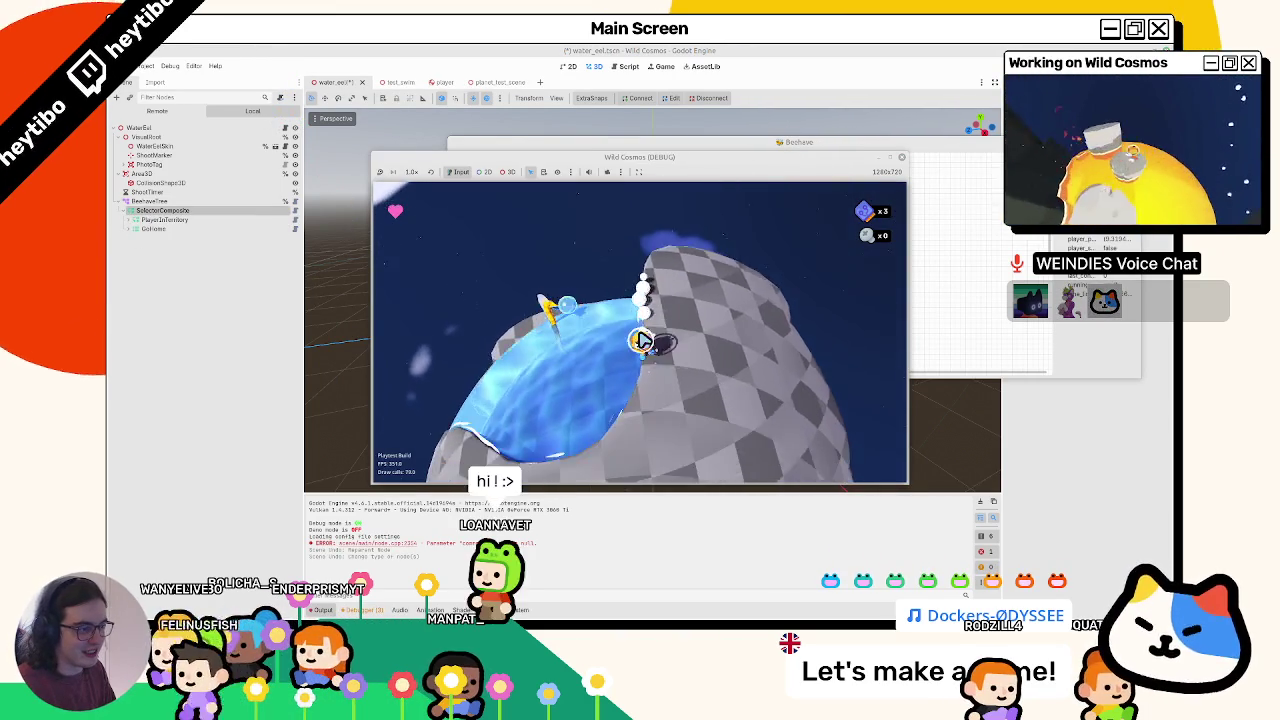
pyautogui.press('F5')
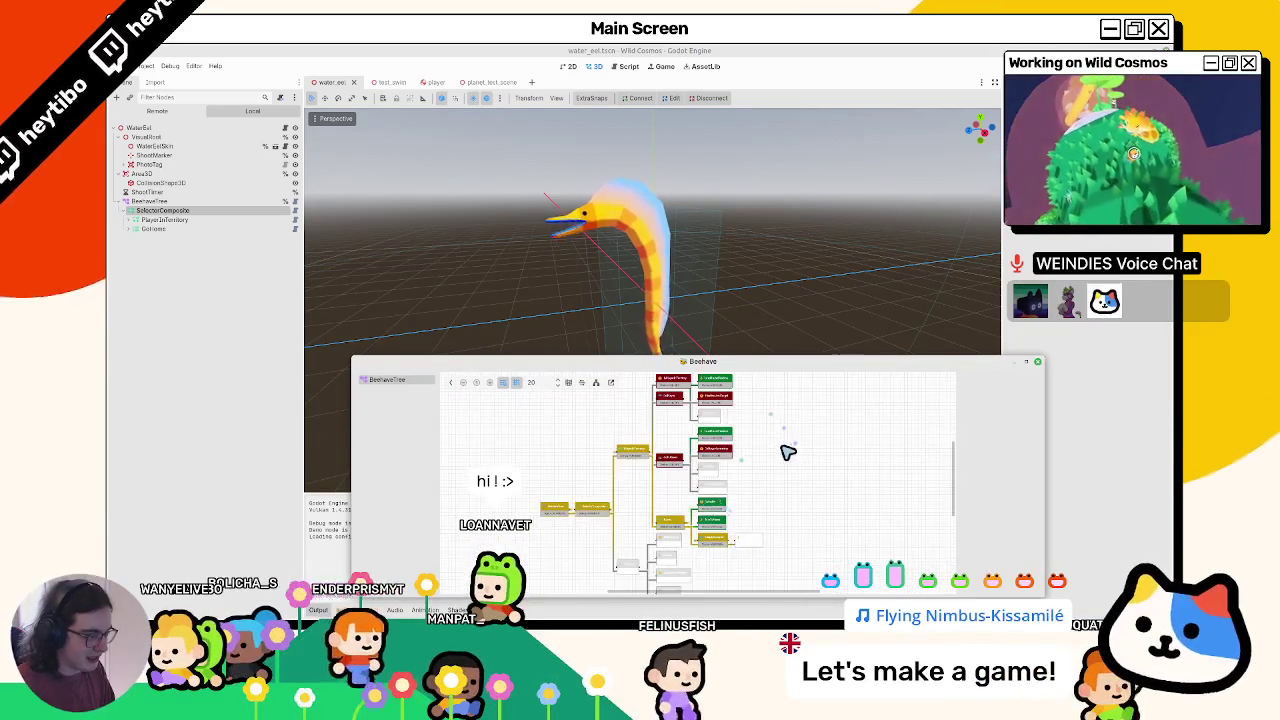
# - Tile the Beehave debugger on the right, move the game window left, and unpause it
pyautogui.moveTo(751, 364); pyautogui.dragTo(914, 323)
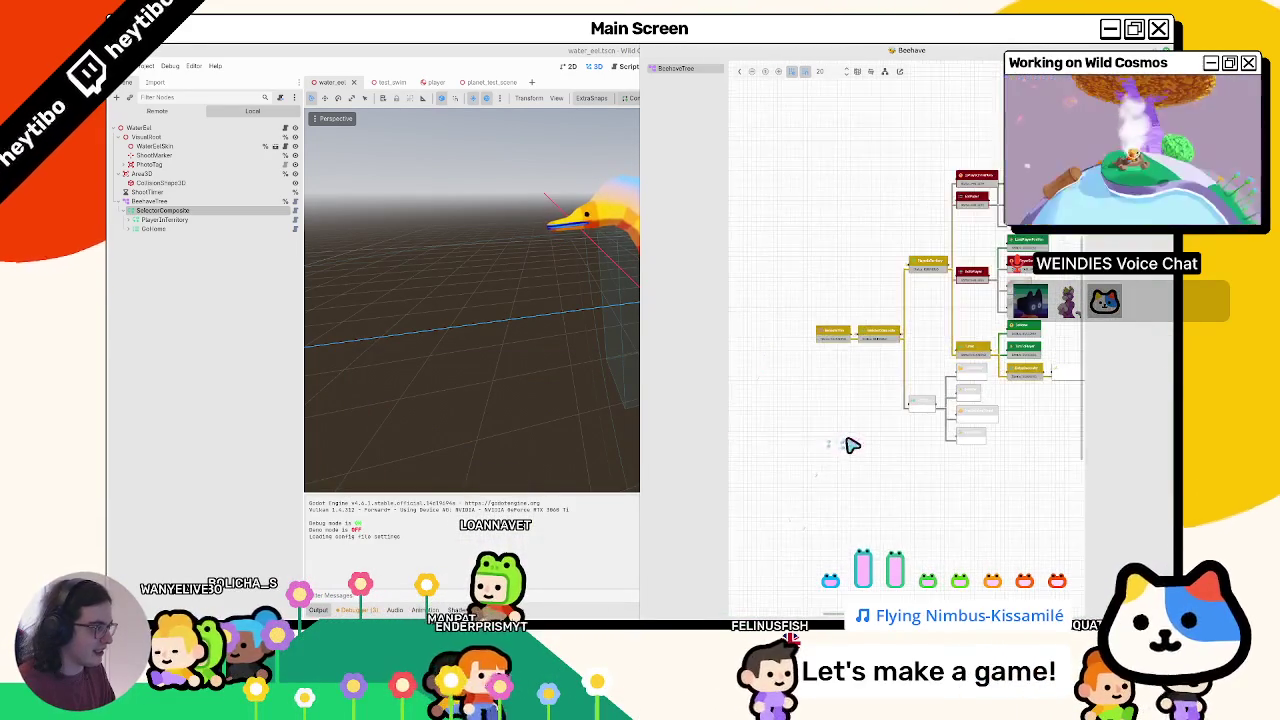
pyautogui.scroll(3, 849, 444)
pyautogui.moveTo(713, 710)
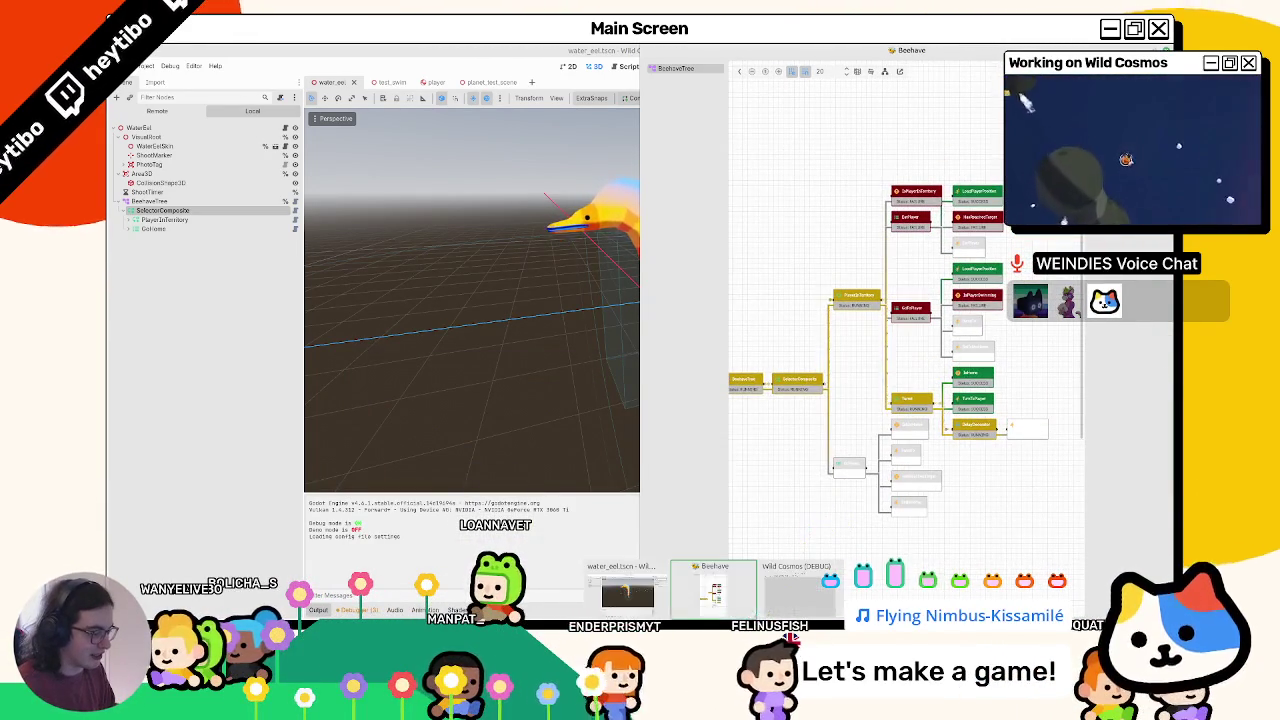
pyautogui.click(797, 590)
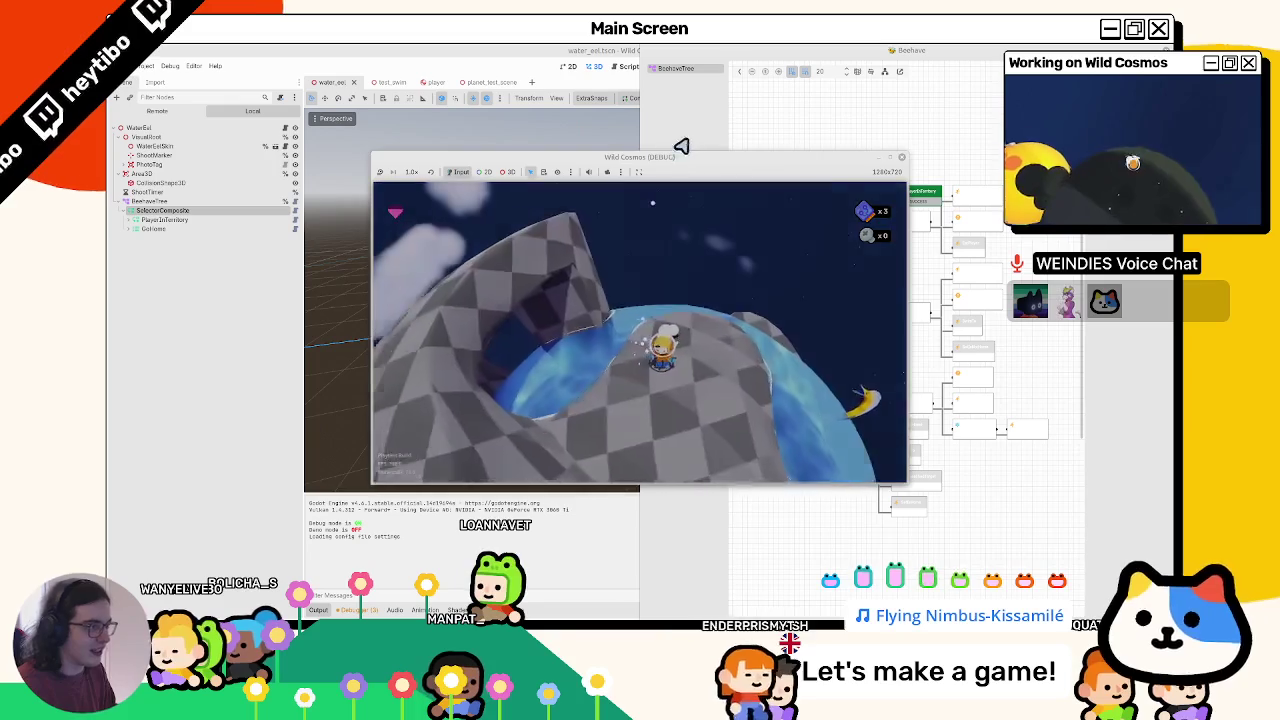
pyautogui.moveTo(681, 146); pyautogui.dragTo(458, 146)
pyautogui.press('Escape')
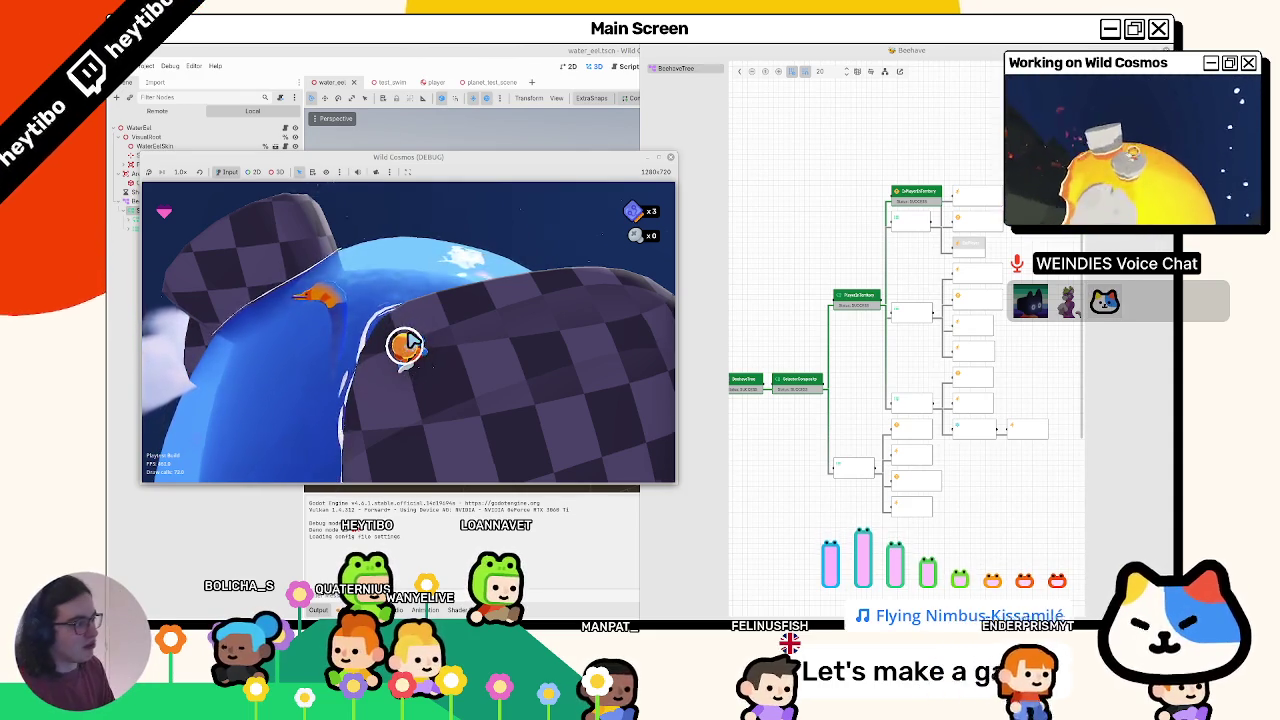
# - Inspect the Turret, GoHome, IsNotHome and IsPlayerInTerritory nodes in the remote Beehave tree
pyautogui.click(914, 198)
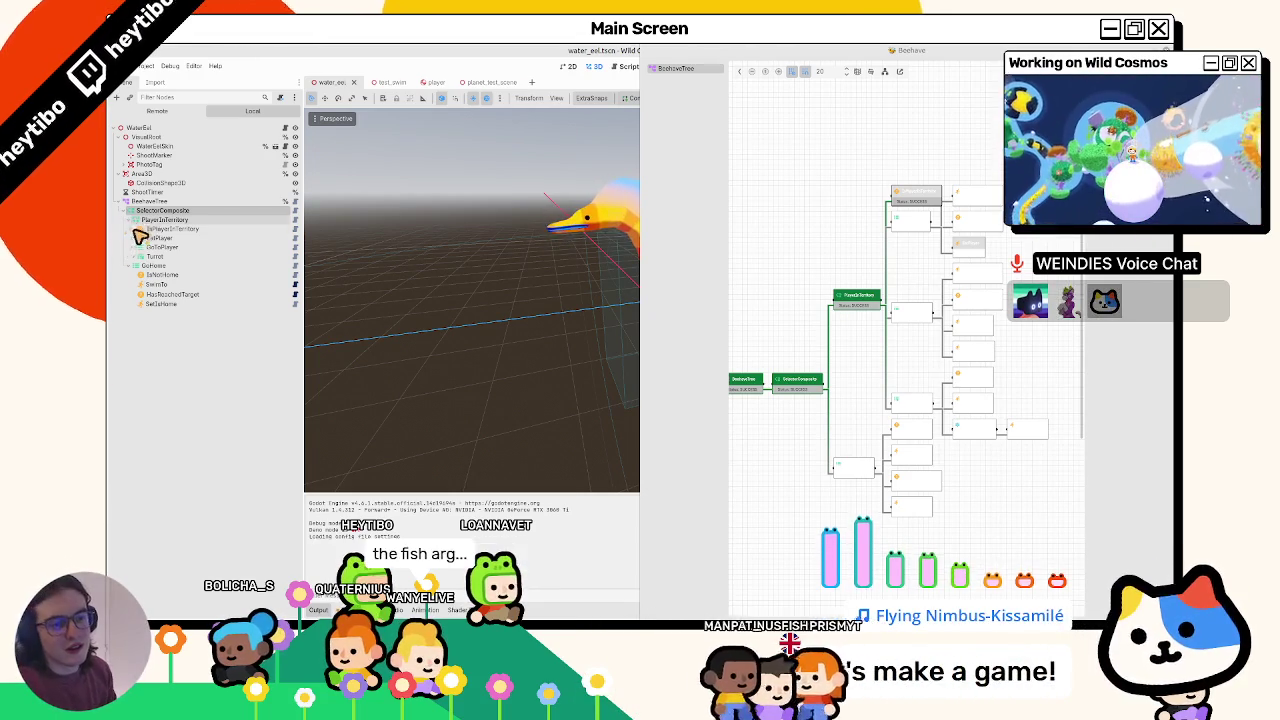
pyautogui.click(134, 256)
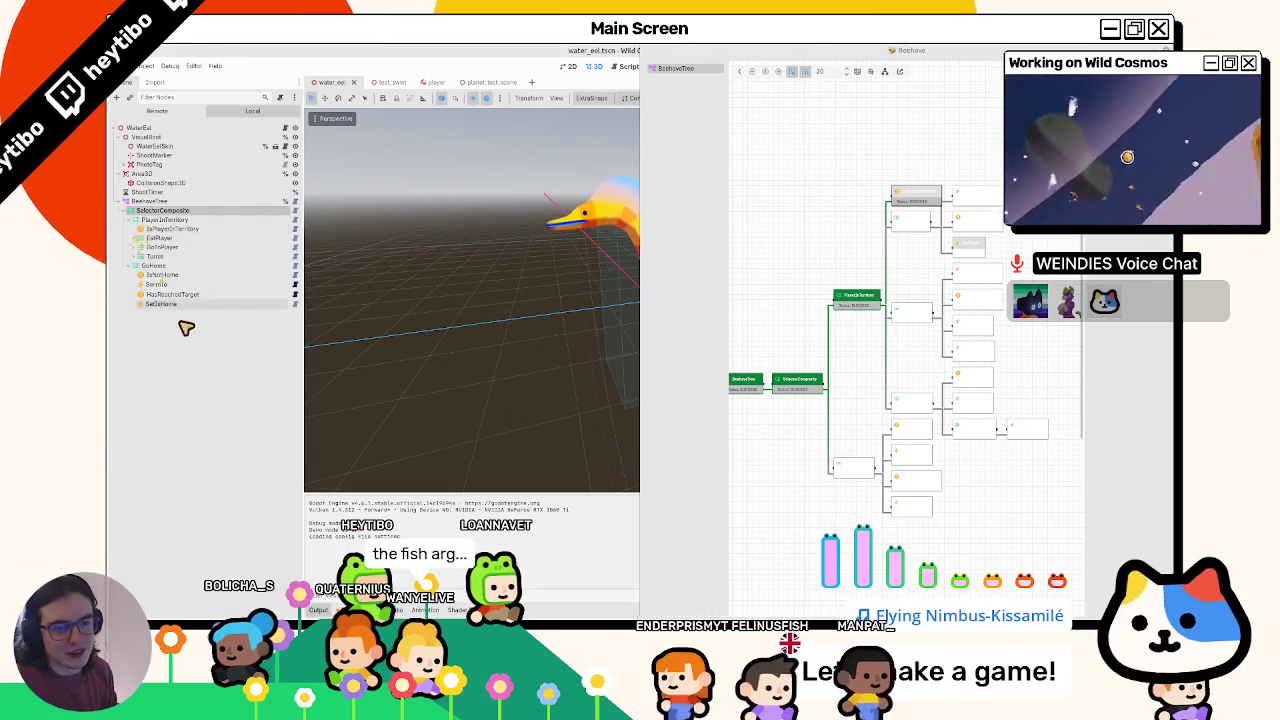
pyautogui.click(134, 256)
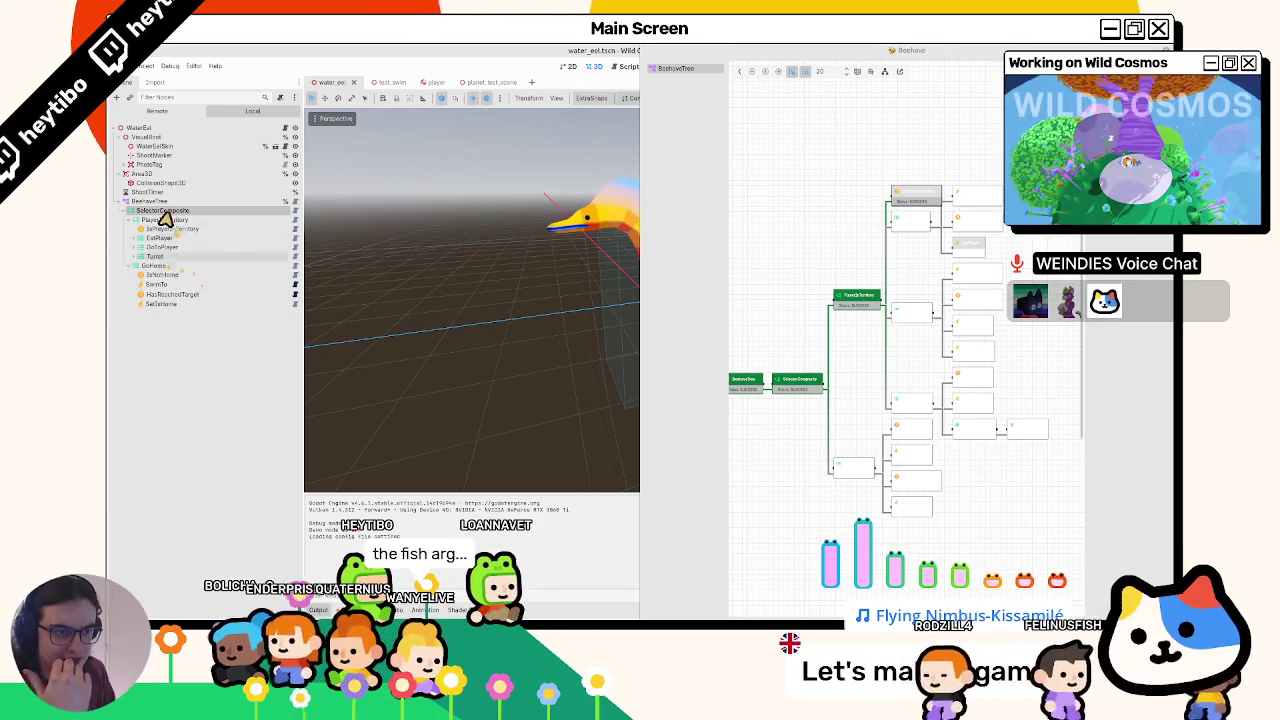
pyautogui.click(135, 220)
pyautogui.click(148, 229)
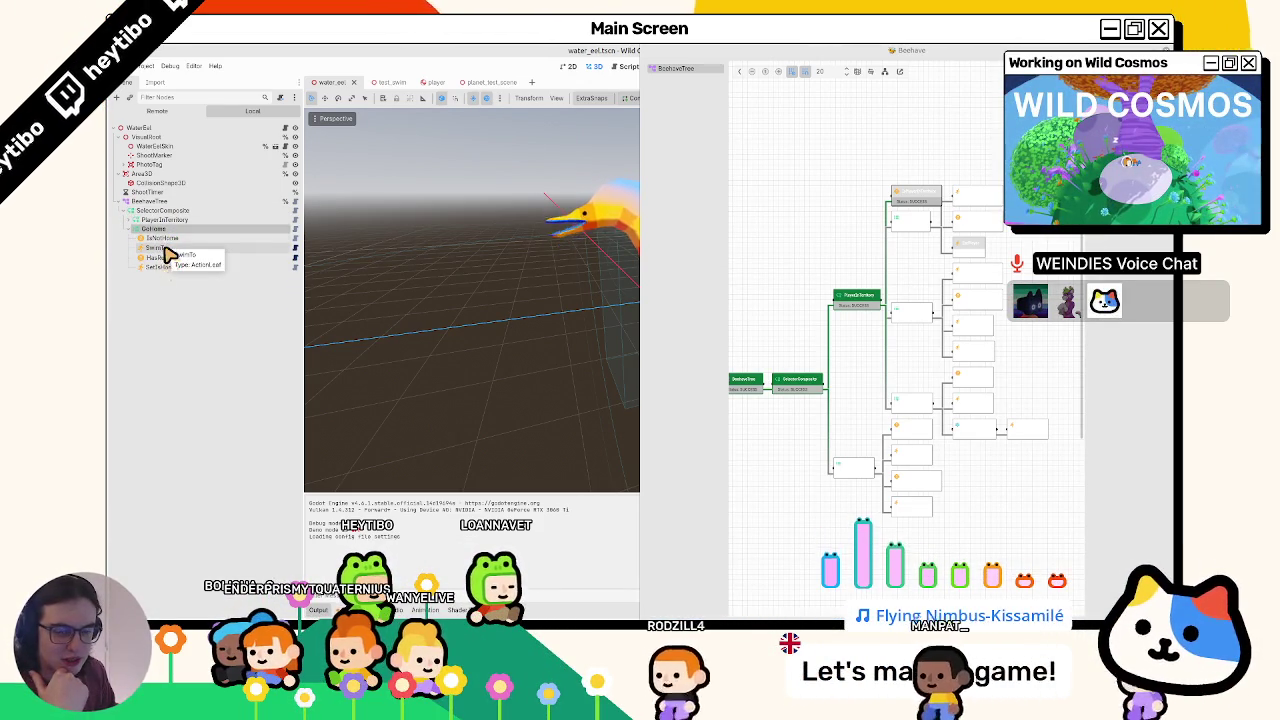
pyautogui.click(163, 240)
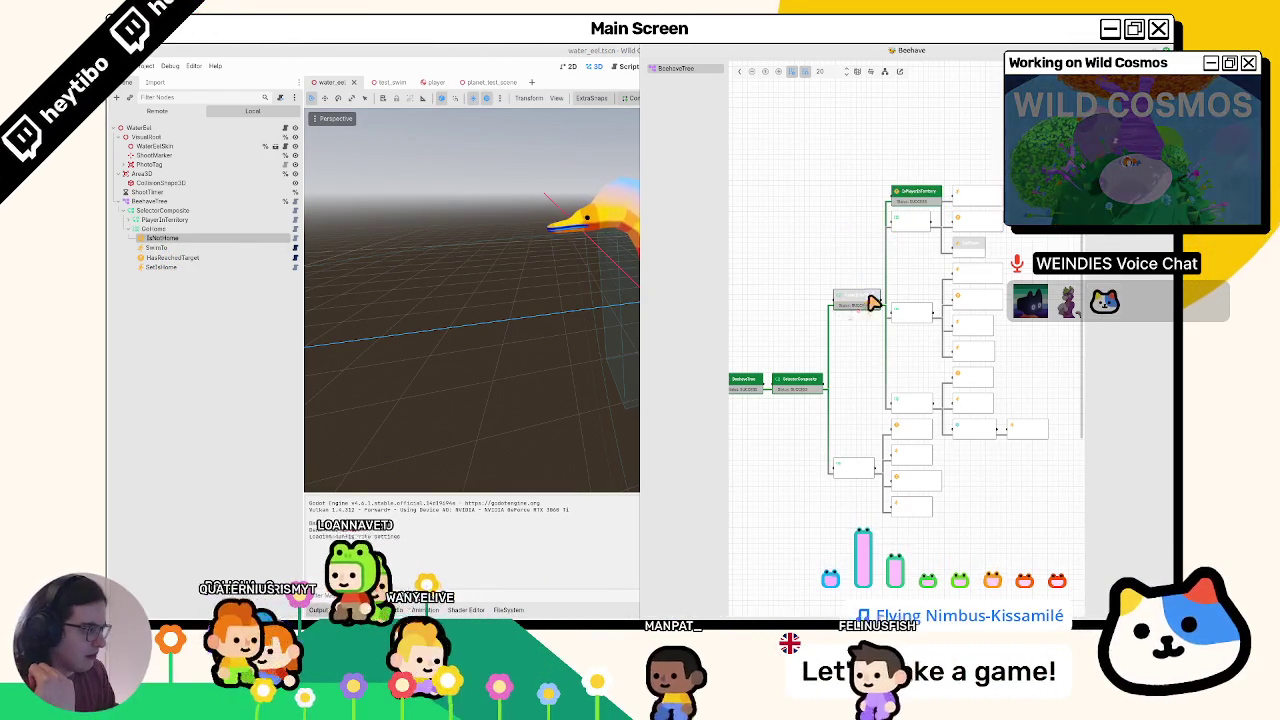
pyautogui.click(140, 221)
pyautogui.click(148, 229)
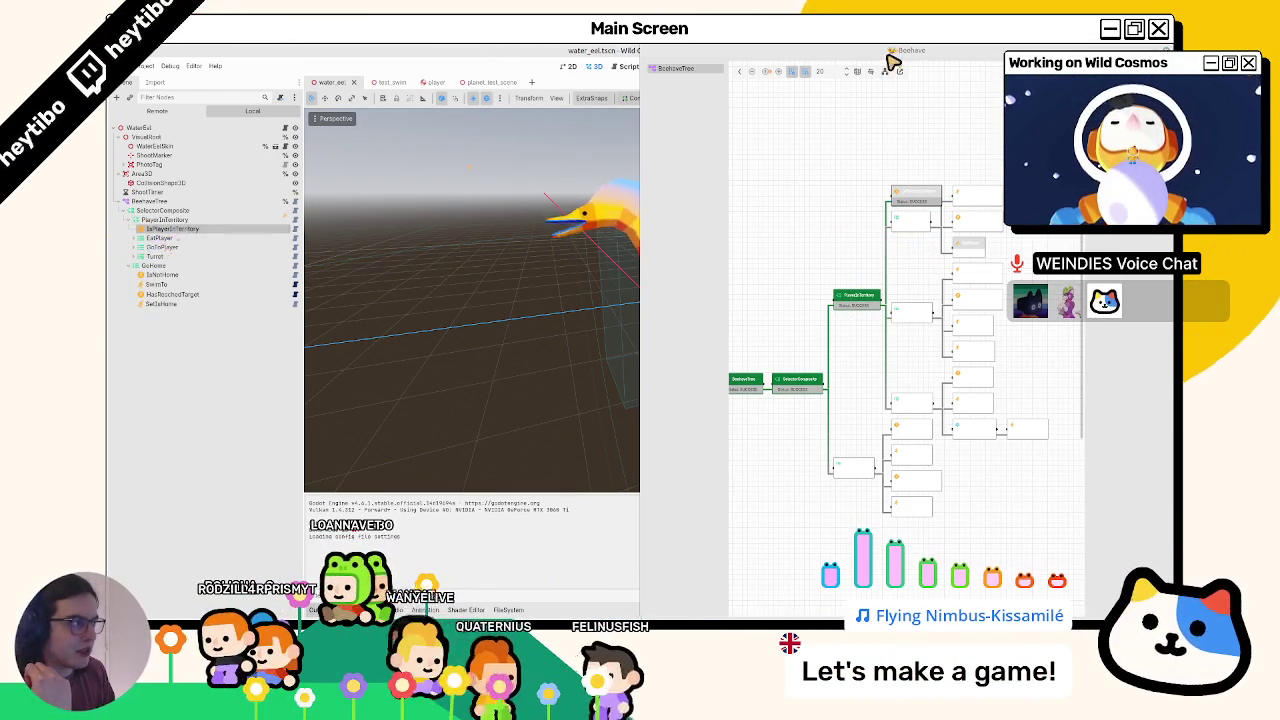
# - Float the Beehave debugger as its own window and restart the game several times
pyautogui.moveTo(806, 50)
pyautogui.mouseDown()
pyautogui.moveTo(648, 297)
pyautogui.moveTo(798, 308)
pyautogui.mouseUp()
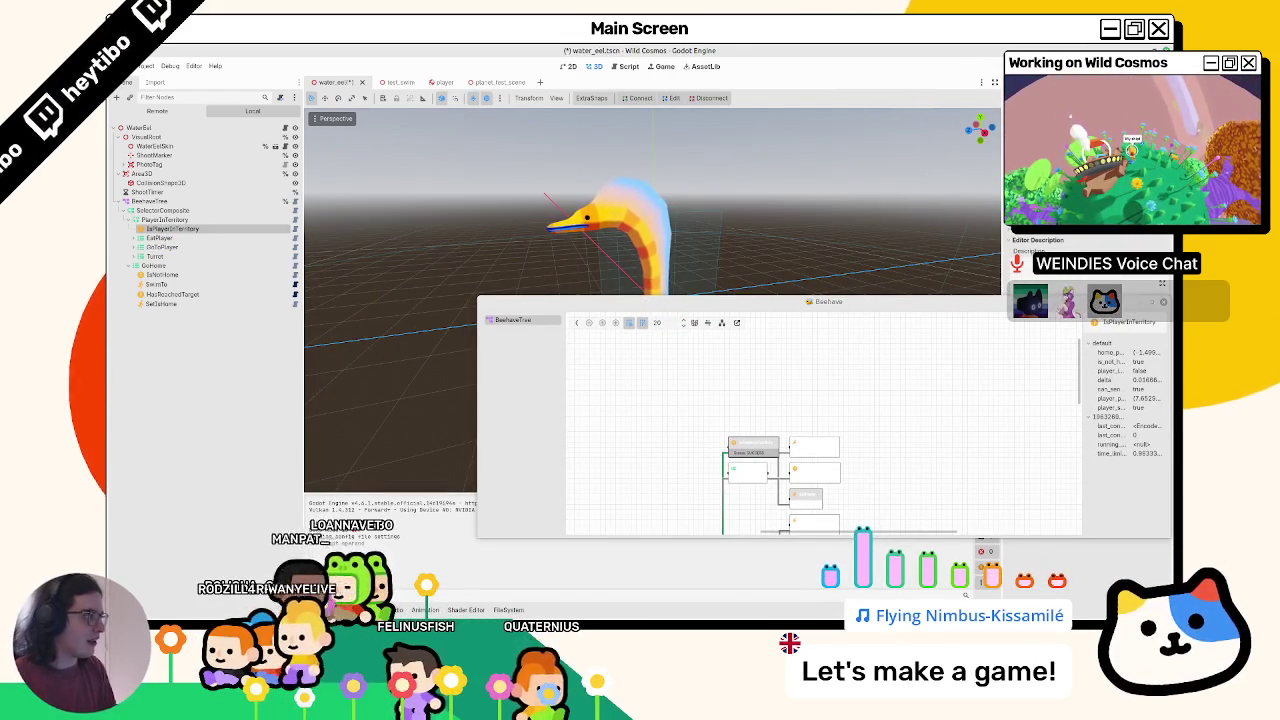
pyautogui.press('F5')
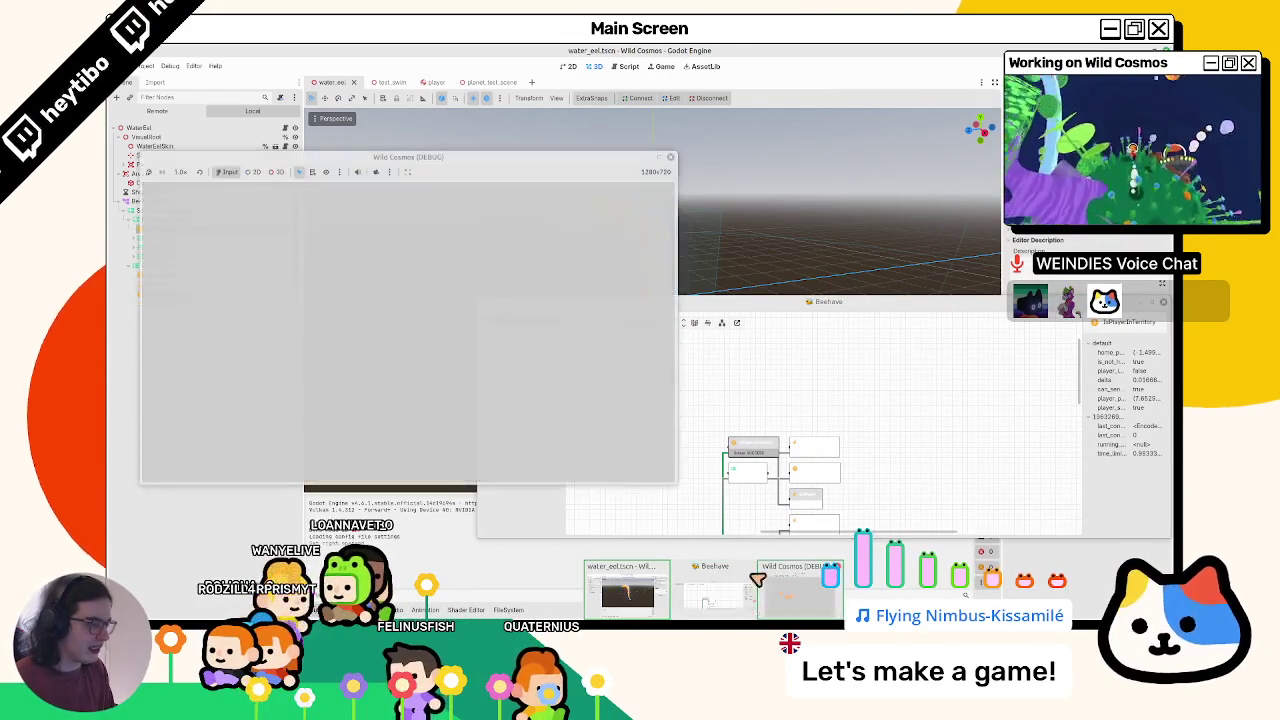
pyautogui.press('w')
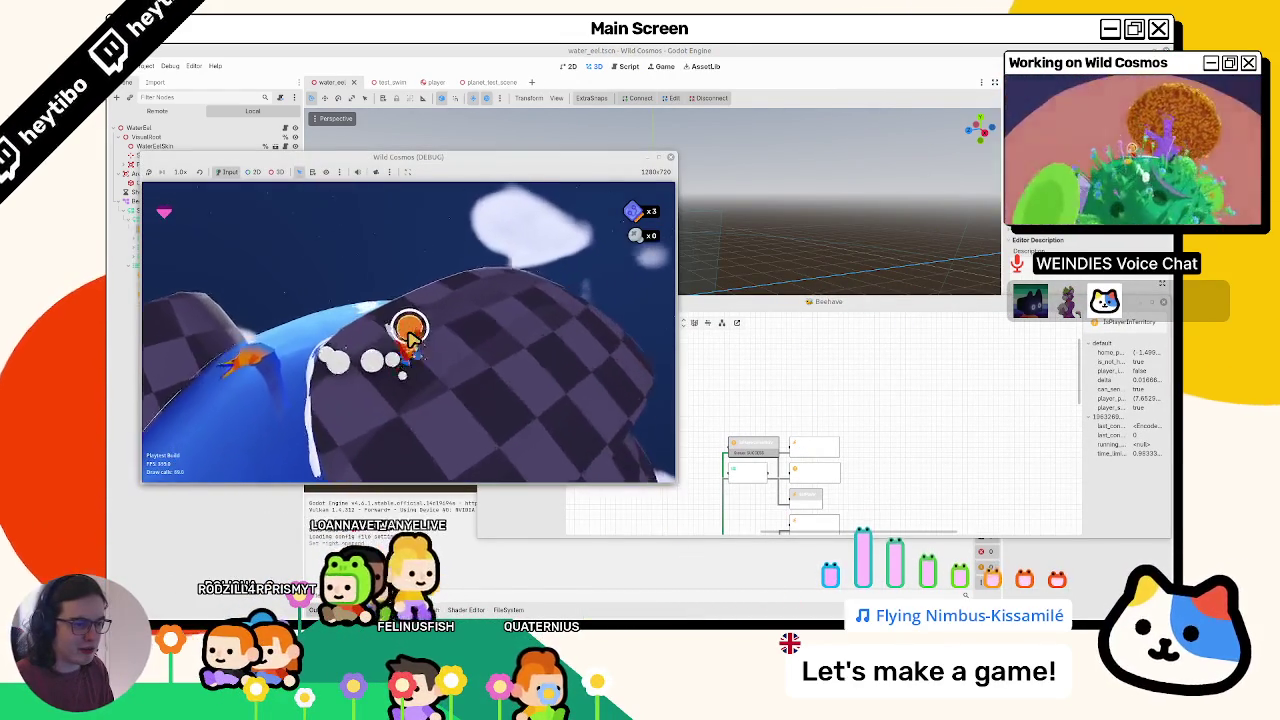
pyautogui.press('F8')
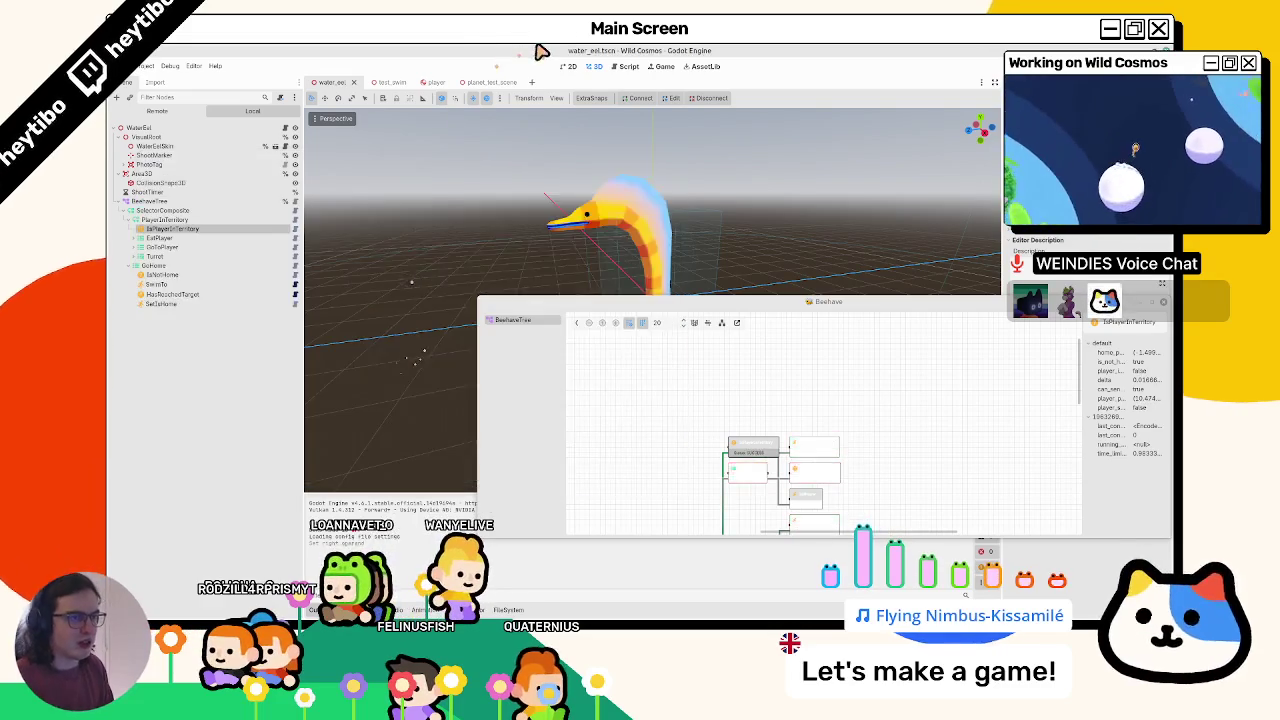
pyautogui.press('F5')
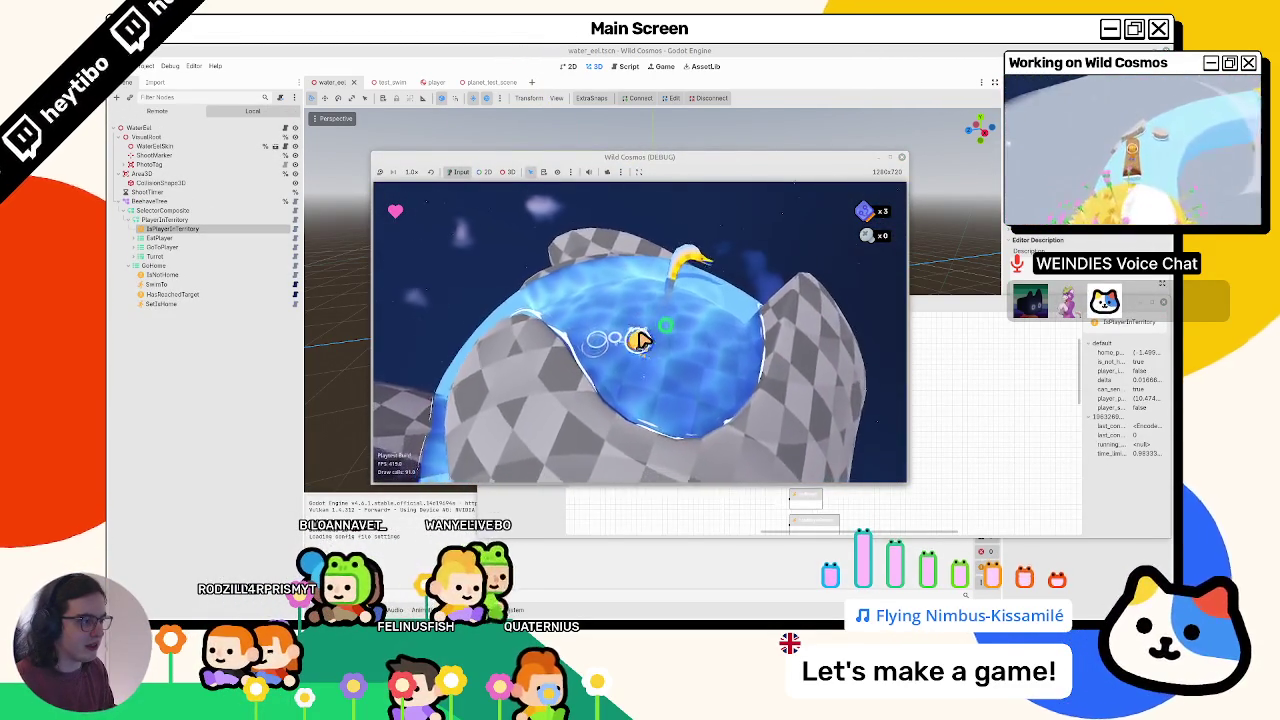
pyautogui.press('F8')
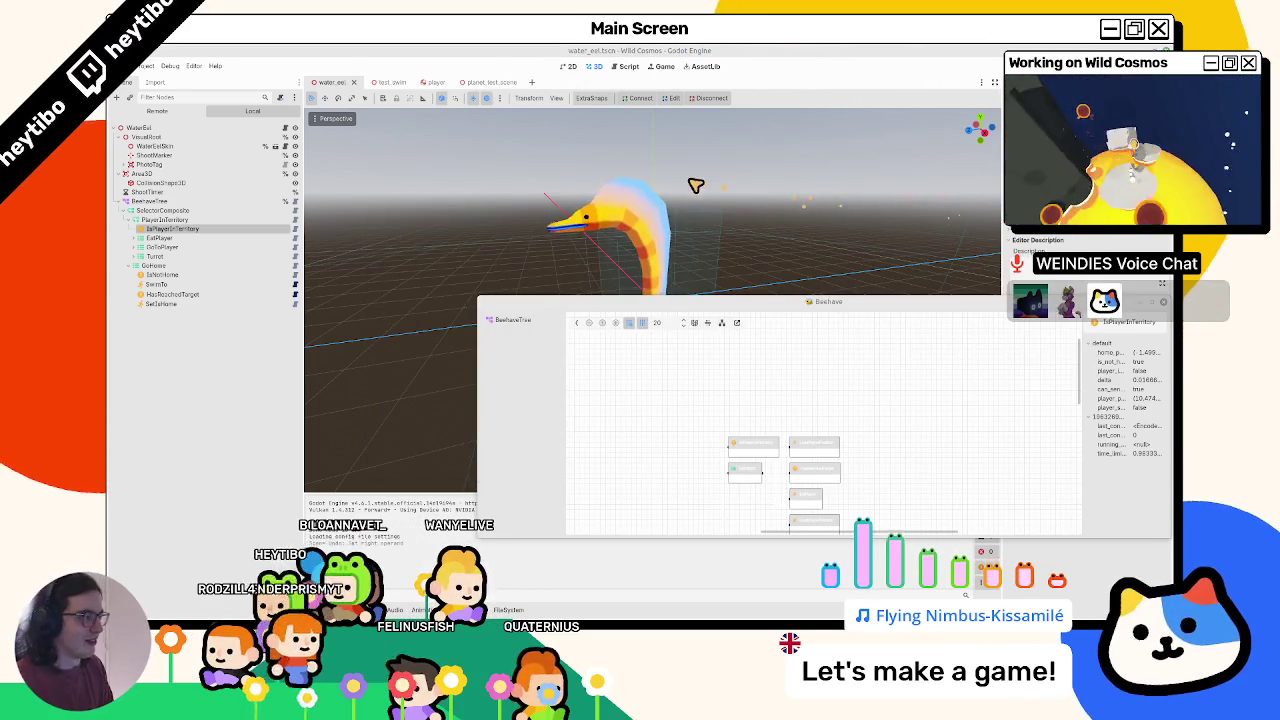
pyautogui.press('F5')
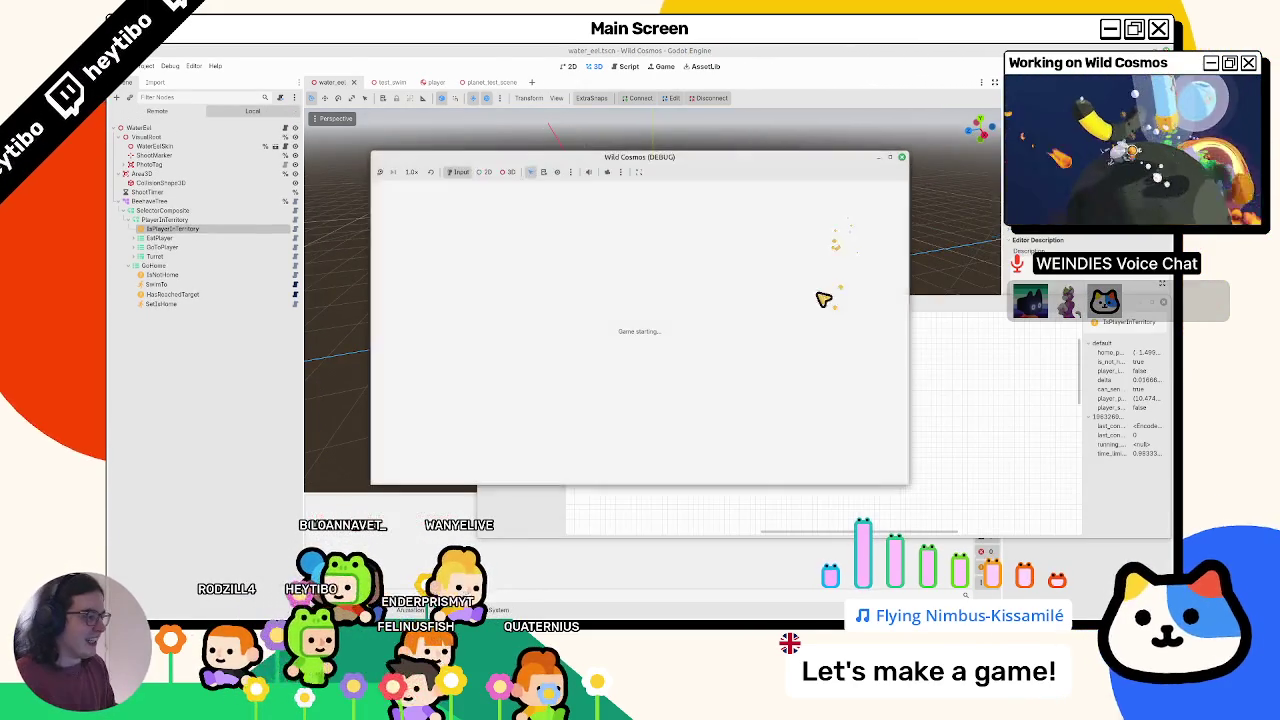
# - Shift the game window up-left and move the floating Beehave debugger lower
pyautogui.rightClick(697, 84)
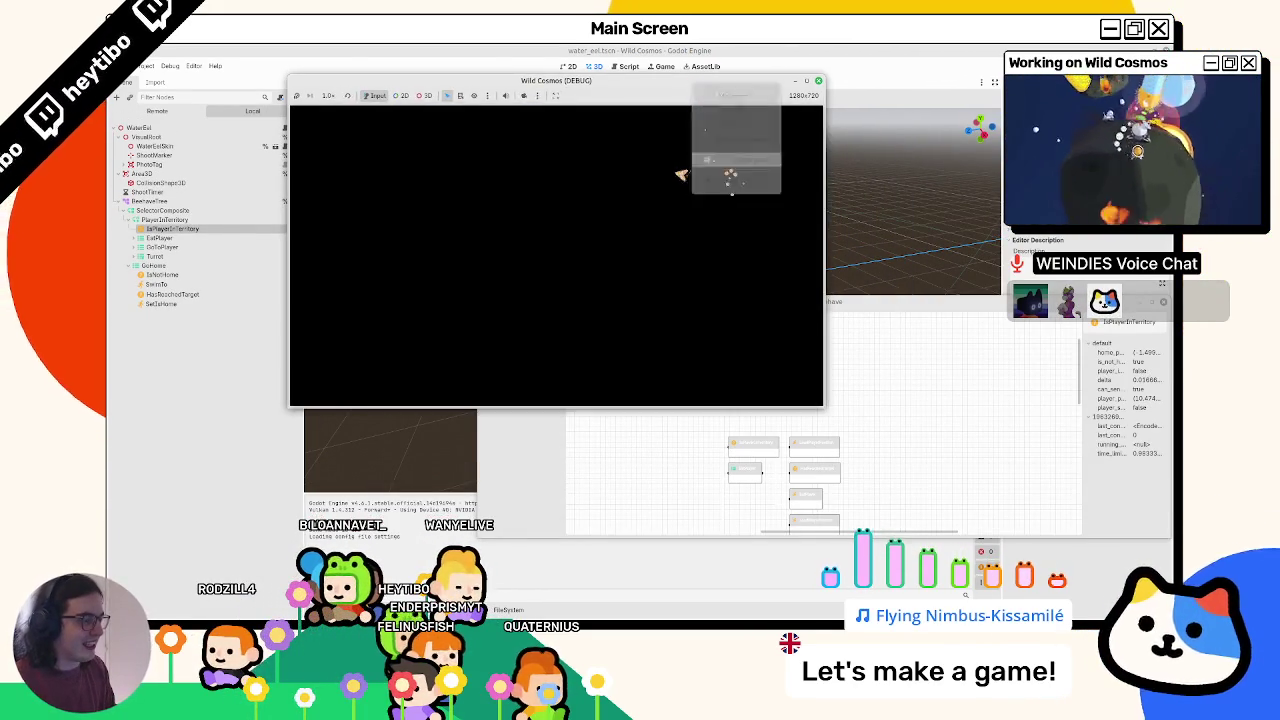
pyautogui.click(557, 263)
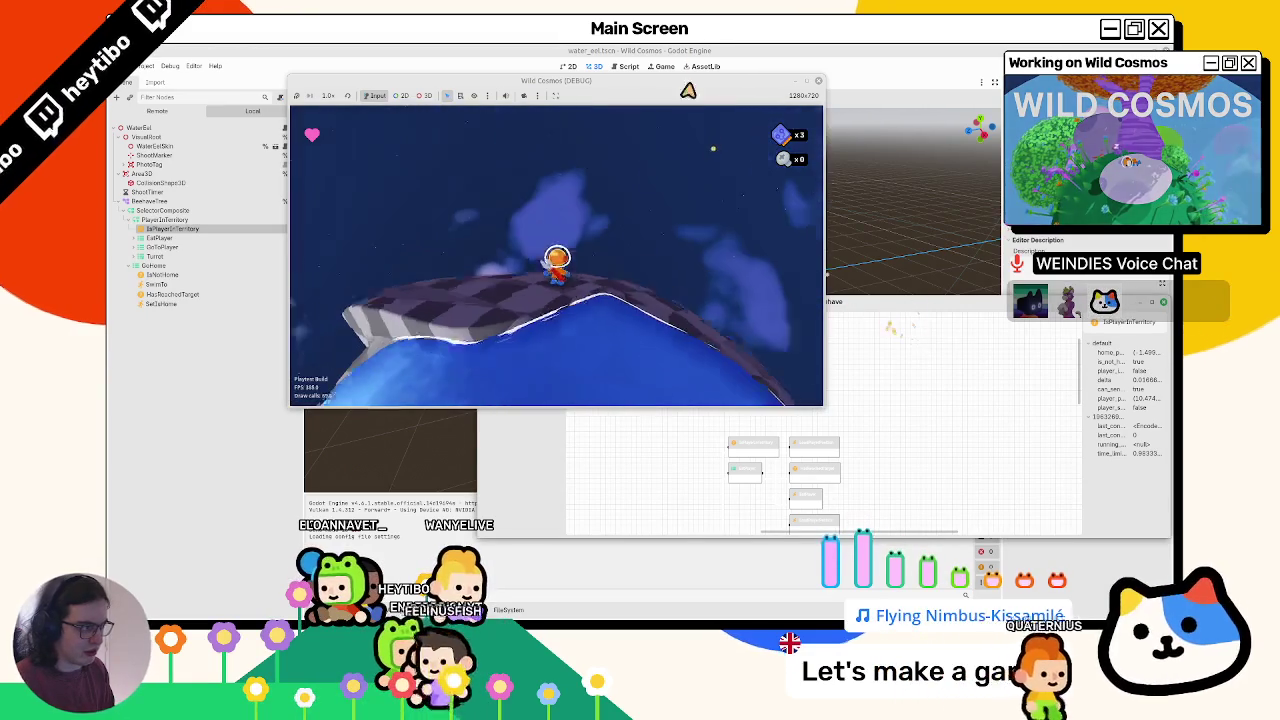
pyautogui.moveTo(663, 80); pyautogui.dragTo(568, 61)
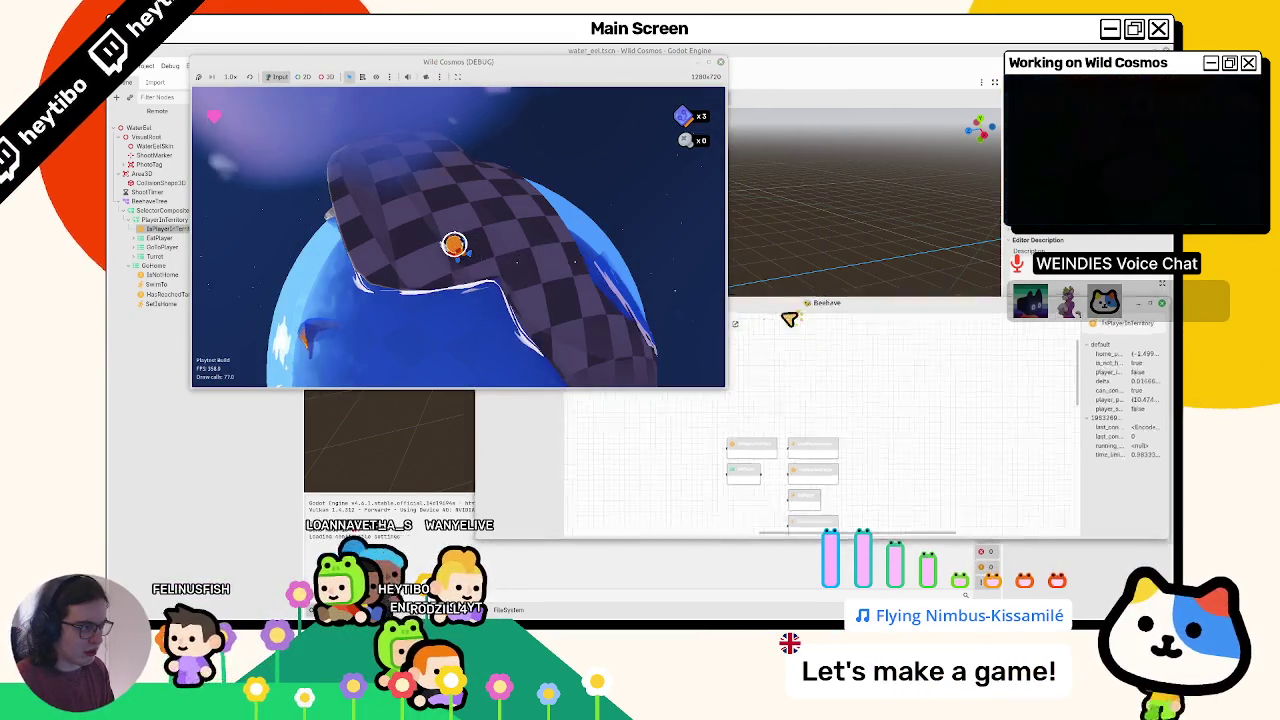
pyautogui.moveTo(789, 318); pyautogui.dragTo(729, 391)
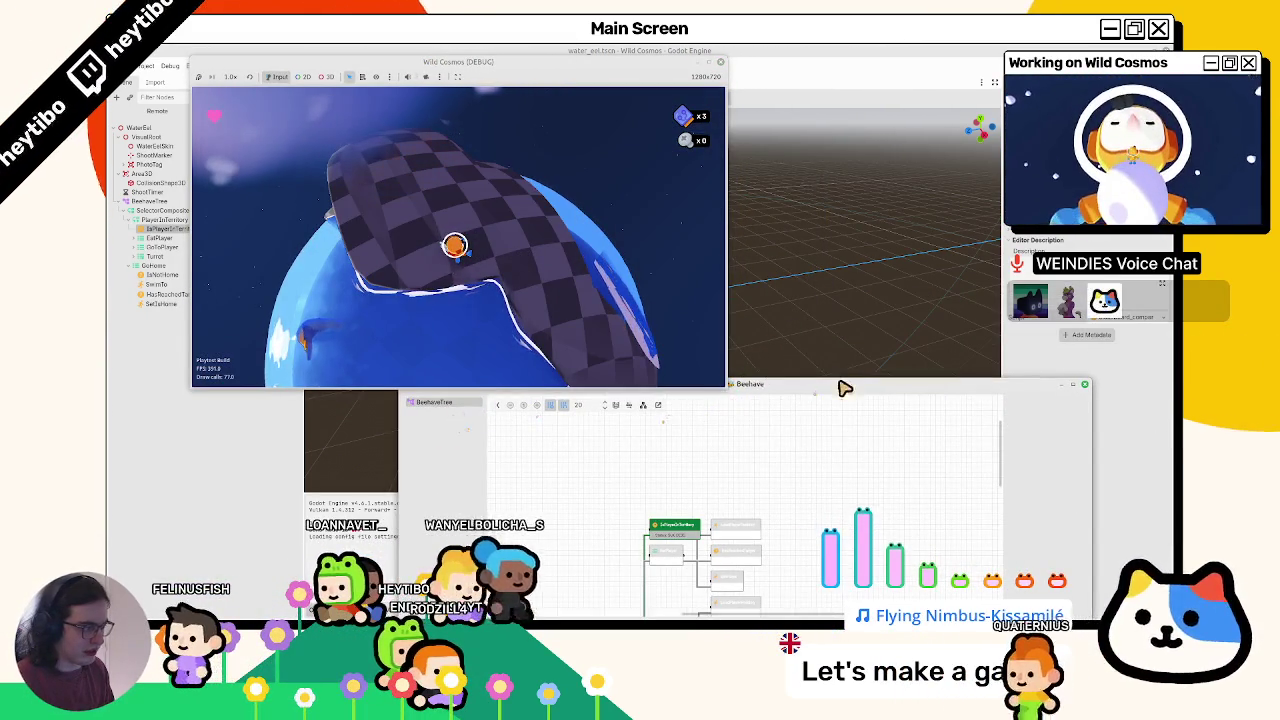
# - Reposition Beehave, zoom its graph, inspect IsPlayerInTerritory, and drag the game window aside
pyautogui.moveTo(843, 388)
pyautogui.mouseDown()
pyautogui.moveTo(876, 320)
pyautogui.moveTo(870, 338)
pyautogui.mouseUp()
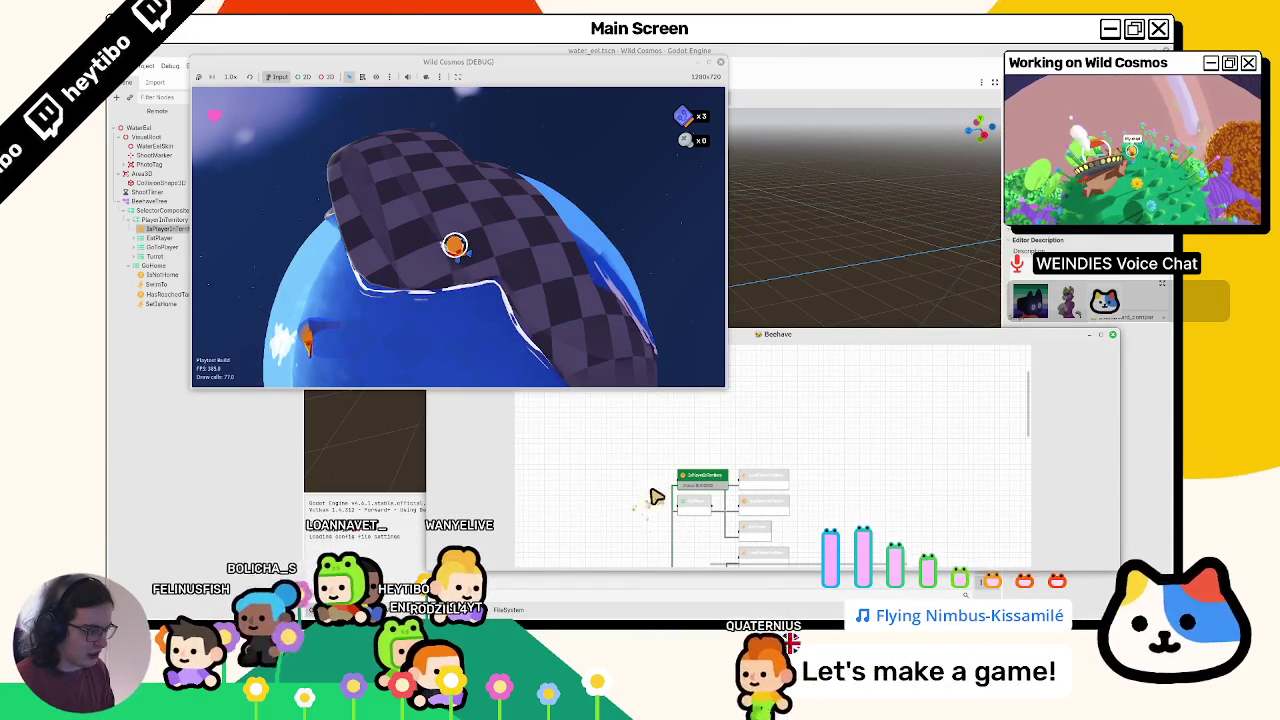
pyautogui.moveTo(797, 338); pyautogui.dragTo(810, 407)
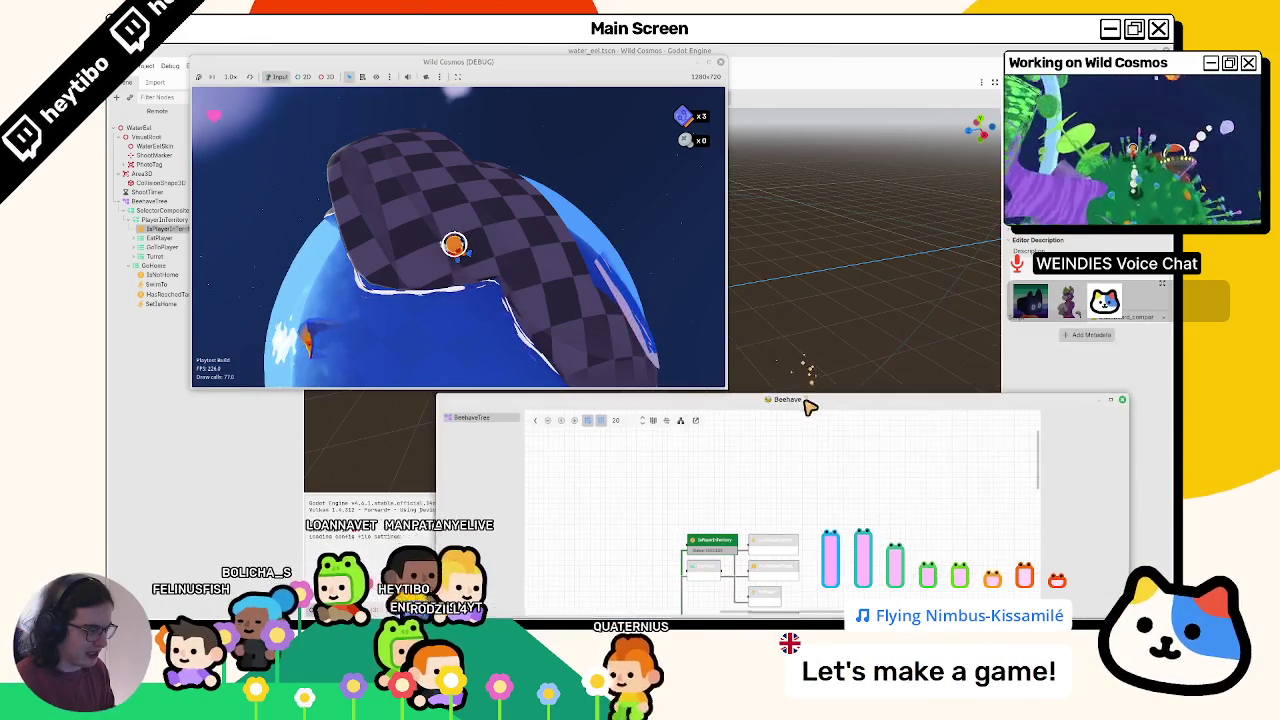
pyautogui.scroll(2, 663, 480)
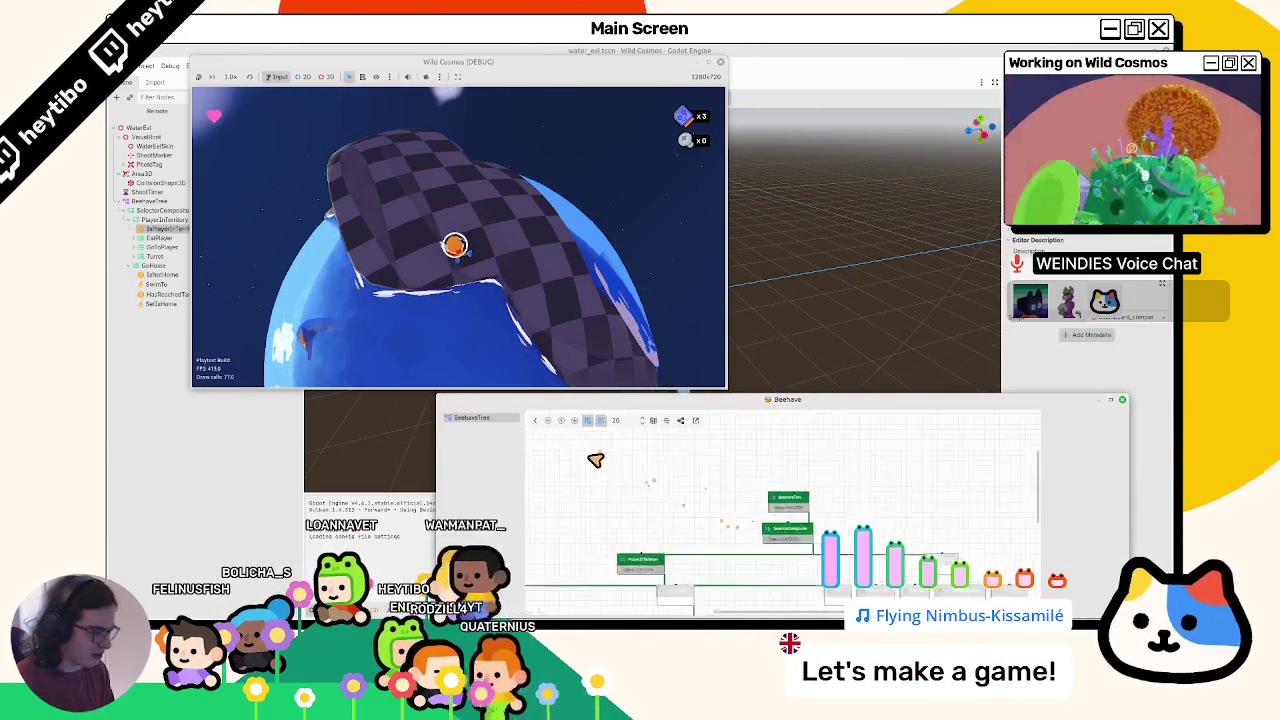
pyautogui.scroll(3, 700, 505)
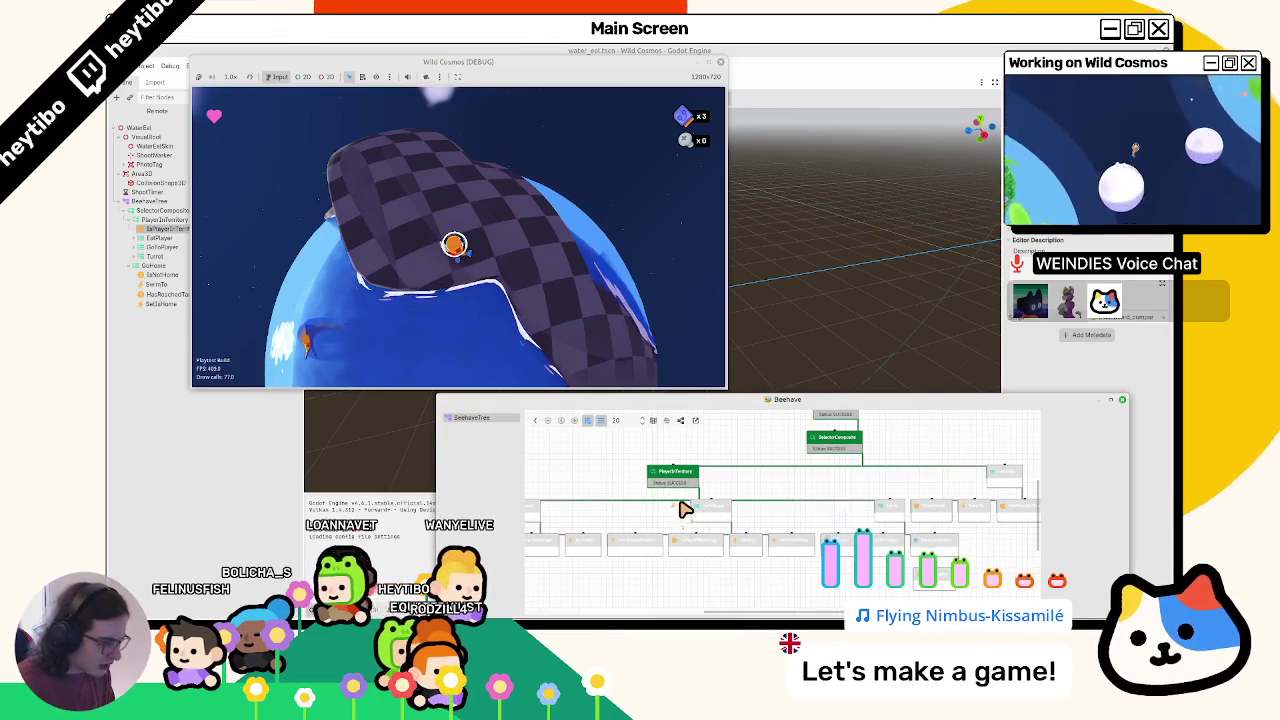
pyautogui.hscroll(-3, 730, 520)
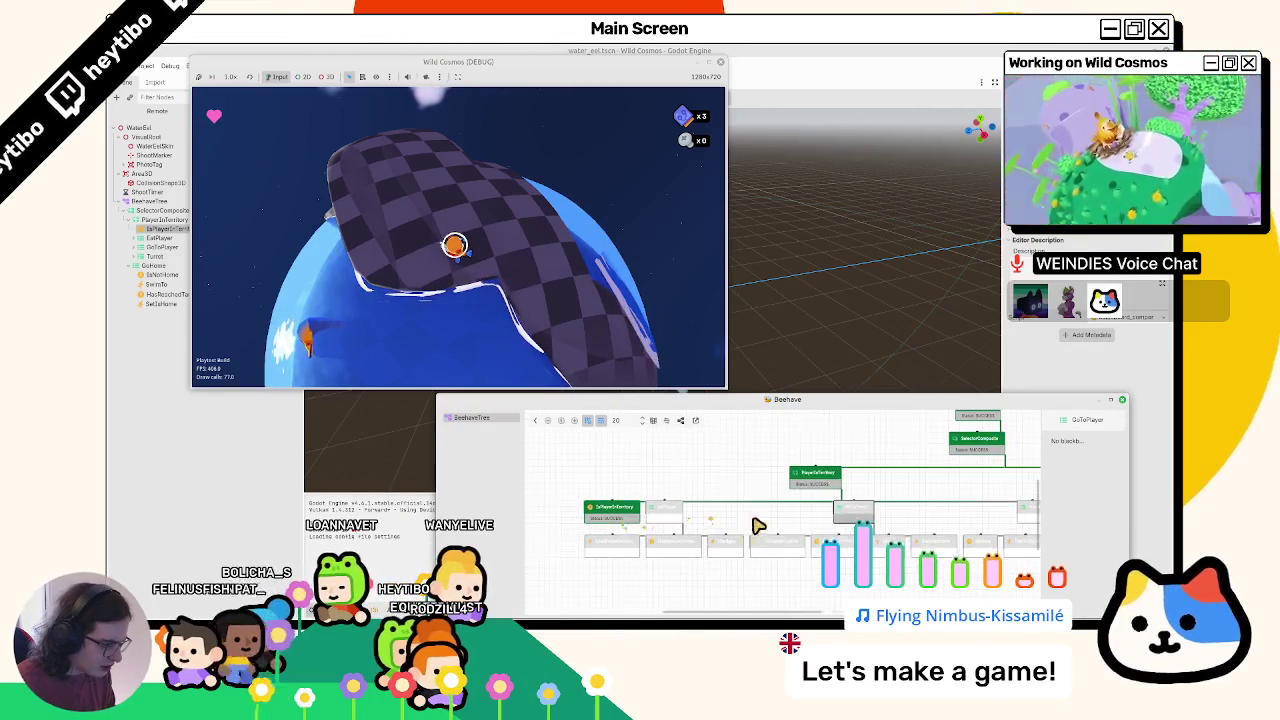
pyautogui.click(625, 515)
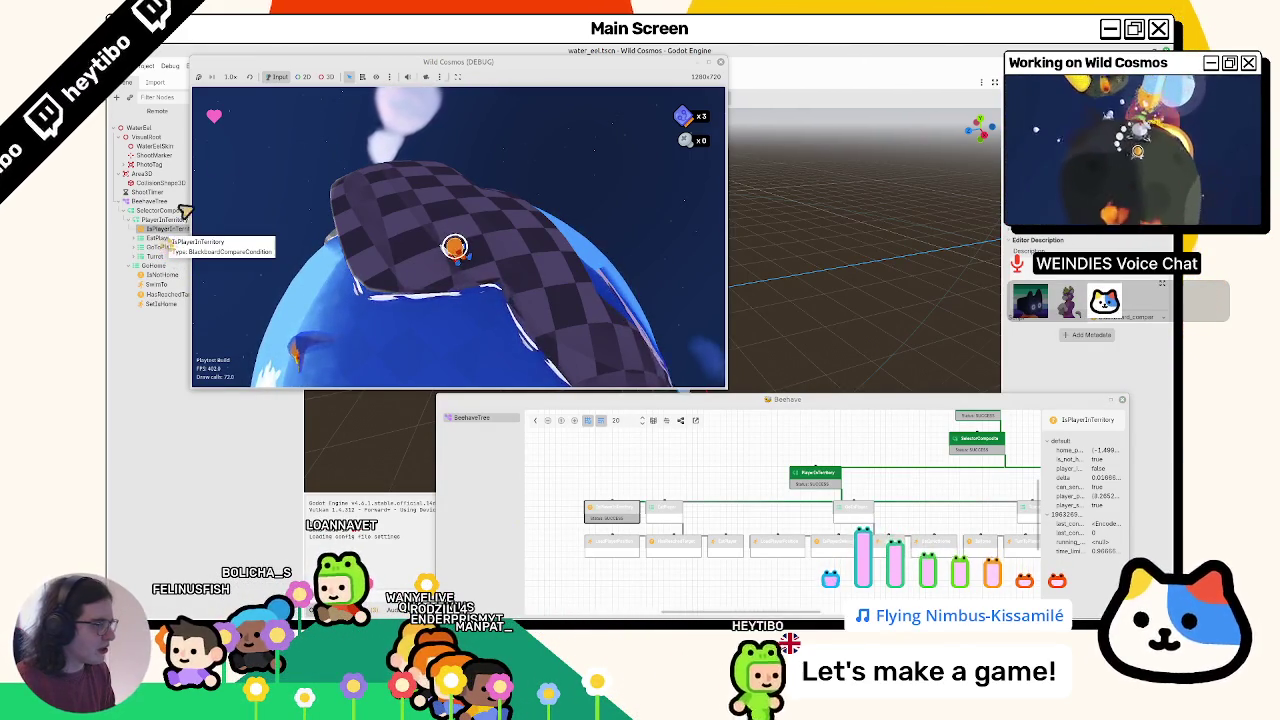
pyautogui.moveTo(565, 57)
pyautogui.mouseDown()
pyautogui.moveTo(487, 102)
pyautogui.moveTo(5, 110)
pyautogui.mouseUp()
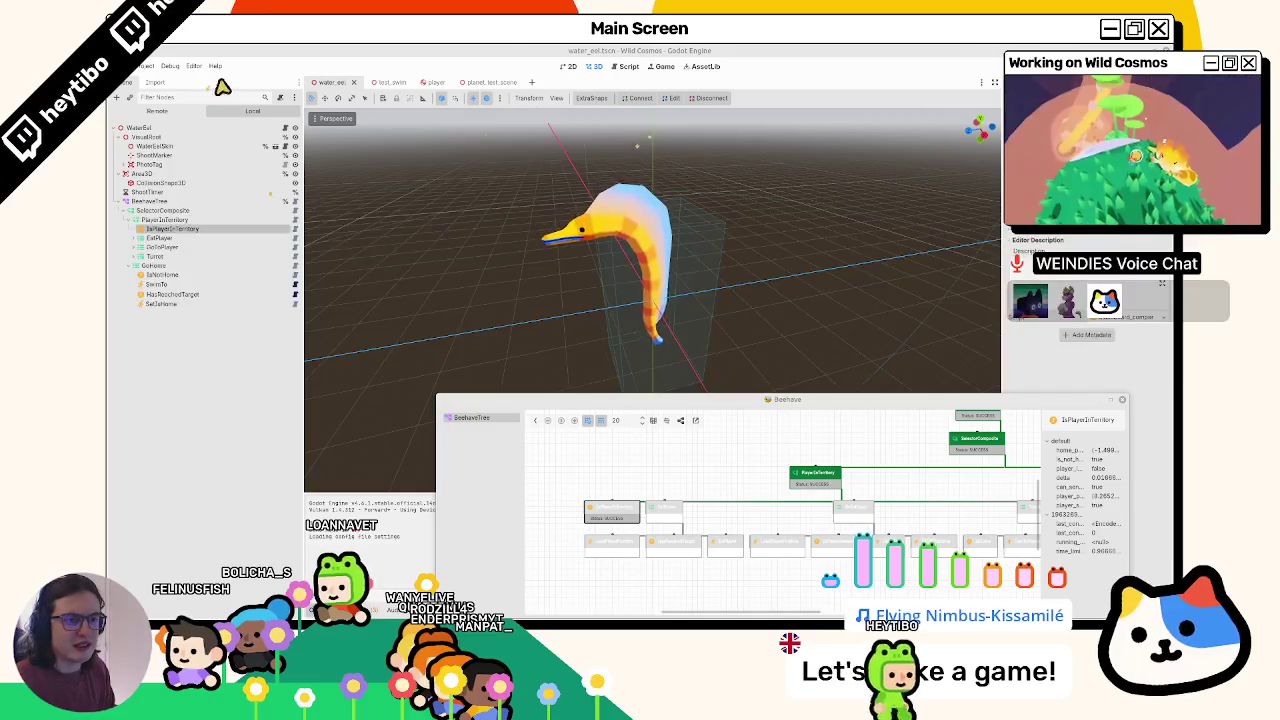
# - Open water_eel.gd, check the true/false player_in_territory values, and widen the Beehave debugger
pyautogui.click(288, 128)
pyautogui.scroll(-5, 557, 300)
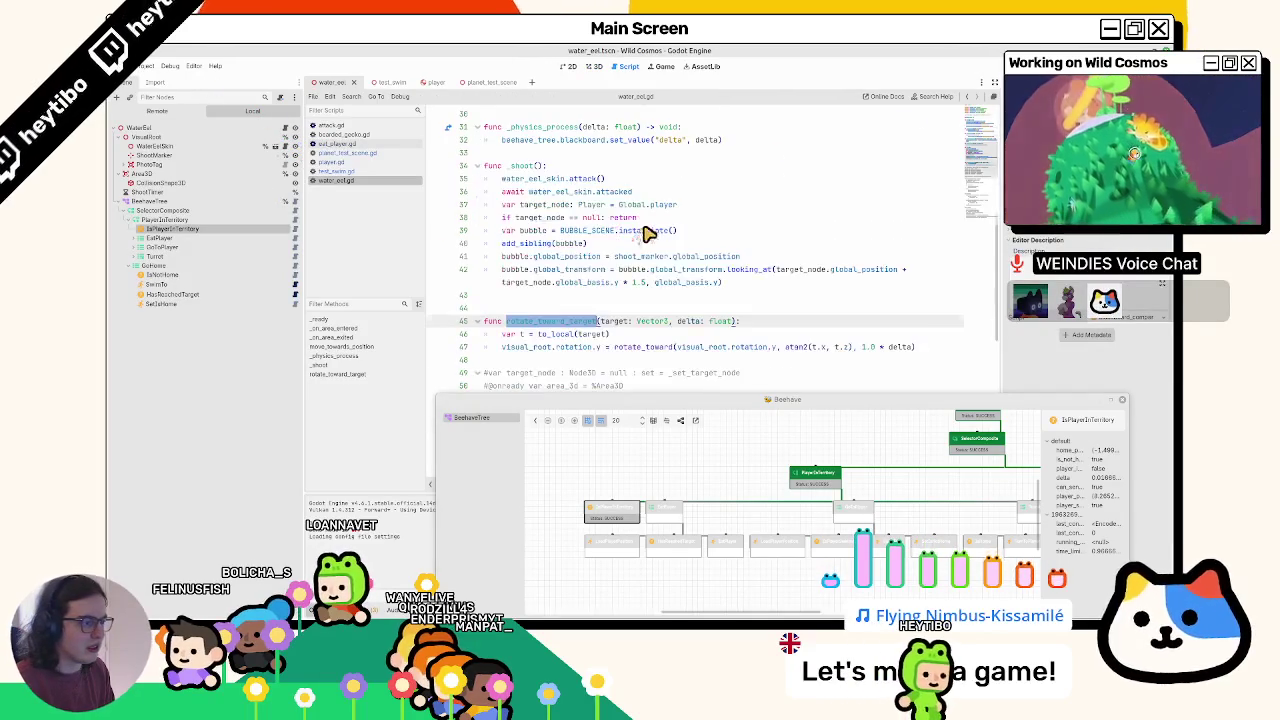
pyautogui.scroll(5, 651, 229)
pyautogui.scroll(2, 730, 282)
pyautogui.doubleClick(788, 282)
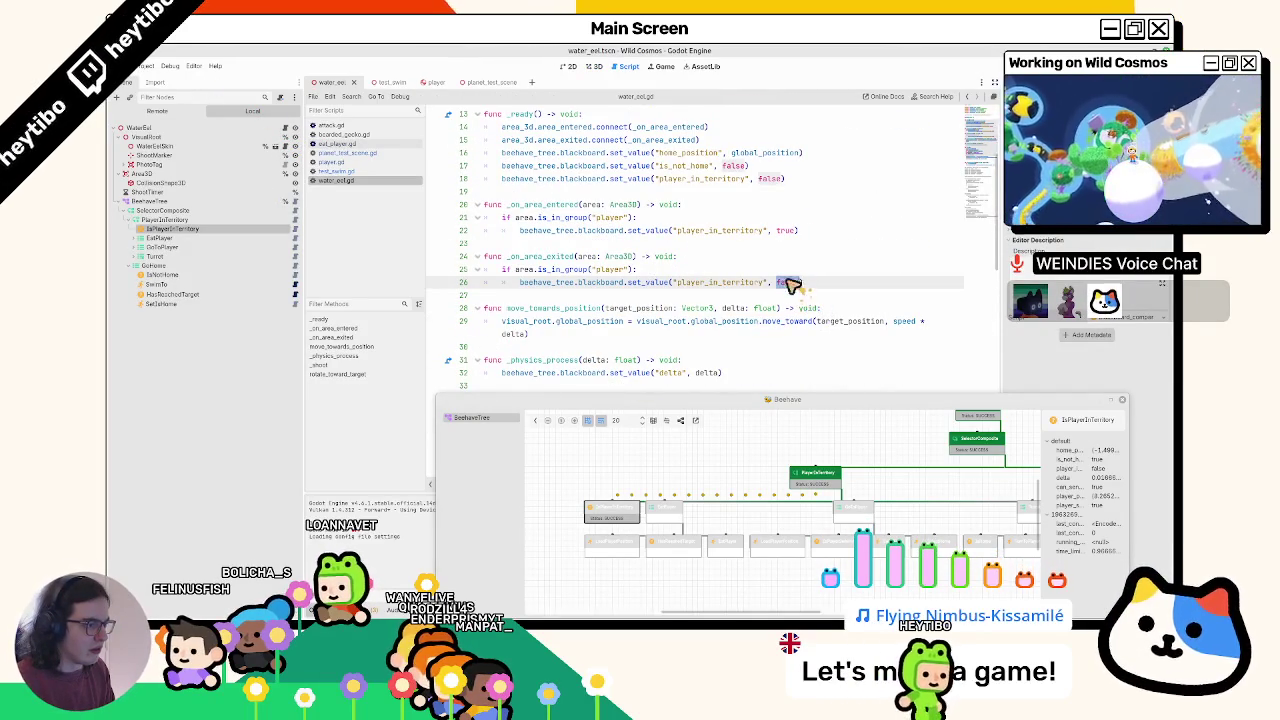
pyautogui.doubleClick(785, 230)
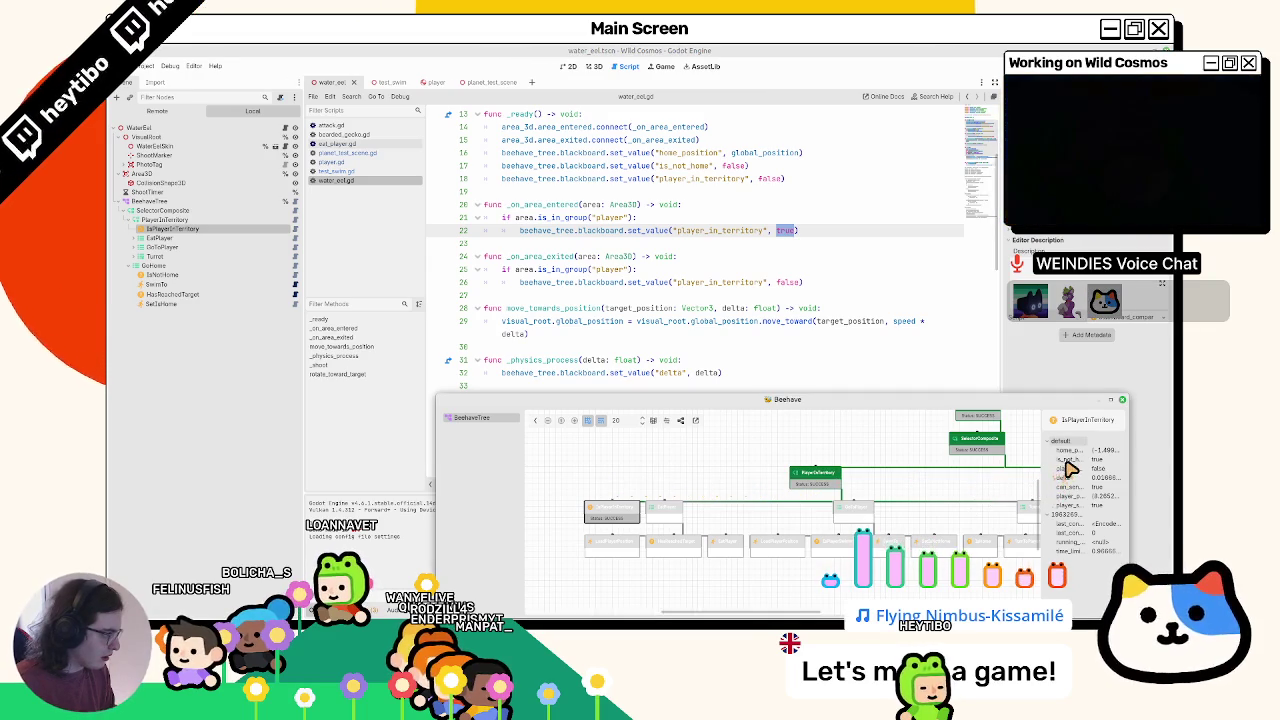
pyautogui.moveTo(1136, 469); pyautogui.dragTo(1162, 462)
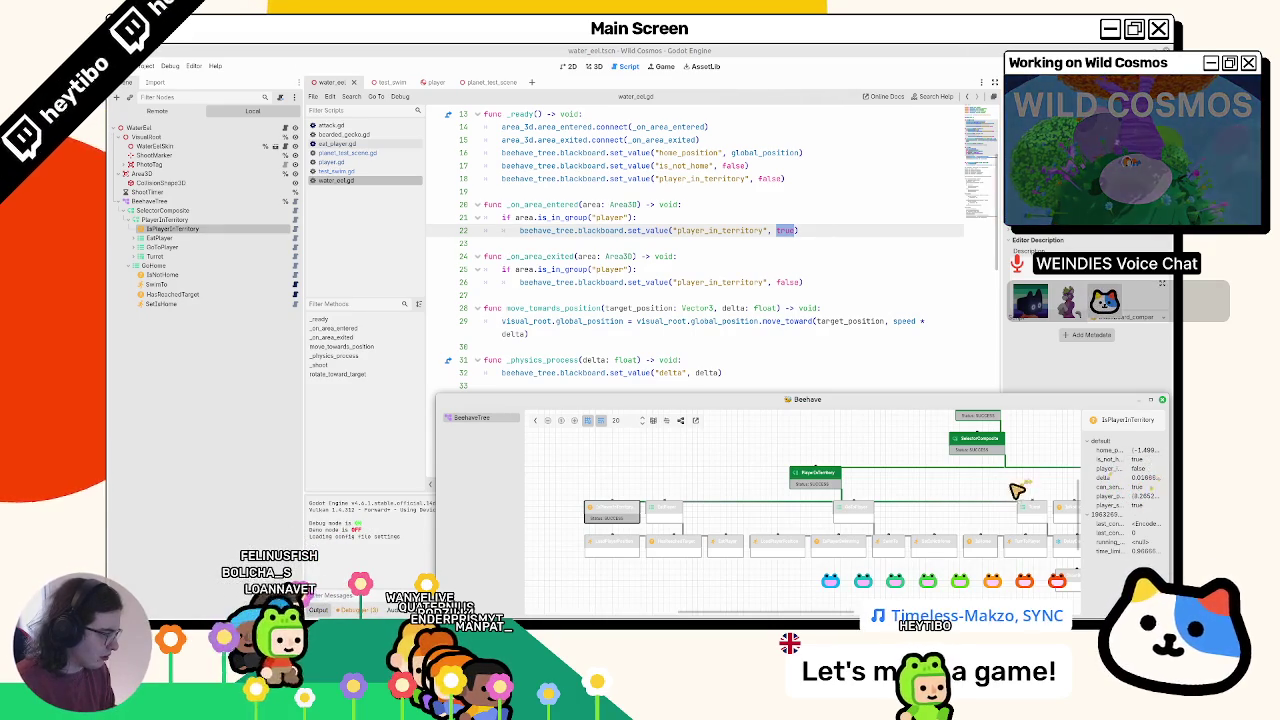
pyautogui.moveTo(1017, 490); pyautogui.dragTo(910, 514)
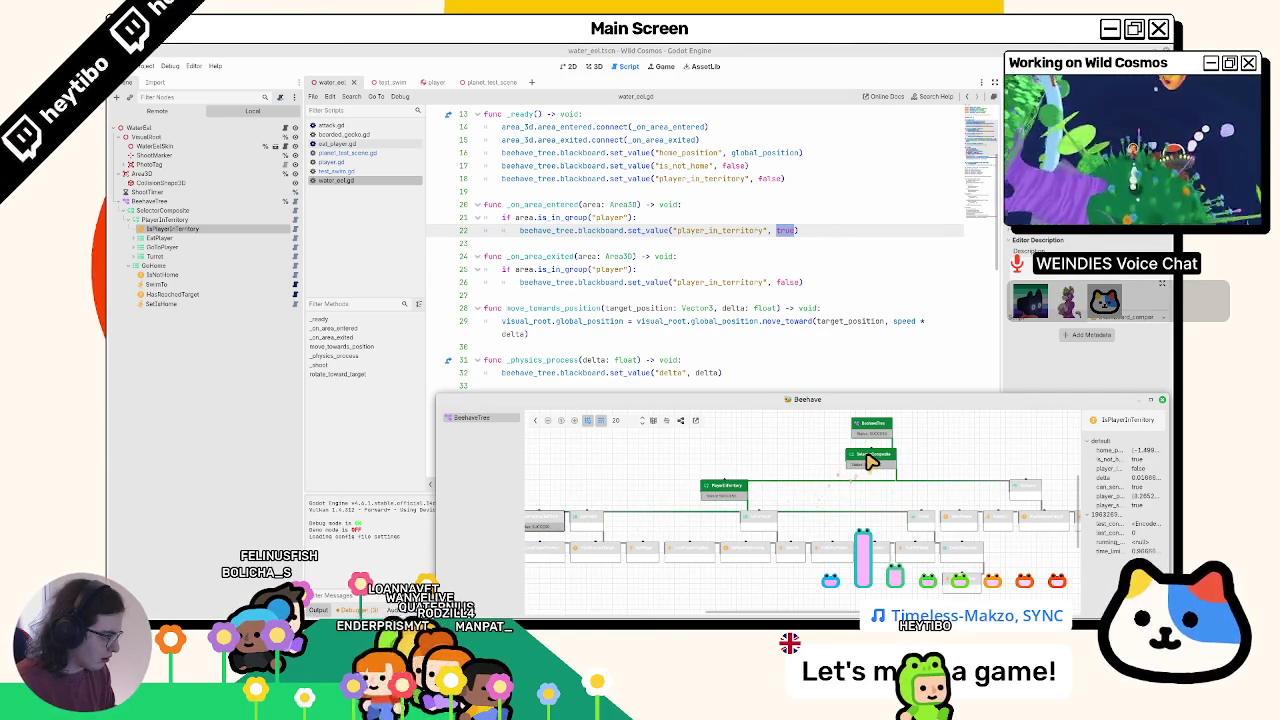
pyautogui.click(764, 530)
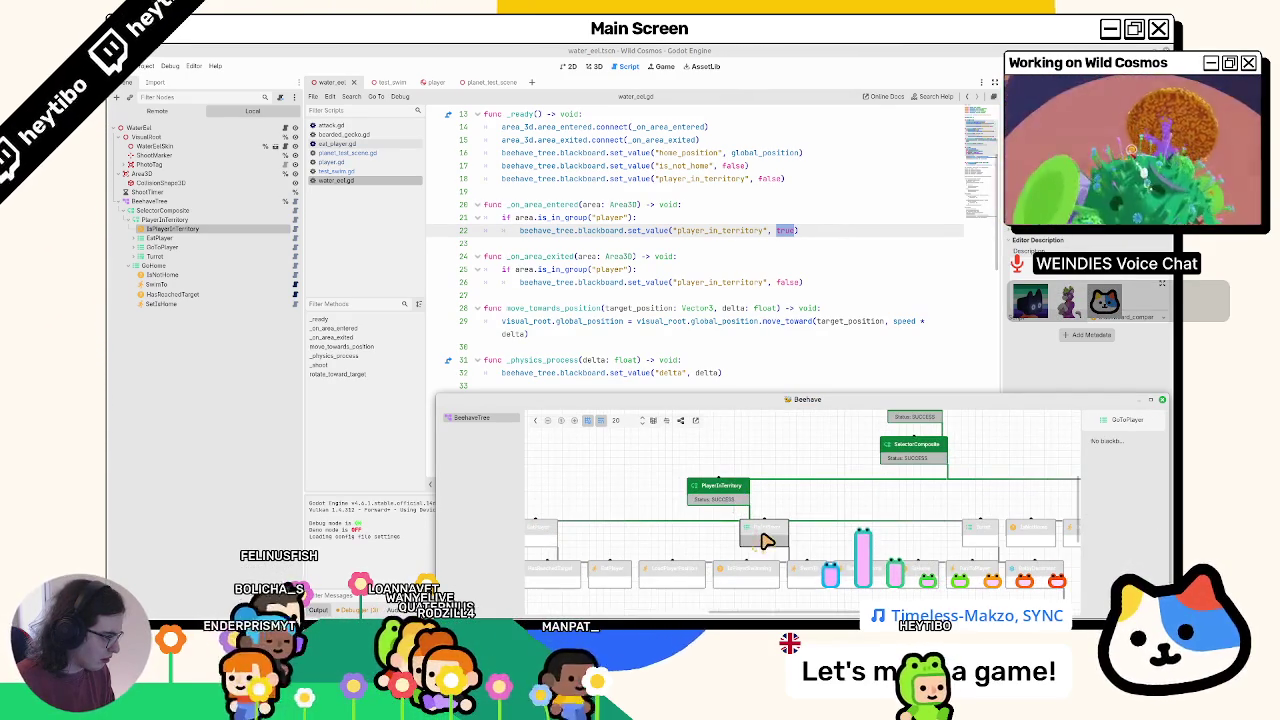
pyautogui.click(553, 520)
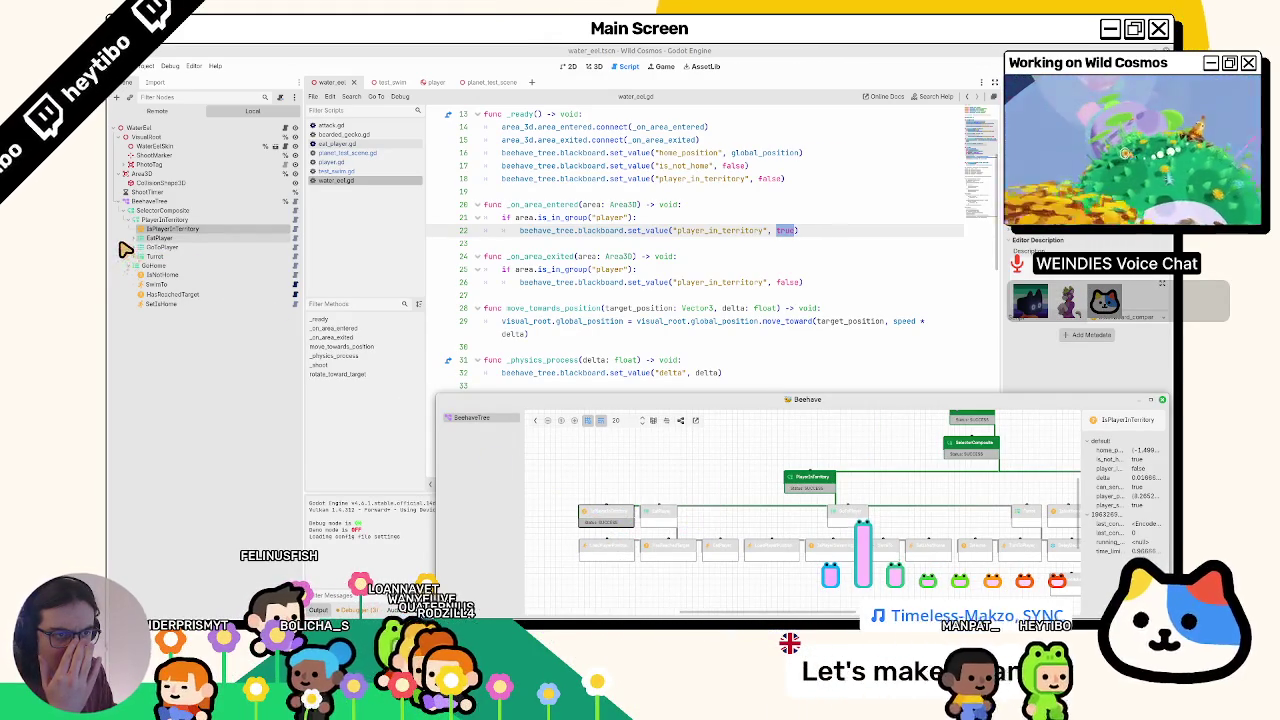
pyautogui.click(158, 228)
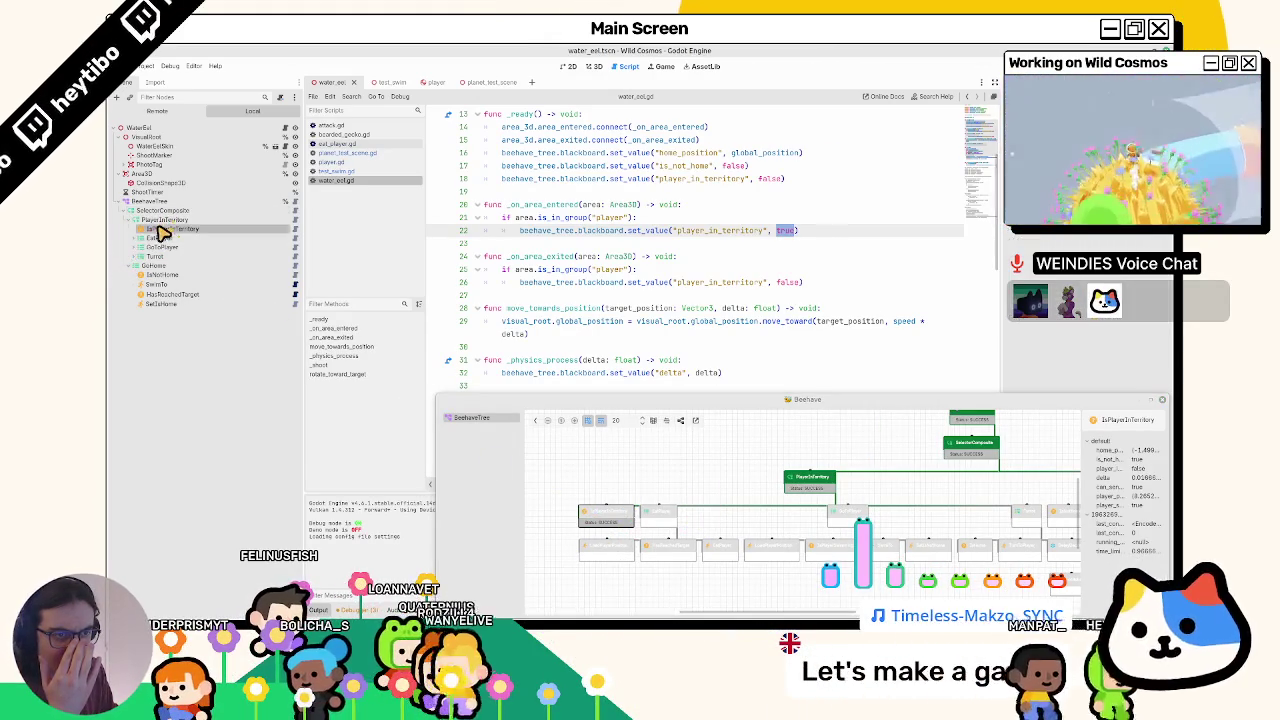
pyautogui.click(131, 220)
pyautogui.click(129, 229)
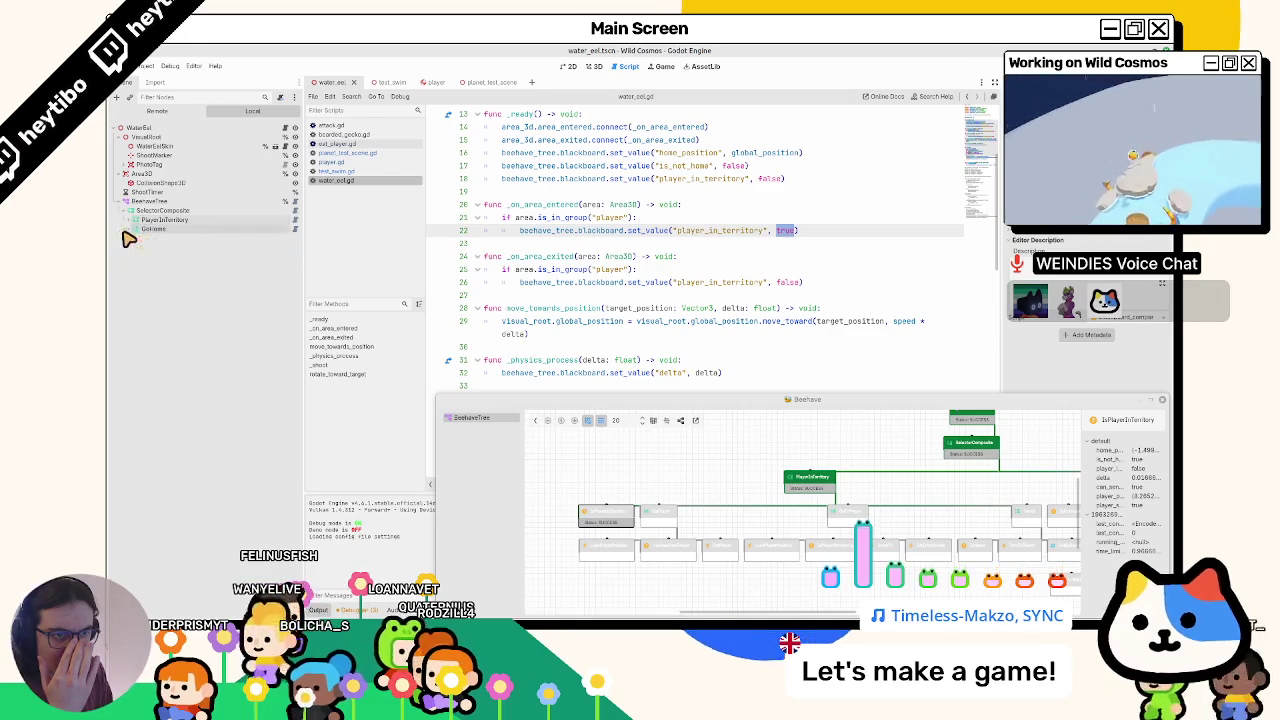
pyautogui.click(129, 220)
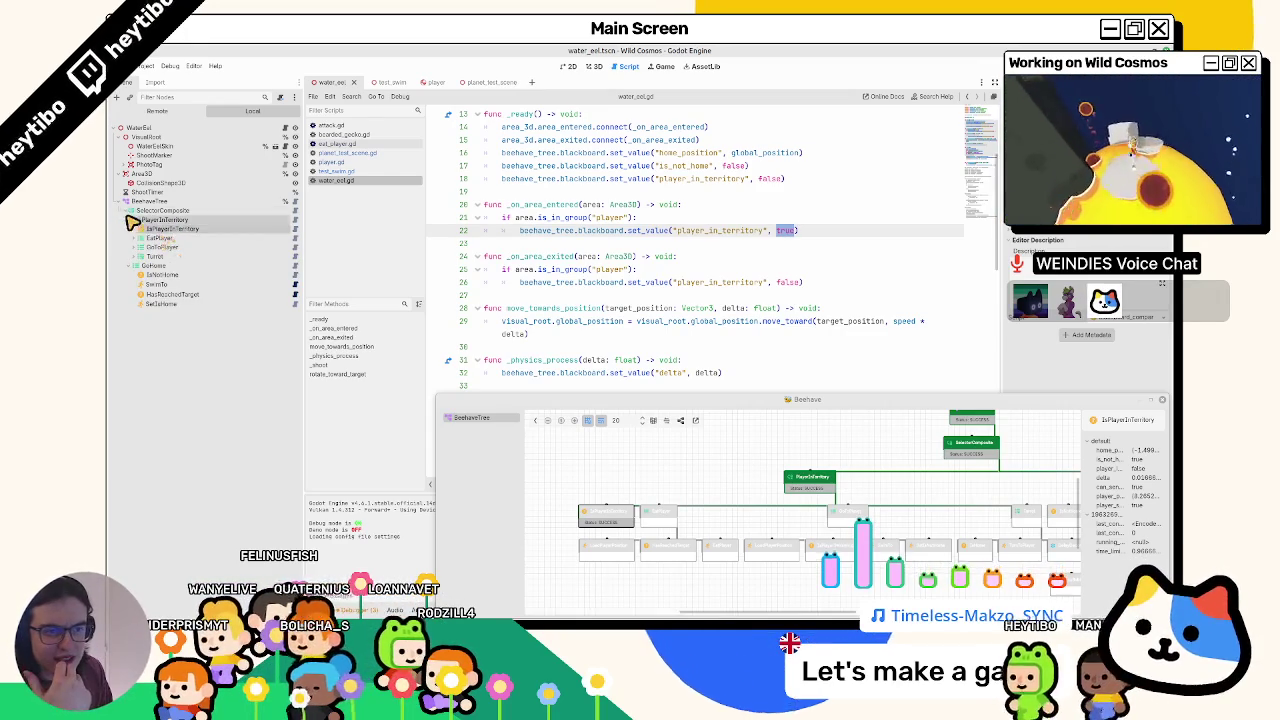
pyautogui.click(129, 220)
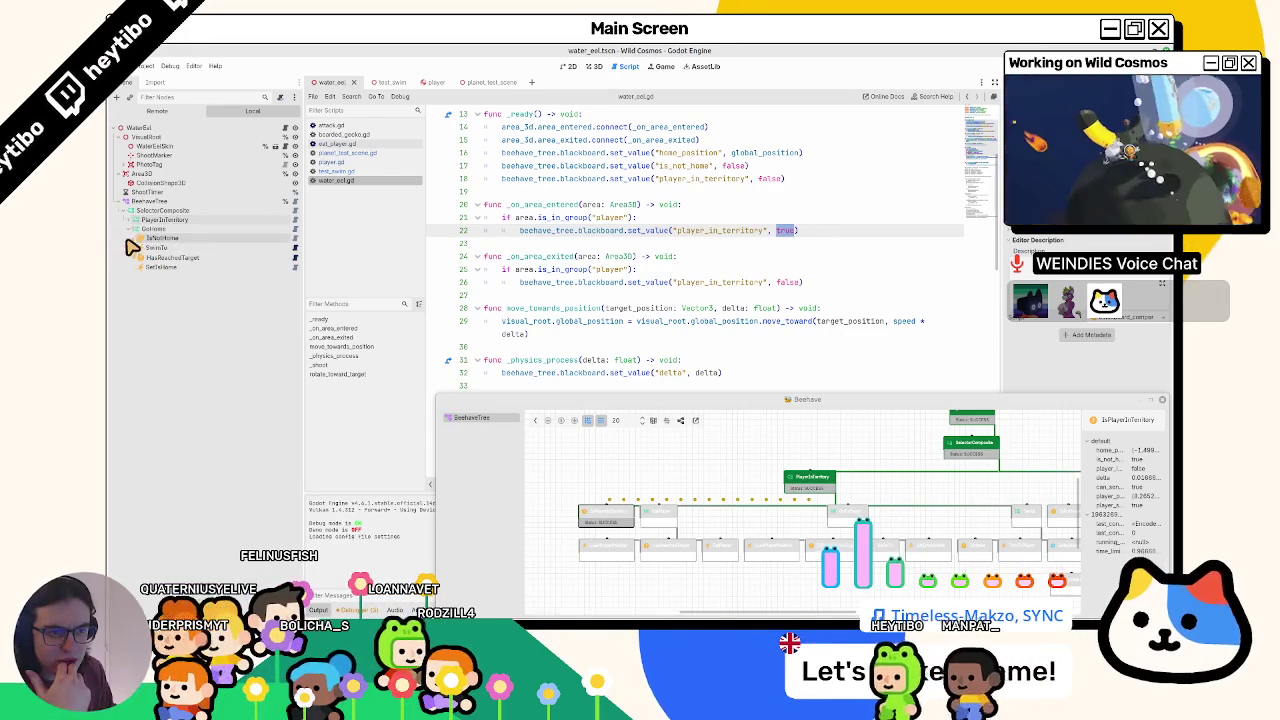
pyautogui.click(129, 221)
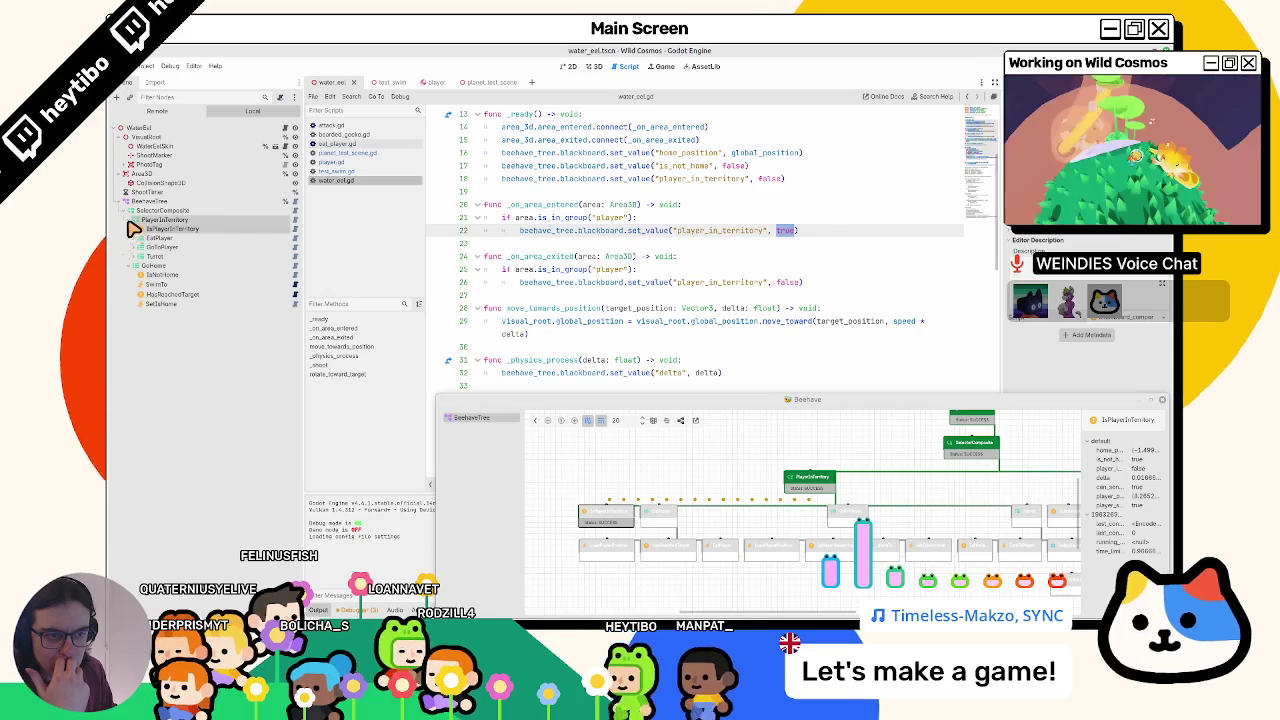
pyautogui.click(129, 221)
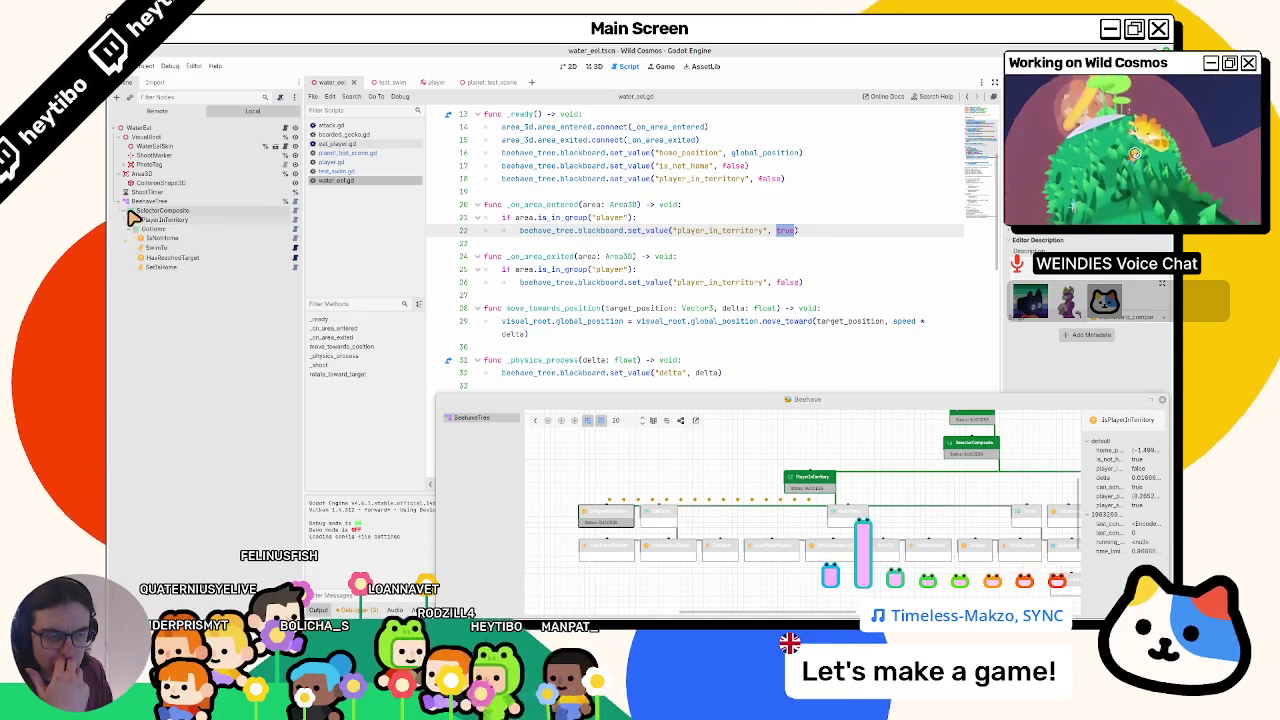
pyautogui.click(129, 211)
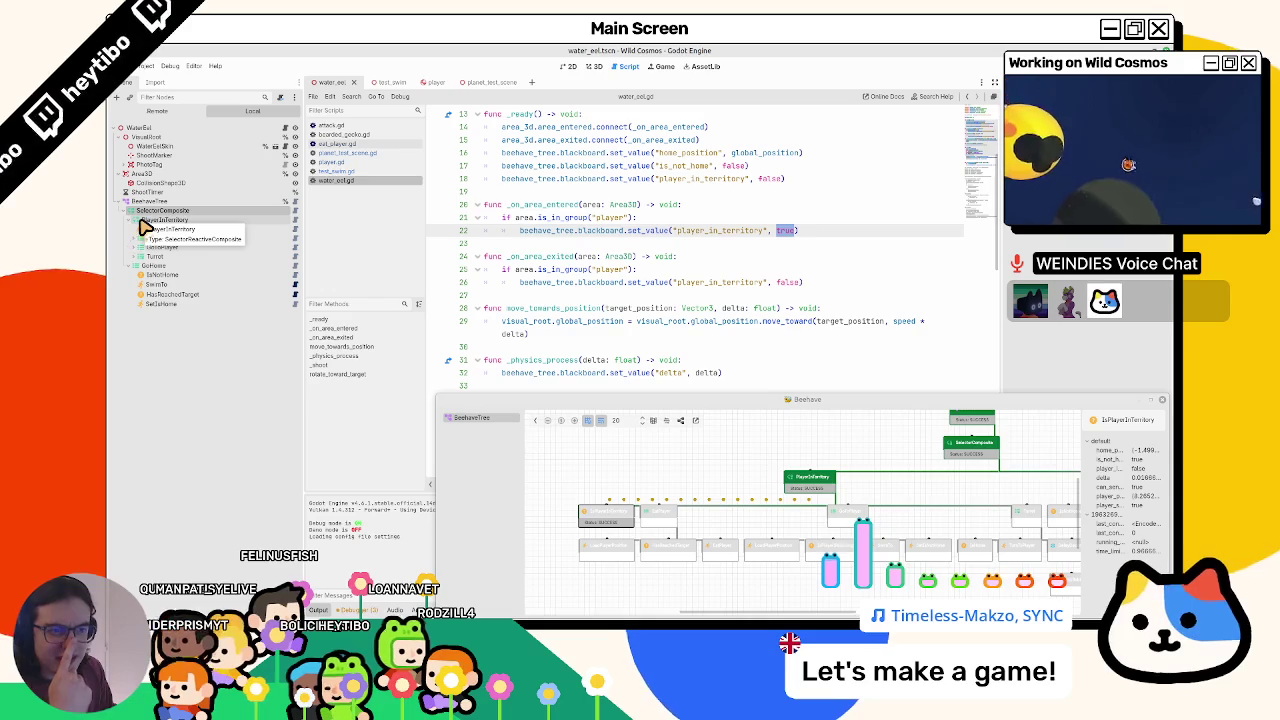
# - Change PlayerInTerritory's node type to the reactive composite
pyautogui.rightClick(143, 226)
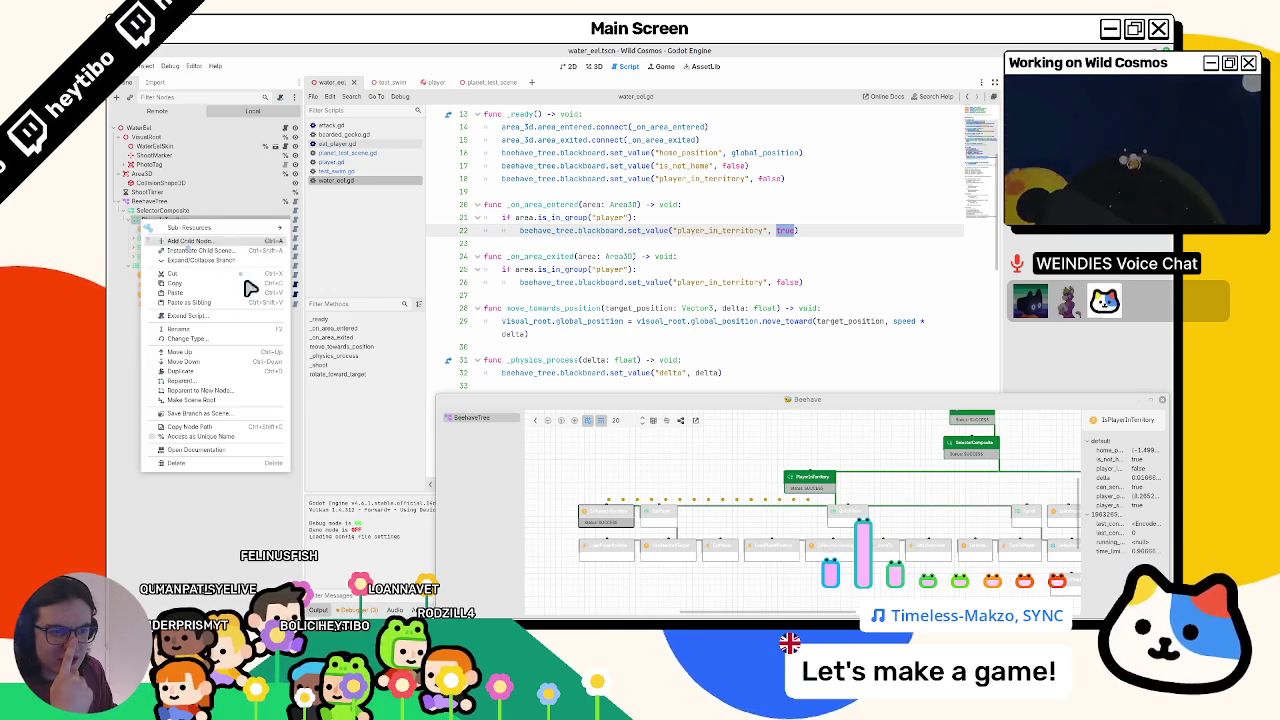
pyautogui.click(205, 347)
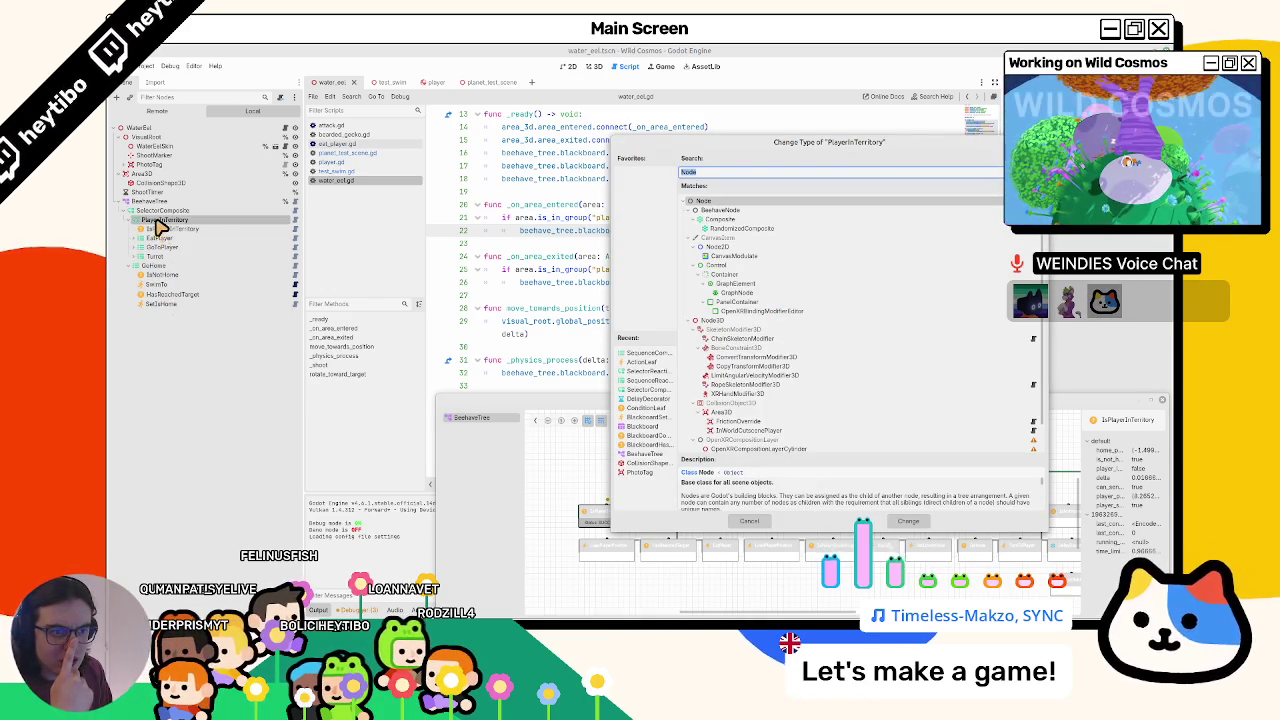
pyautogui.press('Escape')
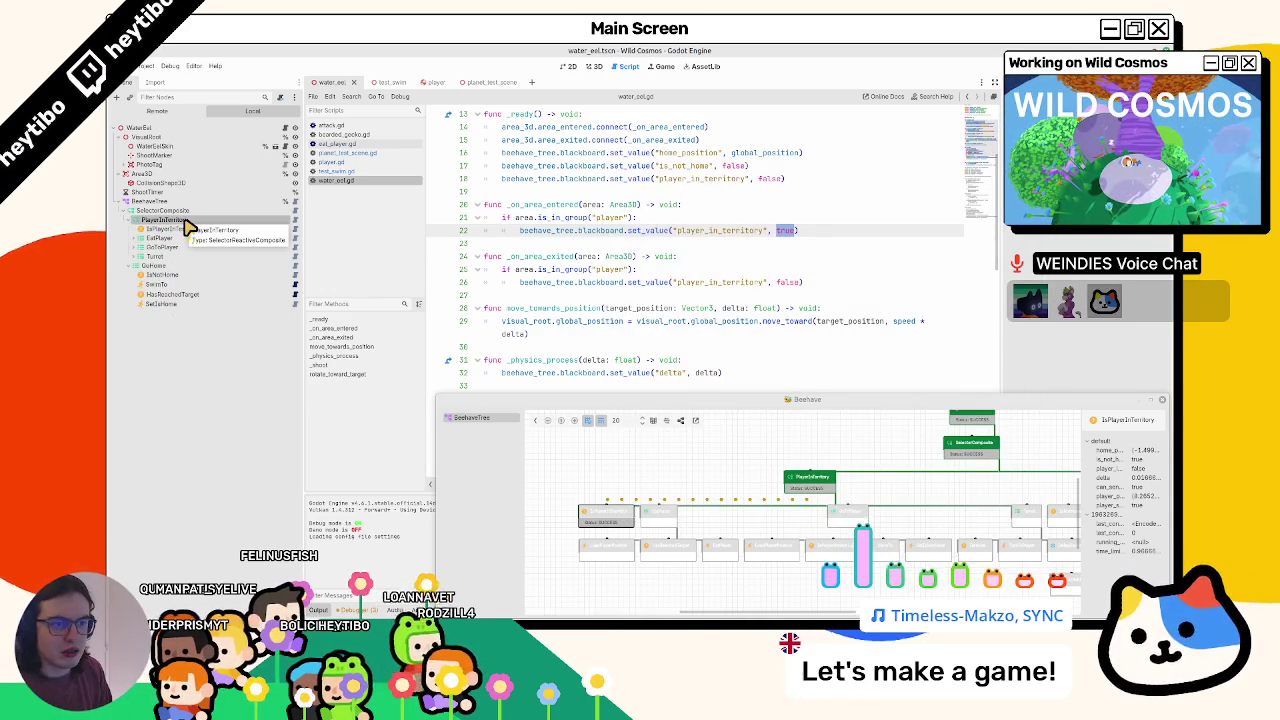
pyautogui.rightClick(187, 226)
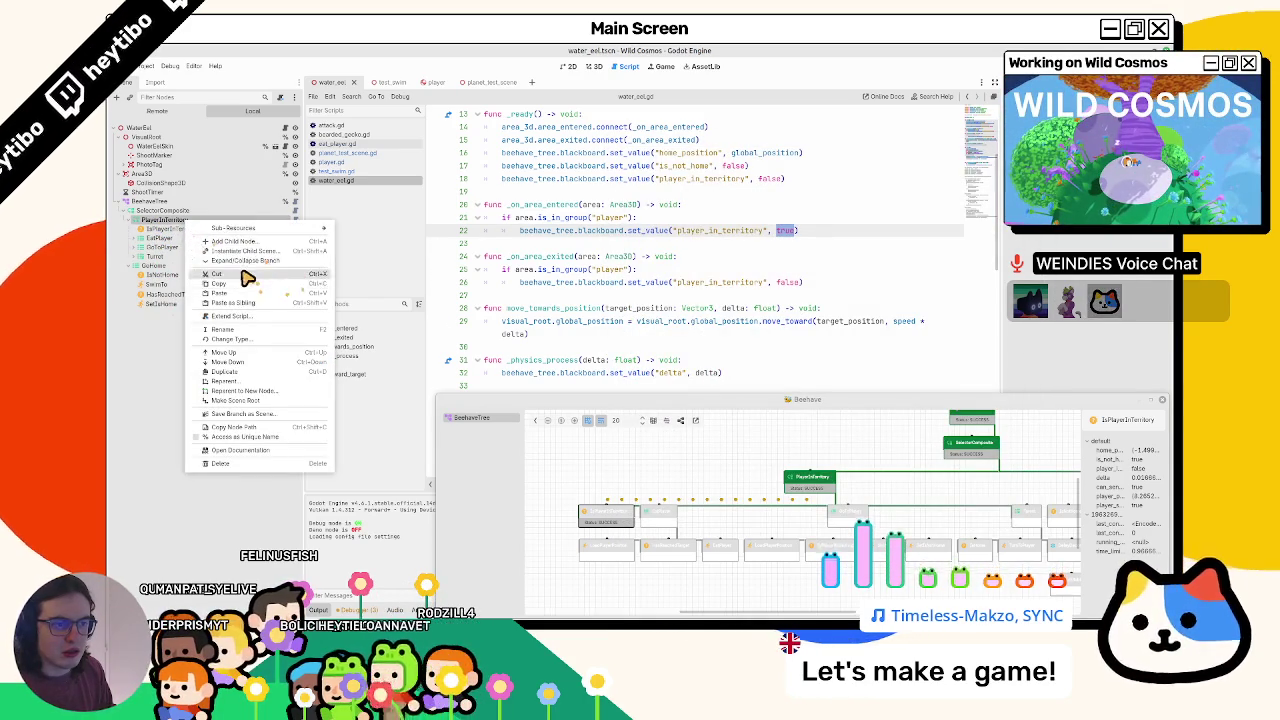
pyautogui.click(245, 340)
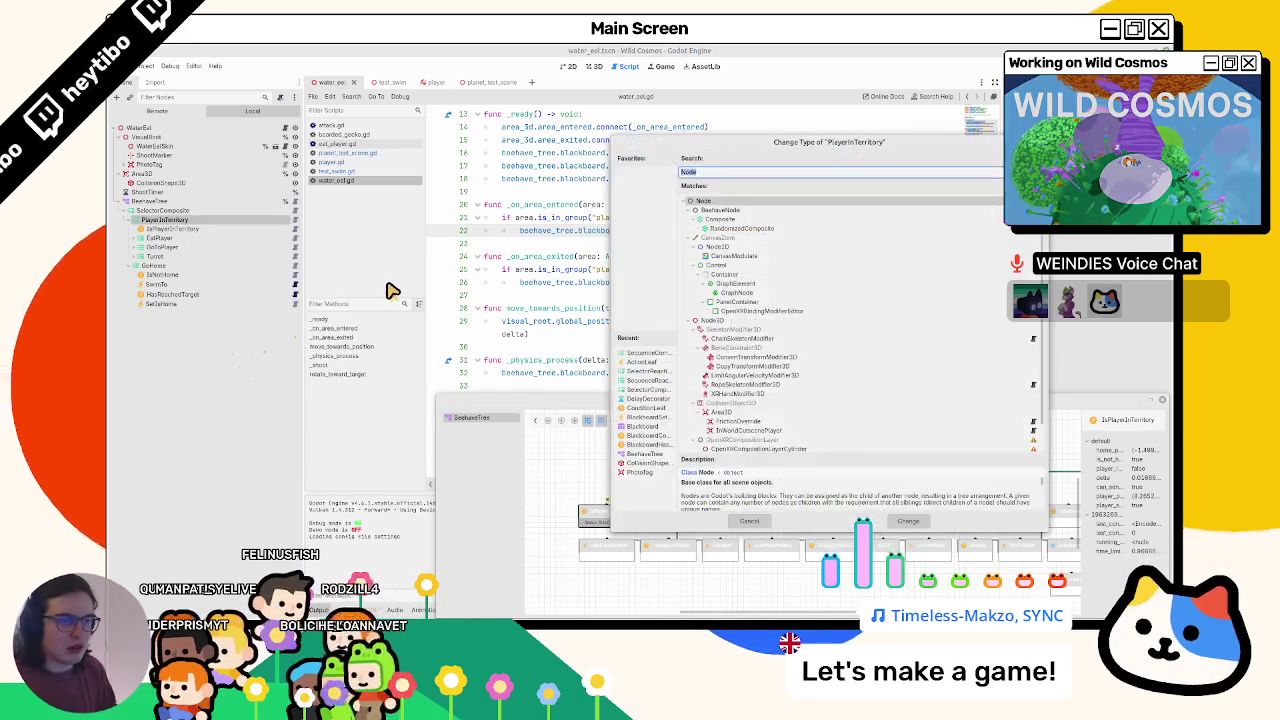
pyautogui.write('reactive')
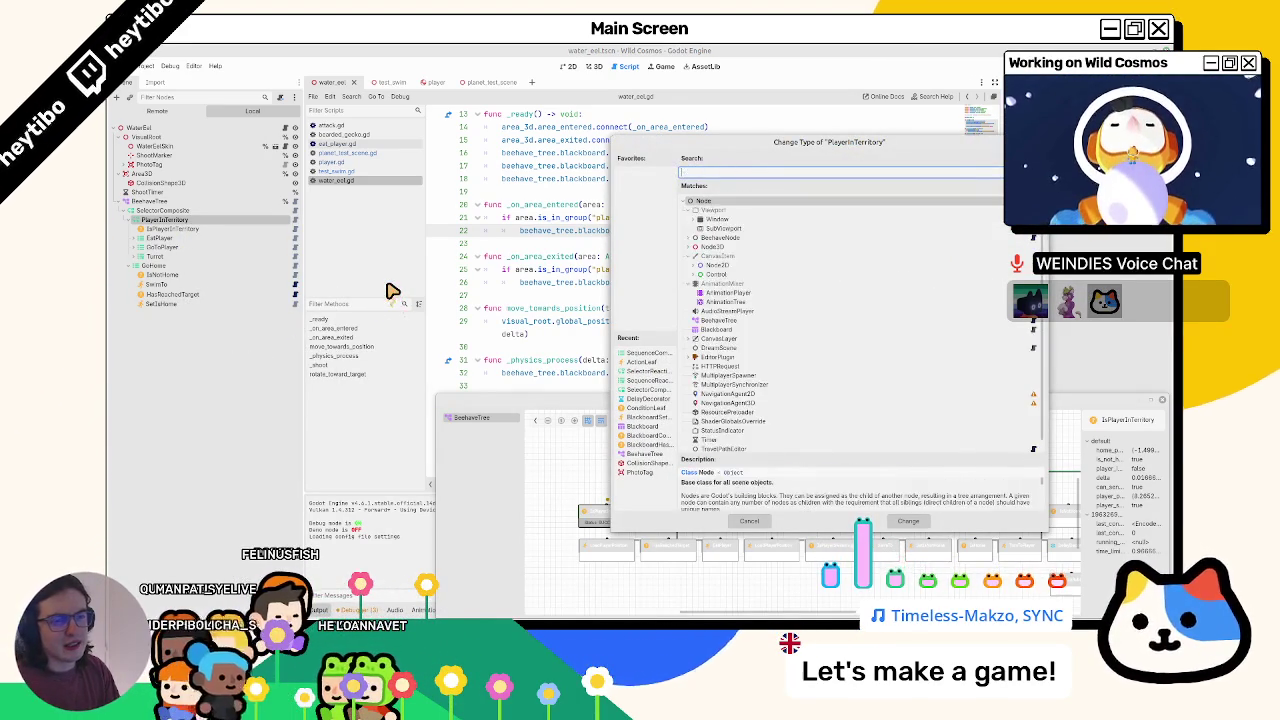
pyautogui.press('Return')
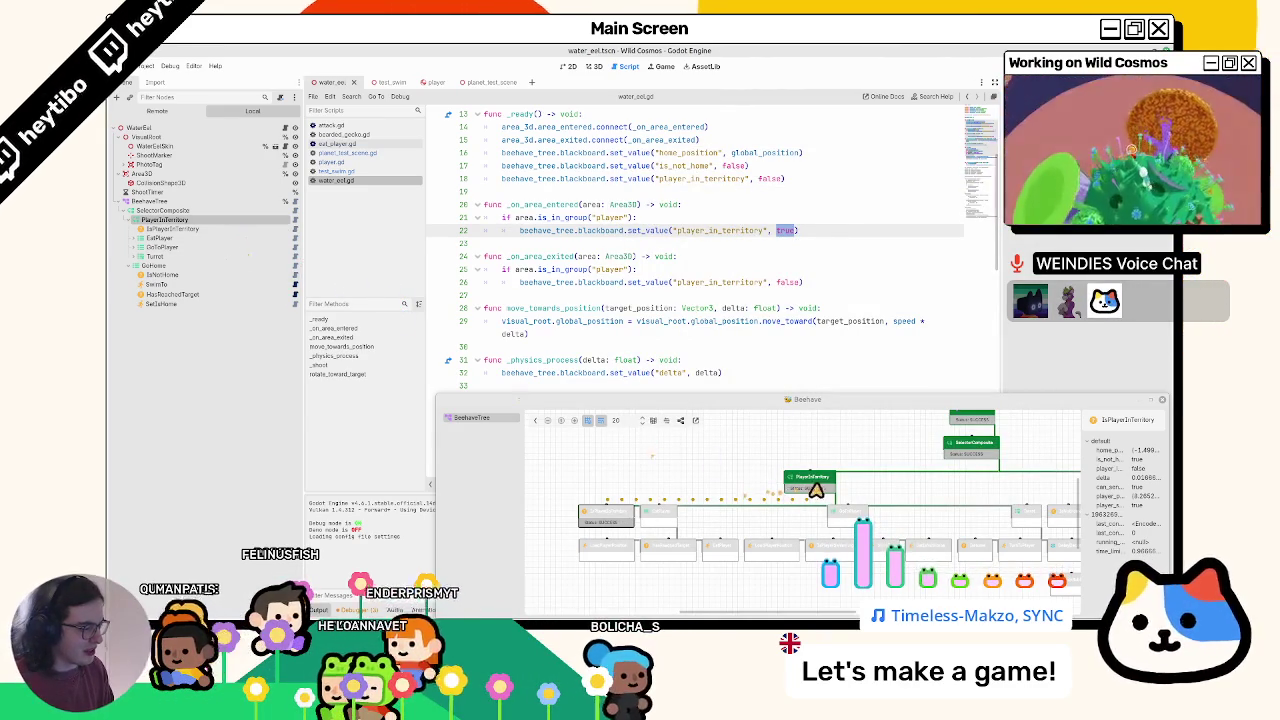
# - Put IsPlayerInTerritory checks first under EatPlayer, GoToPlayer and Turret, then run the game
pyautogui.click(731, 480)
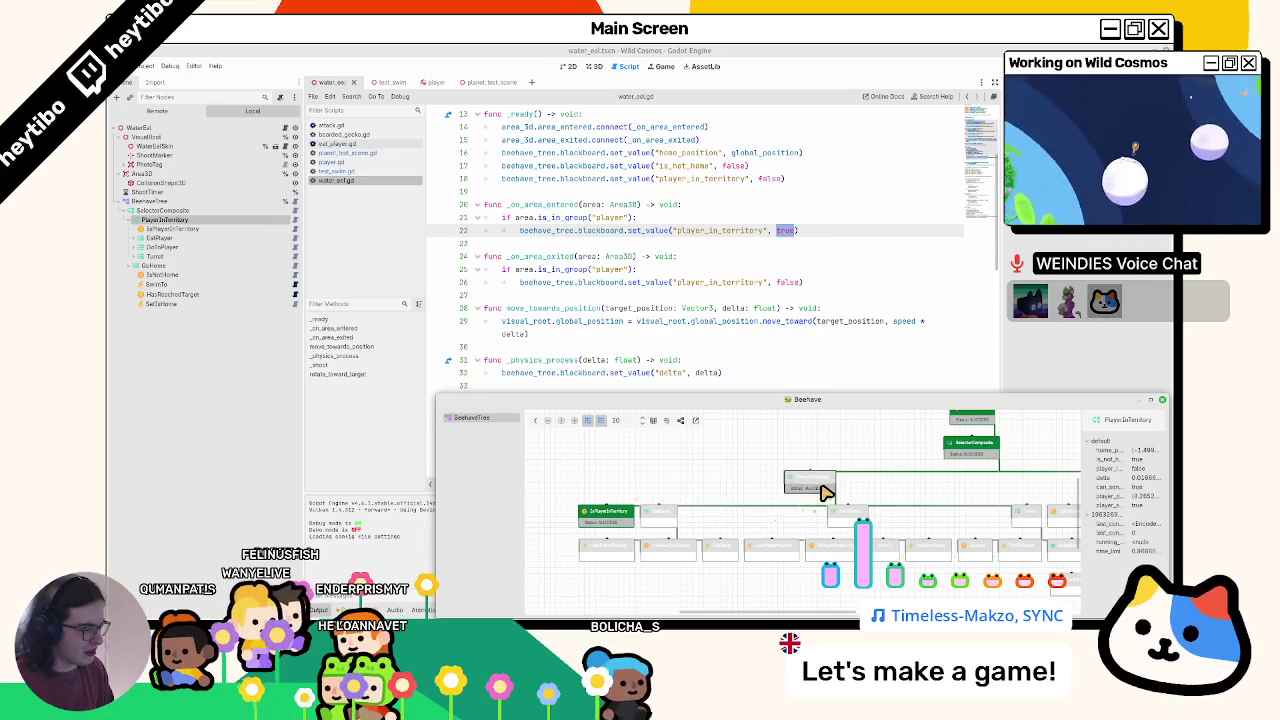
pyautogui.click(604, 517)
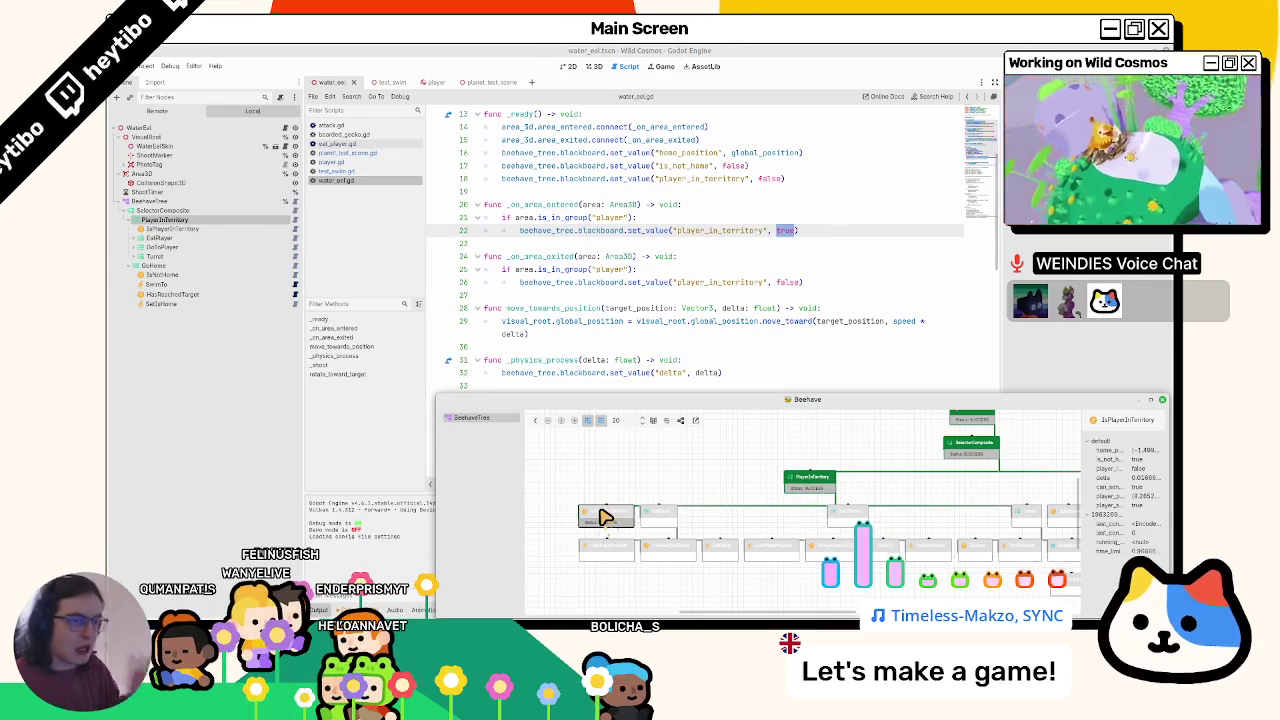
pyautogui.click(135, 250)
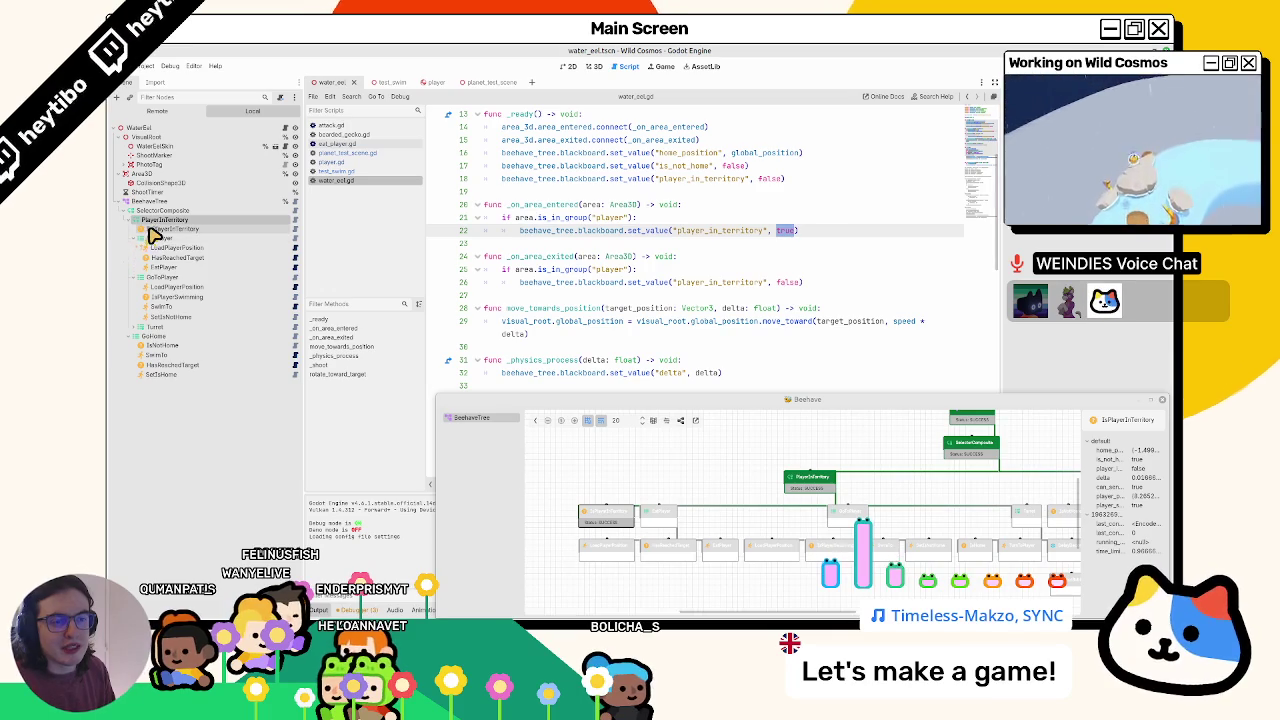
pyautogui.moveTo(157, 236); pyautogui.dragTo(166, 249)
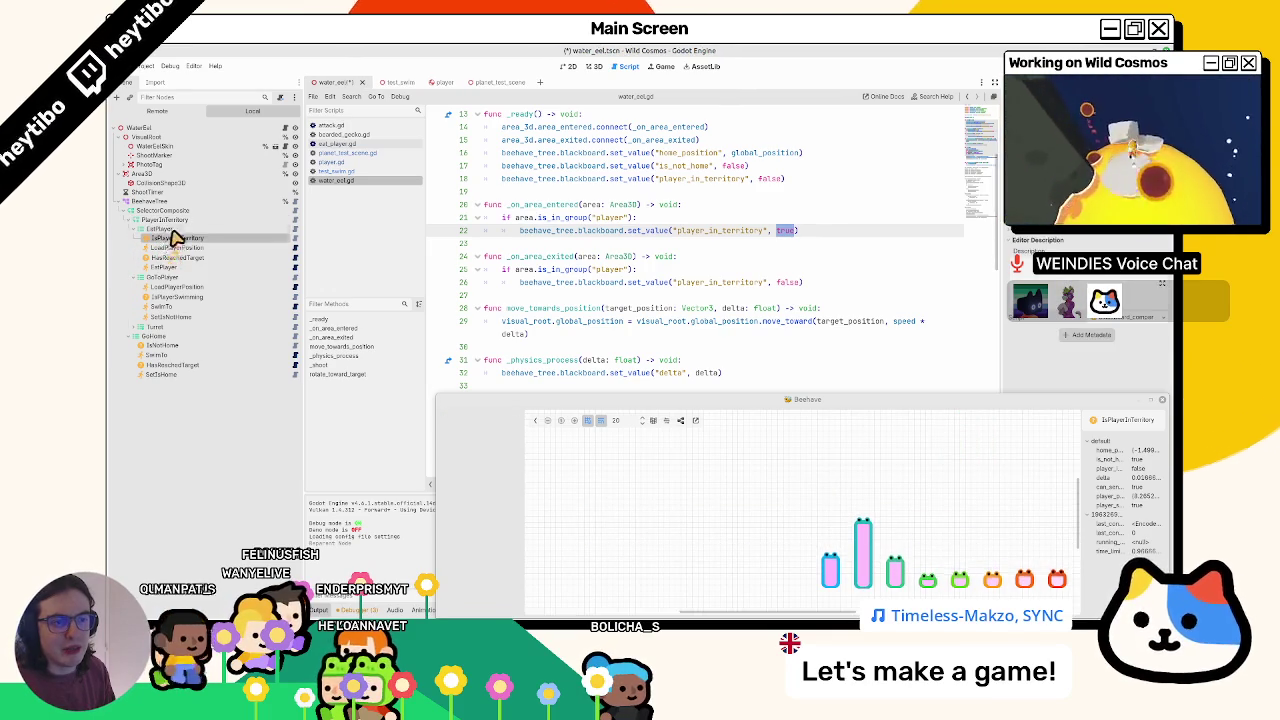
pyautogui.hotkey('ctrl', 'd')
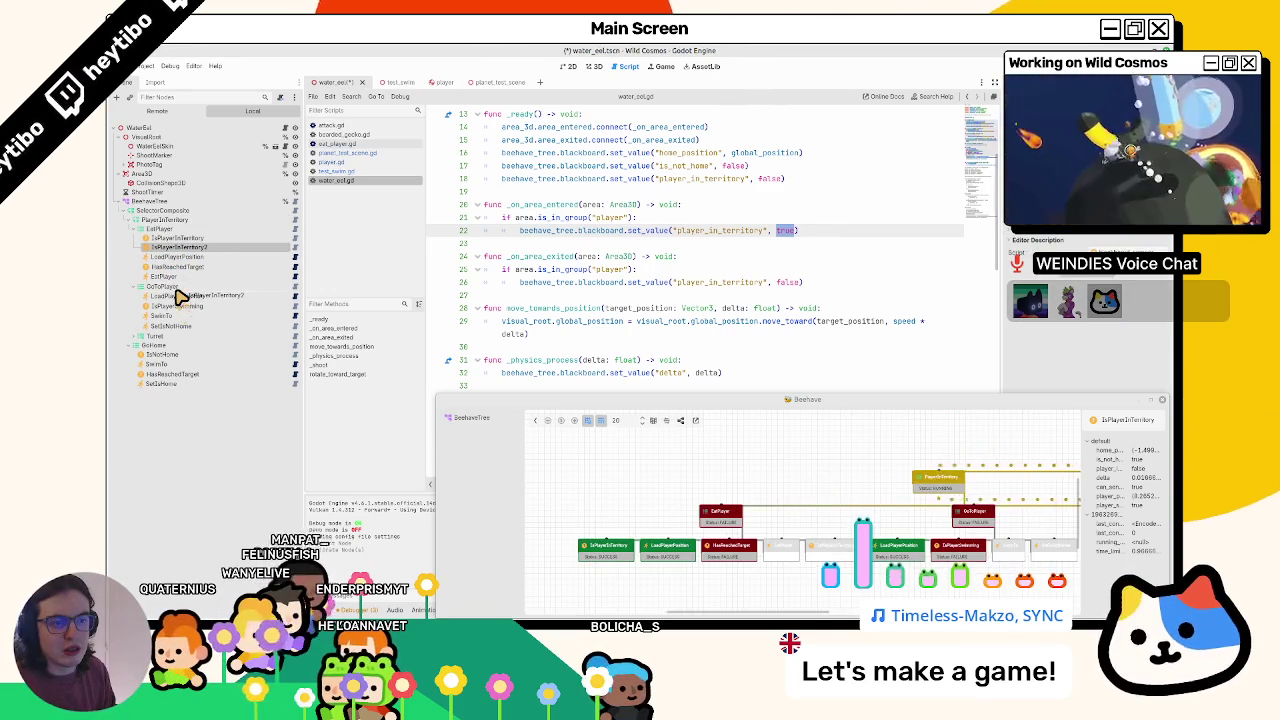
pyautogui.moveTo(180, 297); pyautogui.dragTo(175, 290)
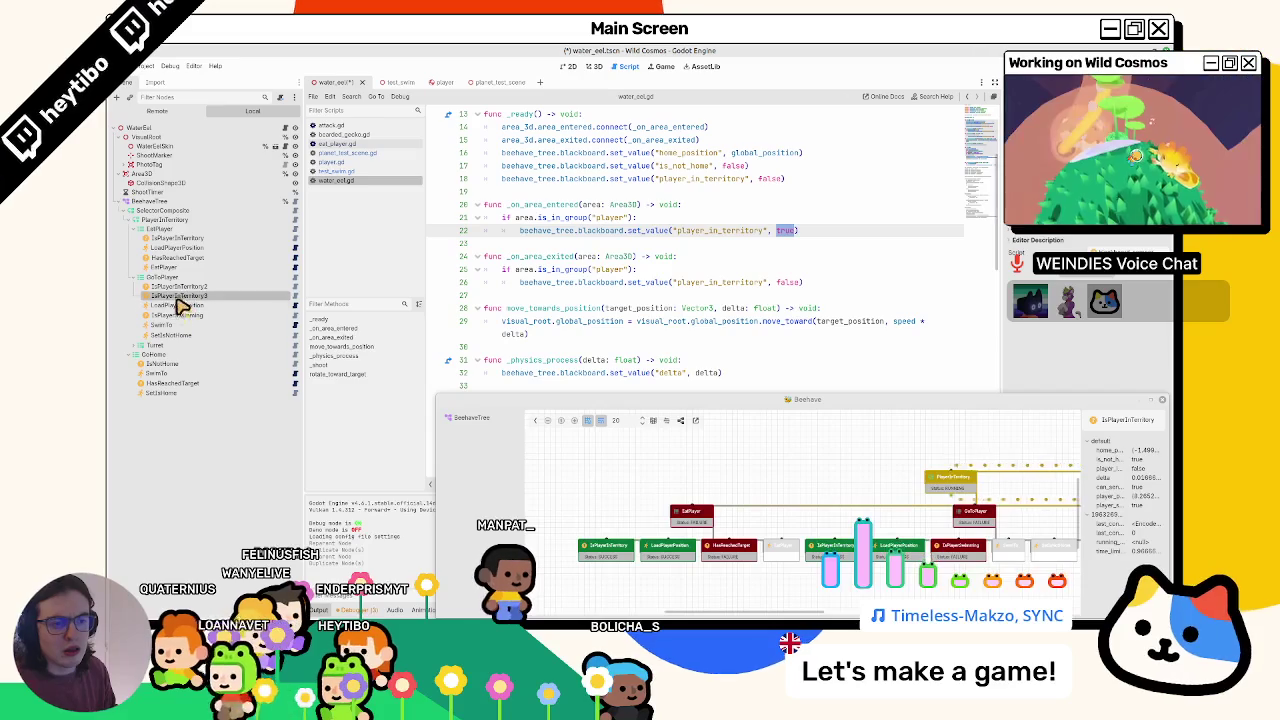
pyautogui.moveTo(170, 348)
pyautogui.mouseDown()
pyautogui.moveTo(140, 343)
pyautogui.moveTo(180, 357)
pyautogui.mouseUp()
pyautogui.press('F5')
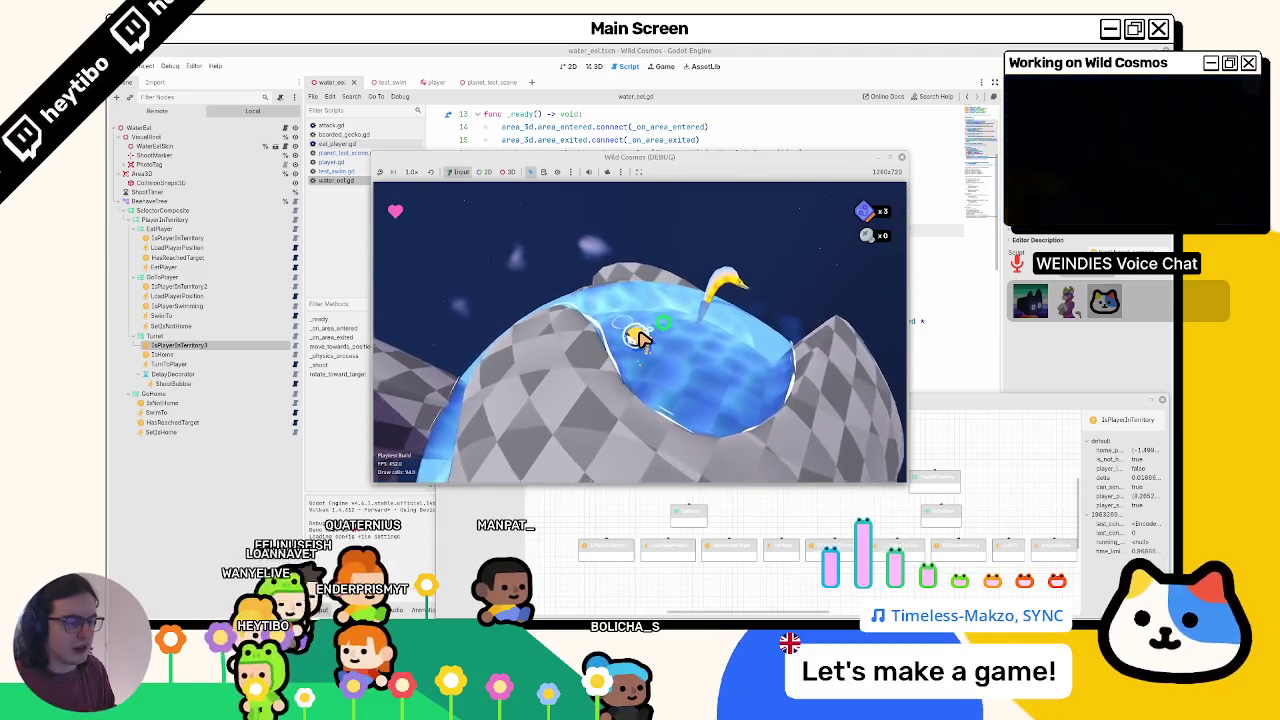
# - Compare IsPlayerInTerritory and IsPlayerInTerritory2, then rerun and stop the Wild Cosmos test
pyautogui.click(160, 289)
pyautogui.click(180, 238)
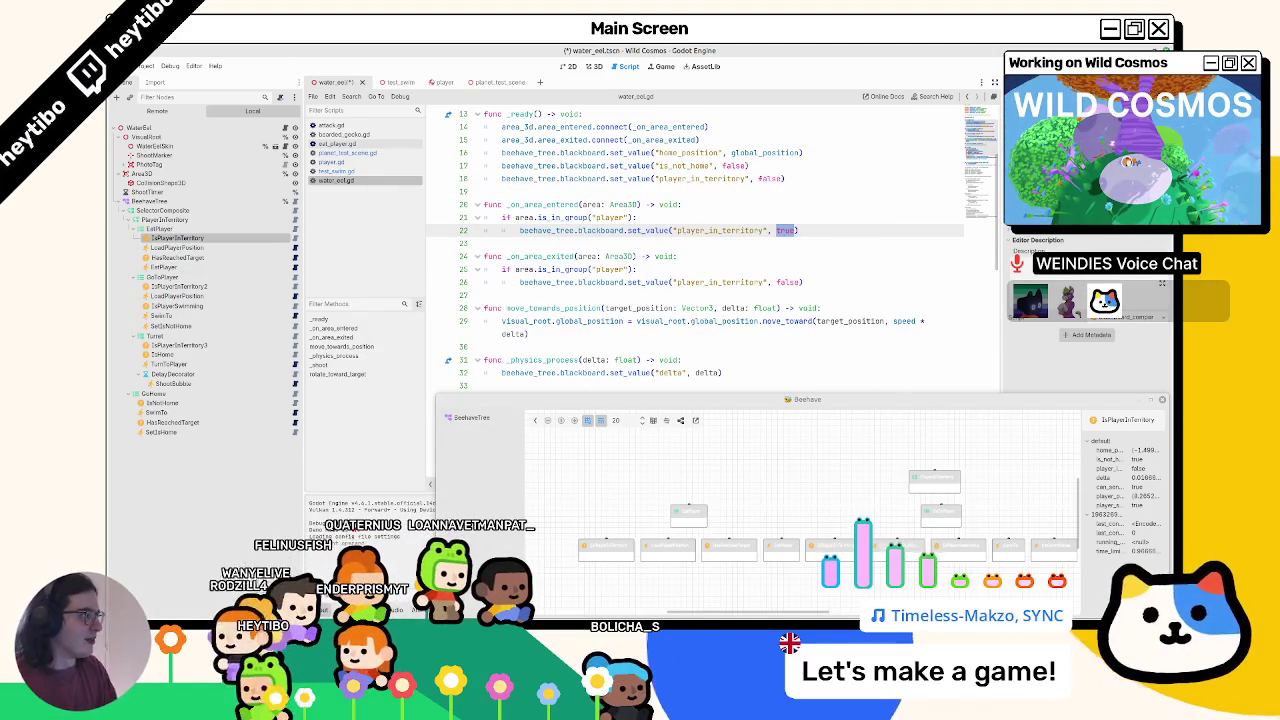
pyautogui.click(243, 286)
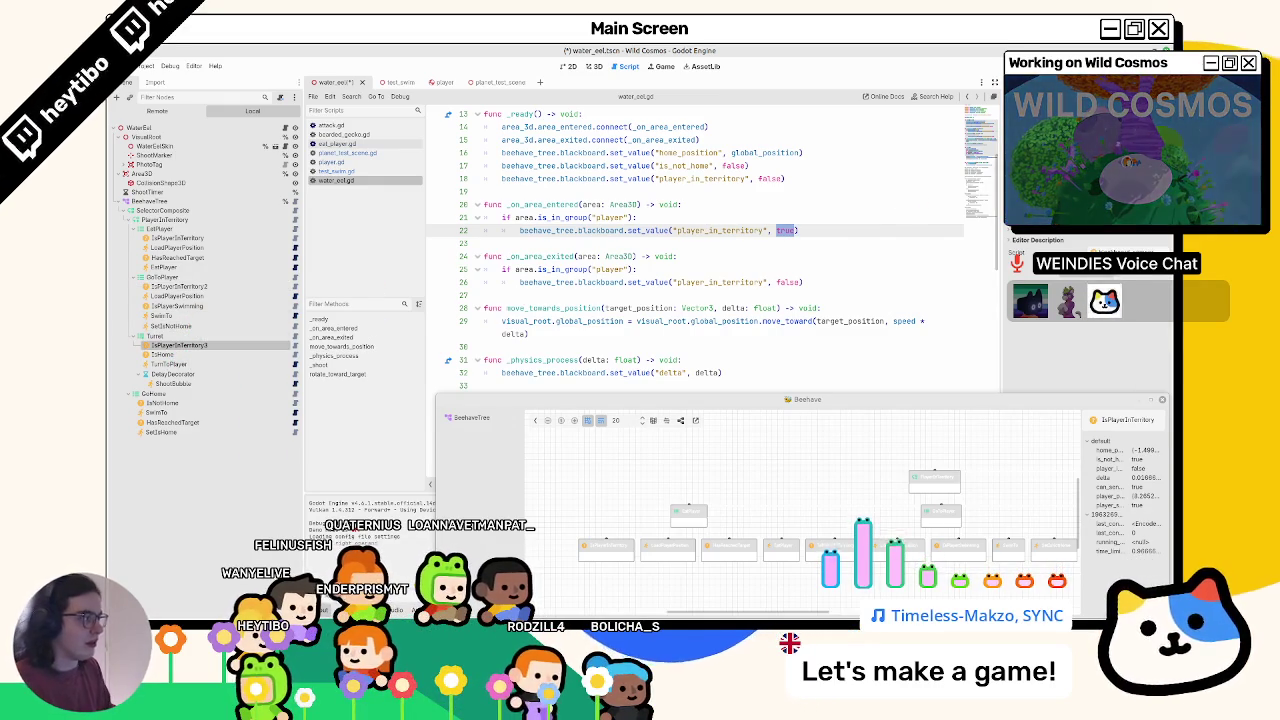
pyautogui.press('F5')
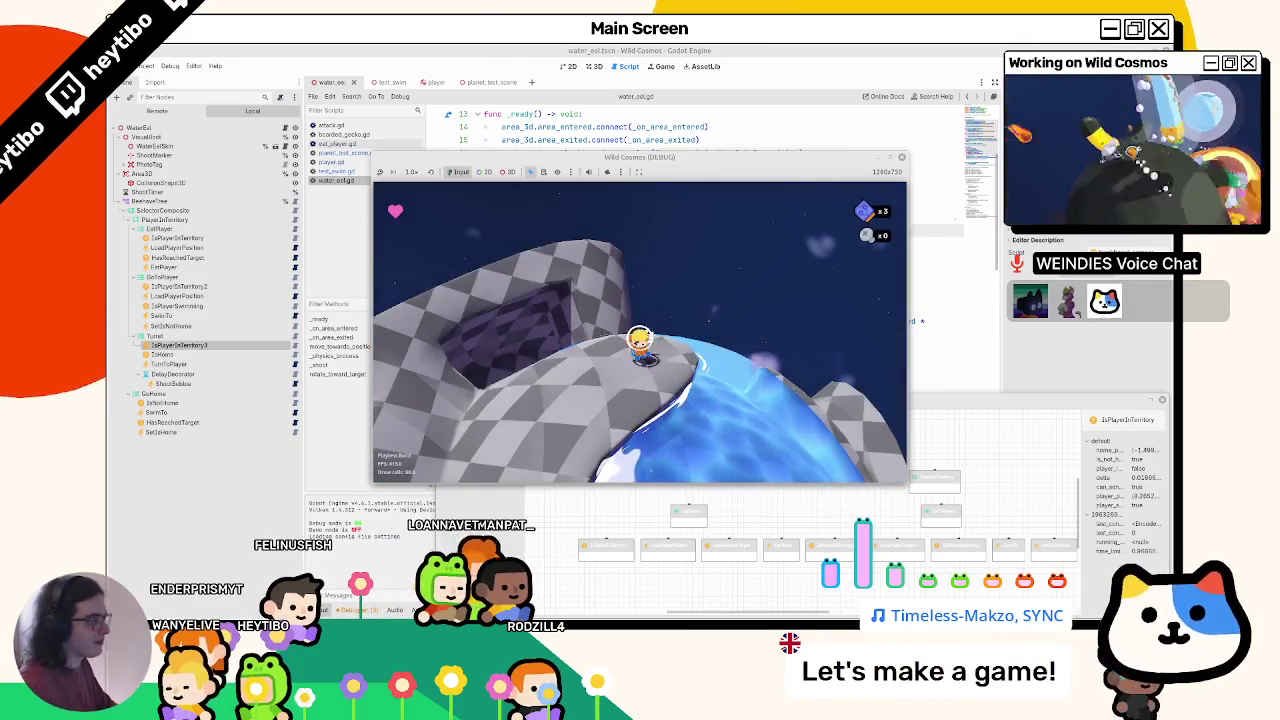
pyautogui.press('F8')
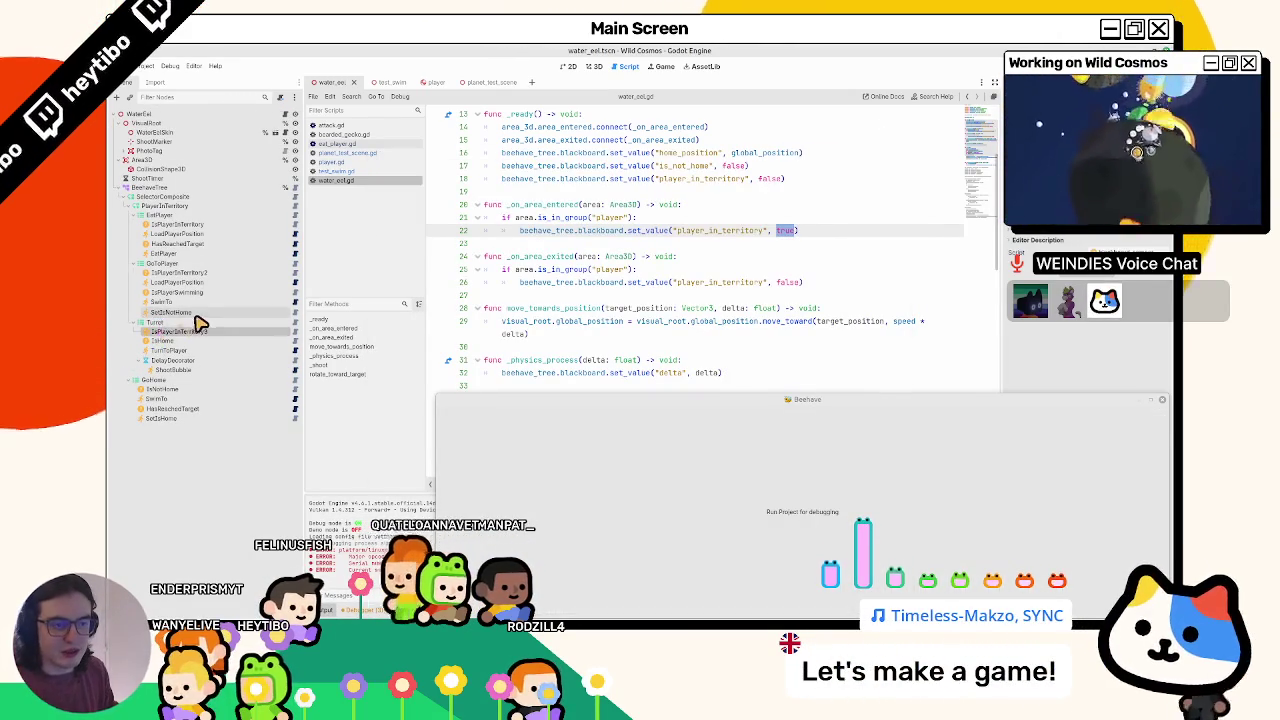
# - Delete the duplicate IsPlayerInTerritory2 and IsPlayerInTerritory3 condition nodes
pyautogui.click(196, 314)
pyautogui.moveTo(188, 272)
pyautogui.mouseDown()
pyautogui.moveTo(194, 243)
pyautogui.moveTo(150, 232)
pyautogui.mouseUp()
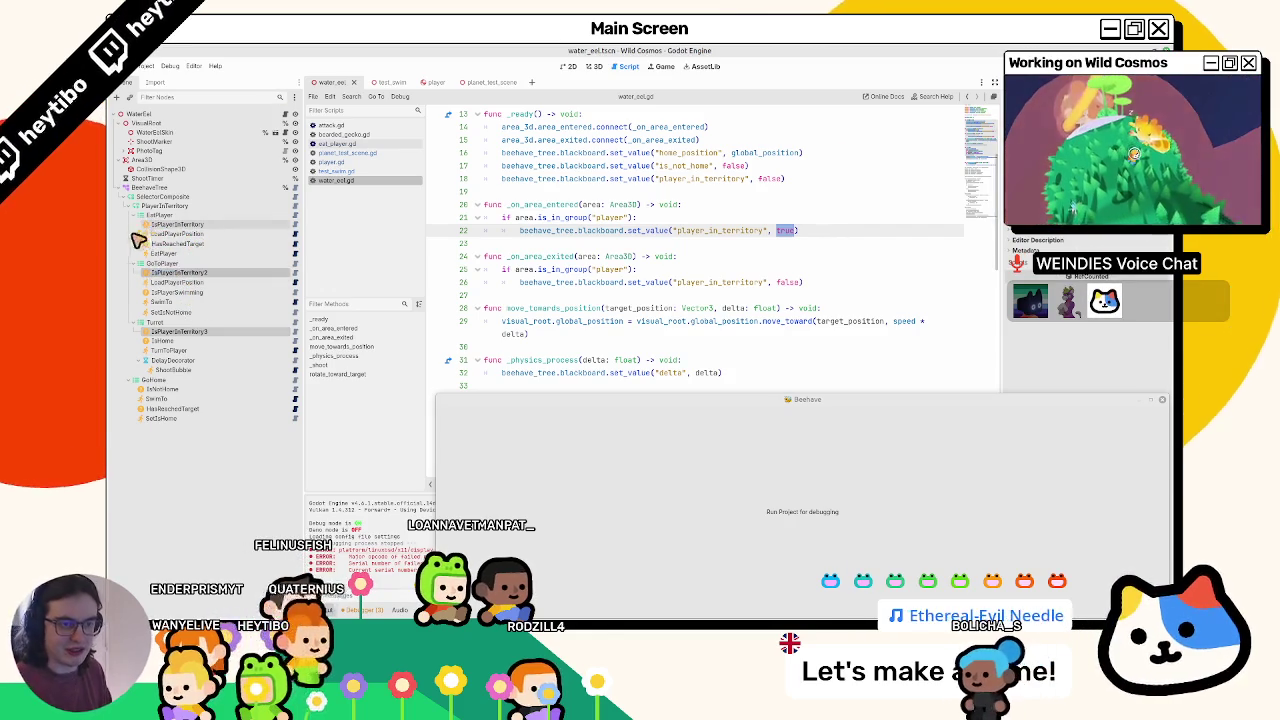
pyautogui.press('Delete')
pyautogui.press('Return')
# - Make IsPlayerInTerritory the first check in GoHome, then save and run the game
pyautogui.click(146, 226)
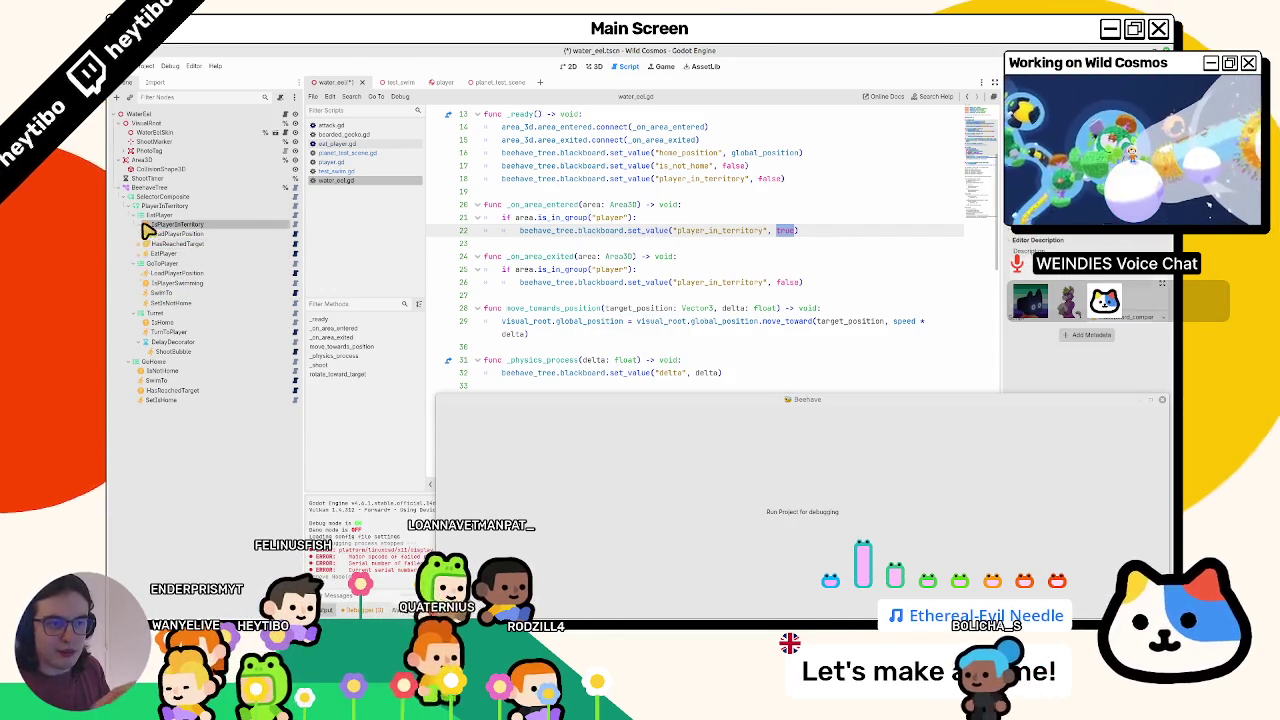
pyautogui.moveTo(146, 230); pyautogui.dragTo(183, 316)
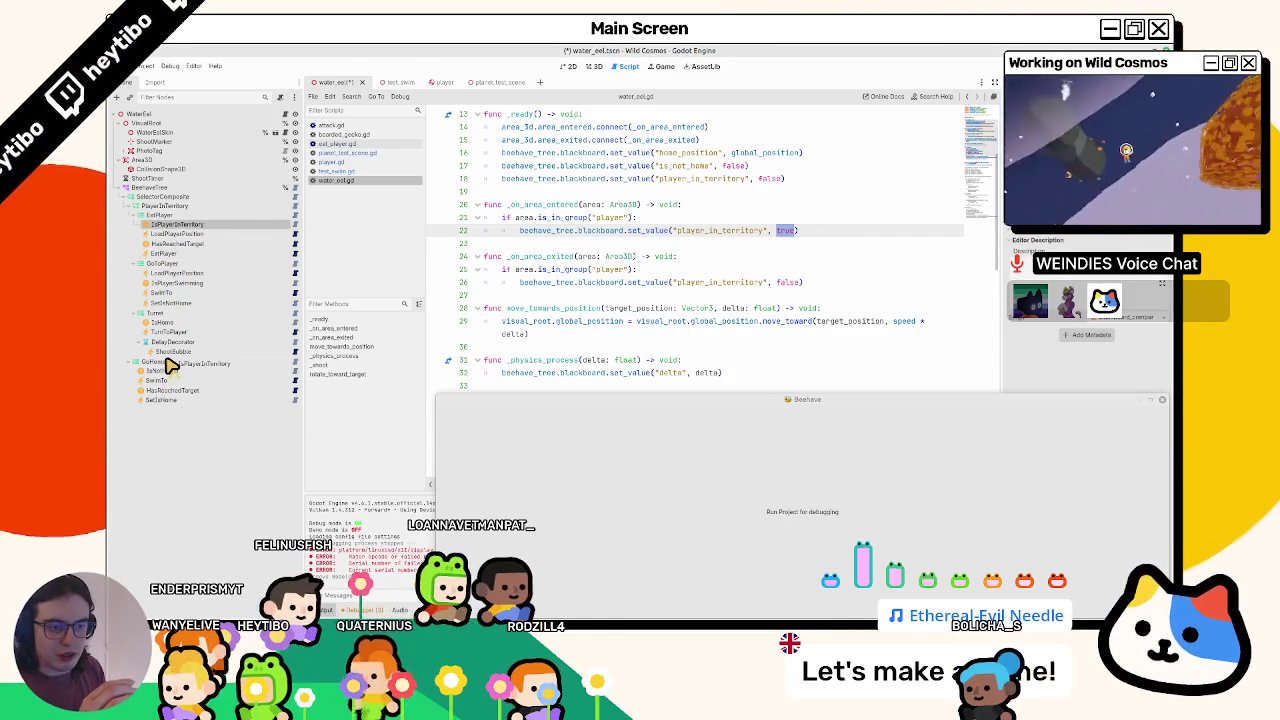
pyautogui.moveTo(170, 369); pyautogui.dragTo(170, 367)
pyautogui.click(137, 207)
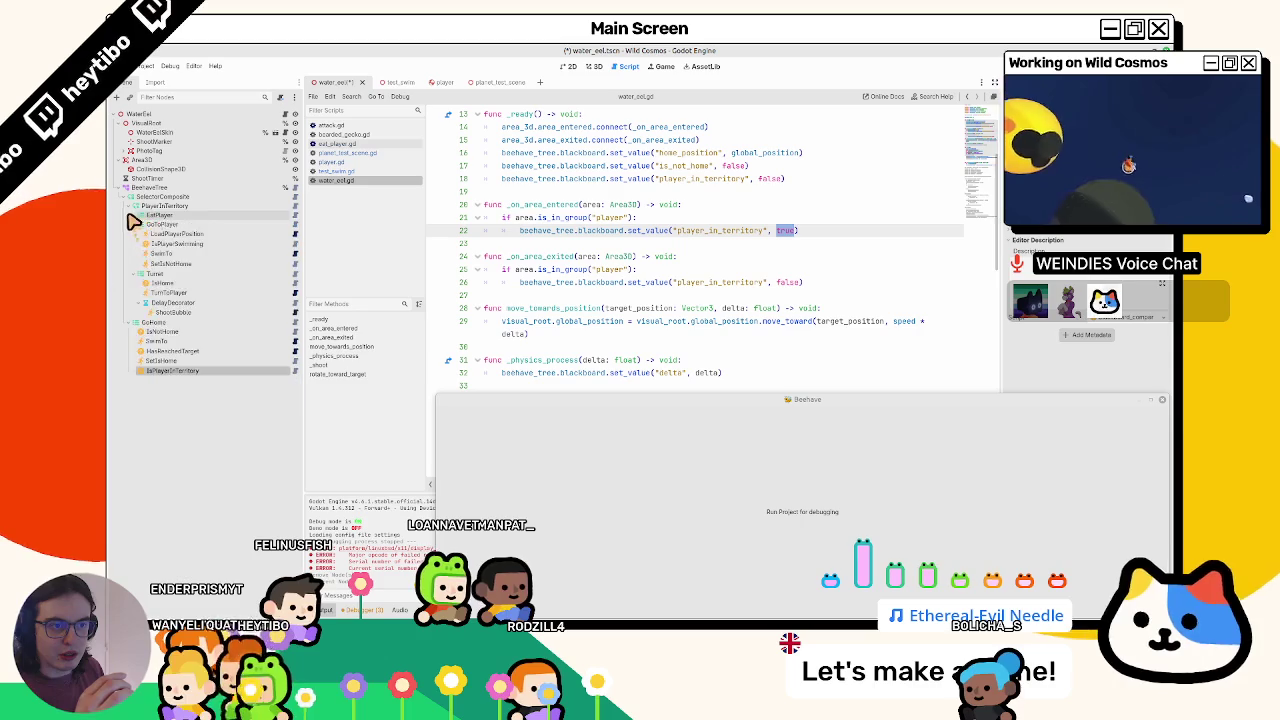
pyautogui.click(137, 226)
pyautogui.click(134, 235)
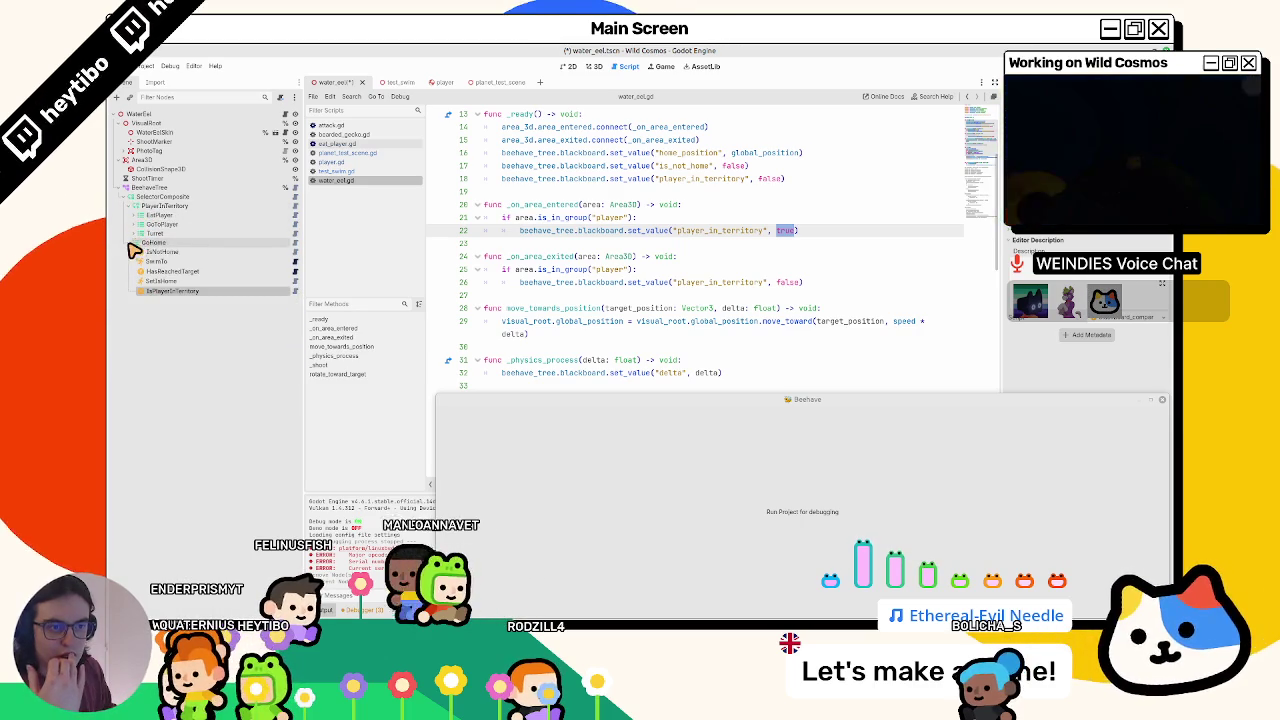
pyautogui.moveTo(170, 268)
pyautogui.mouseDown()
pyautogui.moveTo(180, 251)
pyautogui.moveTo(171, 257)
pyautogui.moveTo(206, 251)
pyautogui.moveTo(177, 257)
pyautogui.moveTo(238, 277)
pyautogui.mouseUp()
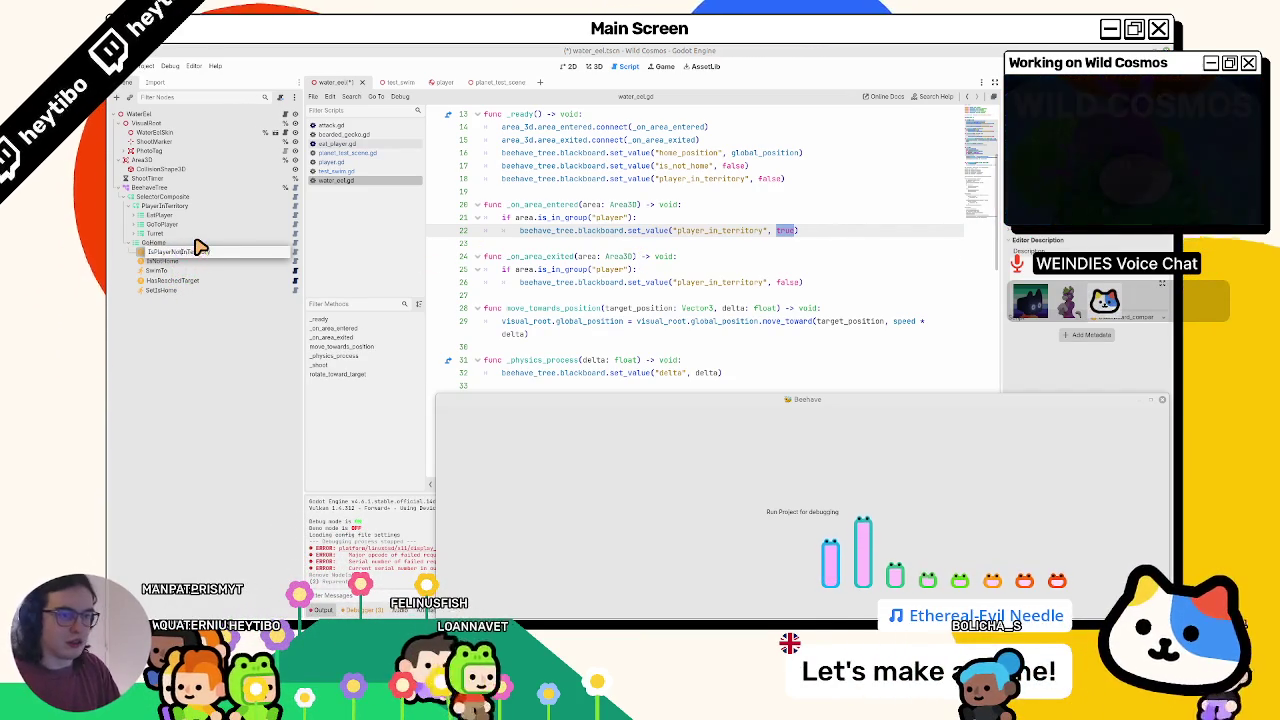
pyautogui.moveTo(200, 247); pyautogui.dragTo(200, 249)
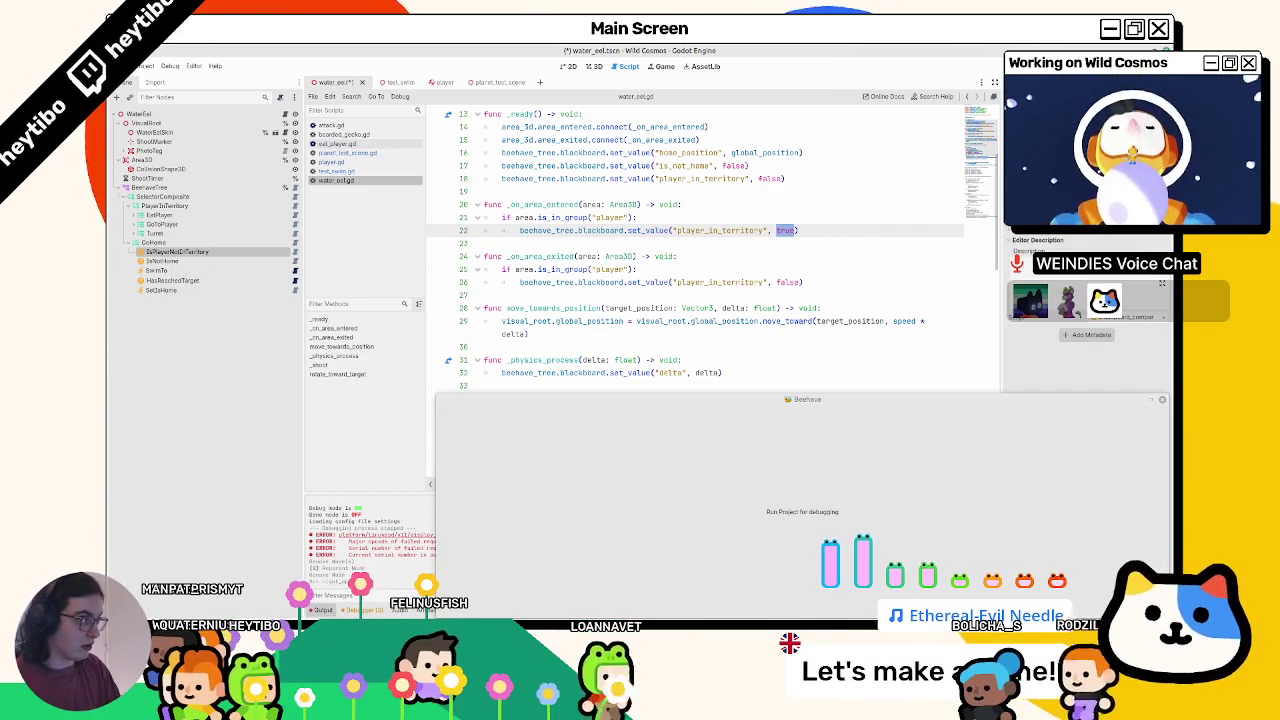
pyautogui.press('F5')
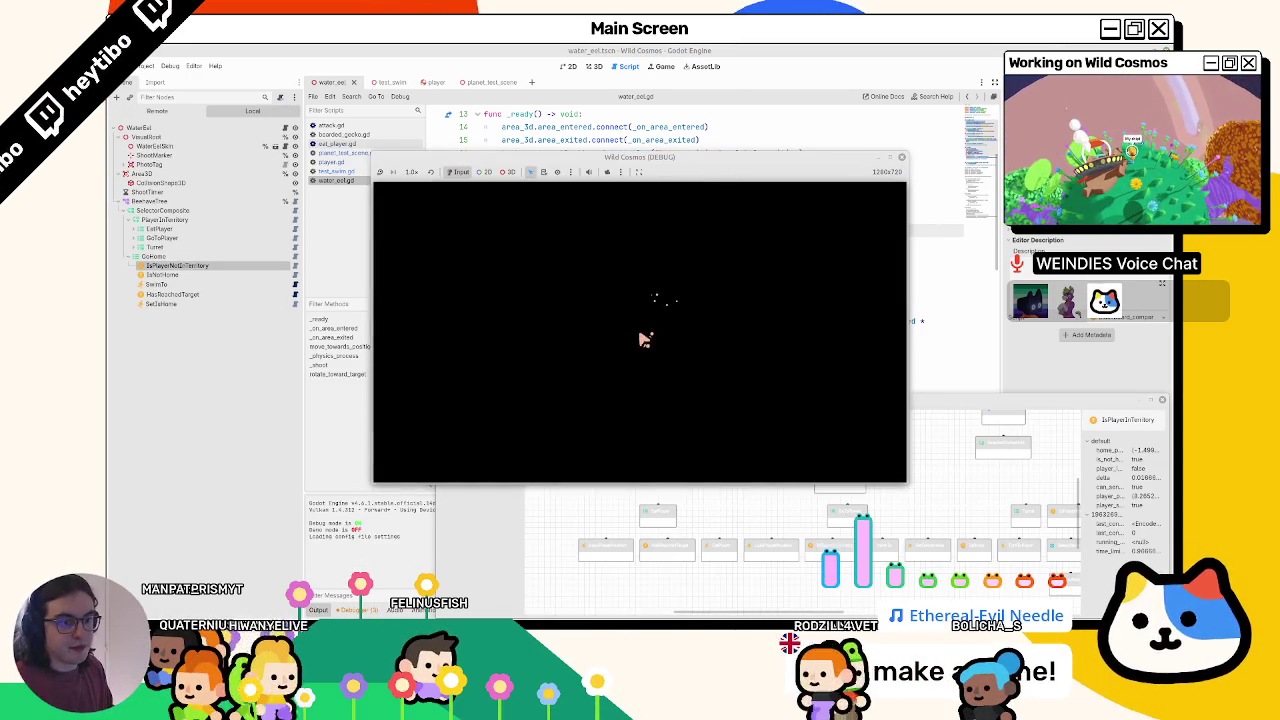
# - Stop the game, move GoHome ahead of PlayerInTerritory, and relaunch
pyautogui.press('F8')
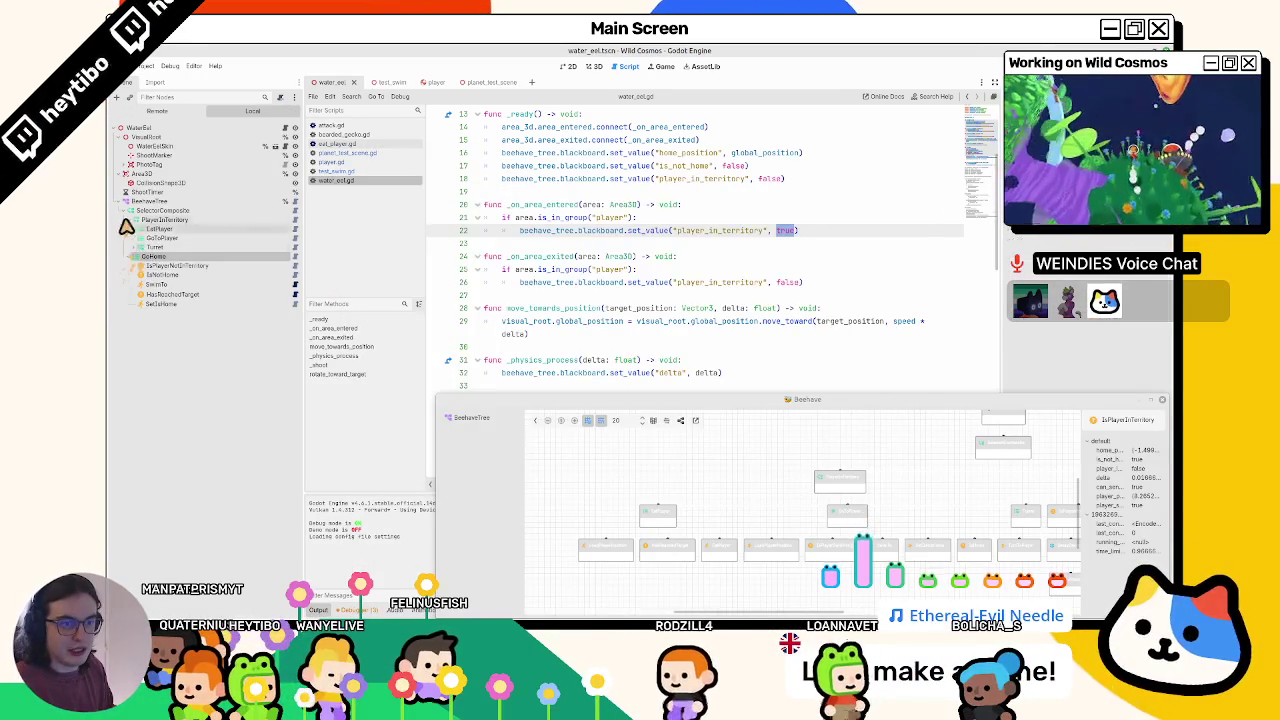
pyautogui.moveTo(126, 227); pyautogui.dragTo(171, 214)
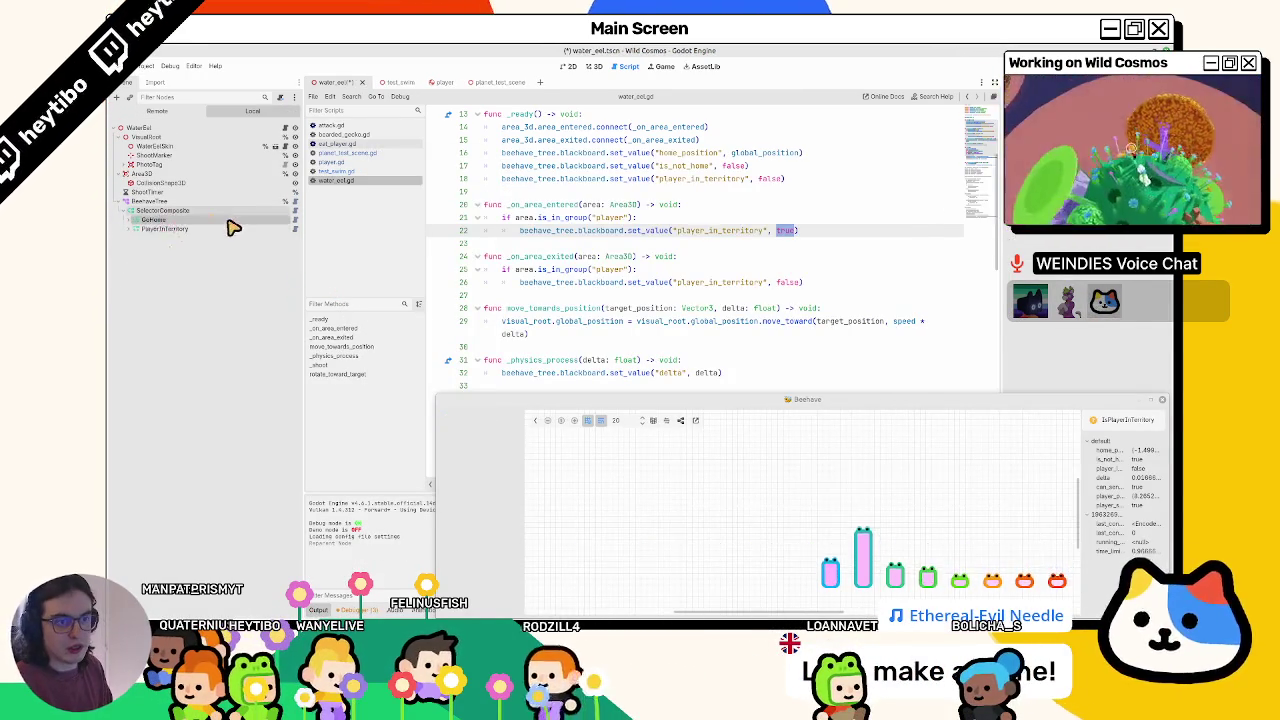
pyautogui.press('F5')
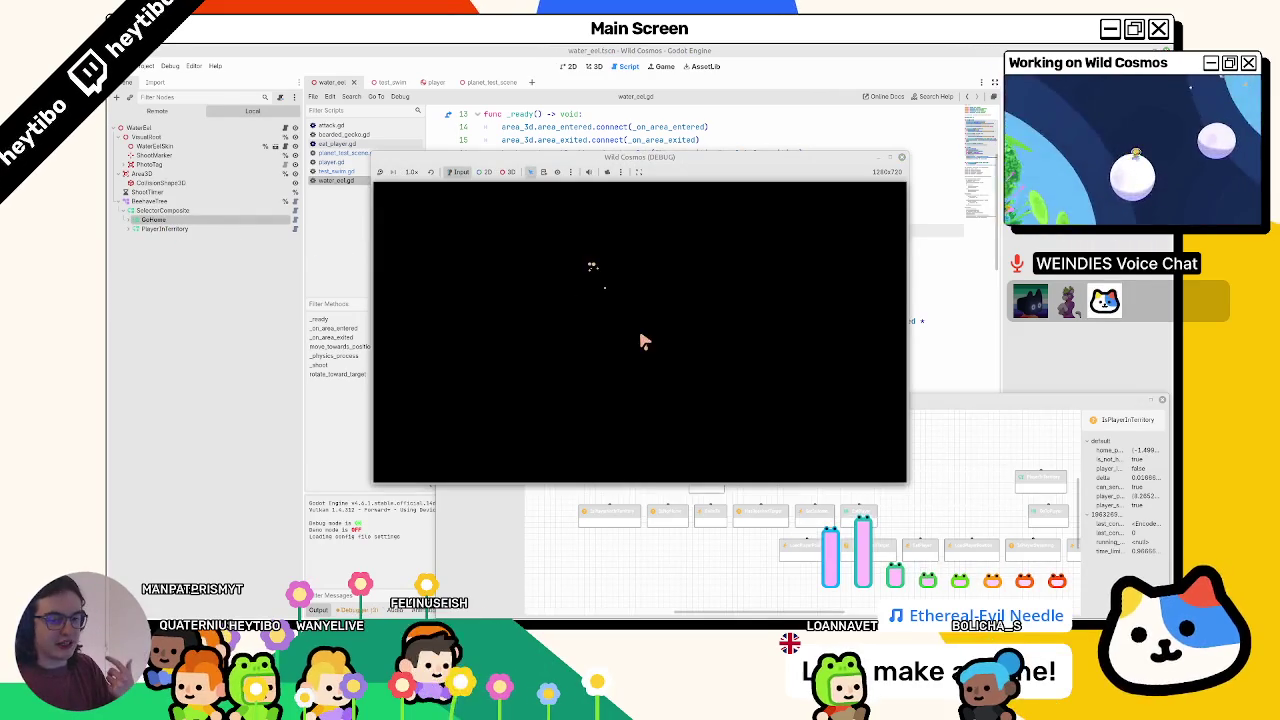
# - Walk the player toward the water to test the eel, then pause and stop
pyautogui.press('w')
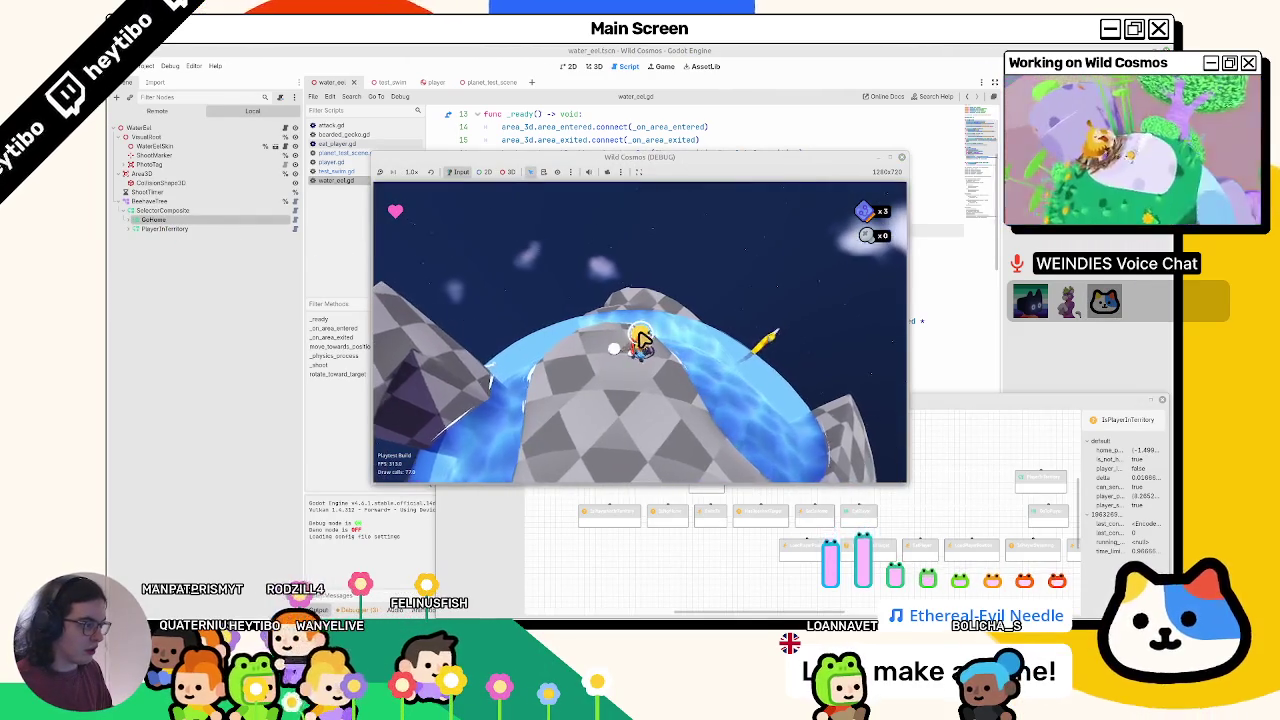
pyautogui.press('w')
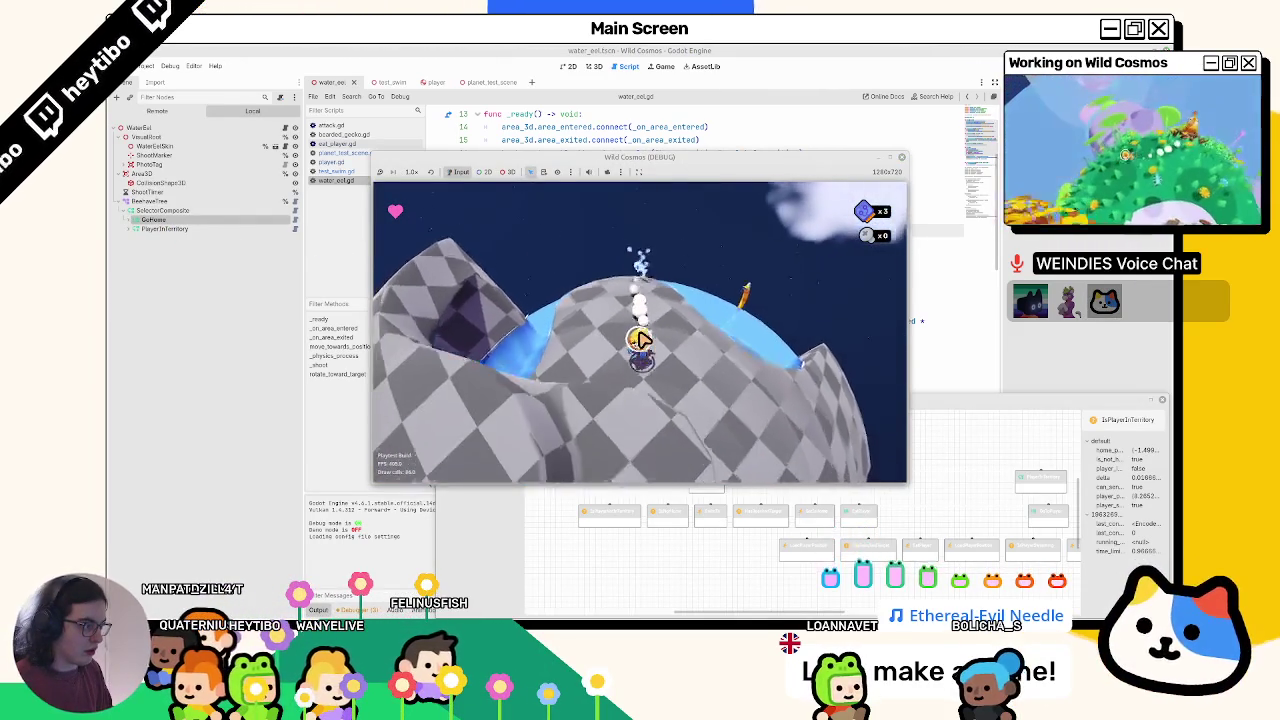
pyautogui.press('w')
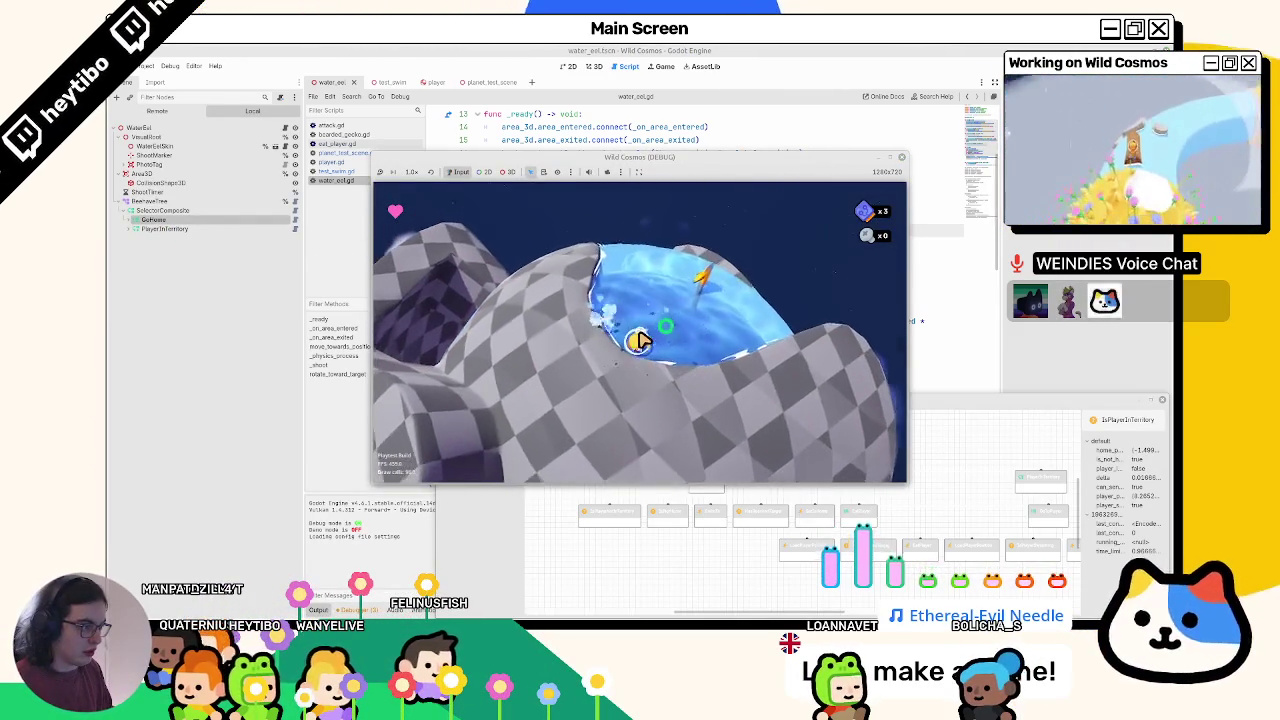
pyautogui.press('w')
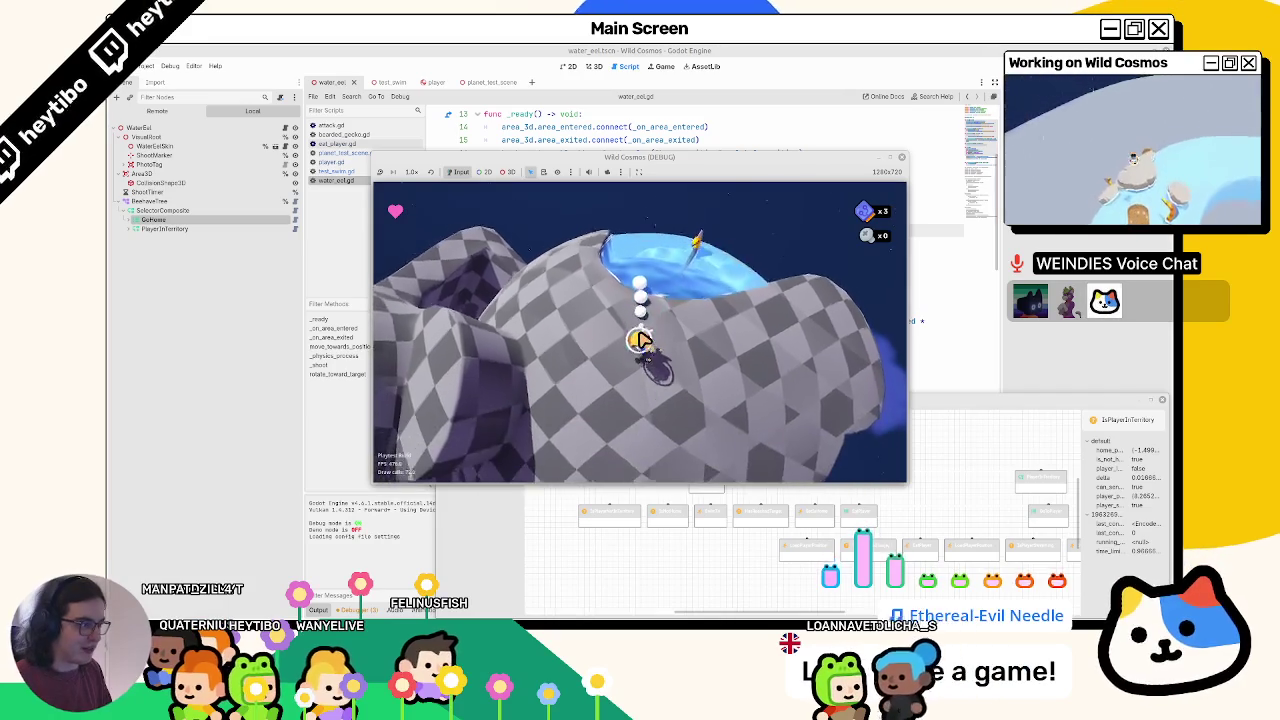
pyautogui.press('Escape')
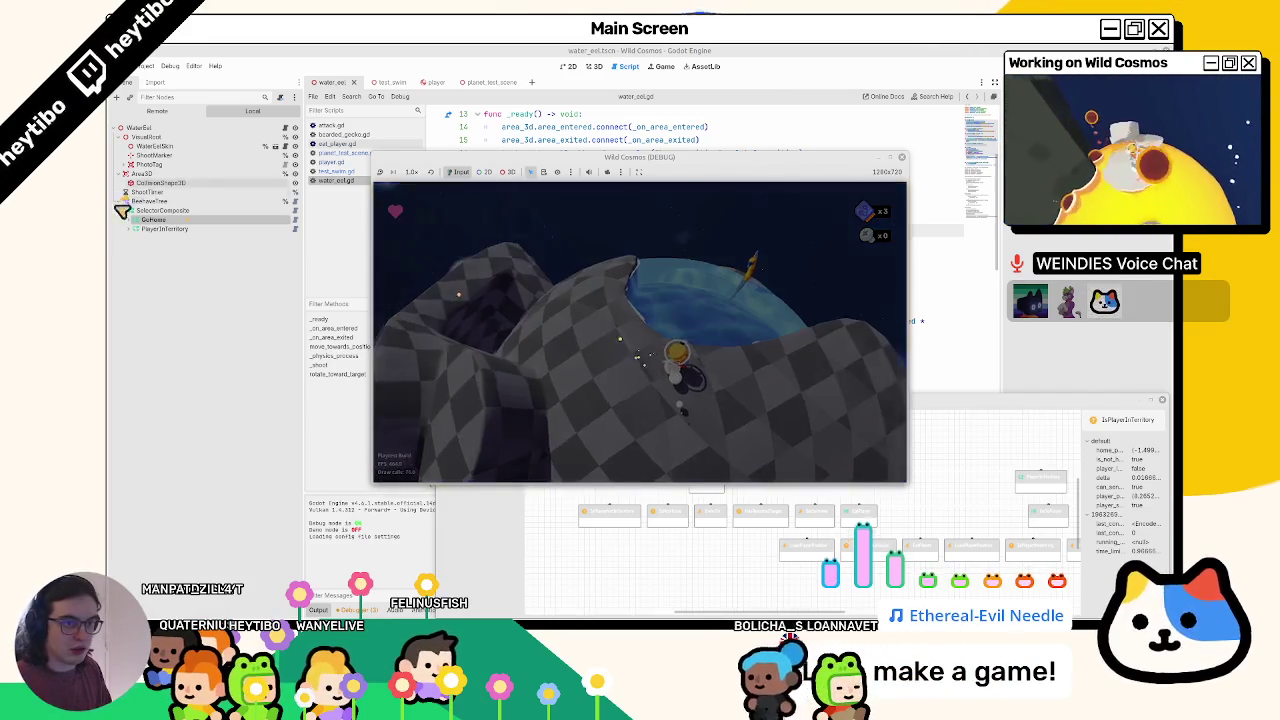
pyautogui.press('F8')
# - Pull IsPlayerNotInTerritory out of GoHome to sit beside it, then save and run
pyautogui.click(127, 220)
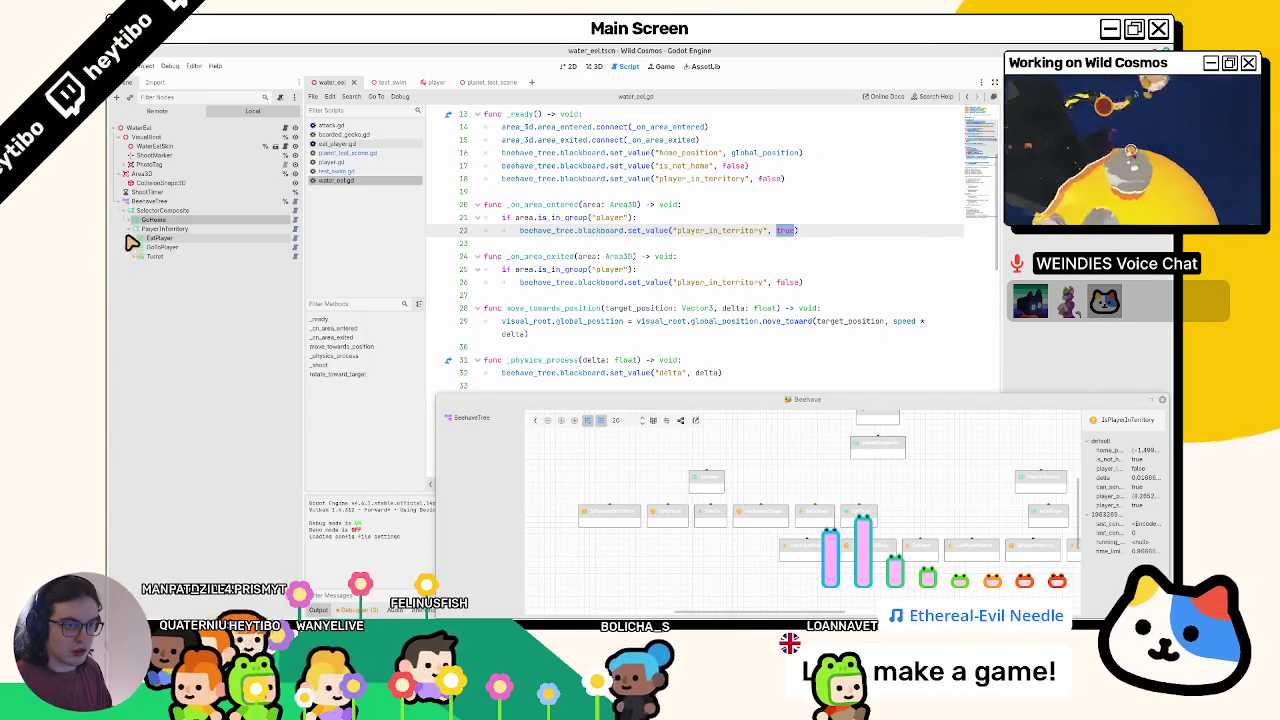
pyautogui.click(168, 221)
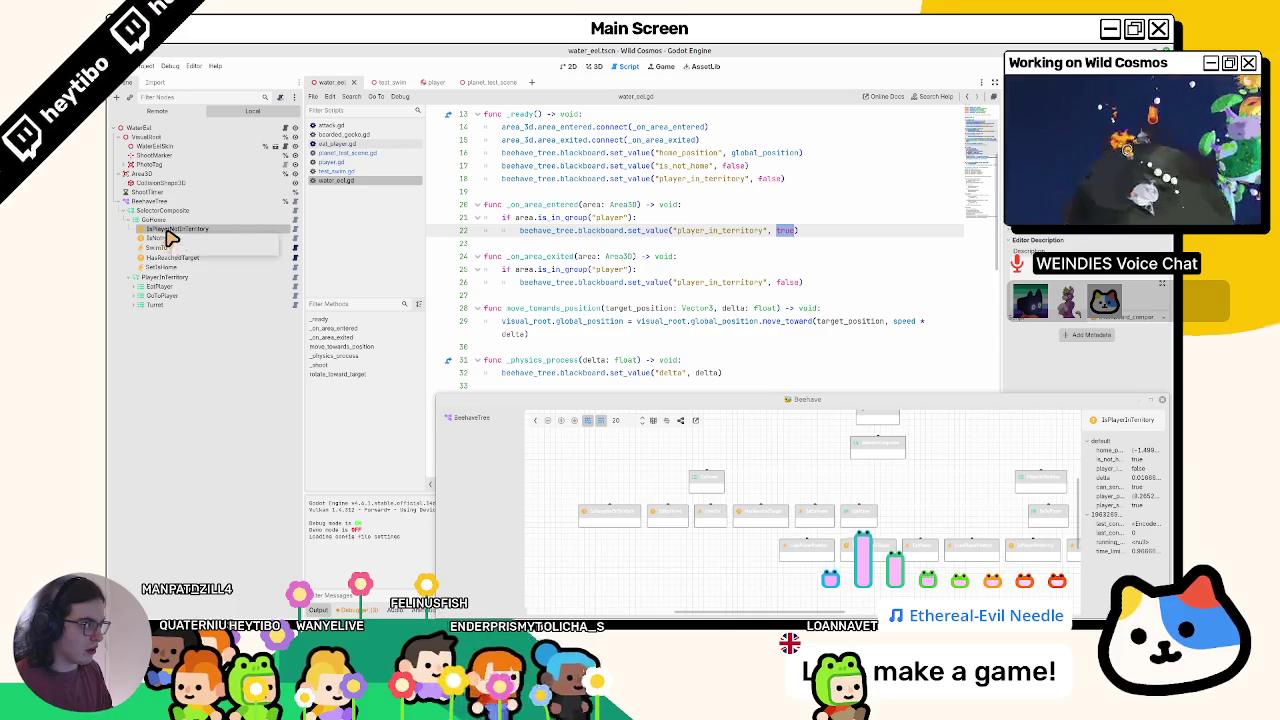
pyautogui.click(170, 230)
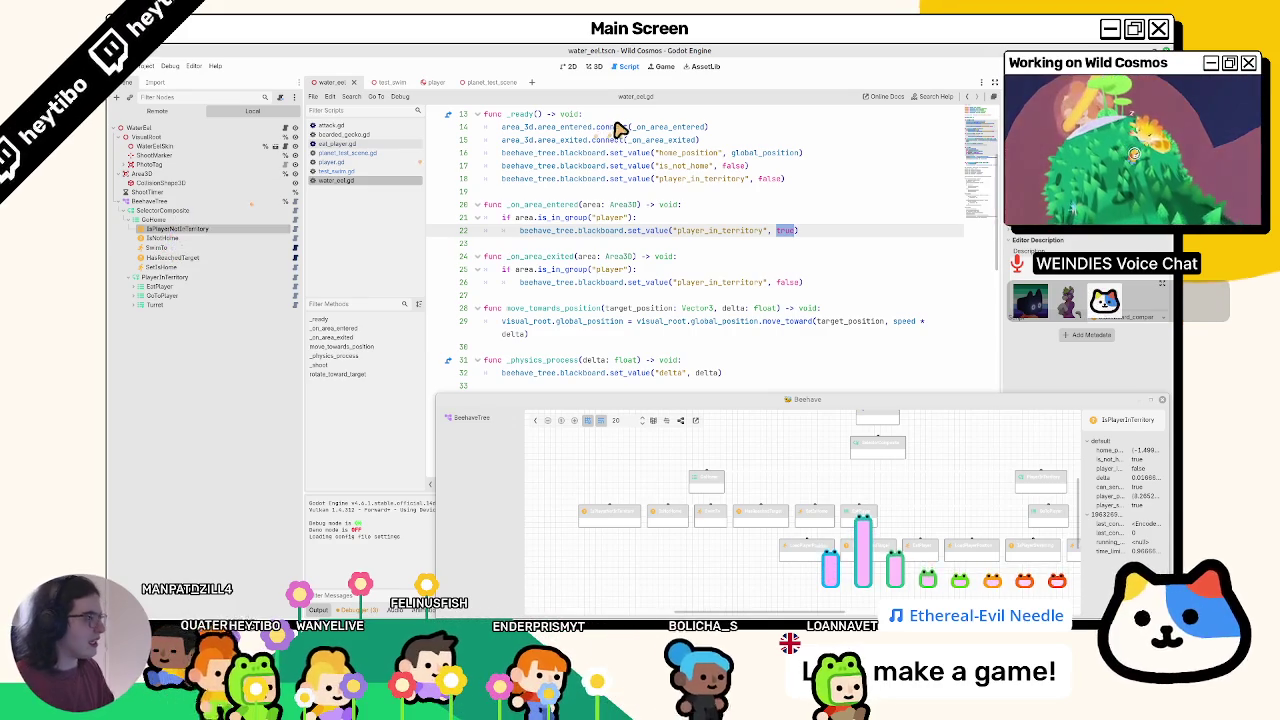
pyautogui.moveTo(620, 130)
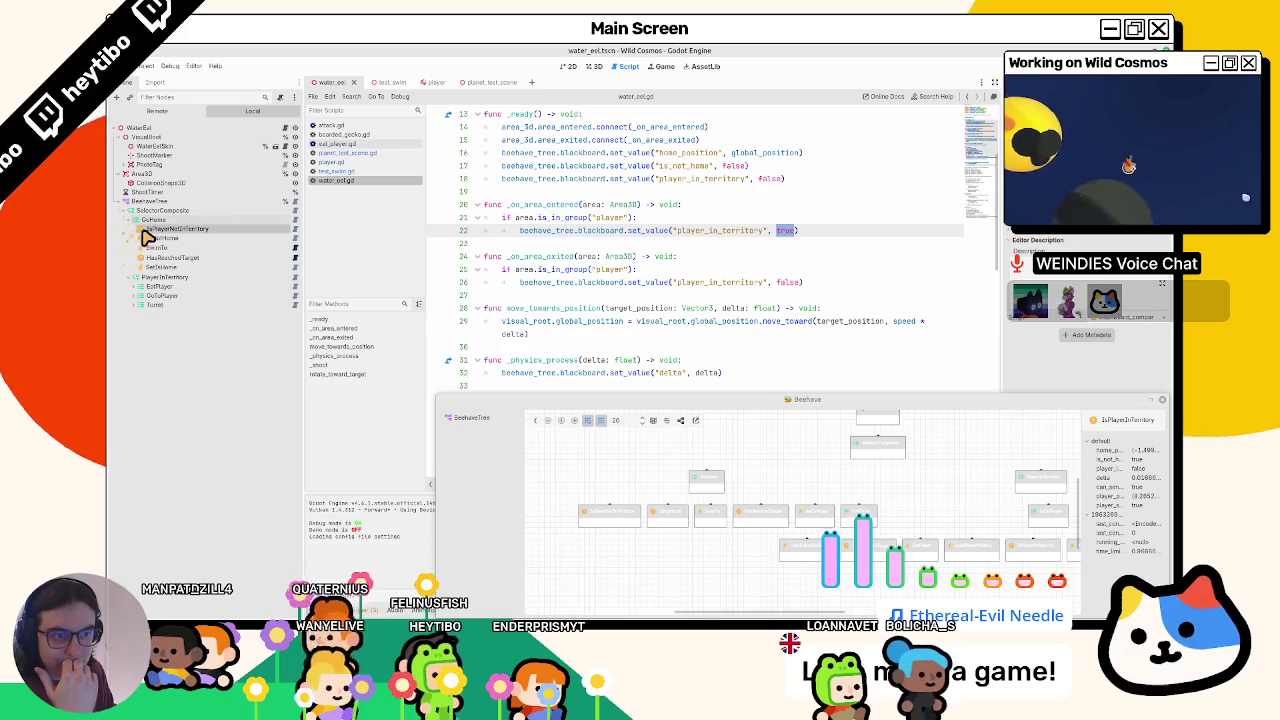
pyautogui.moveTo(166, 218); pyautogui.dragTo(167, 237)
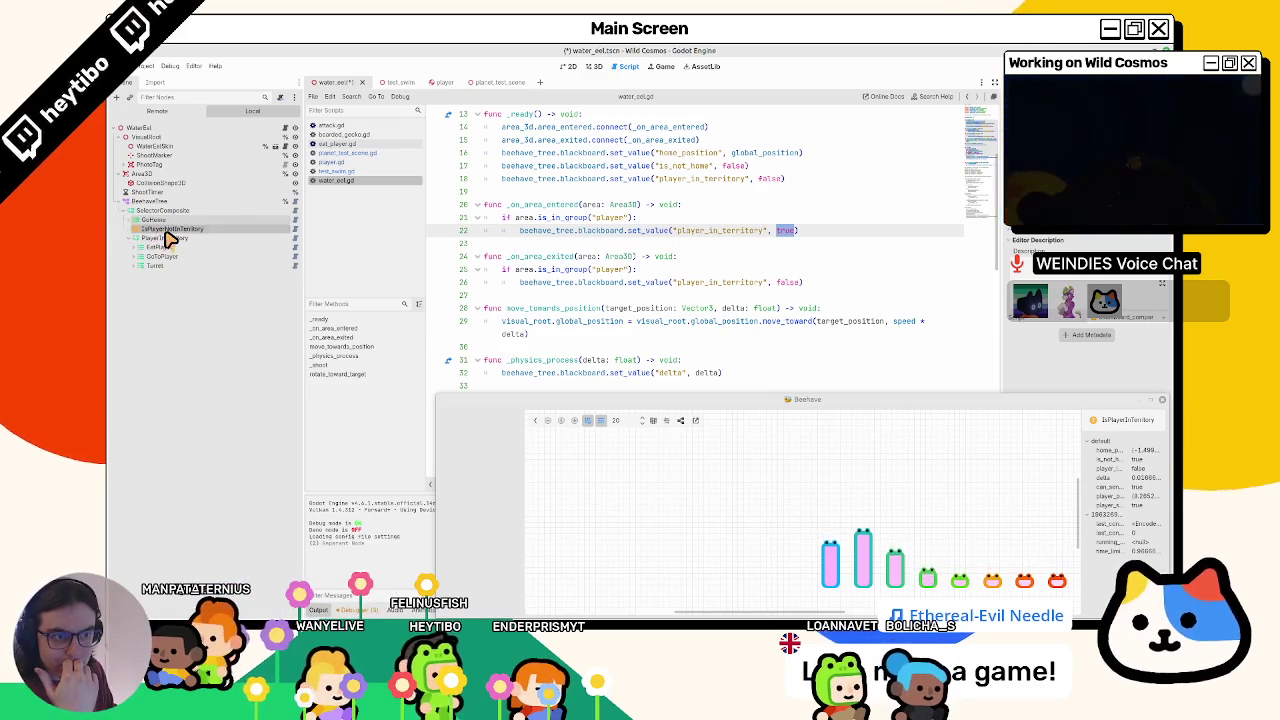
pyautogui.press('F5')
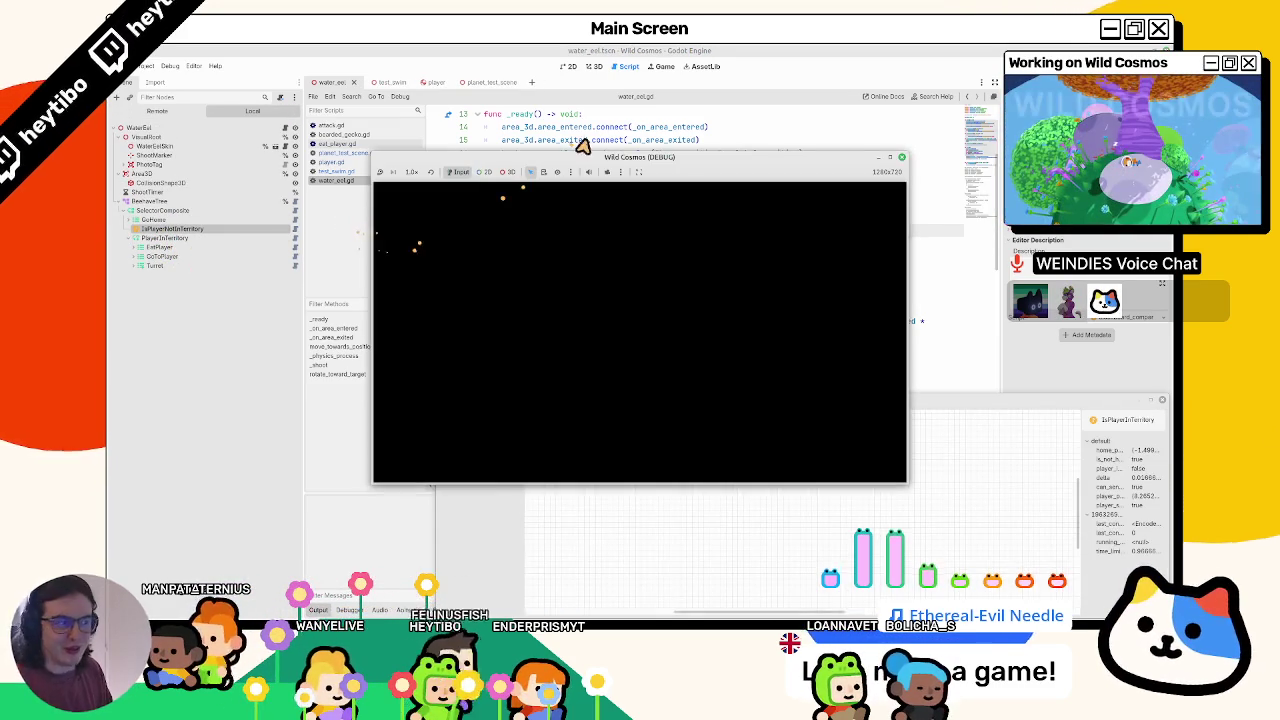
# - Reposition the game window, then stop, relaunch and stop the Wild Cosmos test again
pyautogui.moveTo(594, 163); pyautogui.dragTo(516, 131)
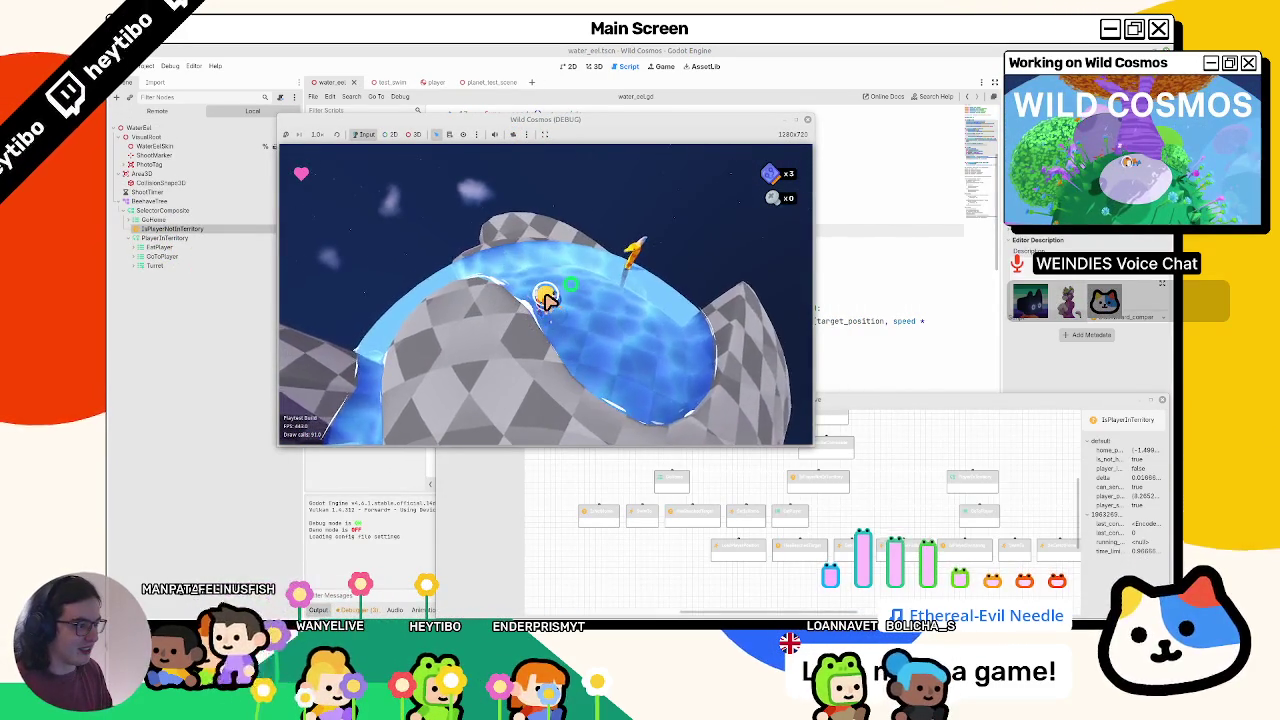
pyautogui.press('F8')
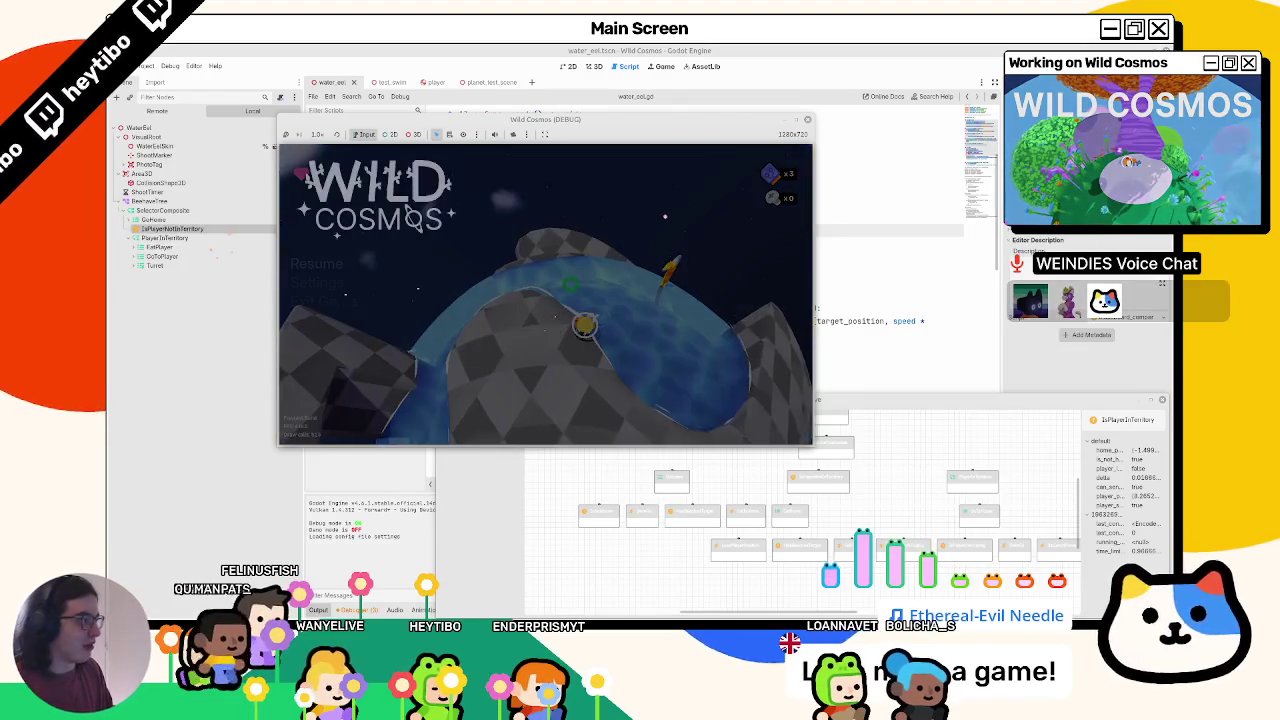
pyautogui.press('F5')
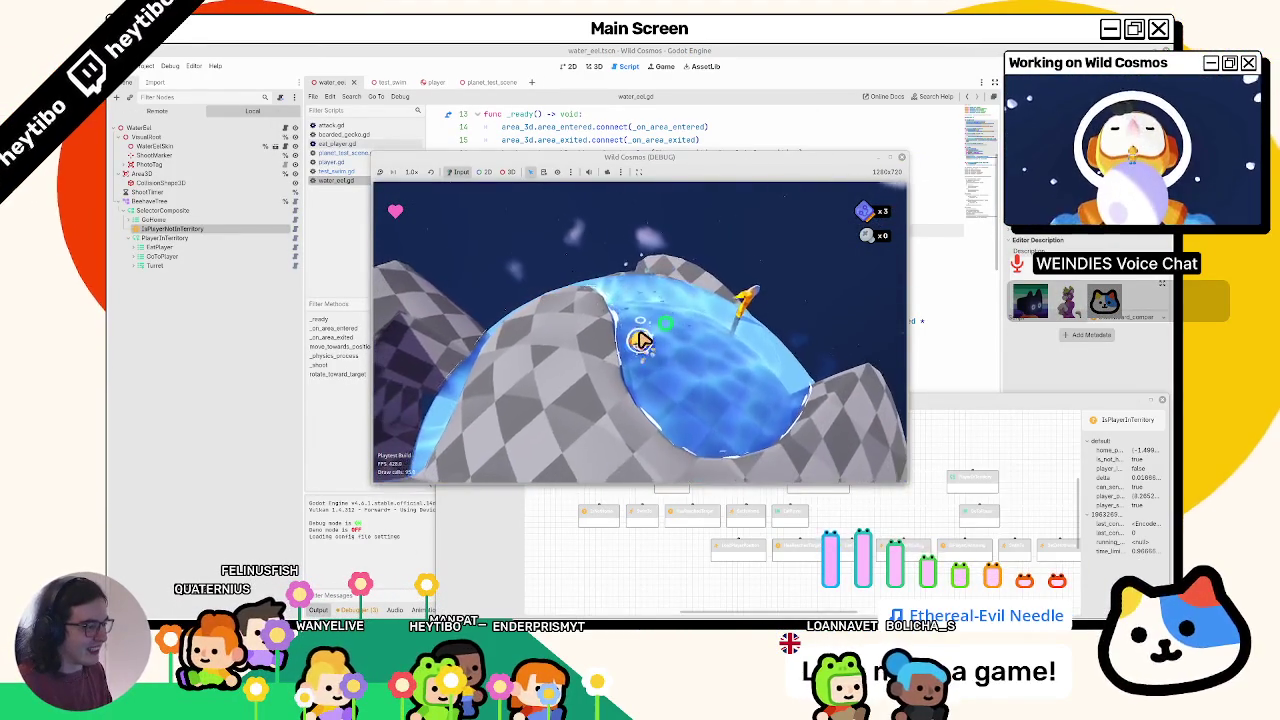
pyautogui.press('F8')
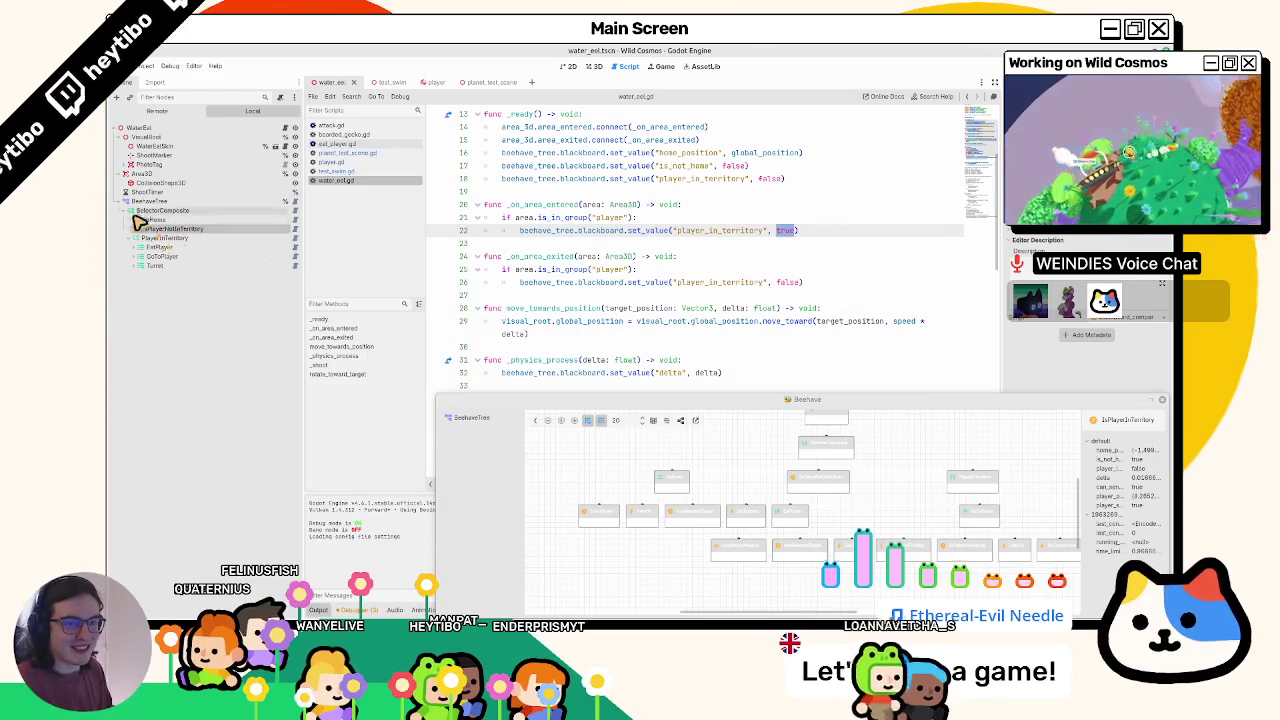
# - Move PlayerInTerritory to the top of the selector and play-test the eel briefly
pyautogui.moveTo(142, 243)
pyautogui.mouseDown()
pyautogui.moveTo(177, 220)
pyautogui.moveTo(171, 229)
pyautogui.mouseUp()
pyautogui.press('F5')
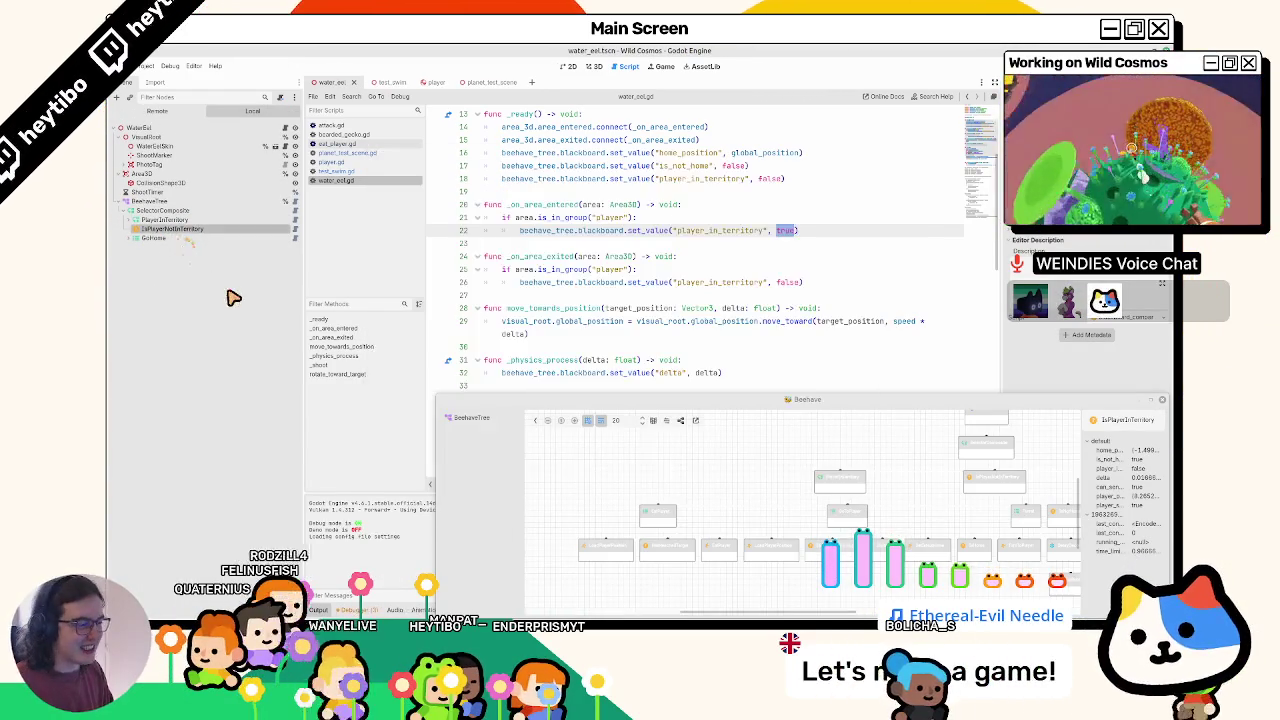
pyautogui.press('w')
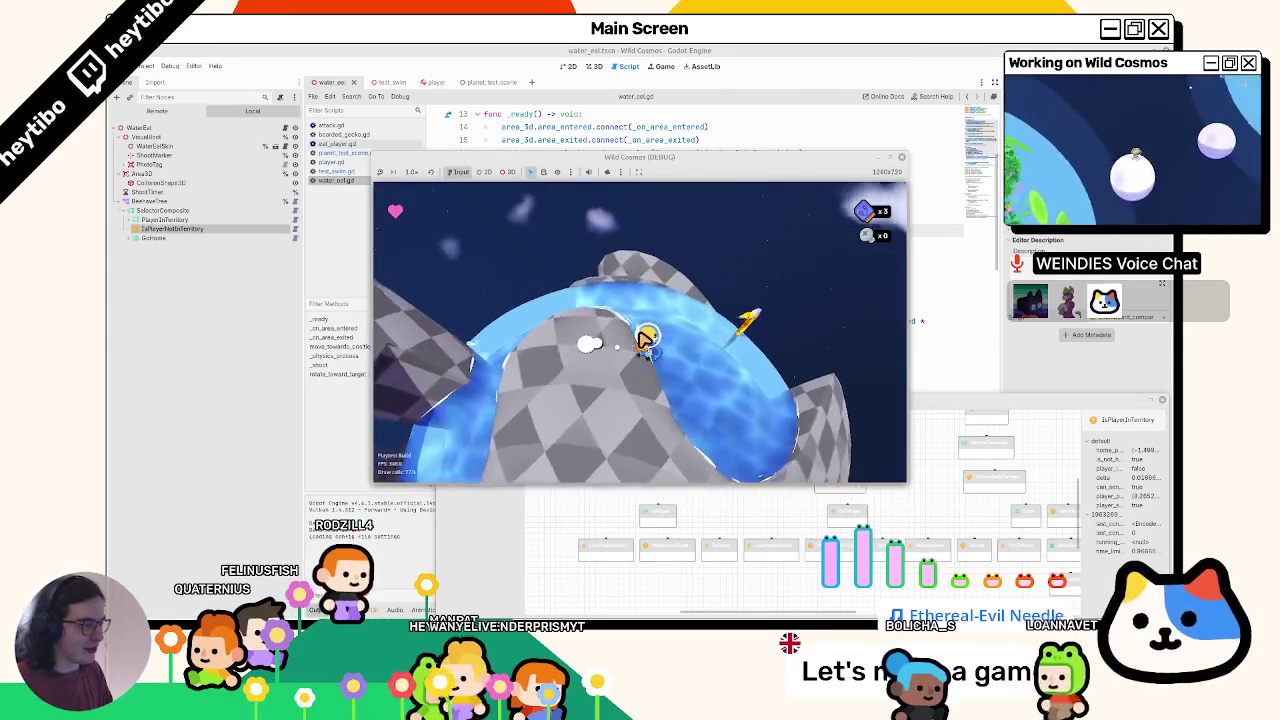
pyautogui.press('w')
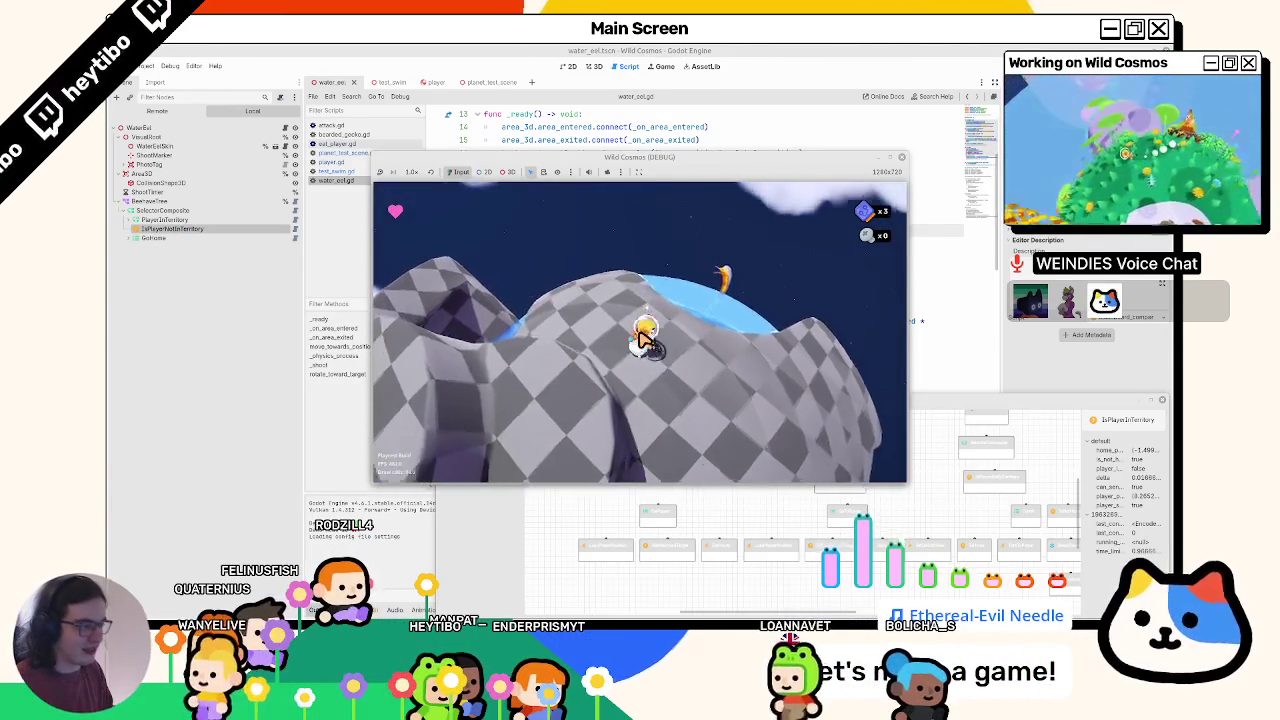
pyautogui.press('F8')
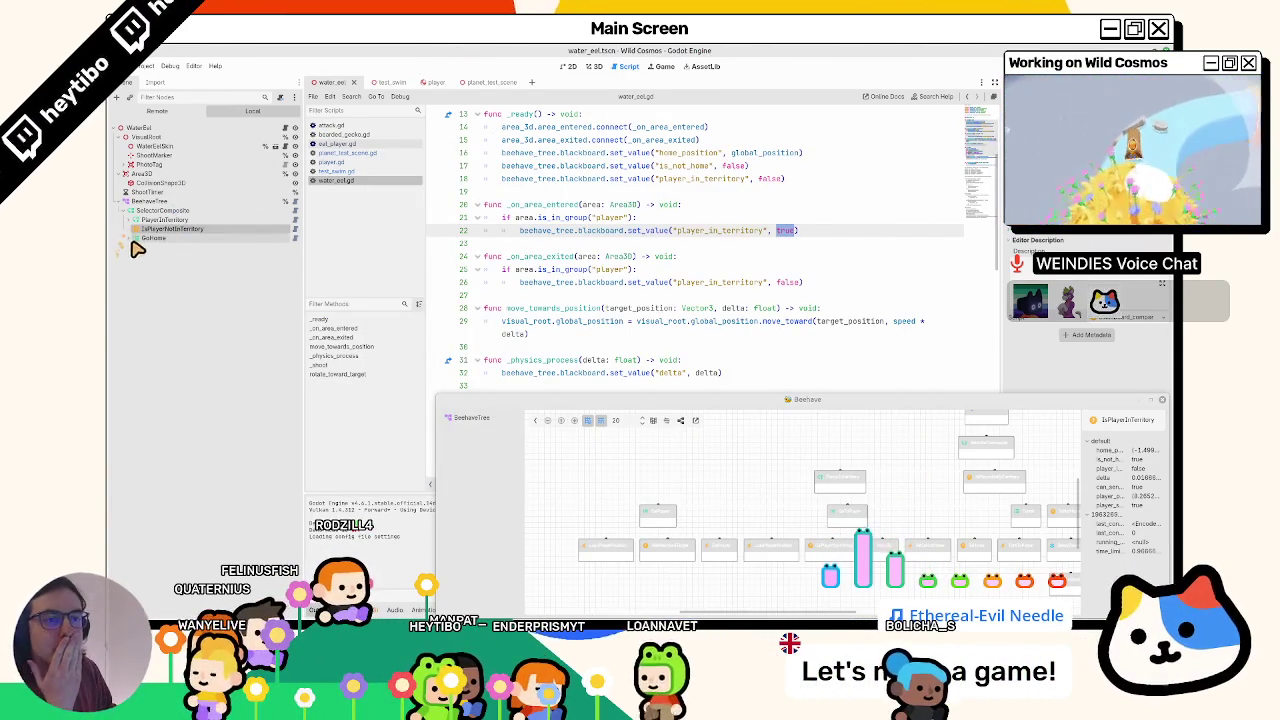
# - Review the EatPlayer and GoHome branches and the IsPlayerNotInTerritory node, then collapse them
pyautogui.click(133, 250)
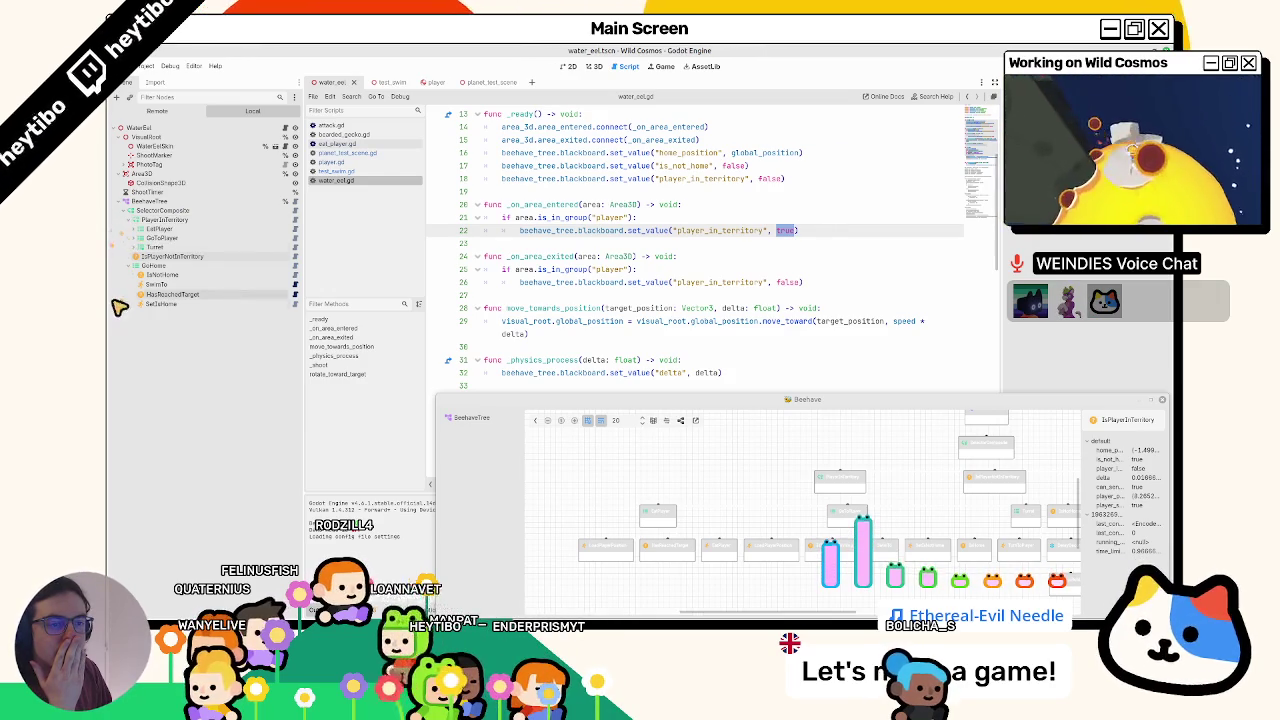
pyautogui.click(128, 231)
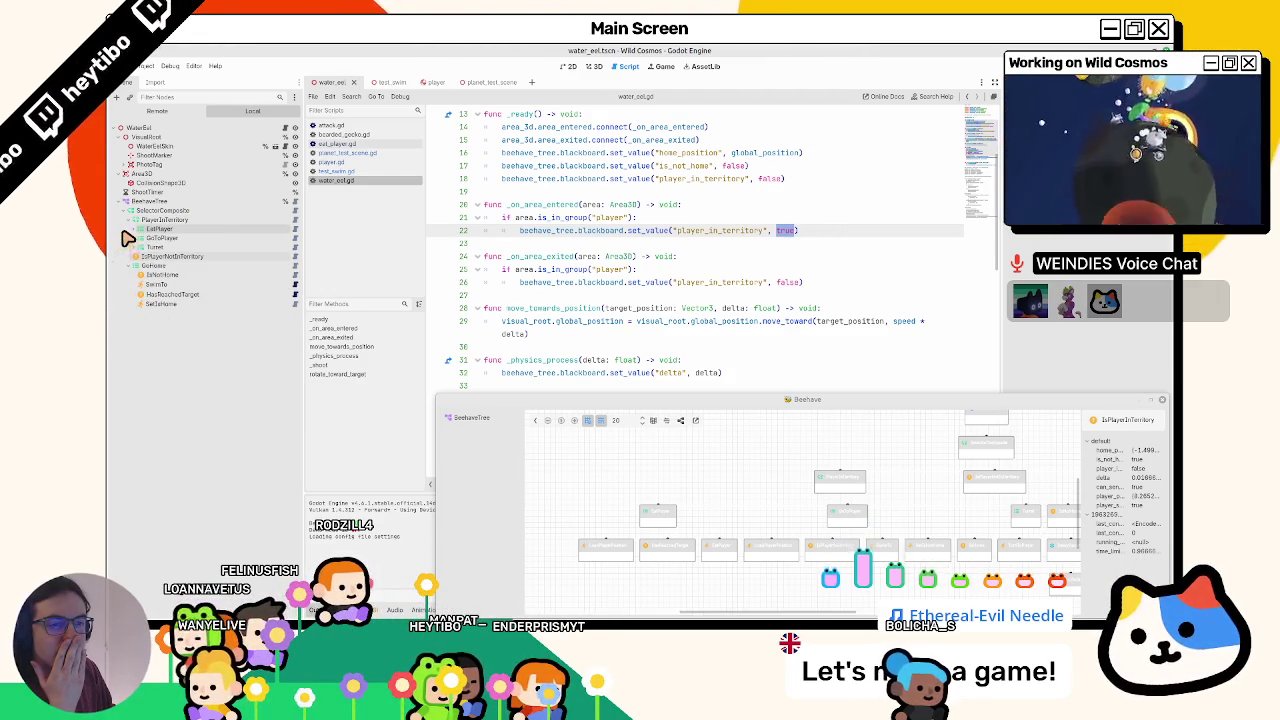
pyautogui.click(132, 256)
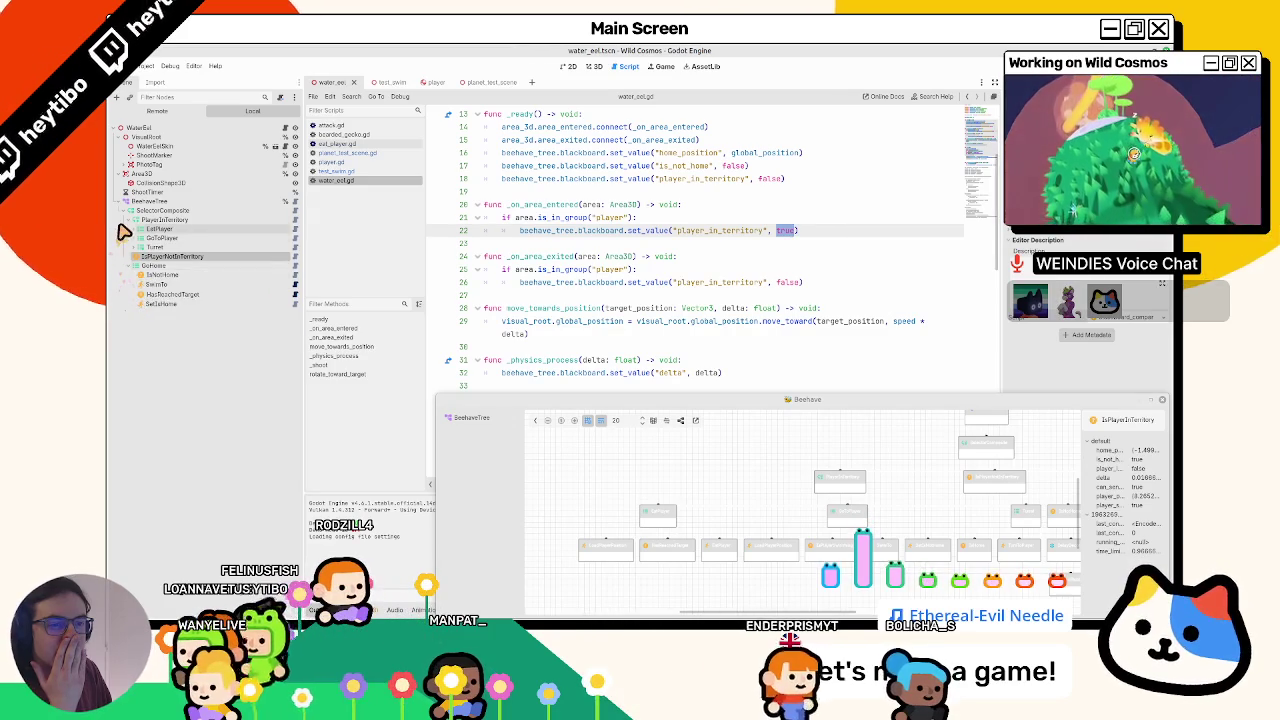
pyautogui.click(124, 231)
pyautogui.click(124, 241)
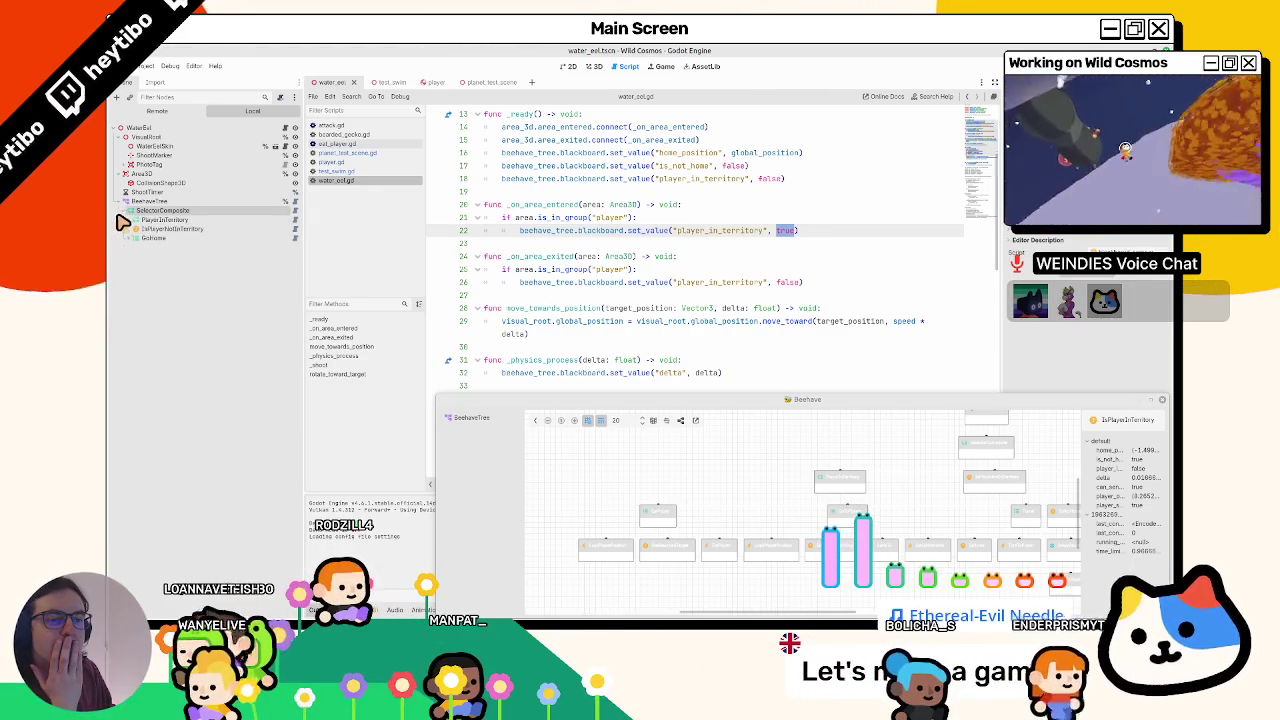
# - Change SelectorComposite's type to SequenceComposite and save the scene with Ctrl+S
pyautogui.rightClick(148, 210)
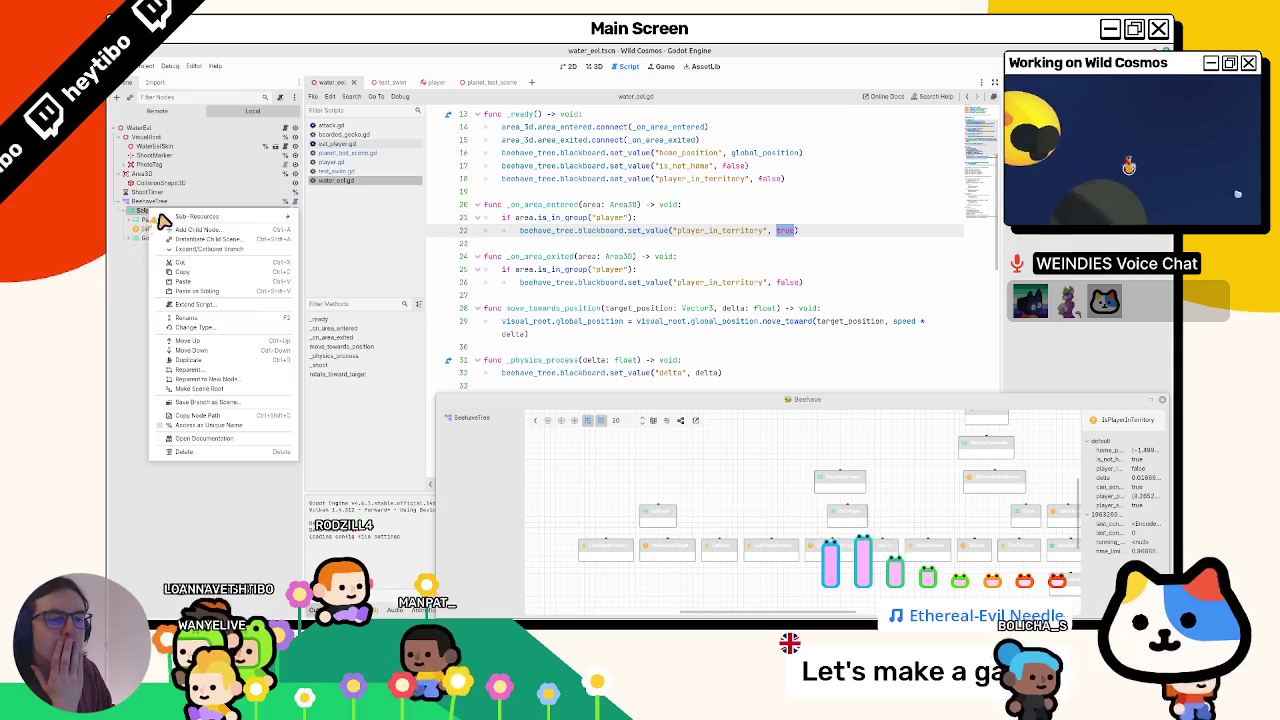
pyautogui.click(144, 240)
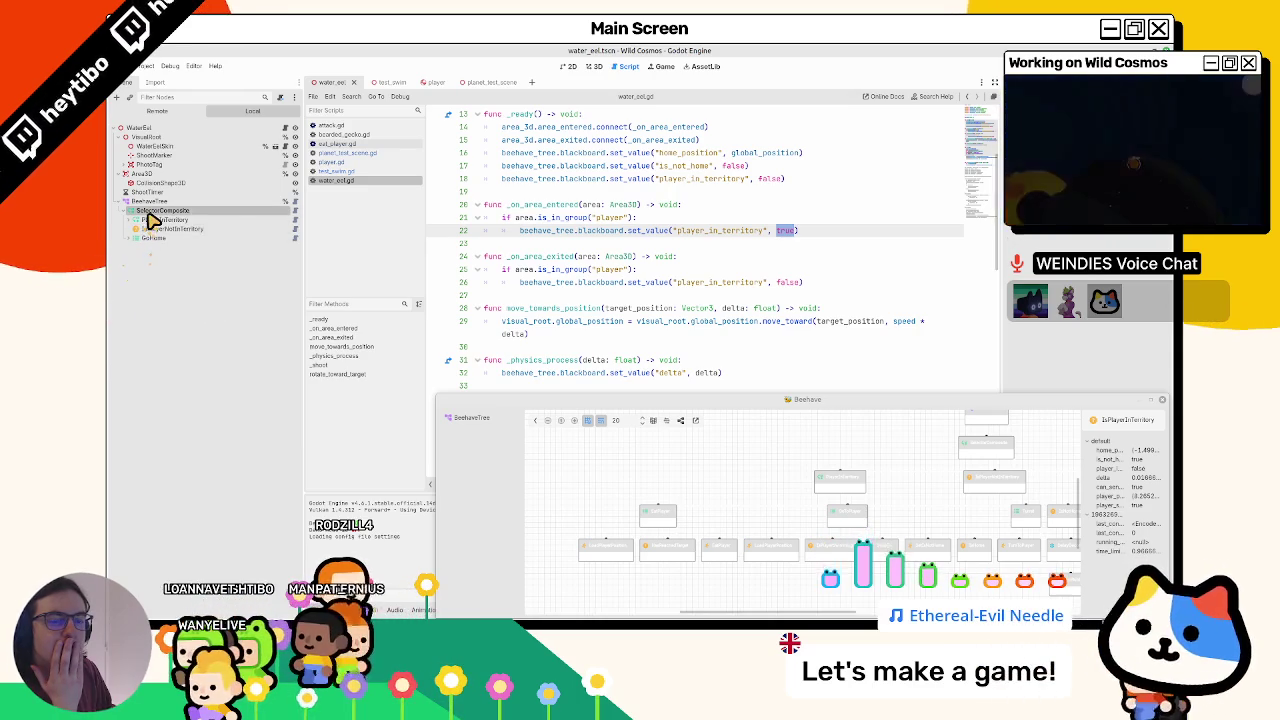
pyautogui.rightClick(150, 220)
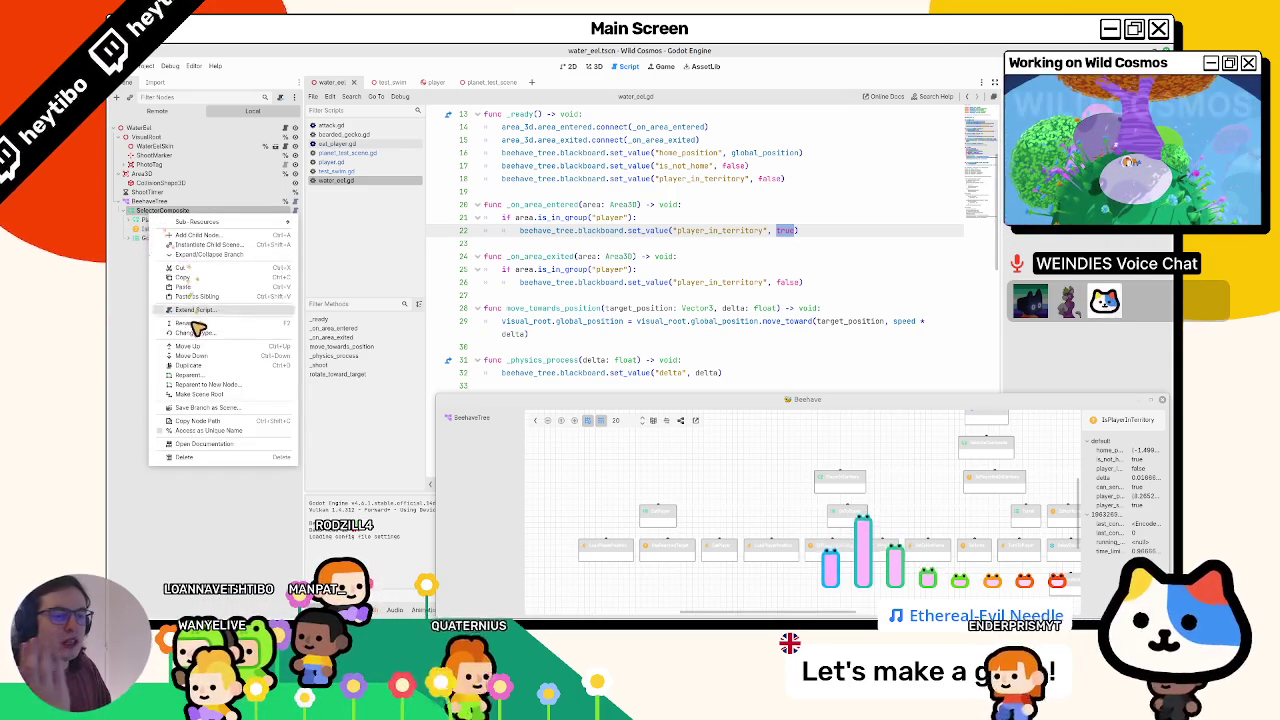
pyautogui.click(201, 340)
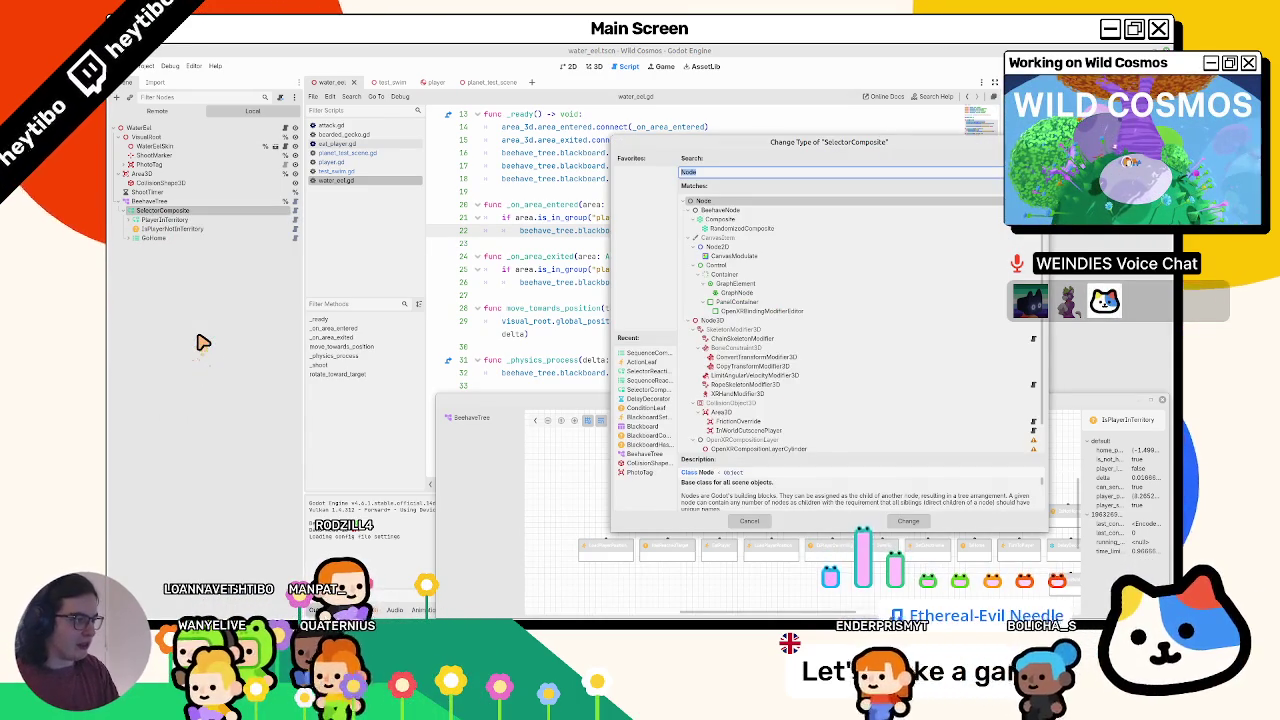
pyautogui.write('sequence')
pyautogui.press('Return')
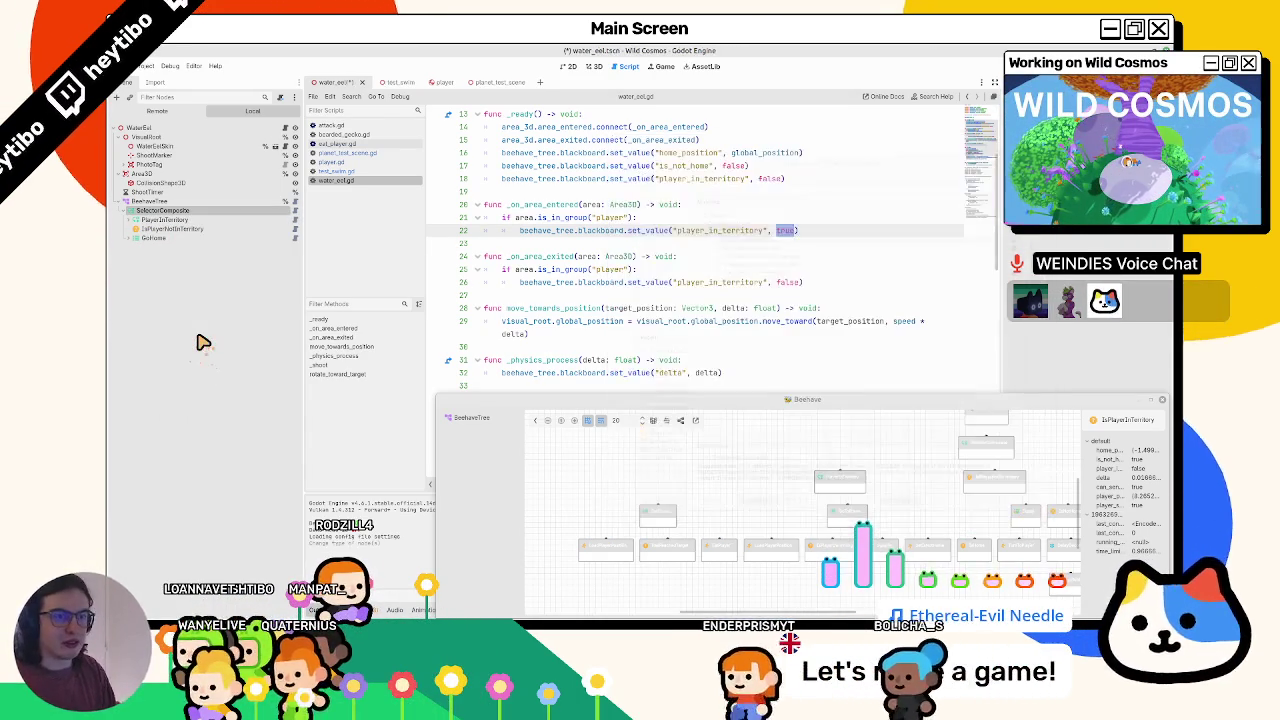
pyautogui.hotkey('ctrl', 's')
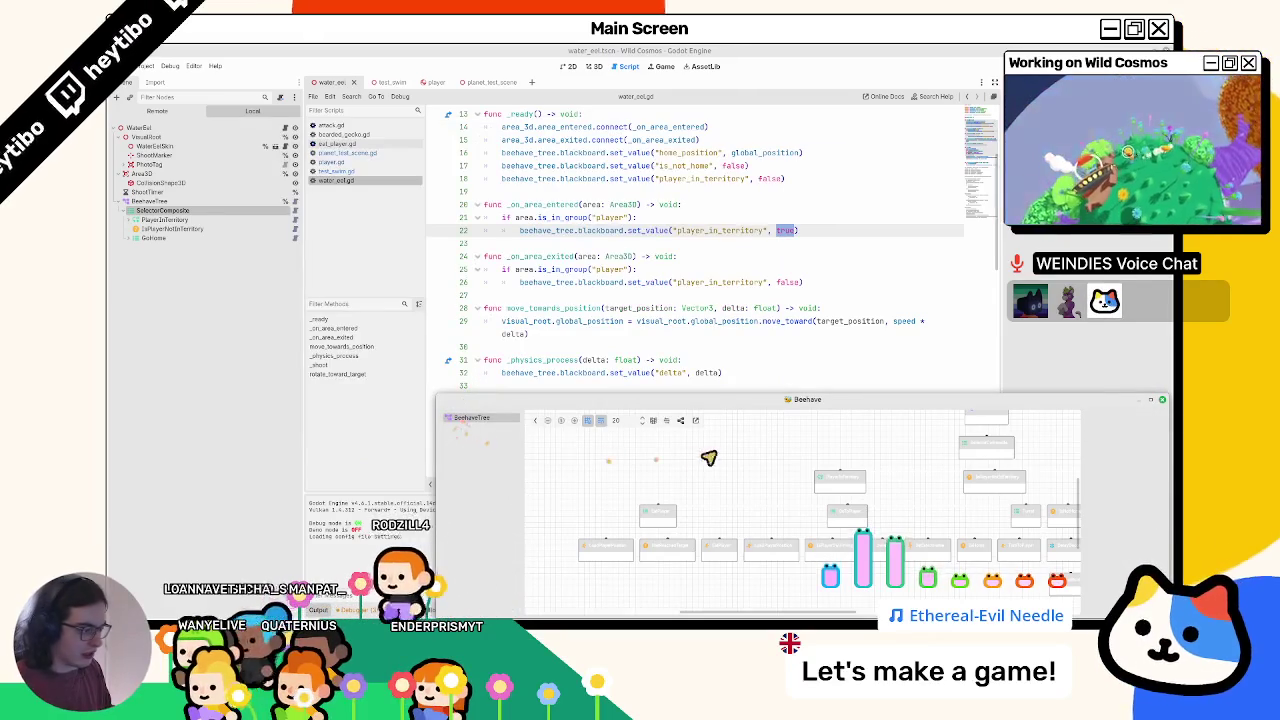
# - Test the game while moving IsPlayerNotInTerritory above PlayerInTerritory in the tree
pyautogui.press('Escape')
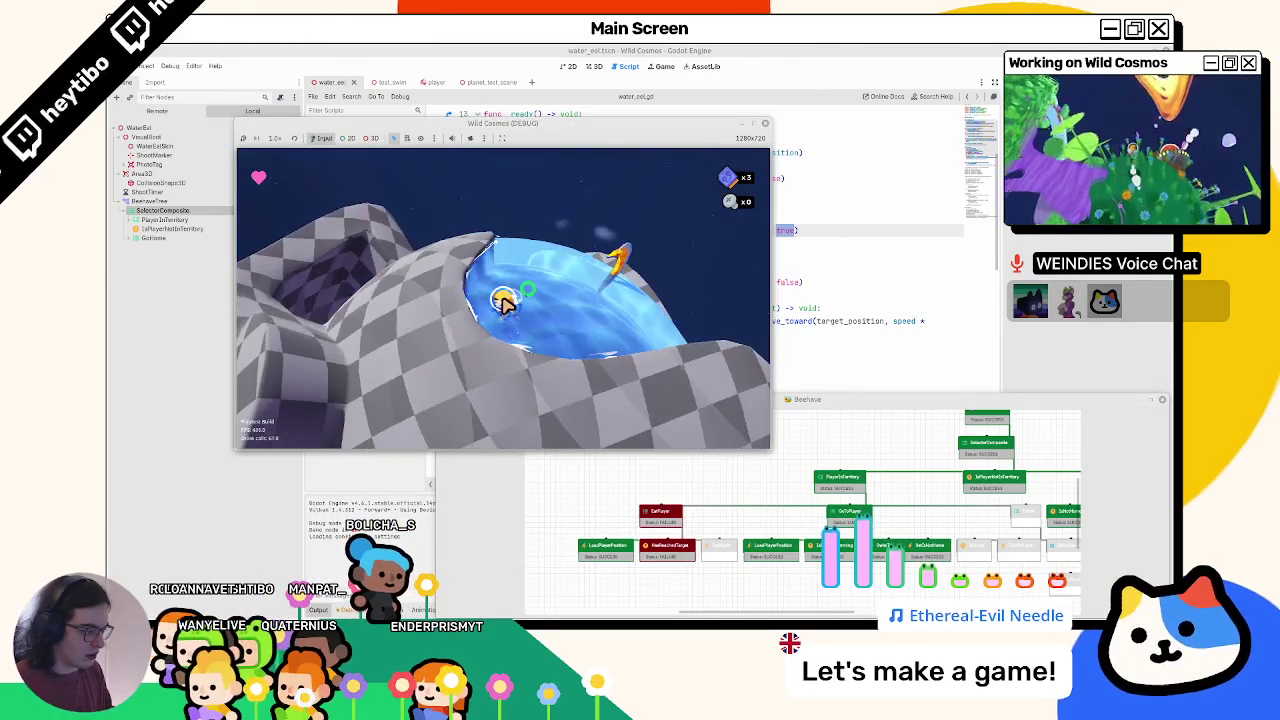
pyautogui.click(790, 533)
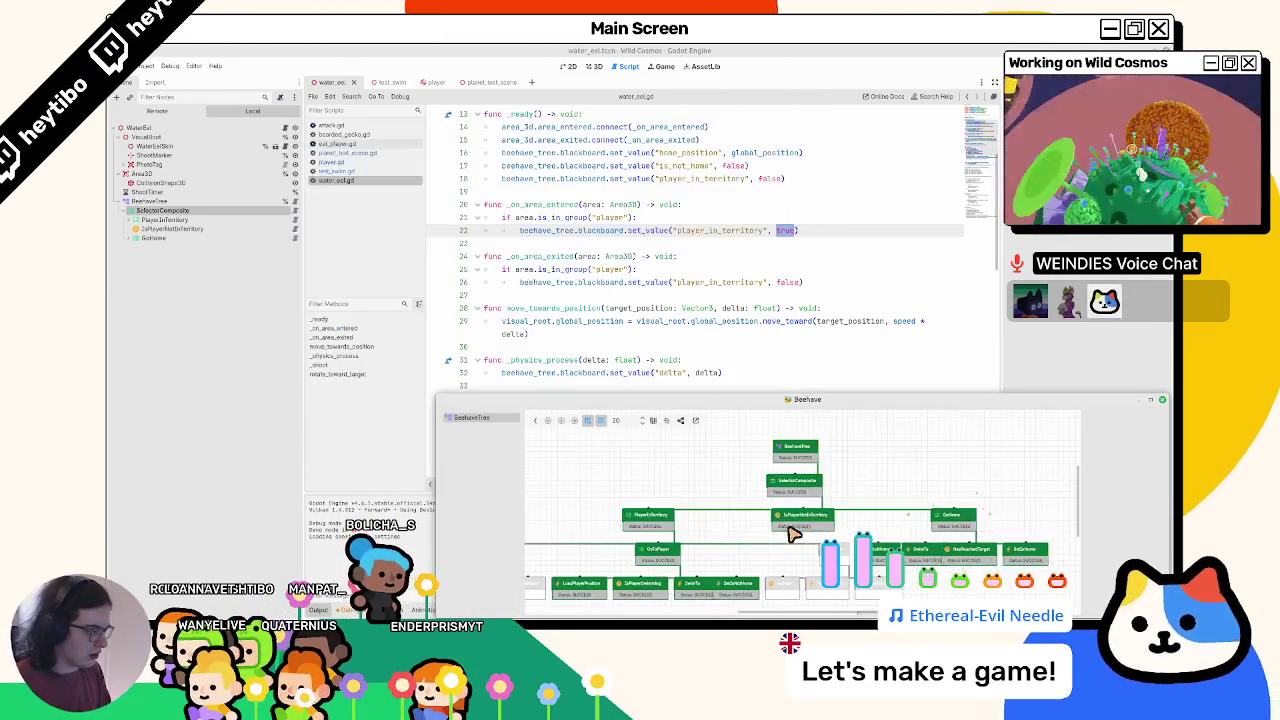
pyautogui.hotkey('alt', 'Tab')
pyautogui.press('Escape')
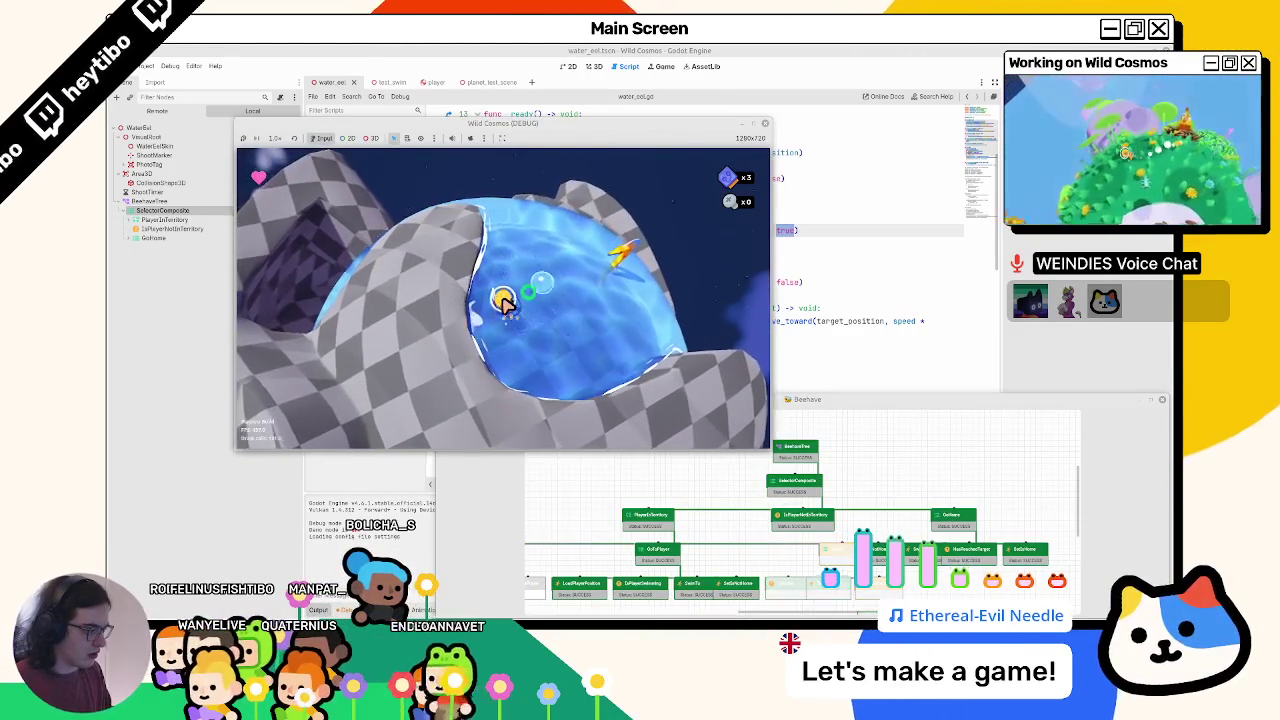
pyautogui.hotkey('alt', 'Tab')
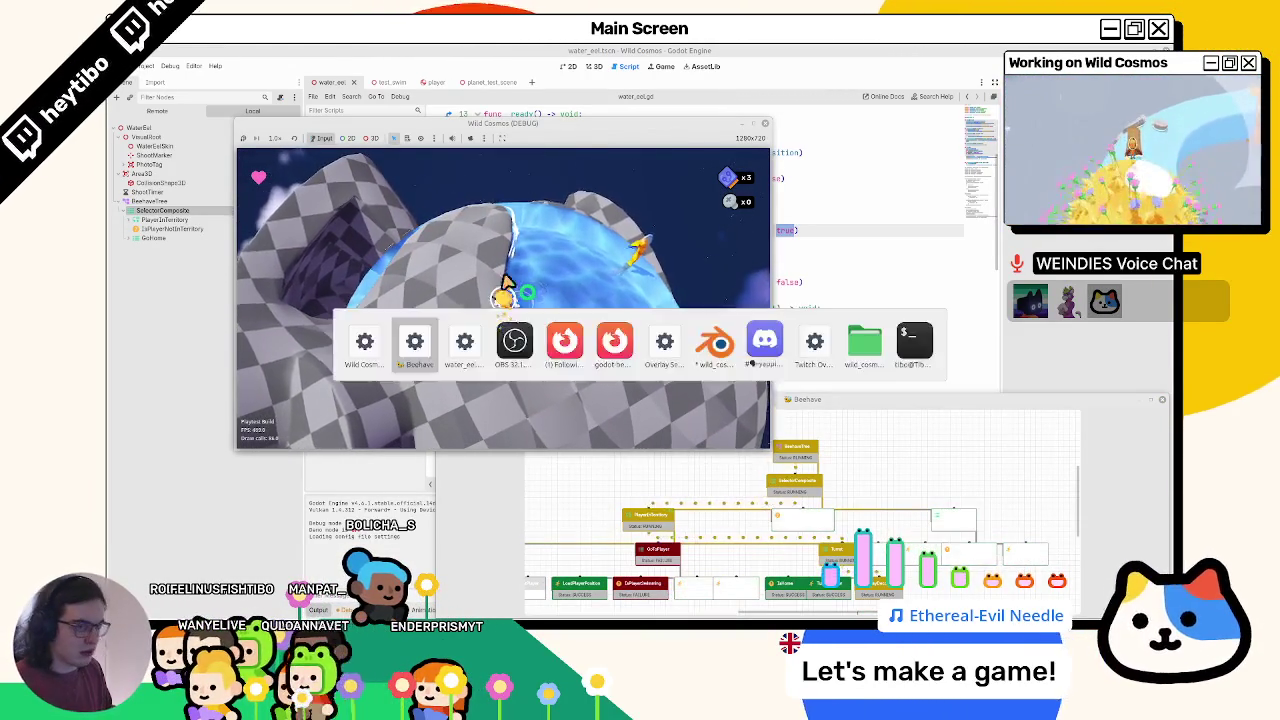
pyautogui.moveTo(175, 220); pyautogui.dragTo(178, 219)
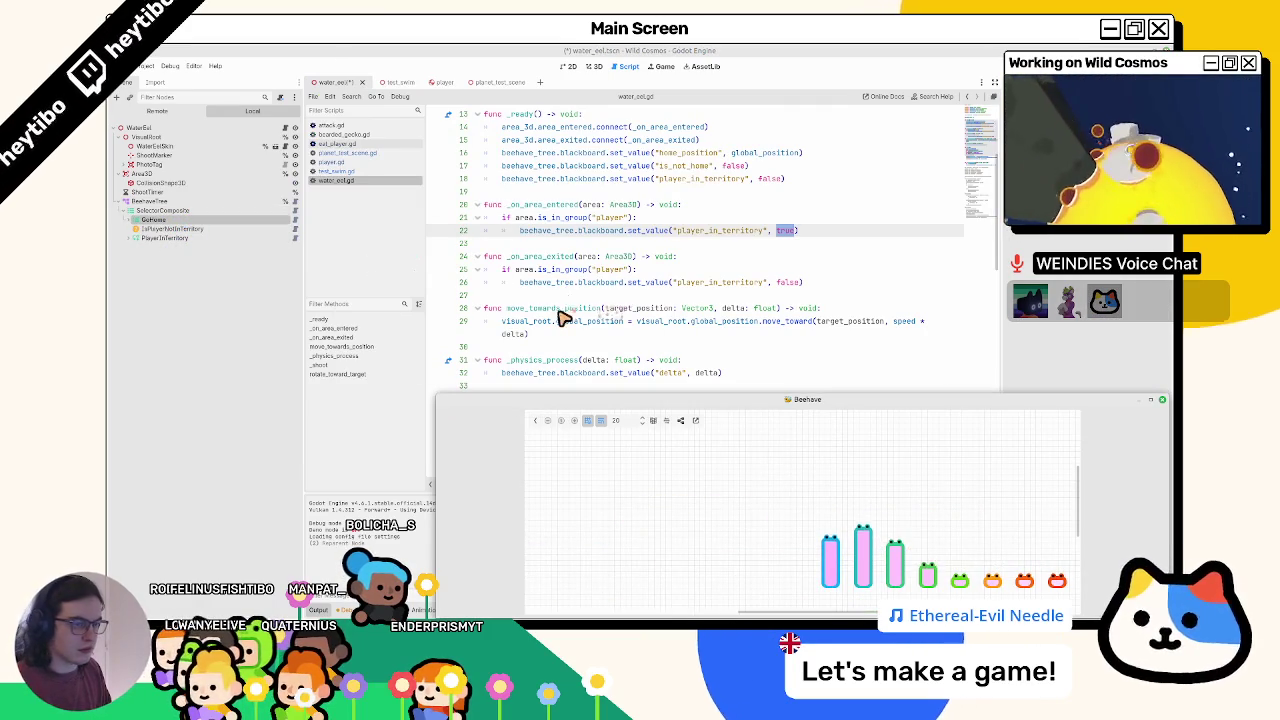
pyautogui.hotkey('alt', 'Tab')
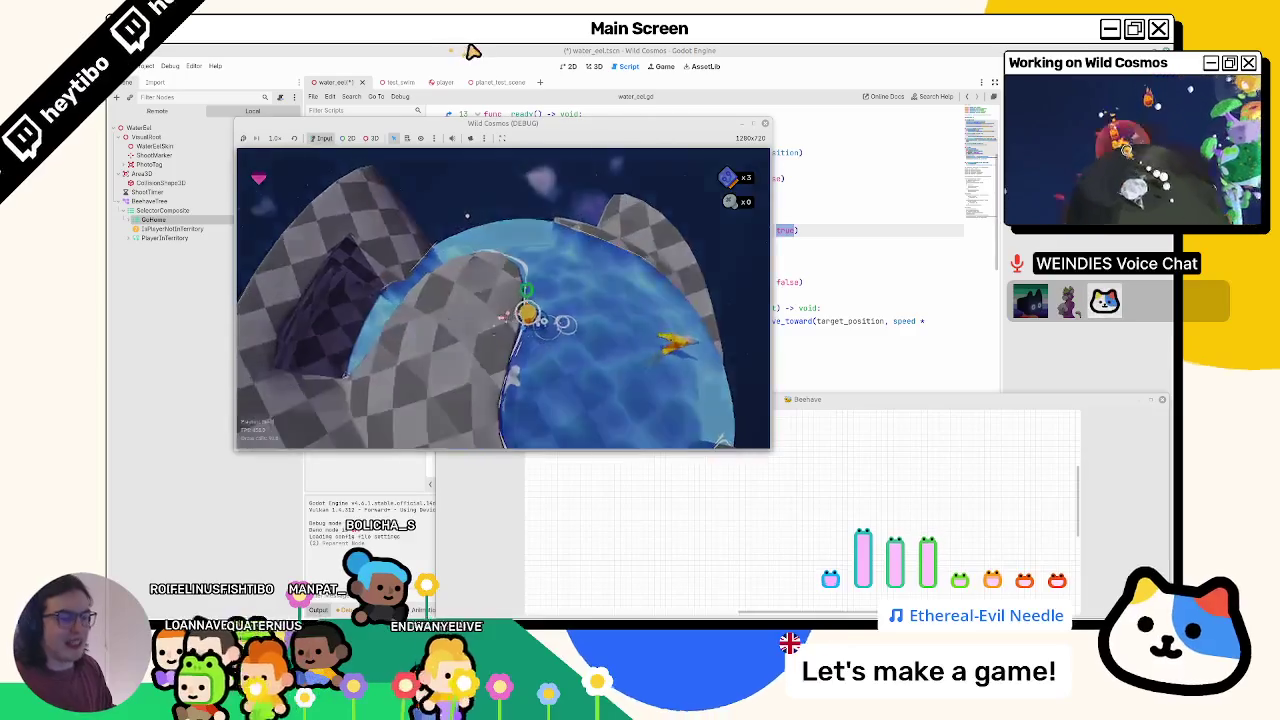
# - Show the eel in the 3D view and put PlayerInTerritory before GoHome
pyautogui.click(722, 49)
pyautogui.click(594, 66)
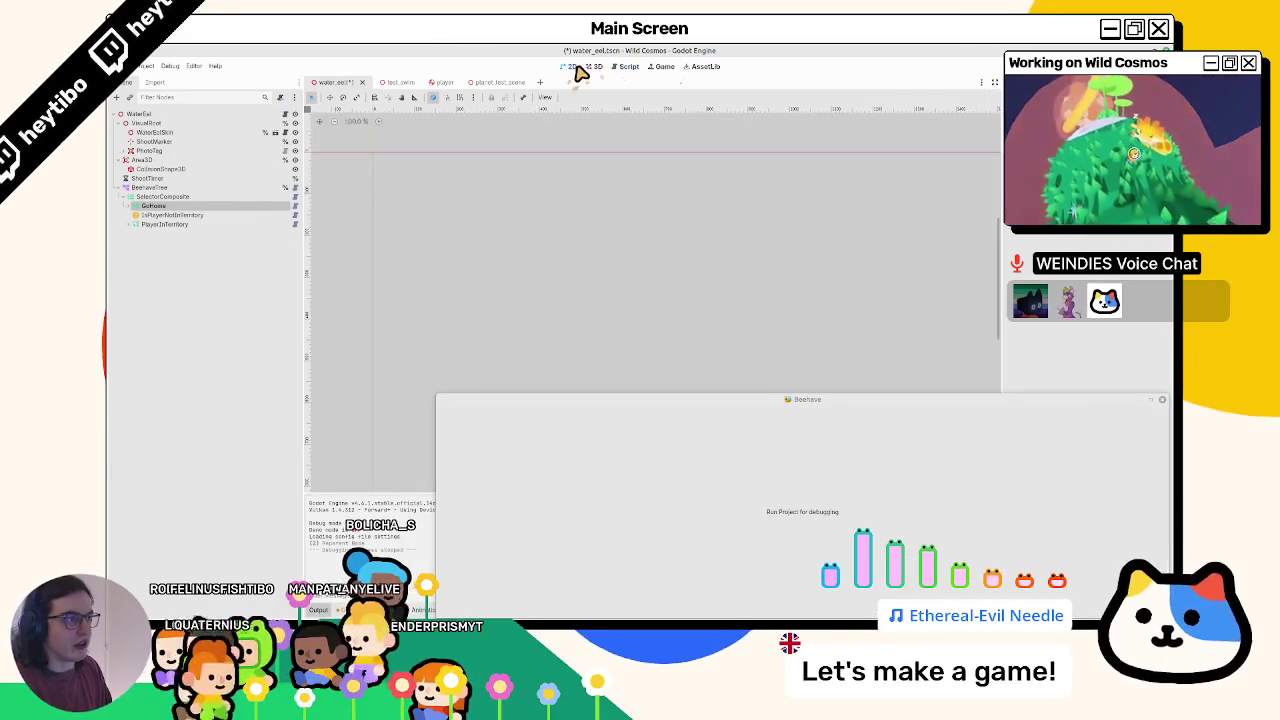
pyautogui.moveTo(200, 212); pyautogui.dragTo(190, 207)
pyautogui.click(132, 216)
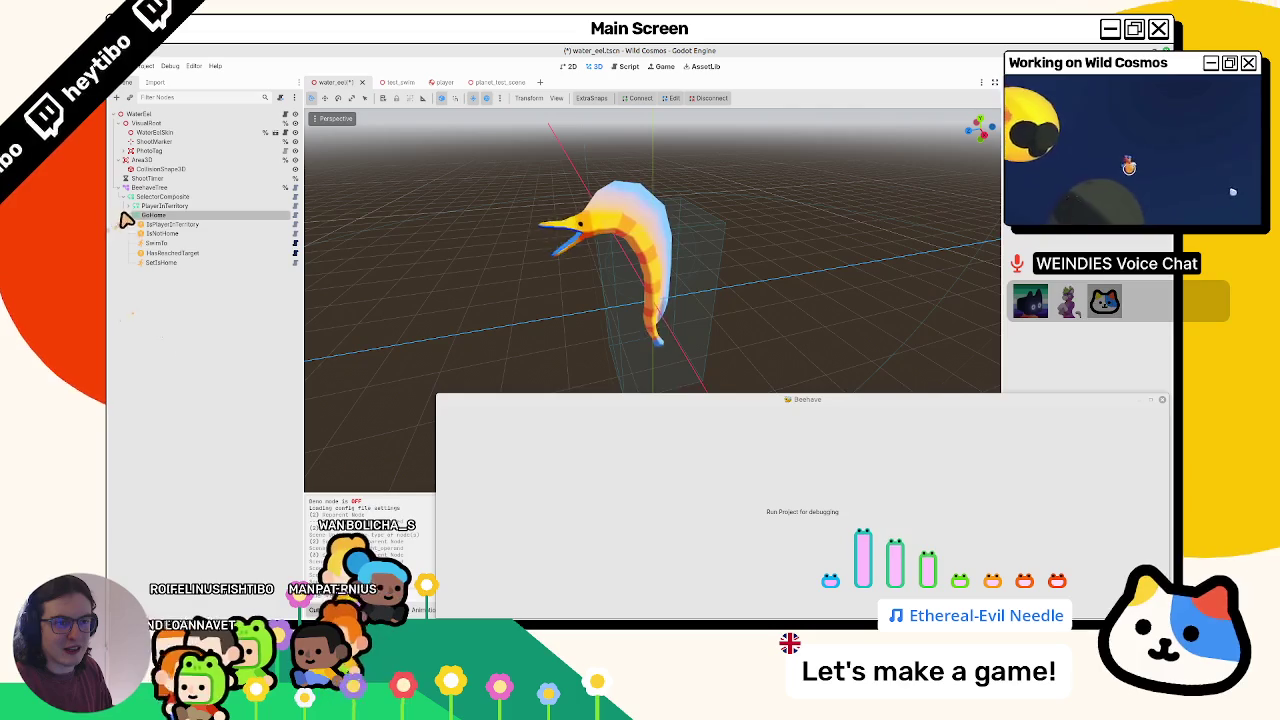
# - Rename the territory checks under GoToPlayer and Turret to IsPlayerInTerritory, then run the game
pyautogui.click(132, 216)
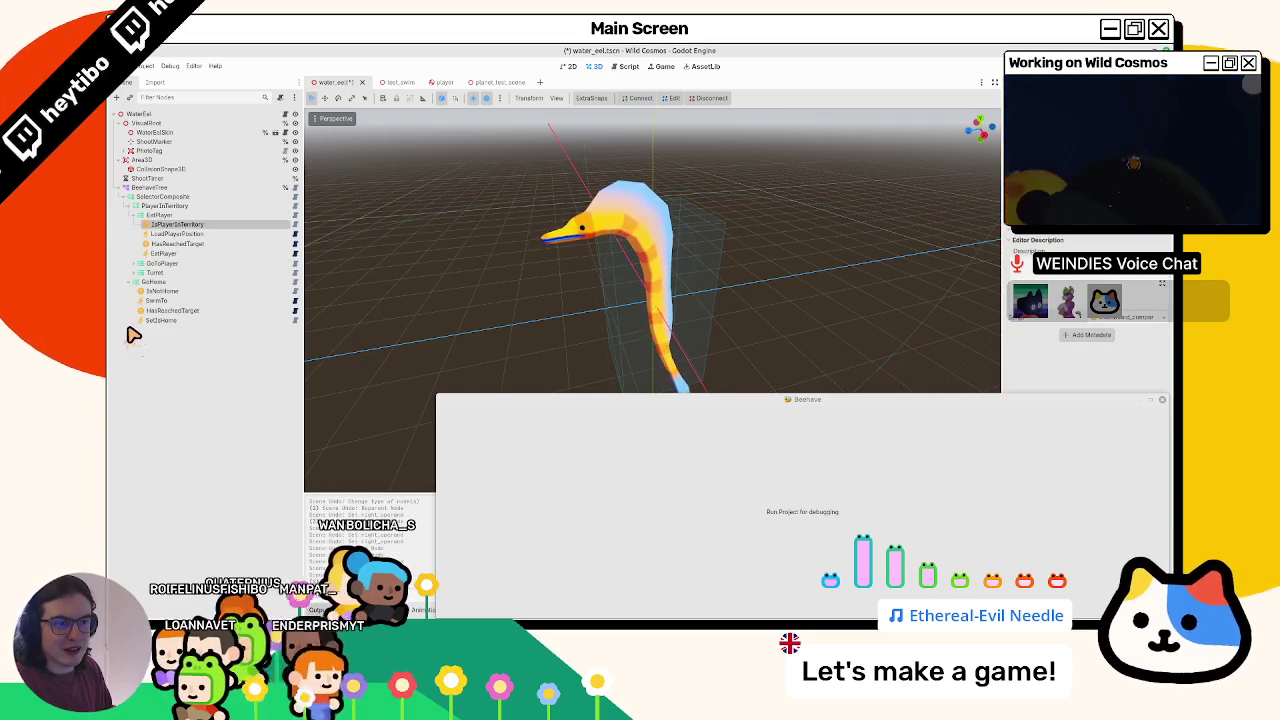
pyautogui.click(134, 272)
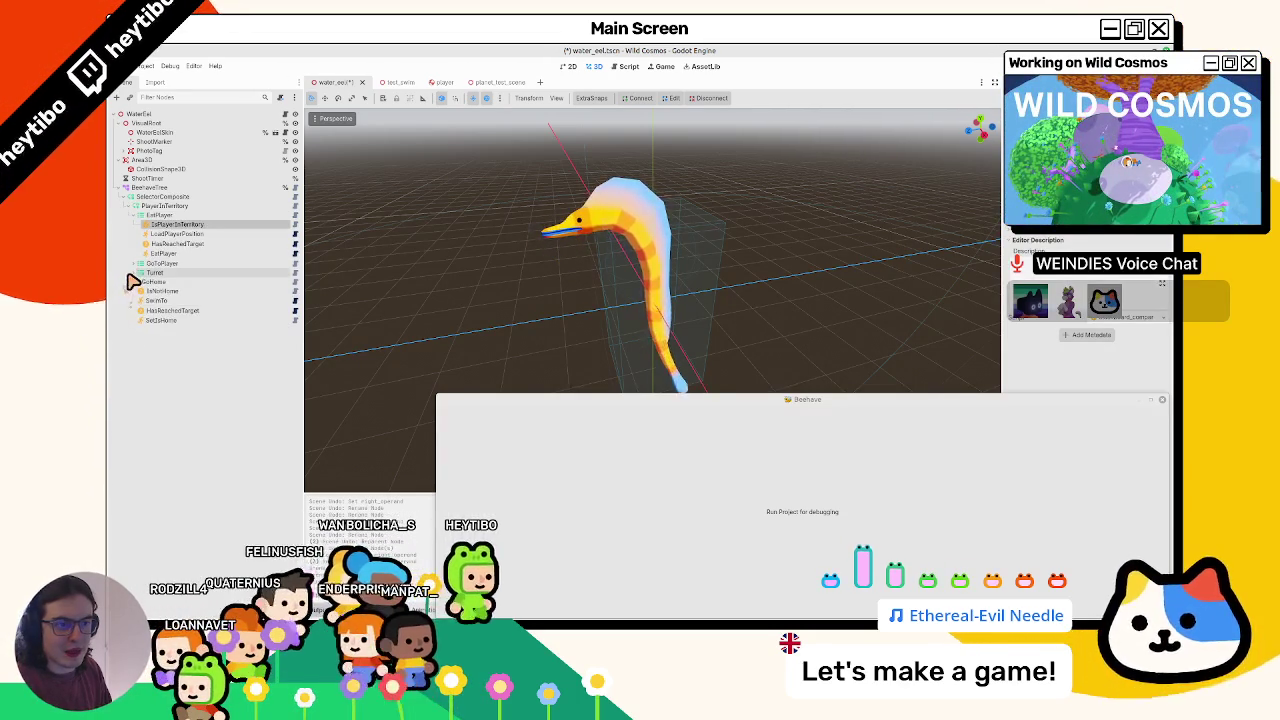
pyautogui.click(138, 264)
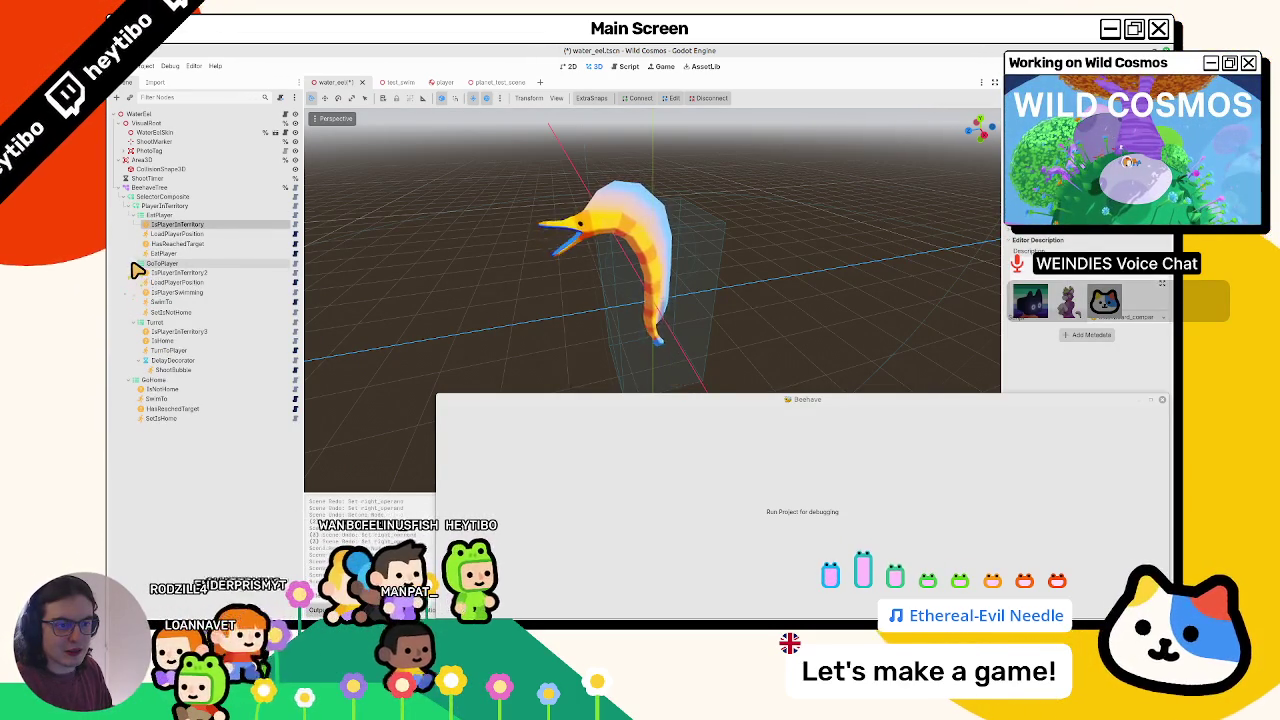
pyautogui.doubleClick(210, 332)
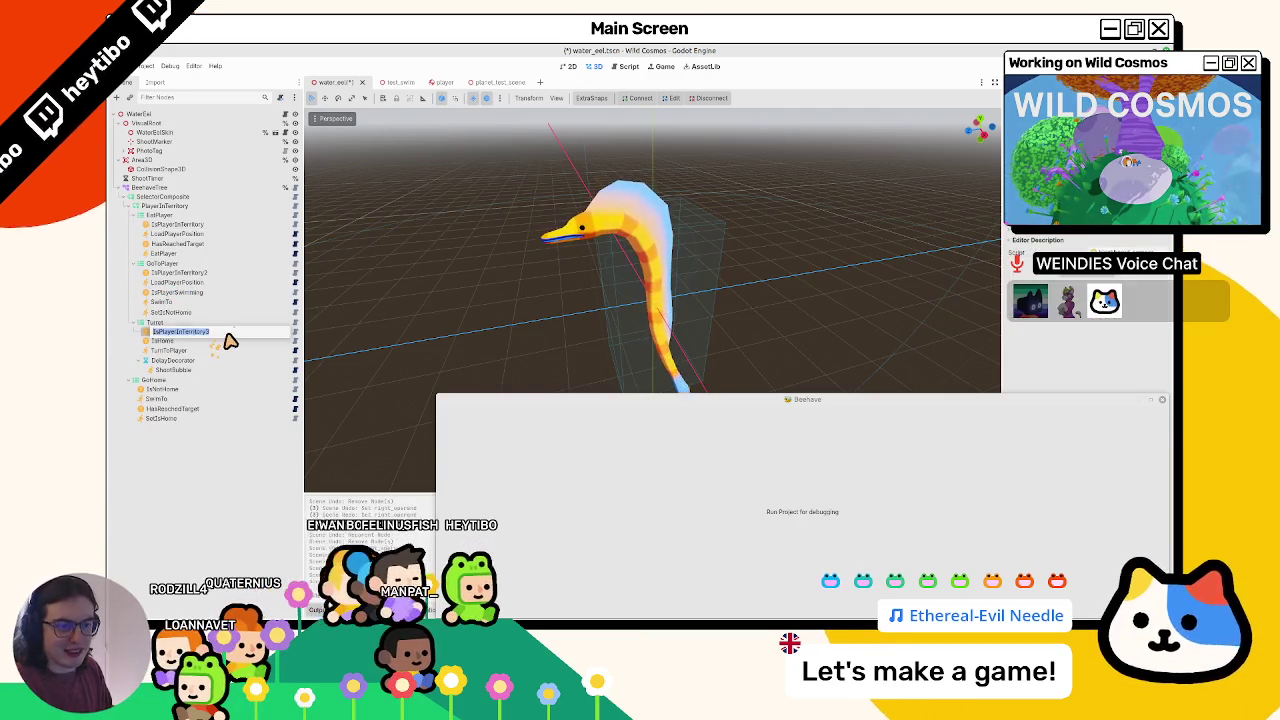
pyautogui.click(220, 274)
pyautogui.click(222, 226)
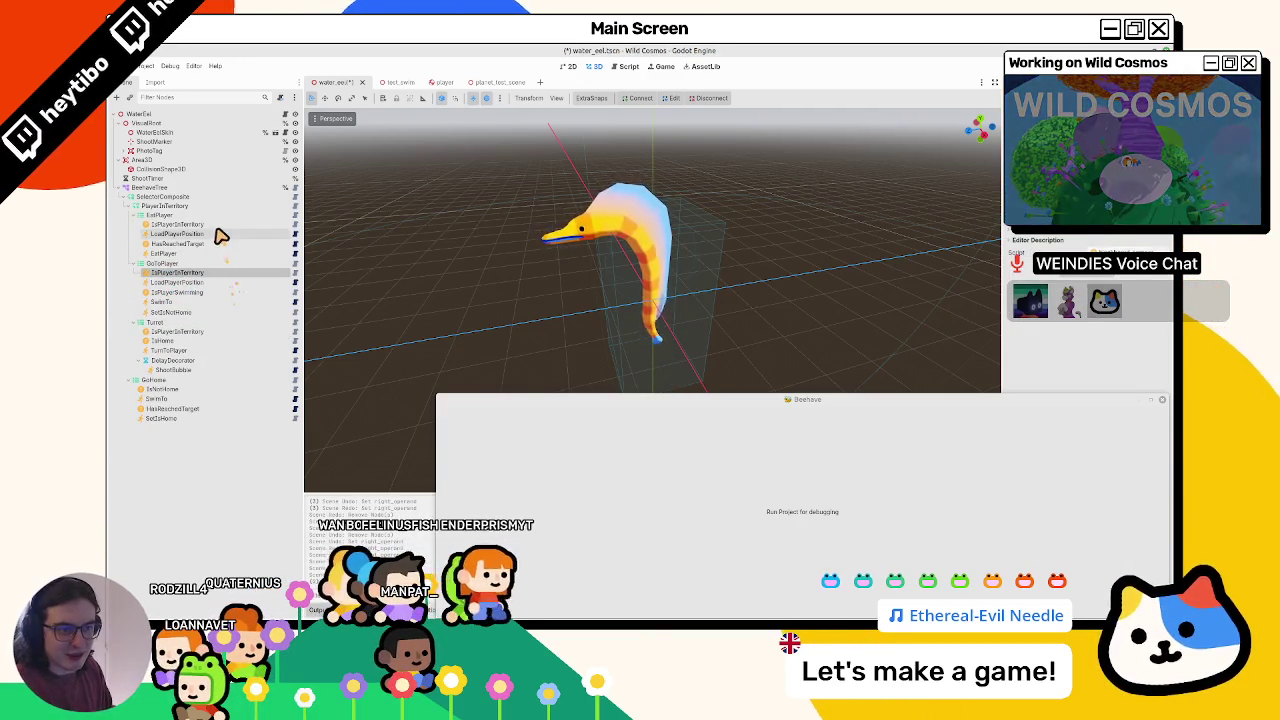
pyautogui.click(200, 274)
pyautogui.press('F5')
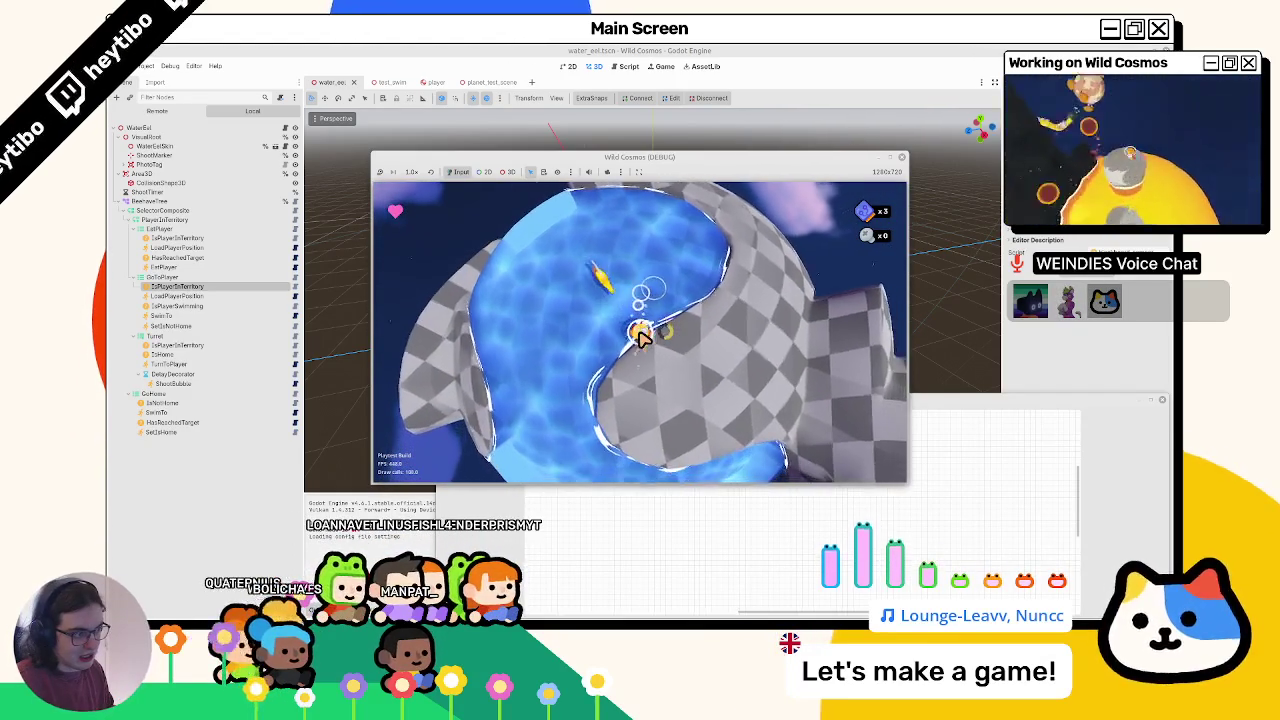
# - Stop the game and inspect the IsPlayerInTerritory checks under GoToPlayer and Turret
pyautogui.press('Escape')
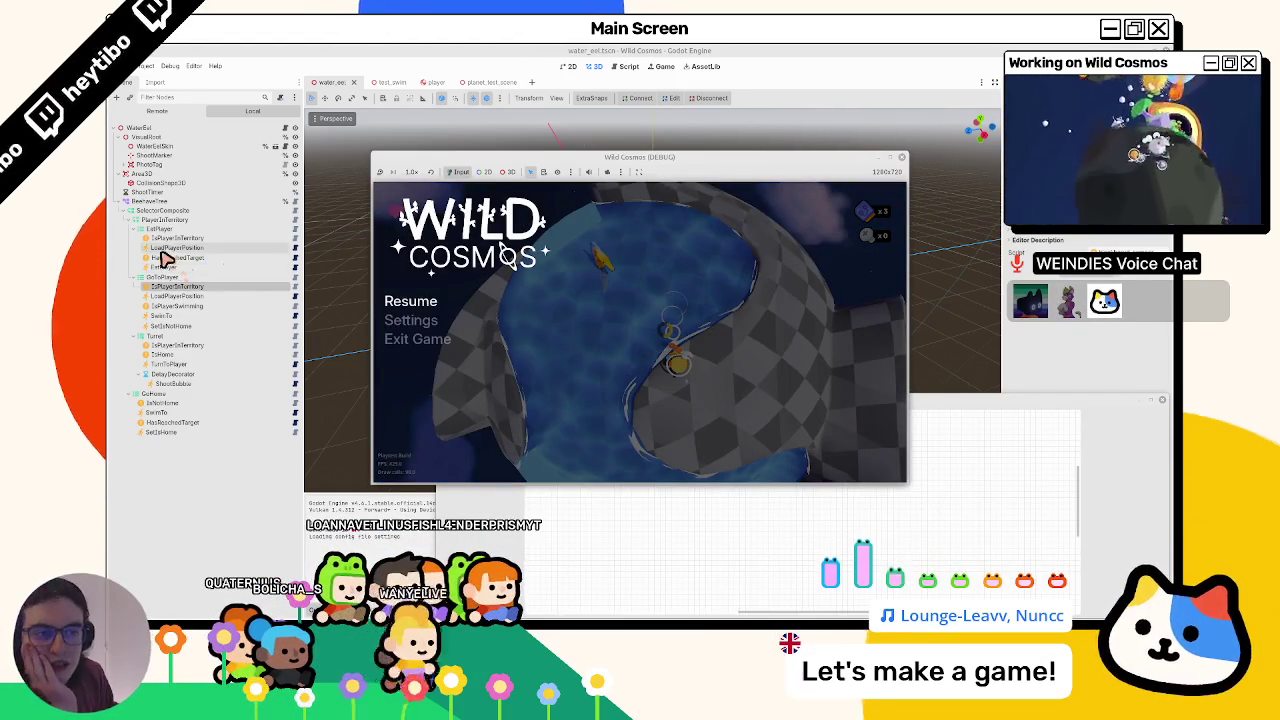
pyautogui.press('F8')
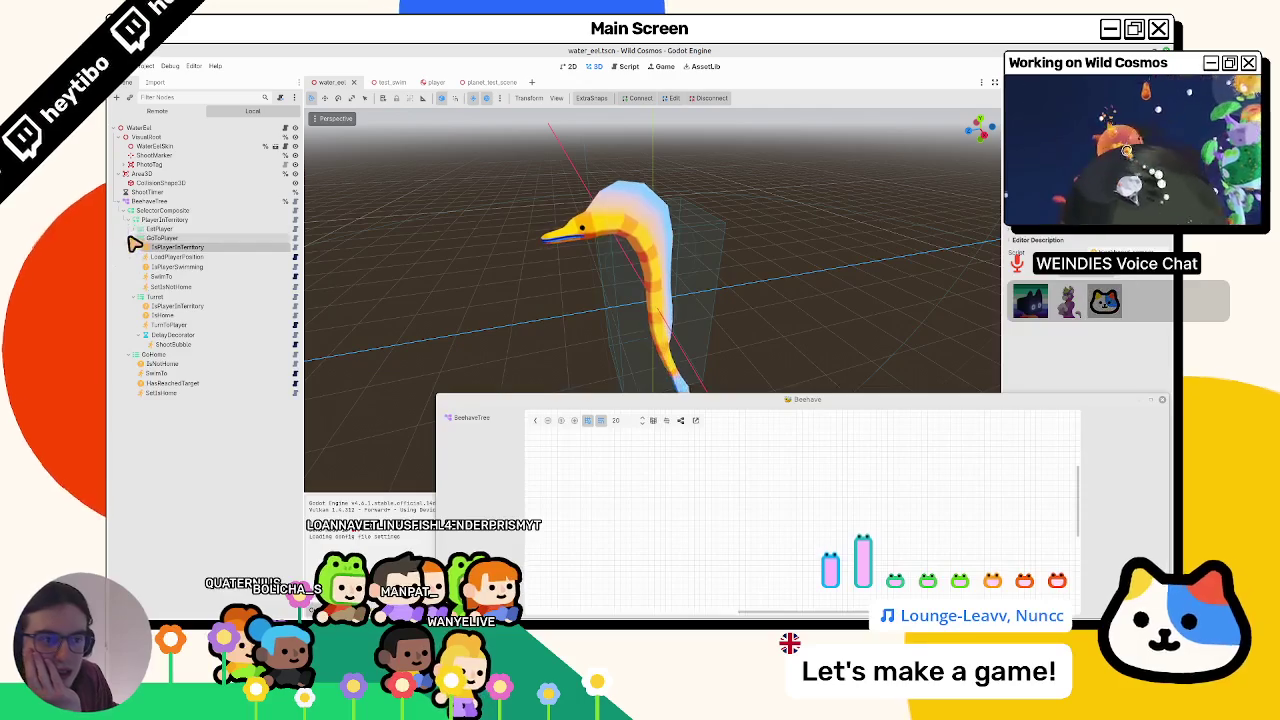
pyautogui.click(134, 239)
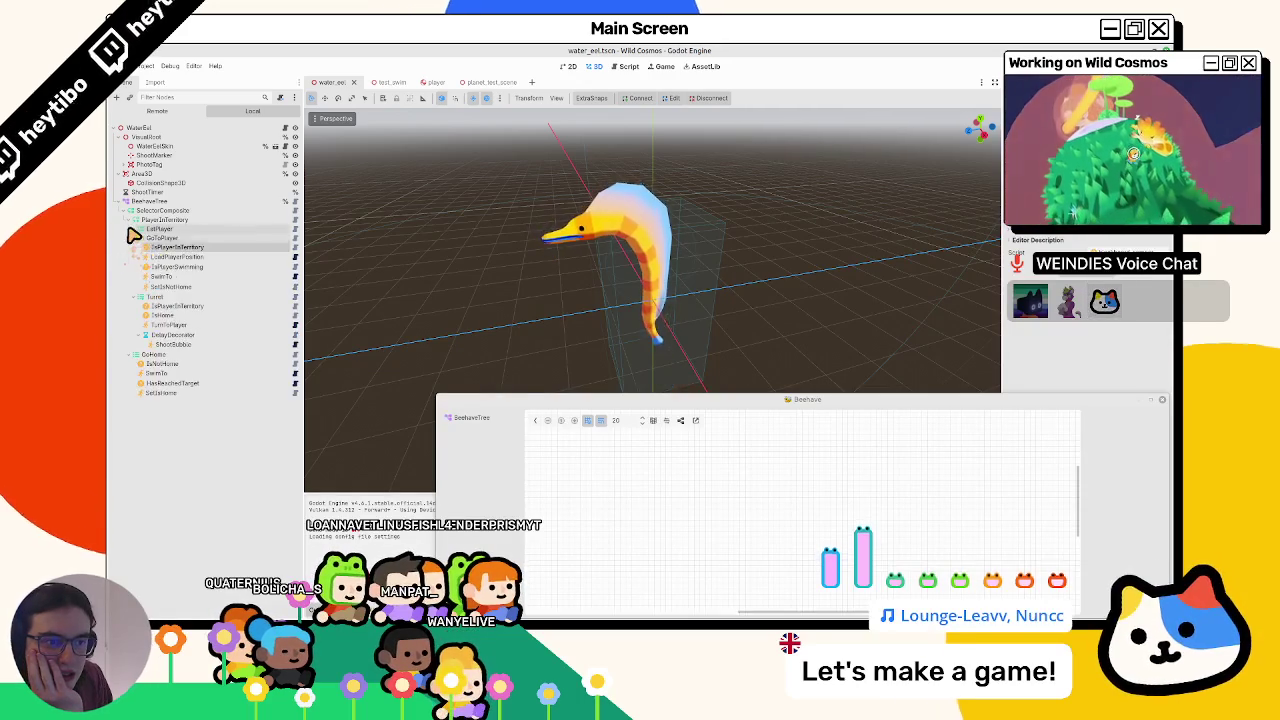
pyautogui.click(134, 230)
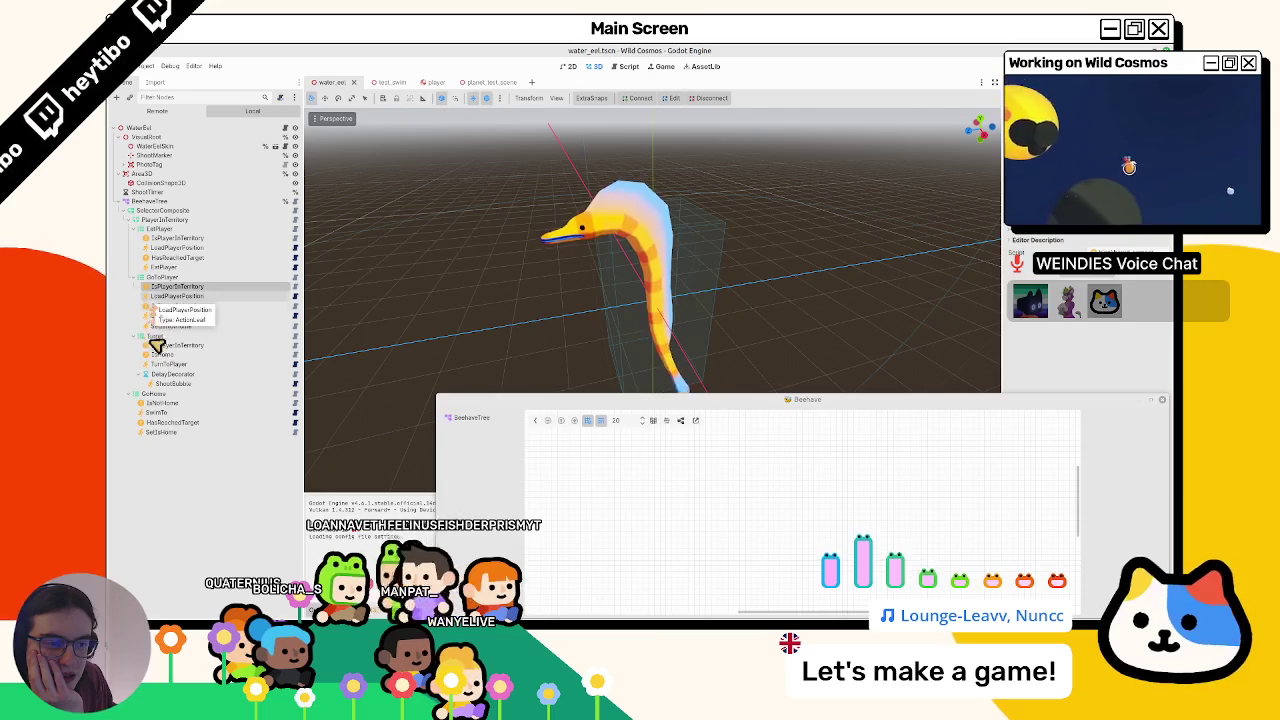
pyautogui.click(157, 345)
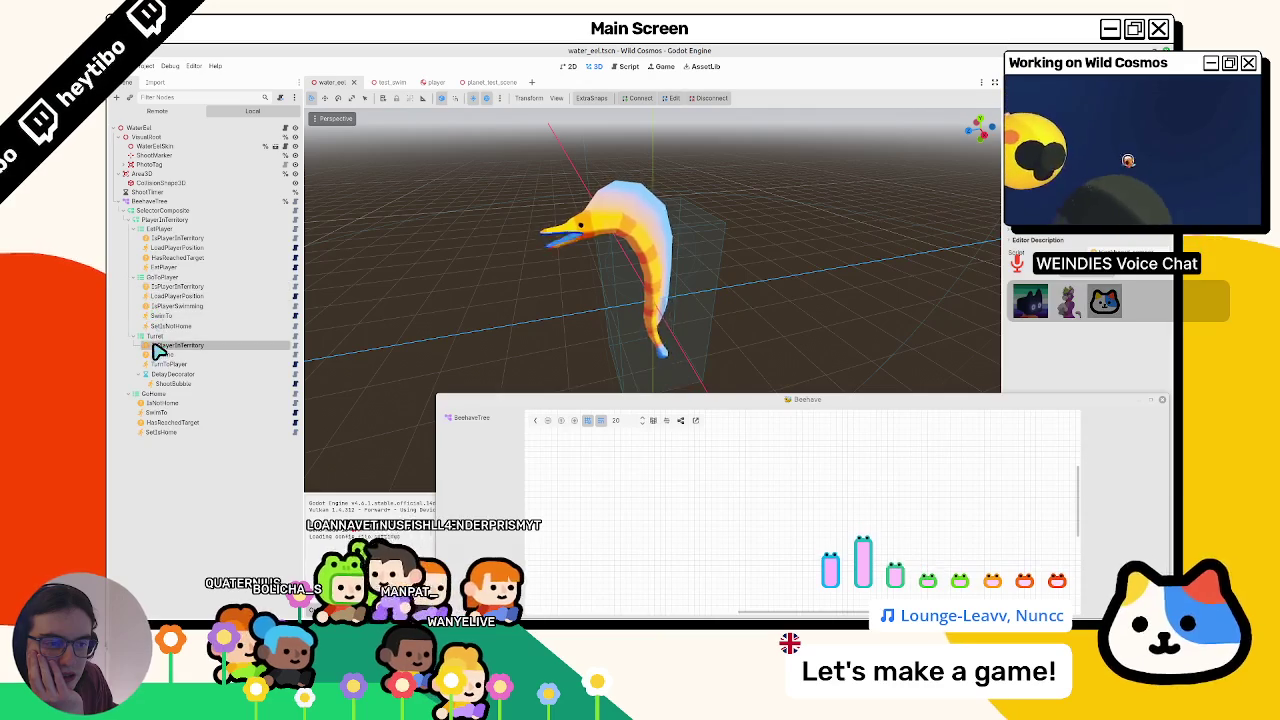
pyautogui.click(177, 287)
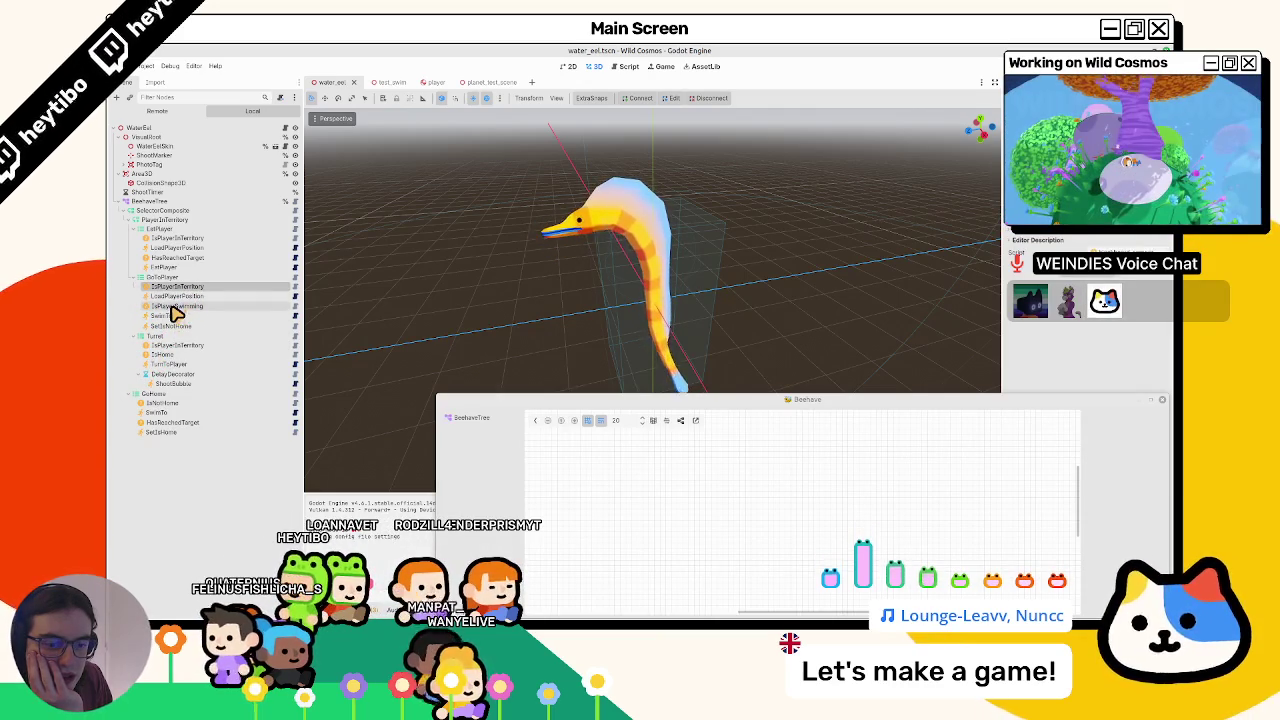
# - Show the BeehaveTree graph in a vertical layout in a taller panel, then resume the game
pyautogui.click(488, 418)
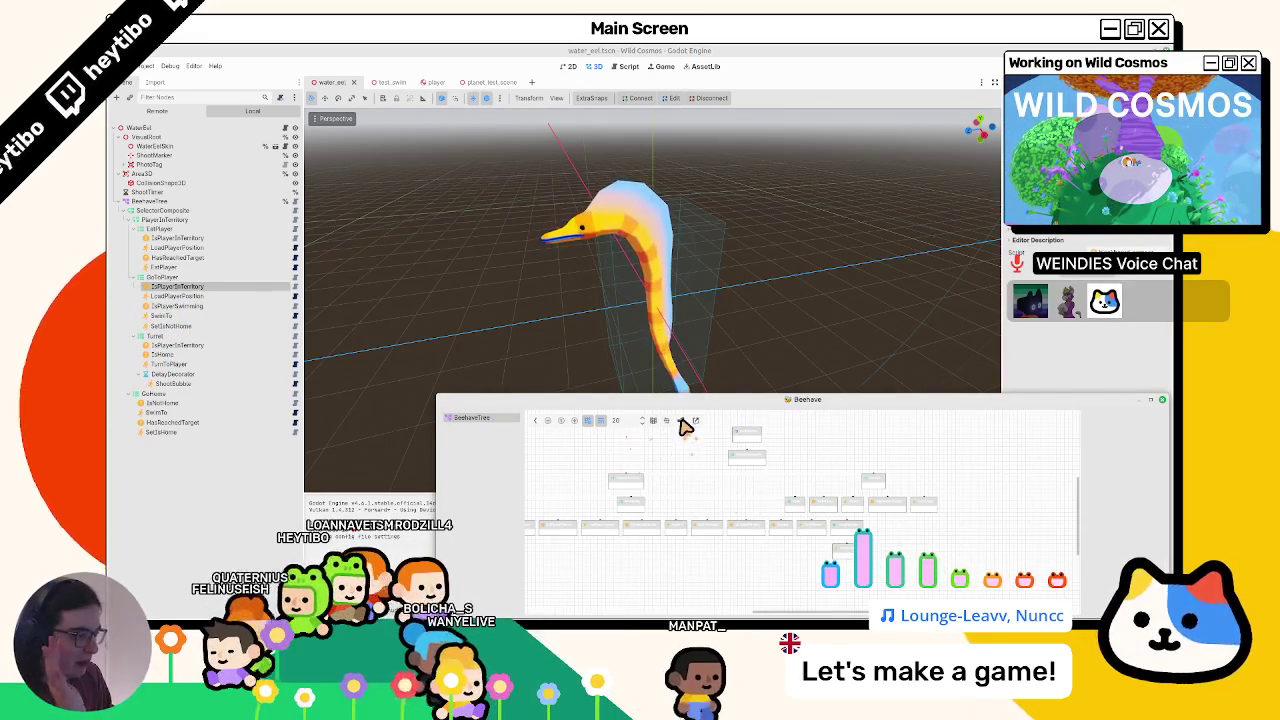
pyautogui.click(681, 421)
pyautogui.moveTo(793, 398); pyautogui.dragTo(789, 236)
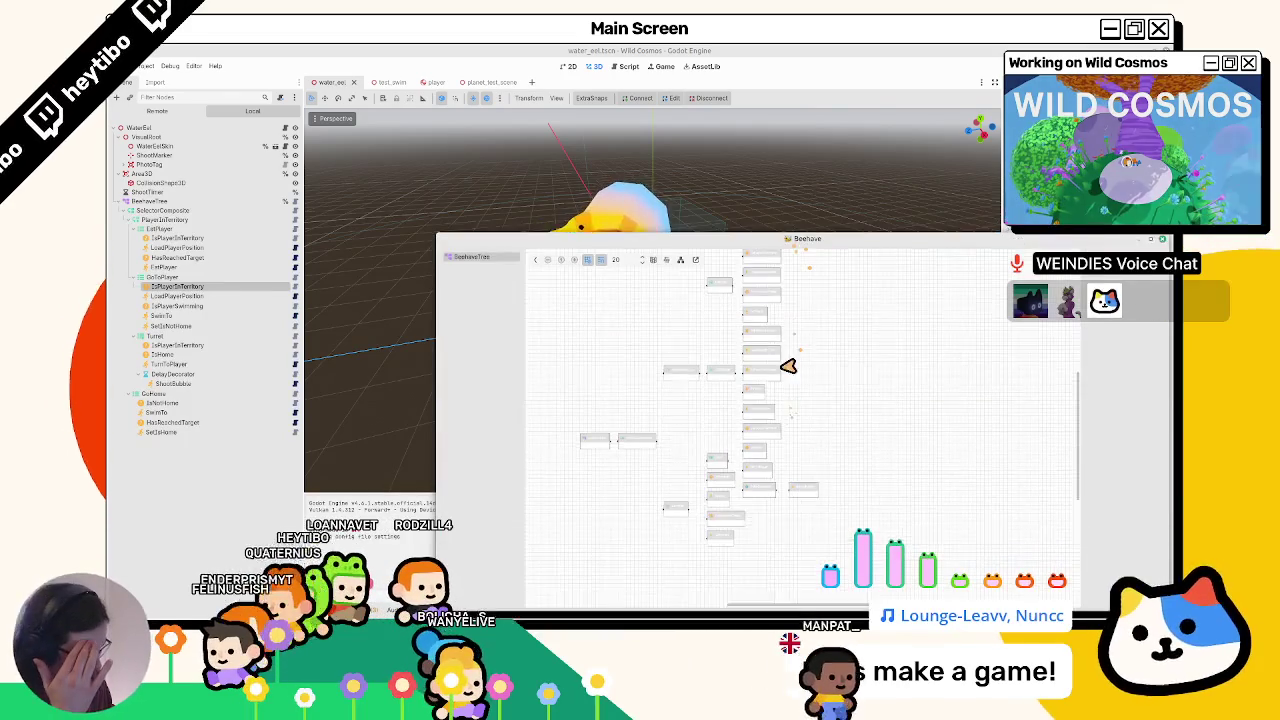
pyautogui.scroll(3, 840, 372)
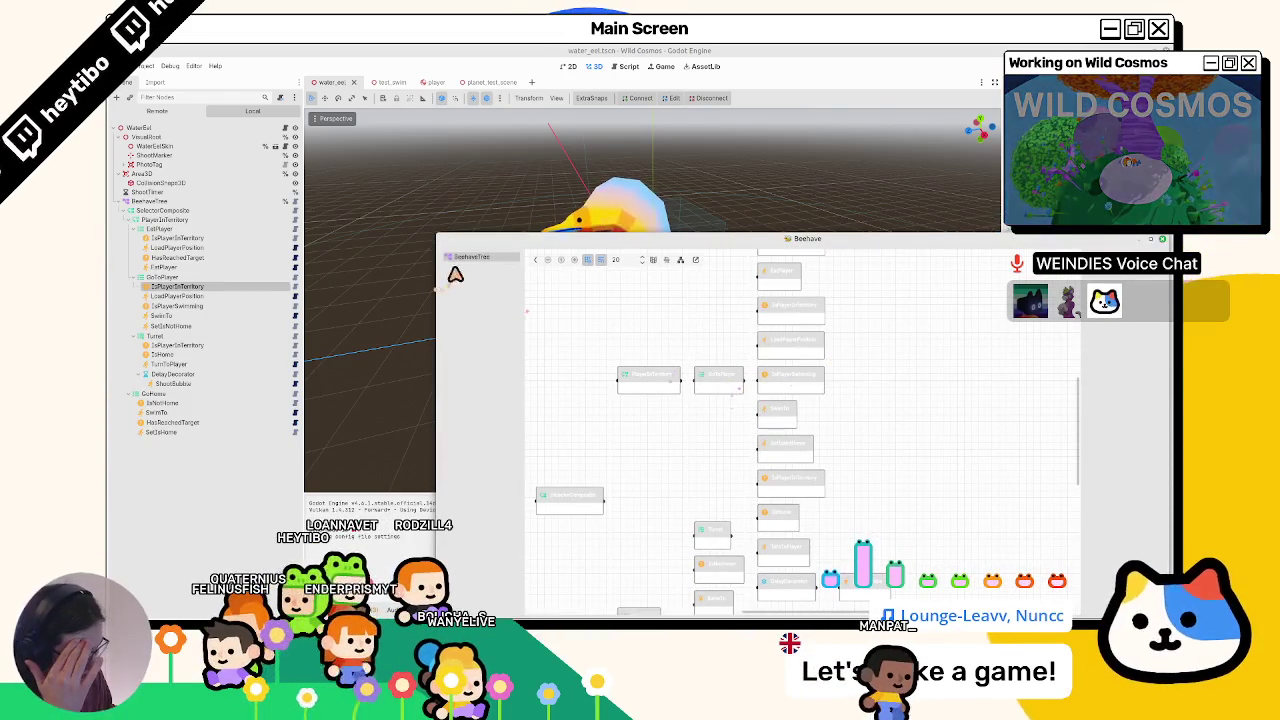
pyautogui.click(789, 604)
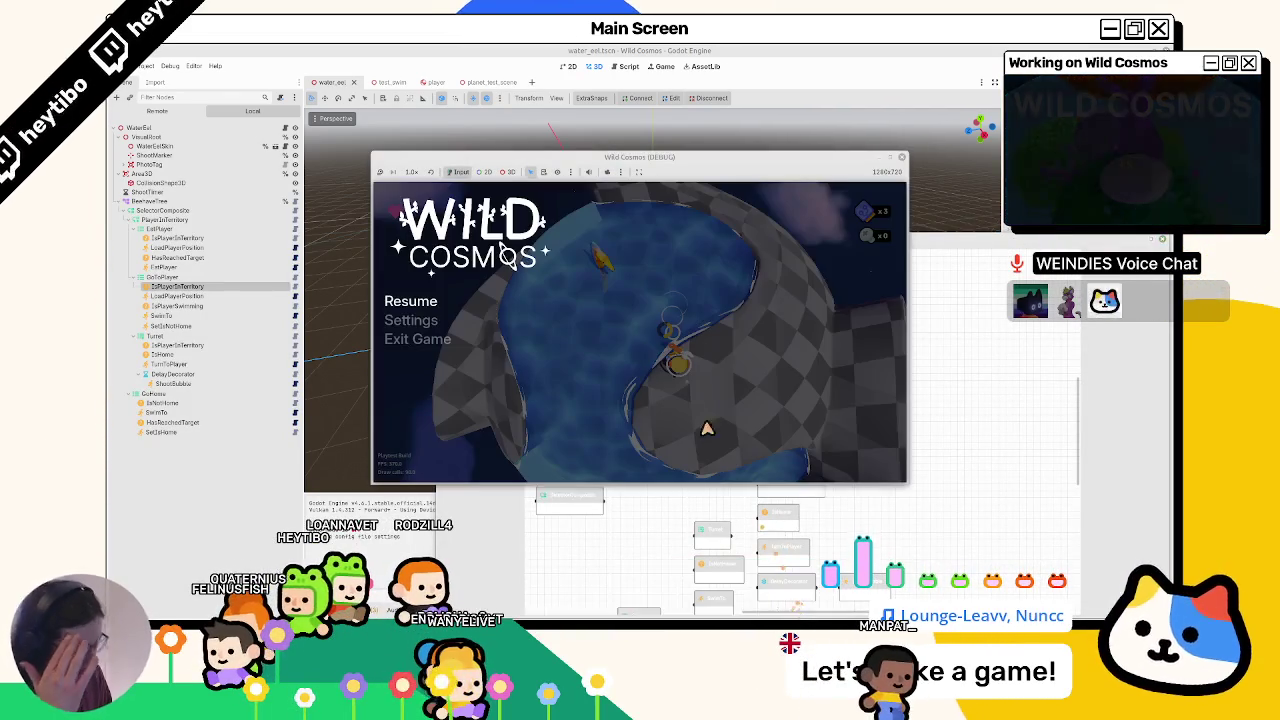
pyautogui.press('Escape')
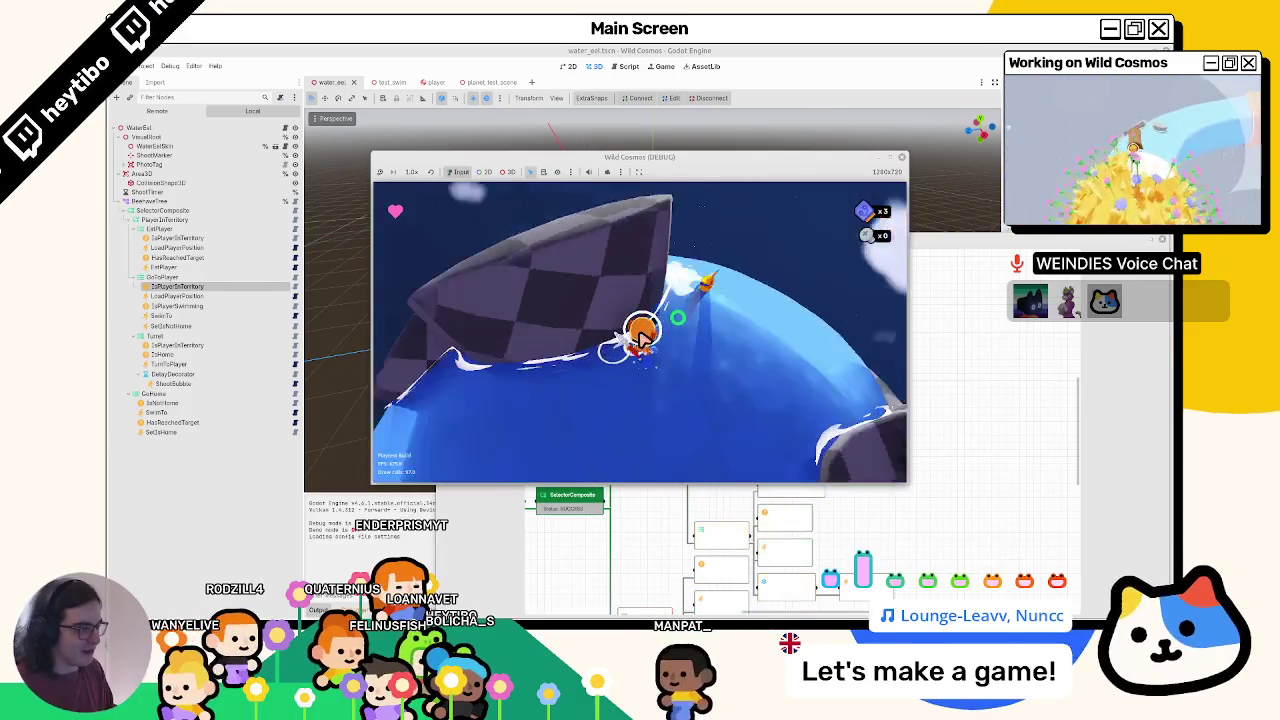
# - Pause the Wild Cosmos playtest and close the debug window to return to the editor
pyautogui.press('Escape')
pyautogui.click(417, 339)
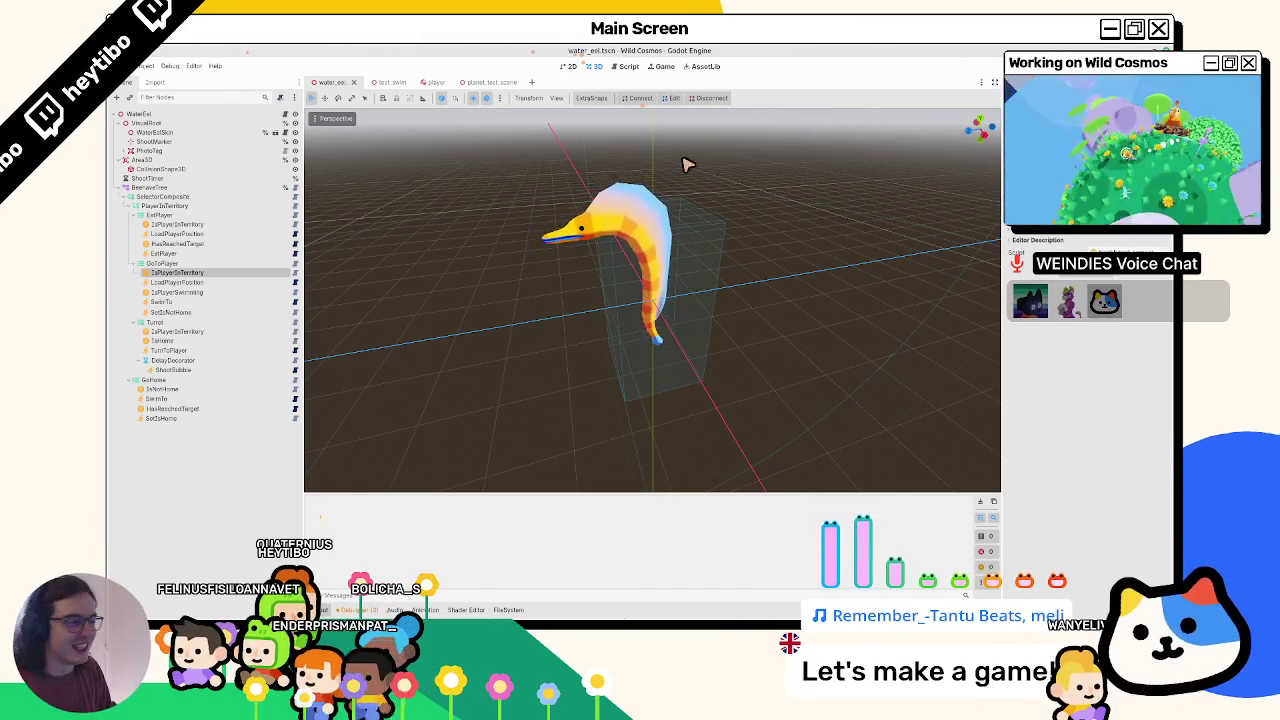
# - Orbit around the eel model, then launch the game and maximize its window
pyautogui.moveTo(686, 165)
pyautogui.mouseDown()
pyautogui.moveTo(646, 289)
pyautogui.moveTo(566, 151)
pyautogui.moveTo(530, 313)
pyautogui.mouseUp()
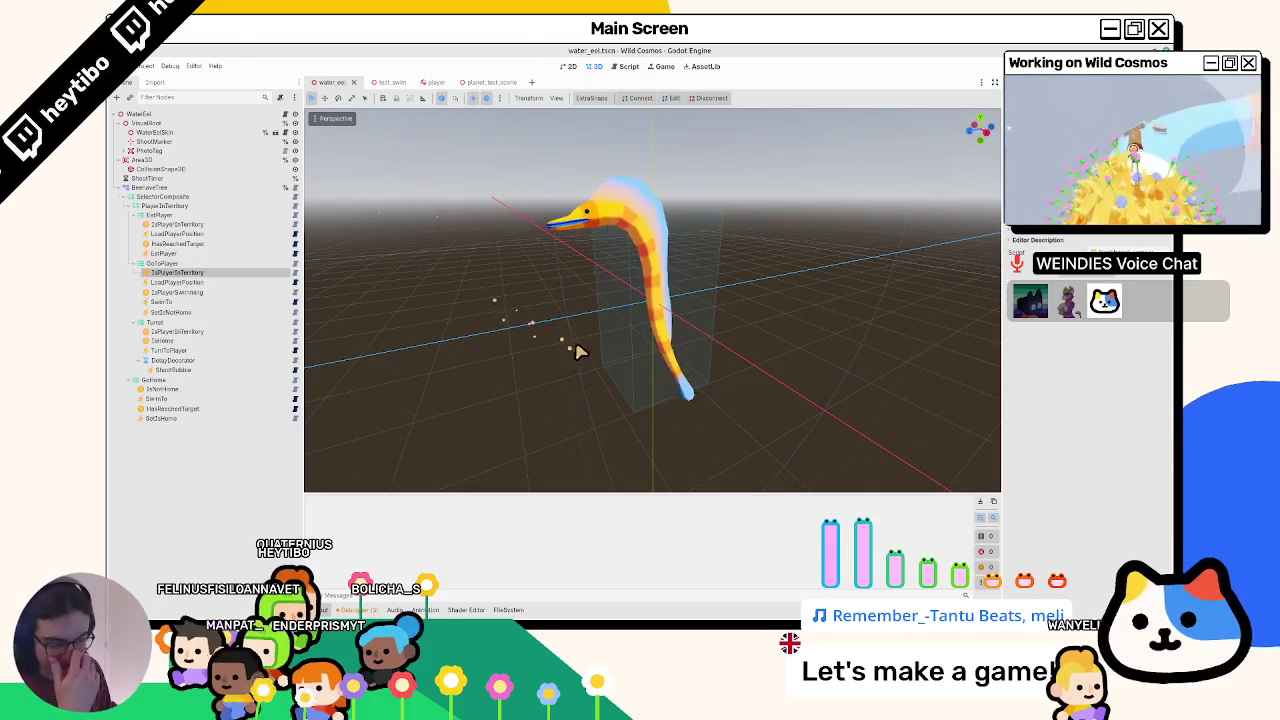
pyautogui.moveTo(516, 260); pyautogui.dragTo(523, 314)
pyautogui.press('F5')
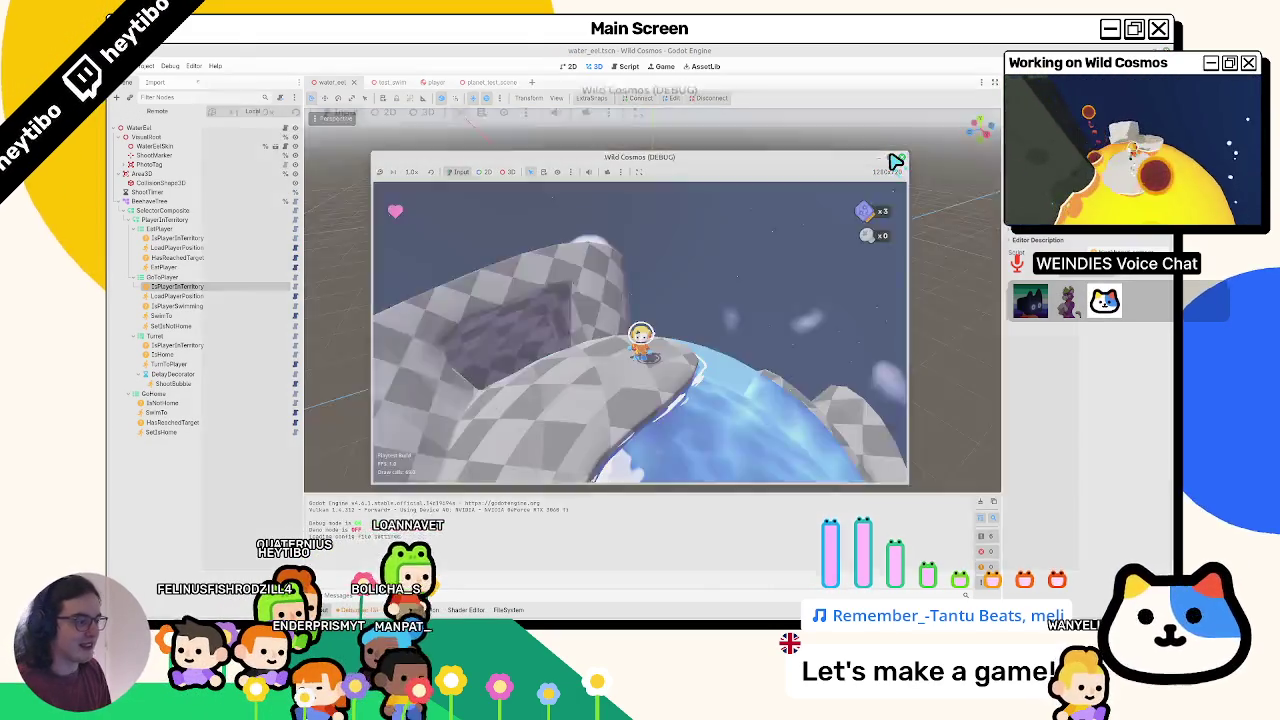
pyautogui.click(893, 158)
# - Run and swim around the eel's water ring to see if bubbles lead the player, then stop with F8
pyautogui.press('w')
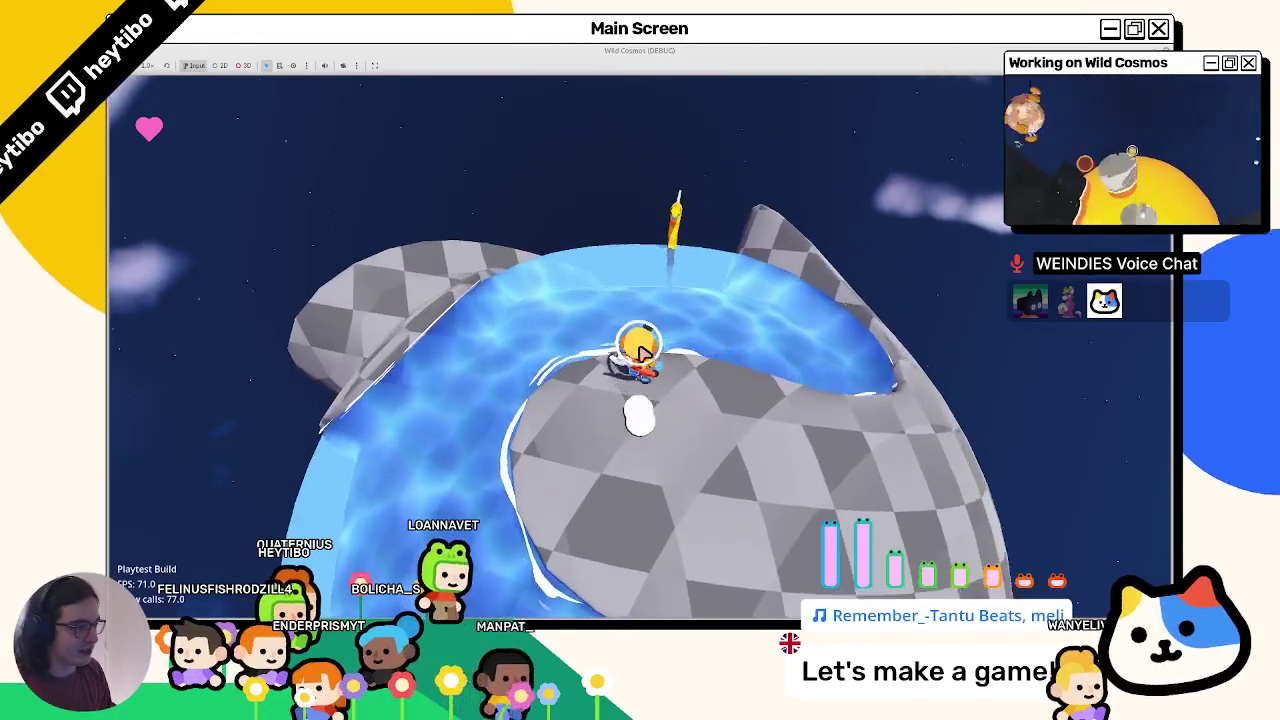
pyautogui.press('space')
pyautogui.press('w')
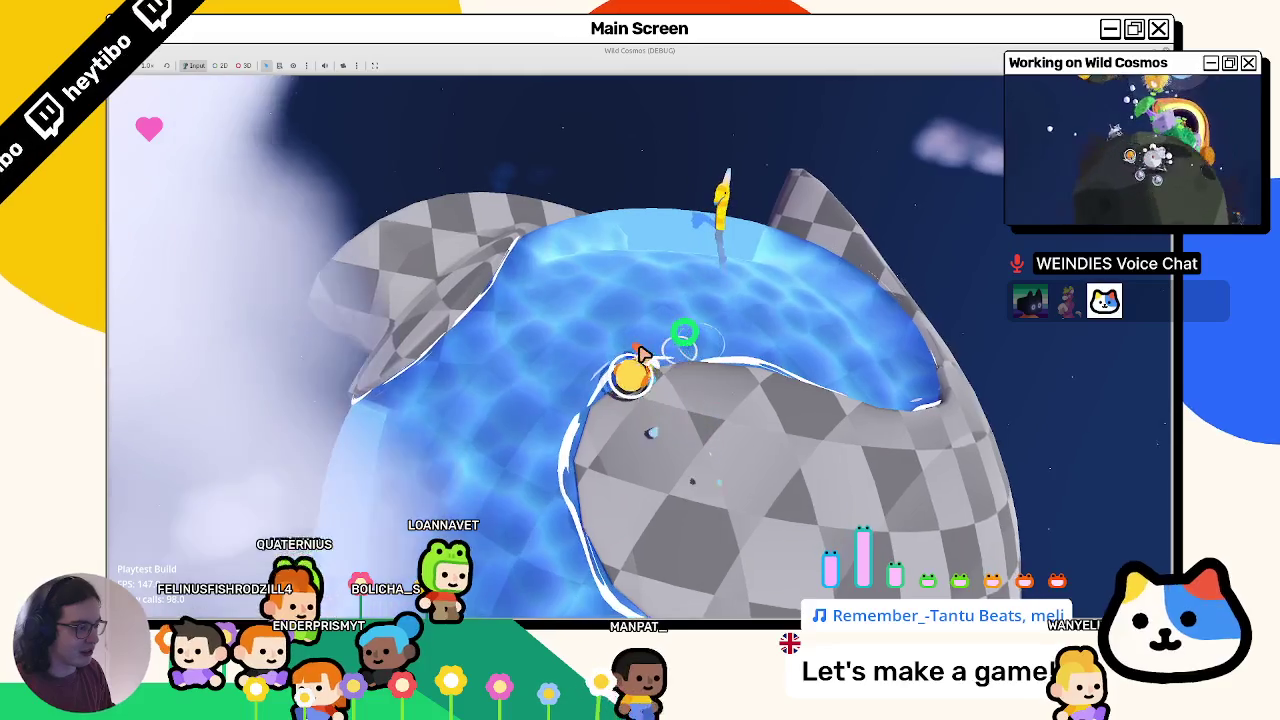
pyautogui.press('w')
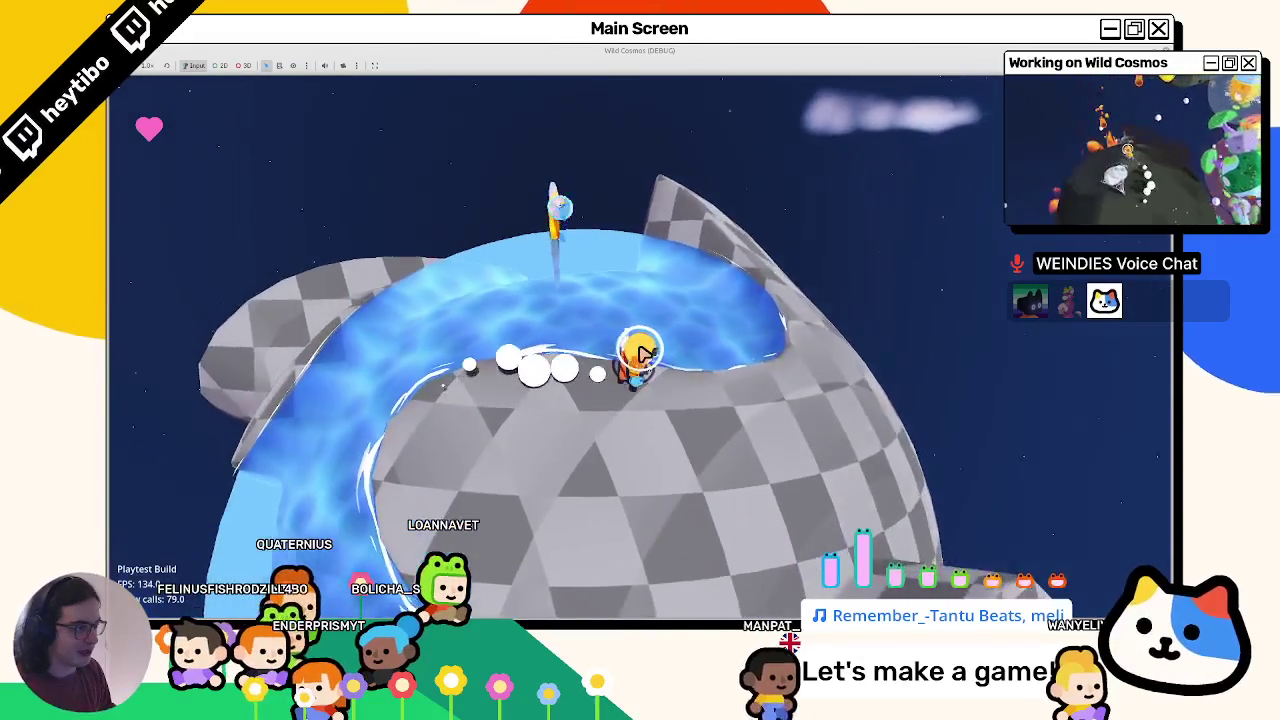
pyautogui.press('w')
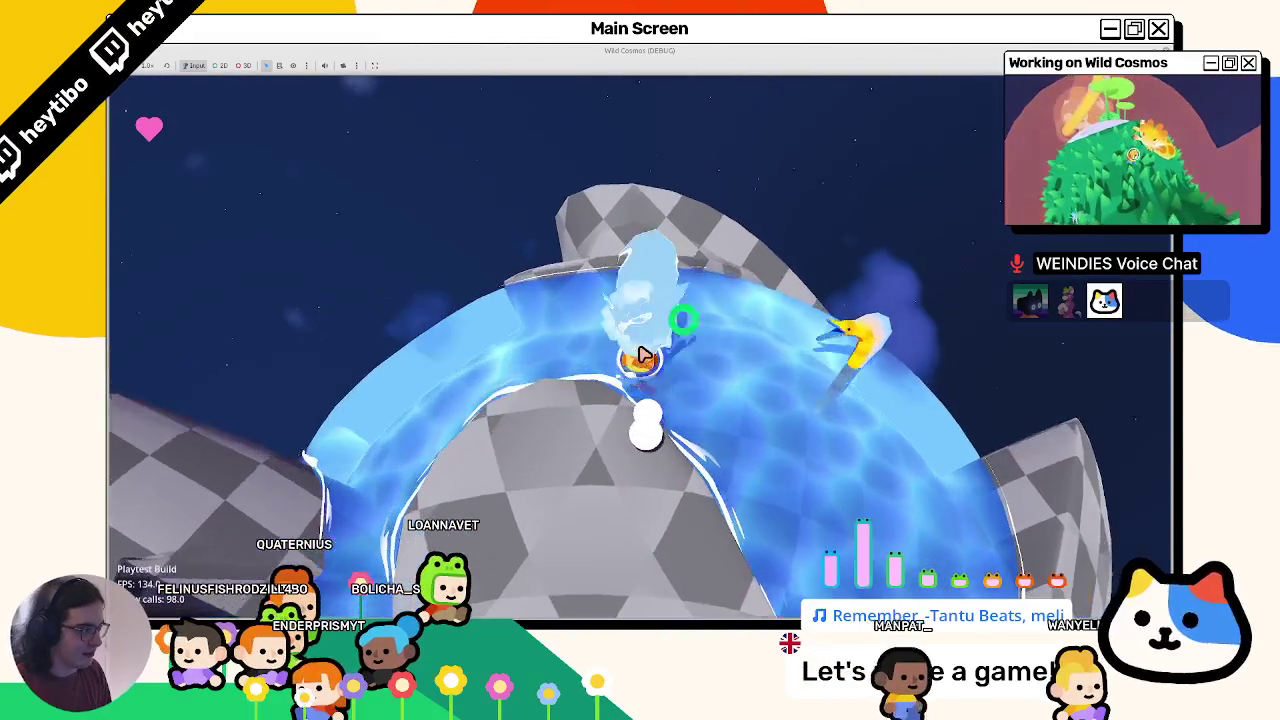
pyautogui.press('w')
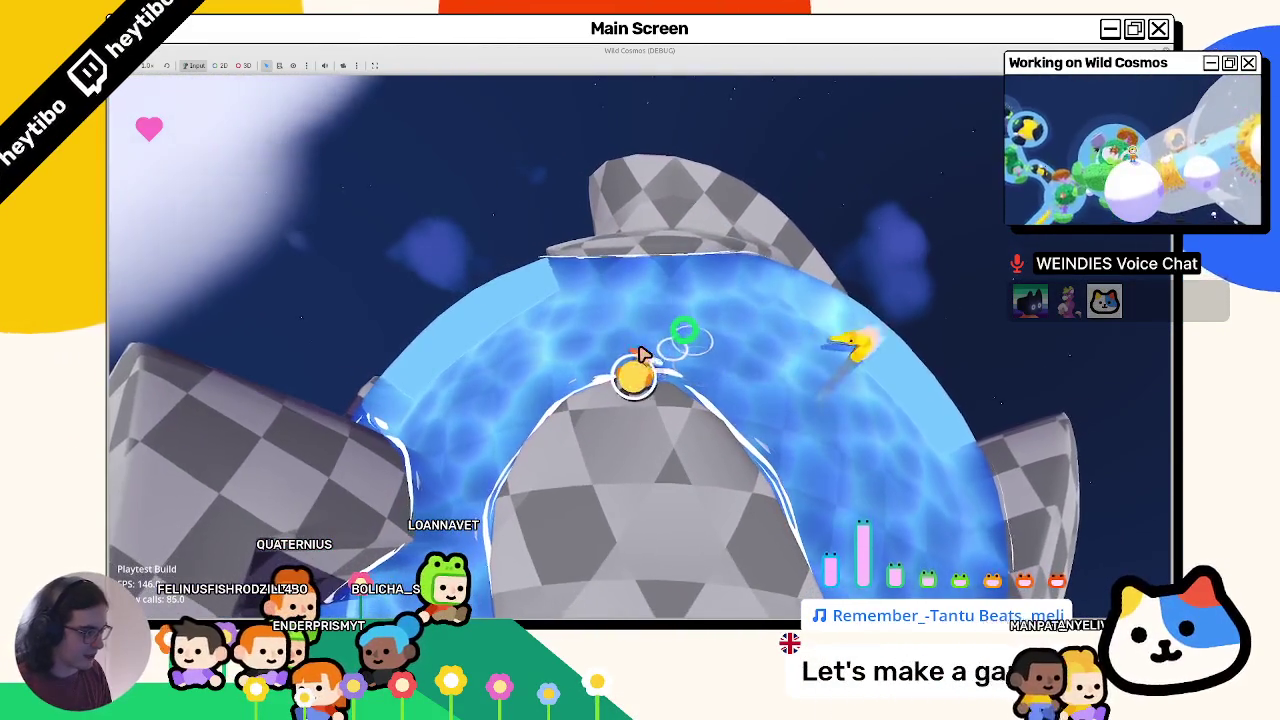
pyautogui.press('w')
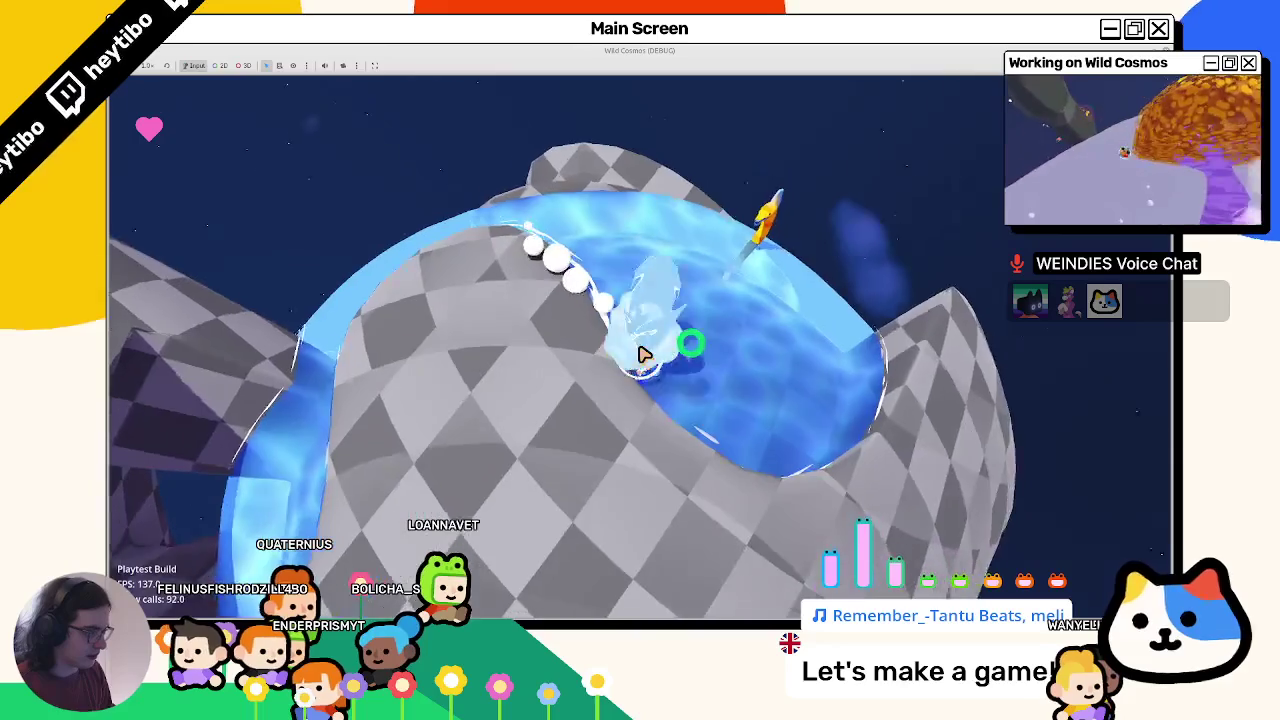
pyautogui.press('w')
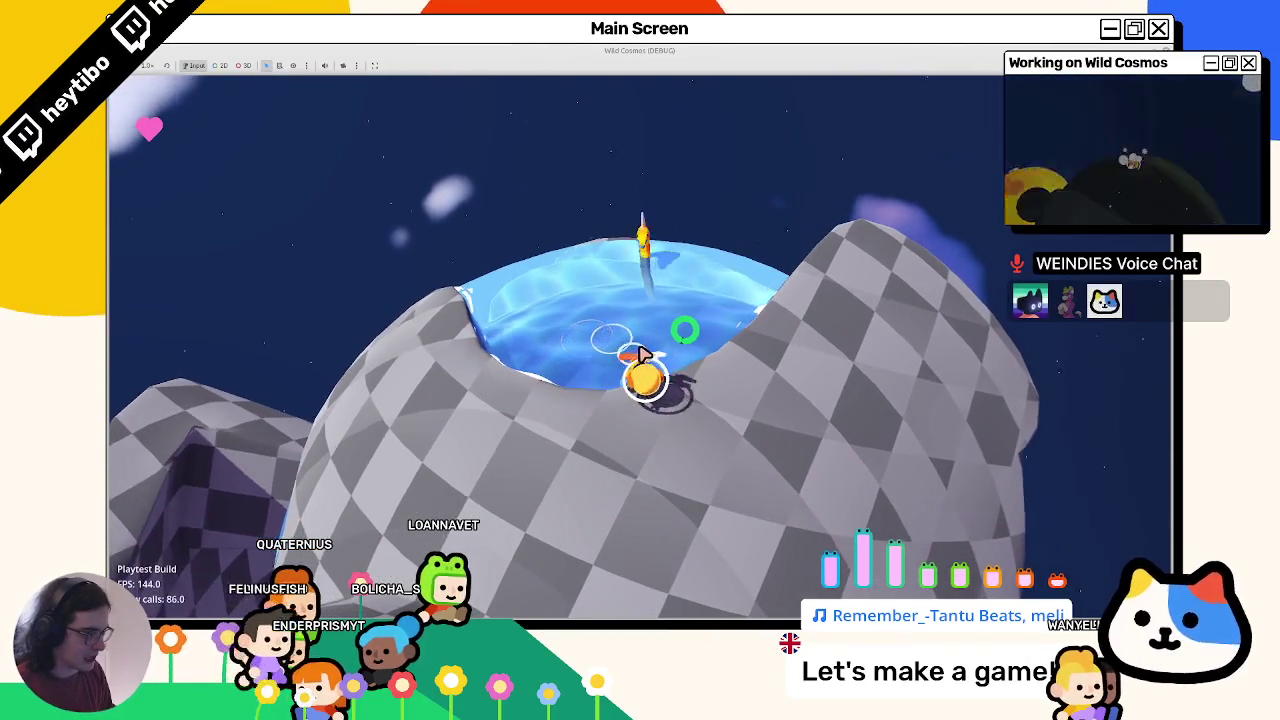
pyautogui.press('w')
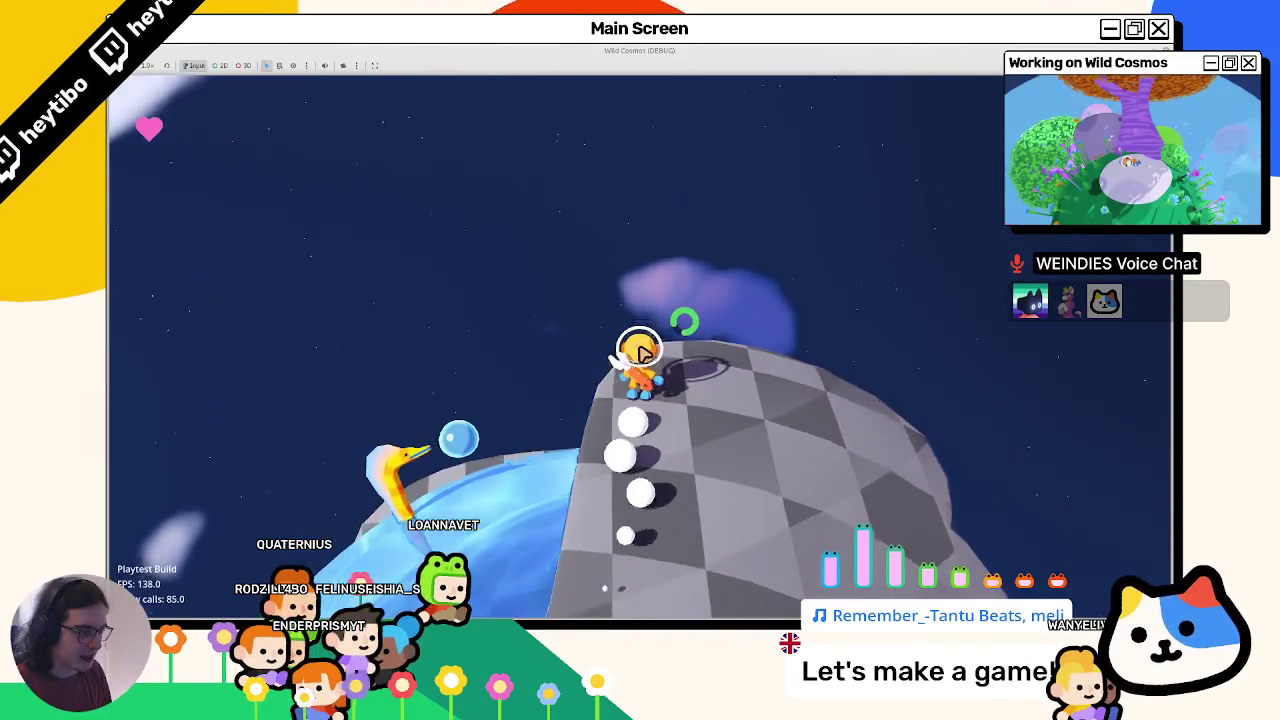
pyautogui.press('w')
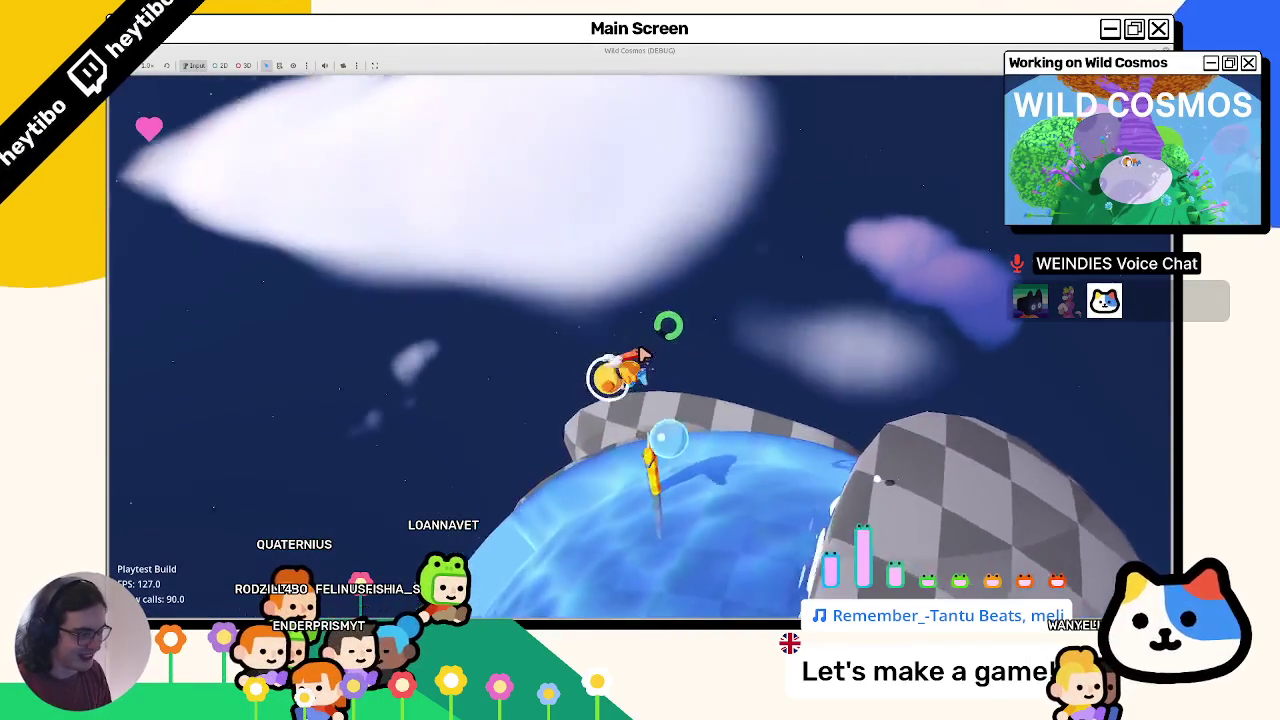
pyautogui.press('w')
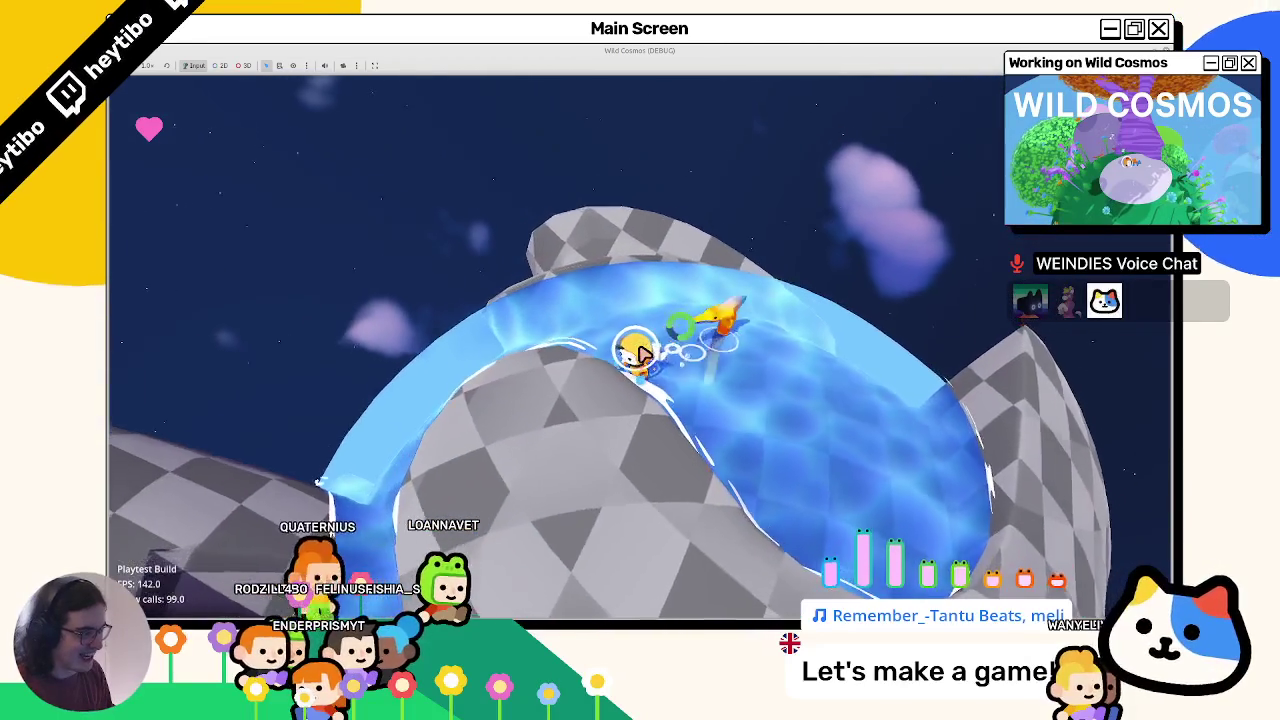
pyautogui.press('w')
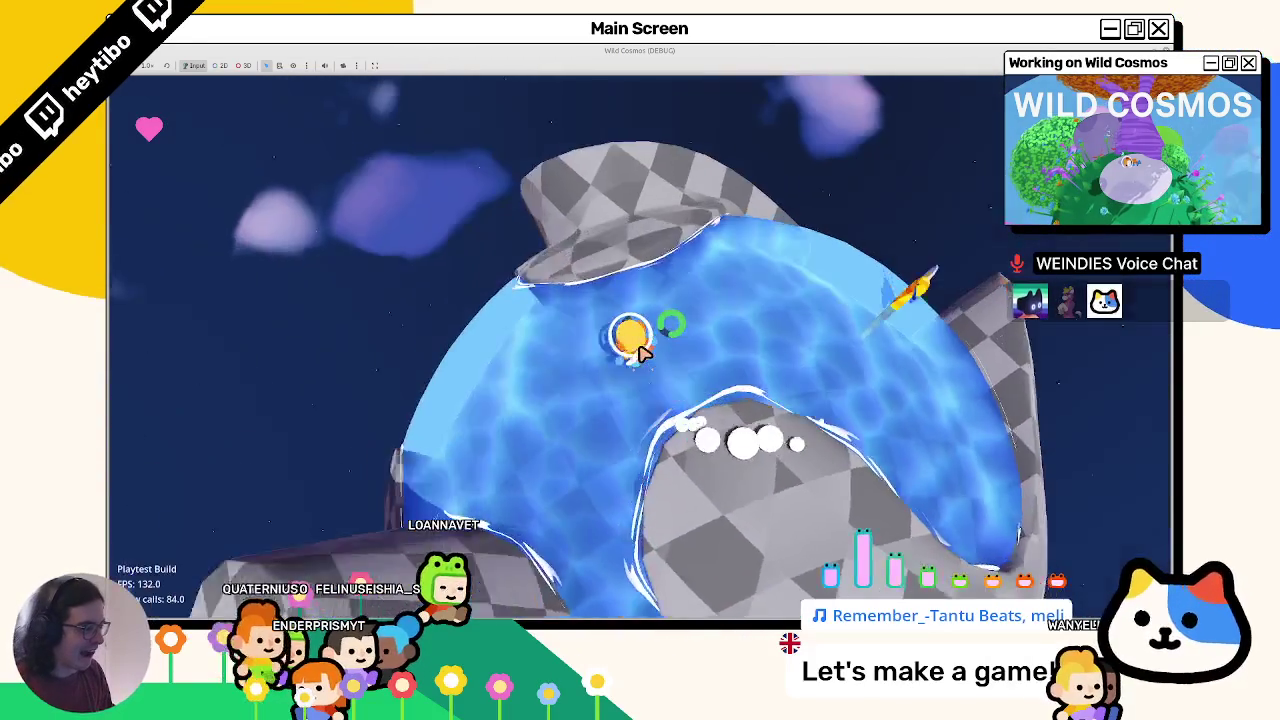
pyautogui.press('w')
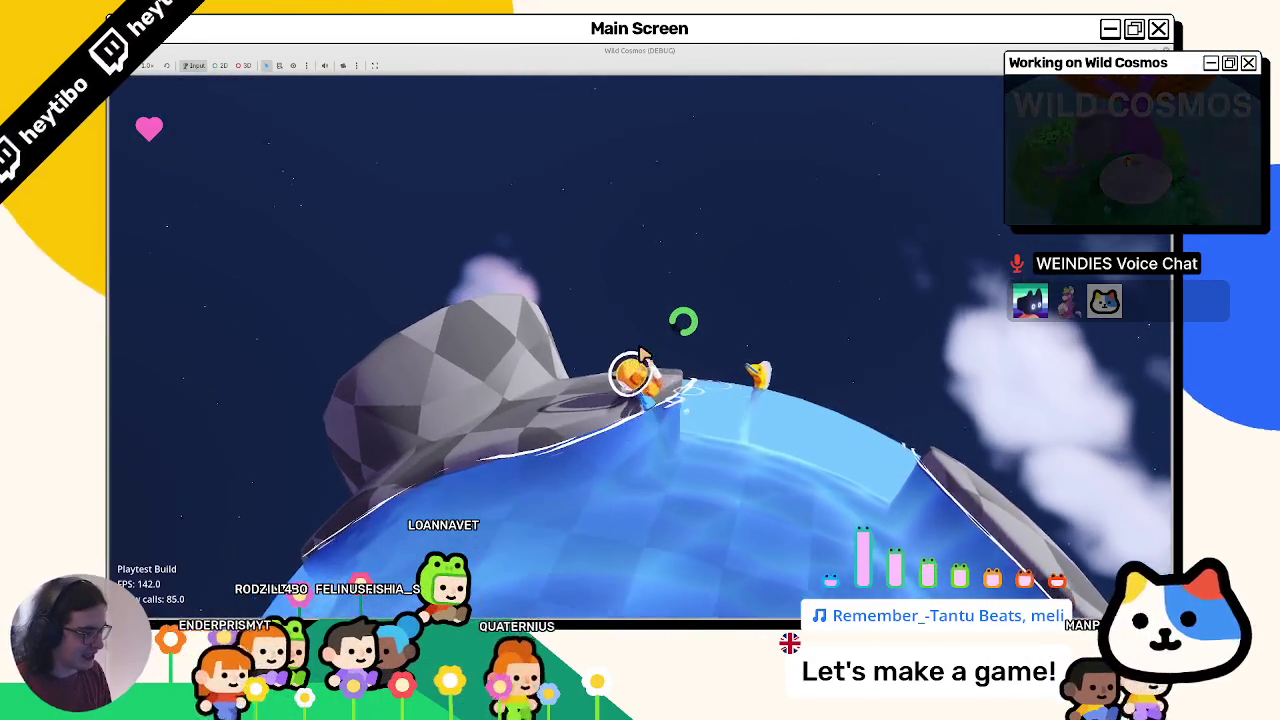
pyautogui.press('w')
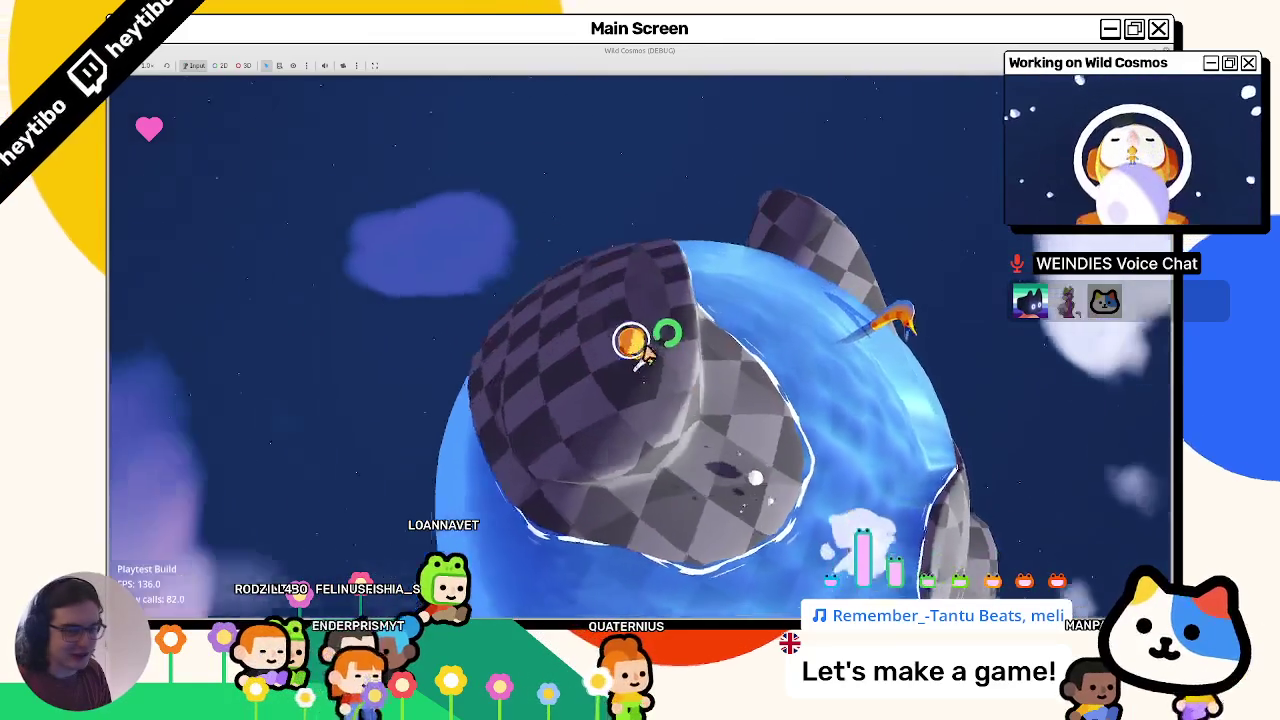
pyautogui.press('w')
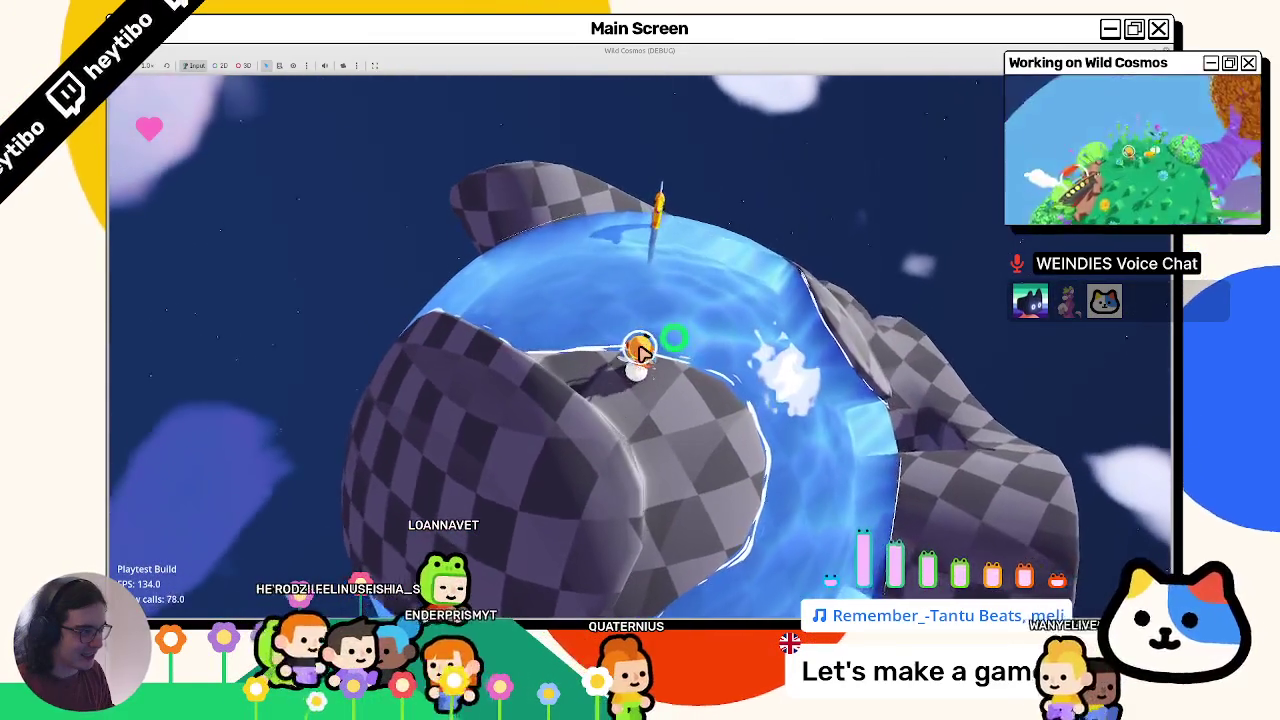
pyautogui.press('w')
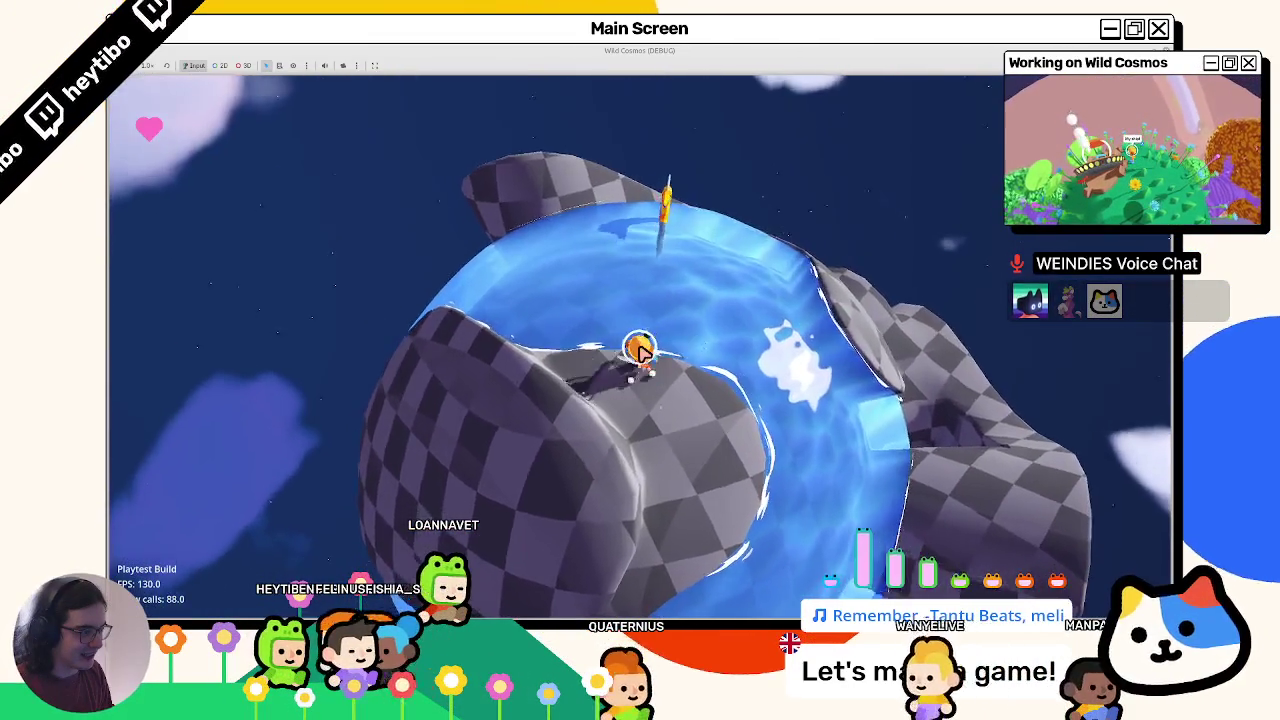
pyautogui.press('w')
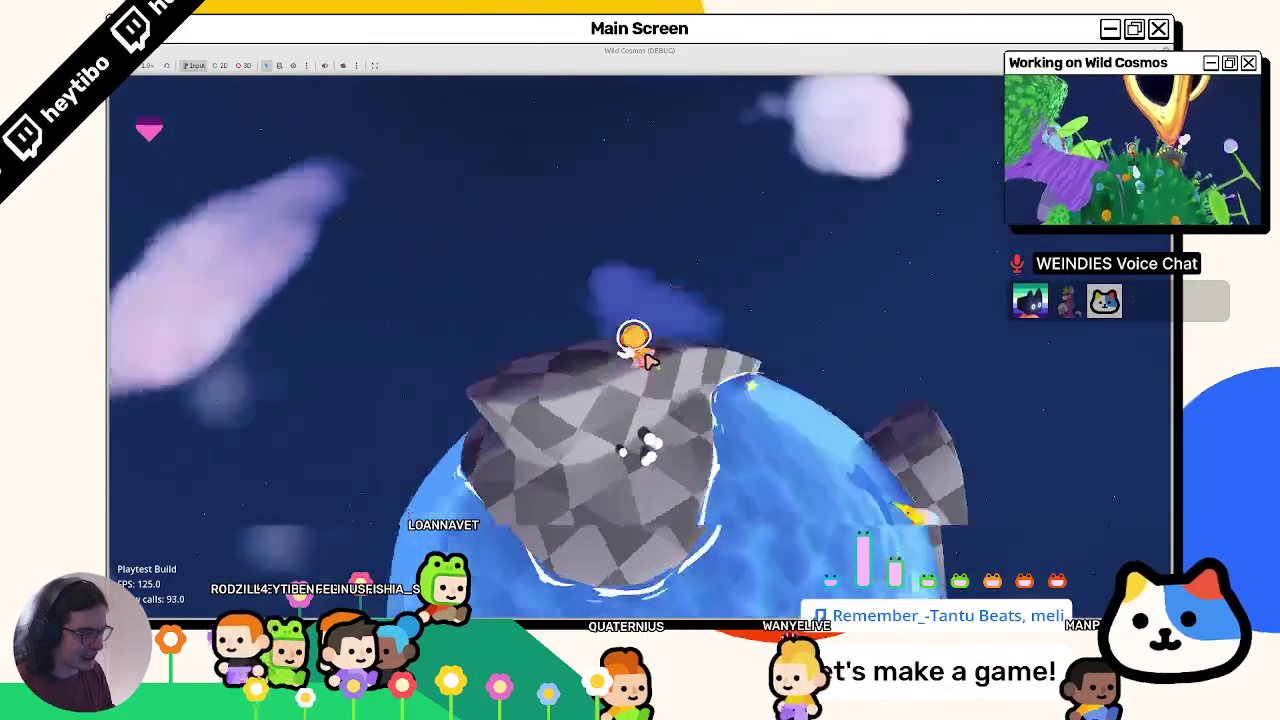
pyautogui.press('w')
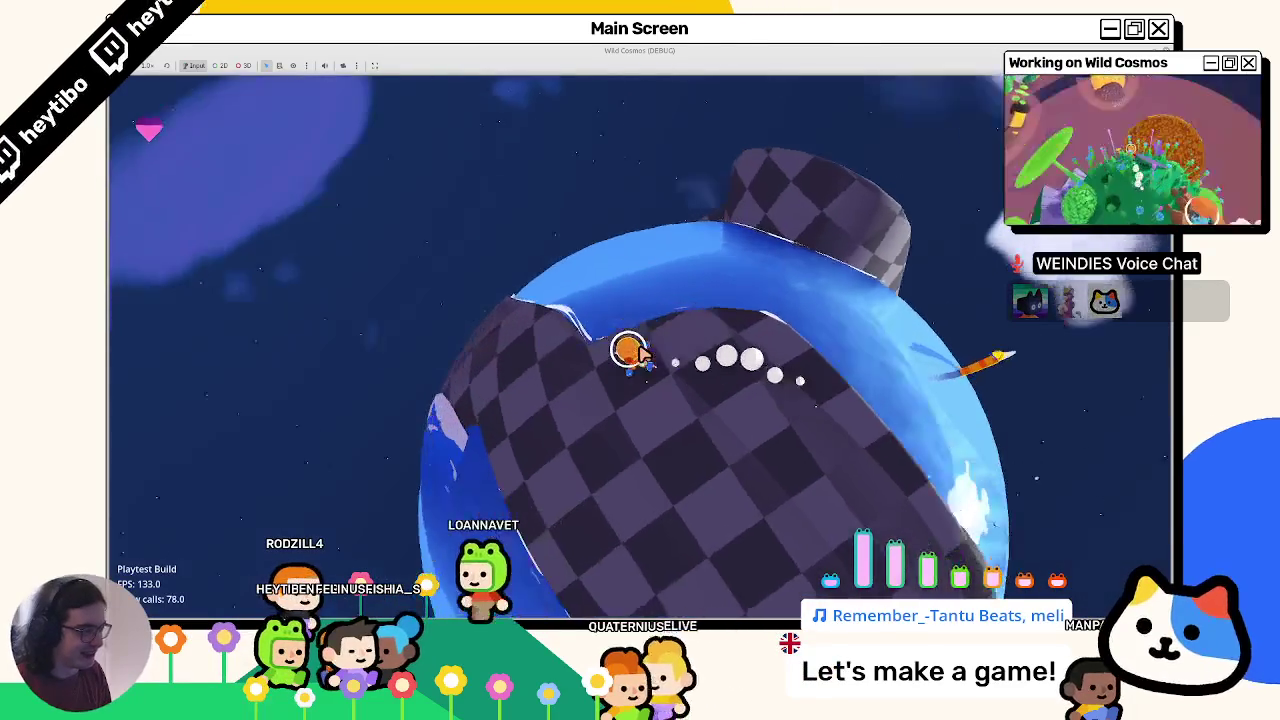
pyautogui.press('w')
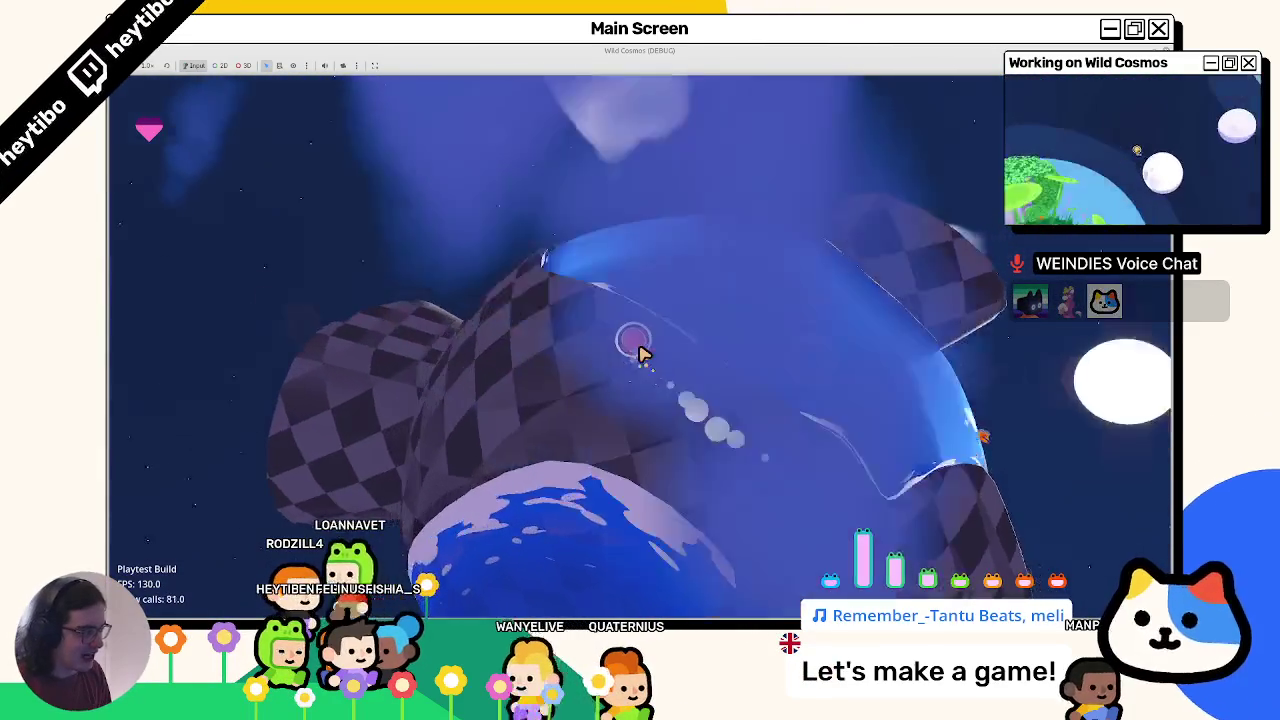
pyautogui.press('F8')
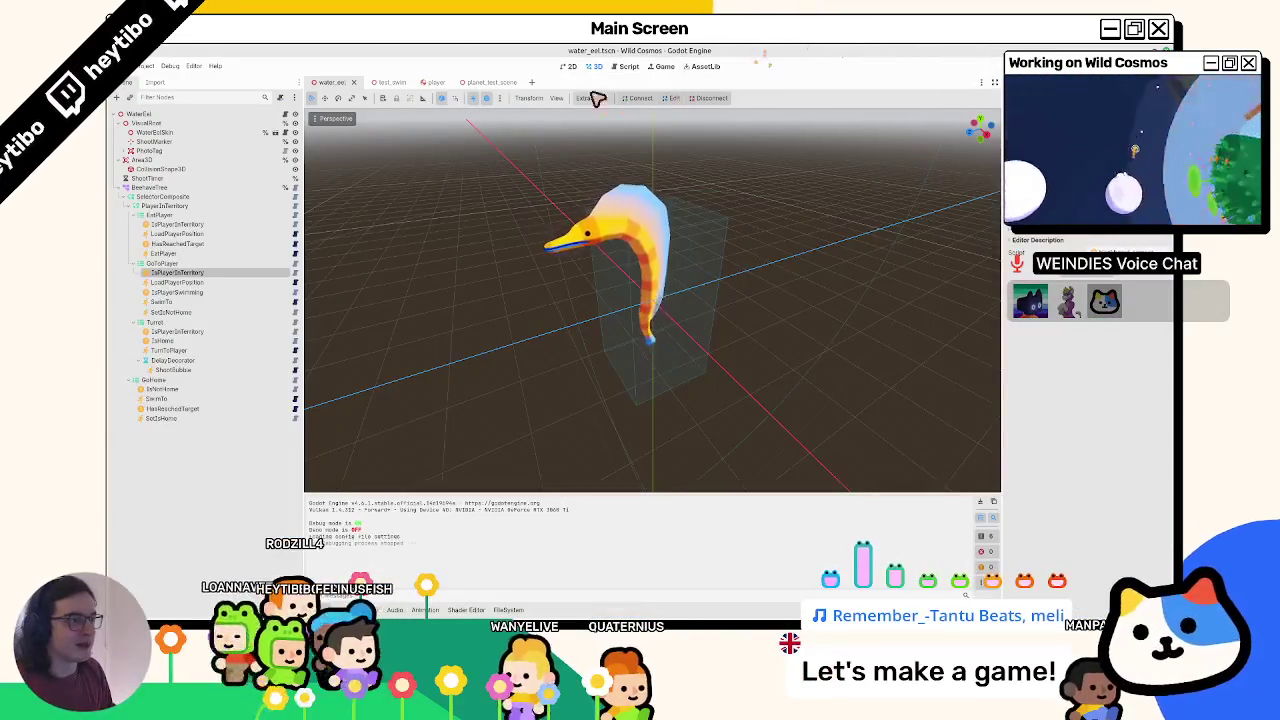
# - In planet_test_scene, open Debugger > Errors and jump to the unused-signal and unused-delta warning scripts
pyautogui.click(485, 82)
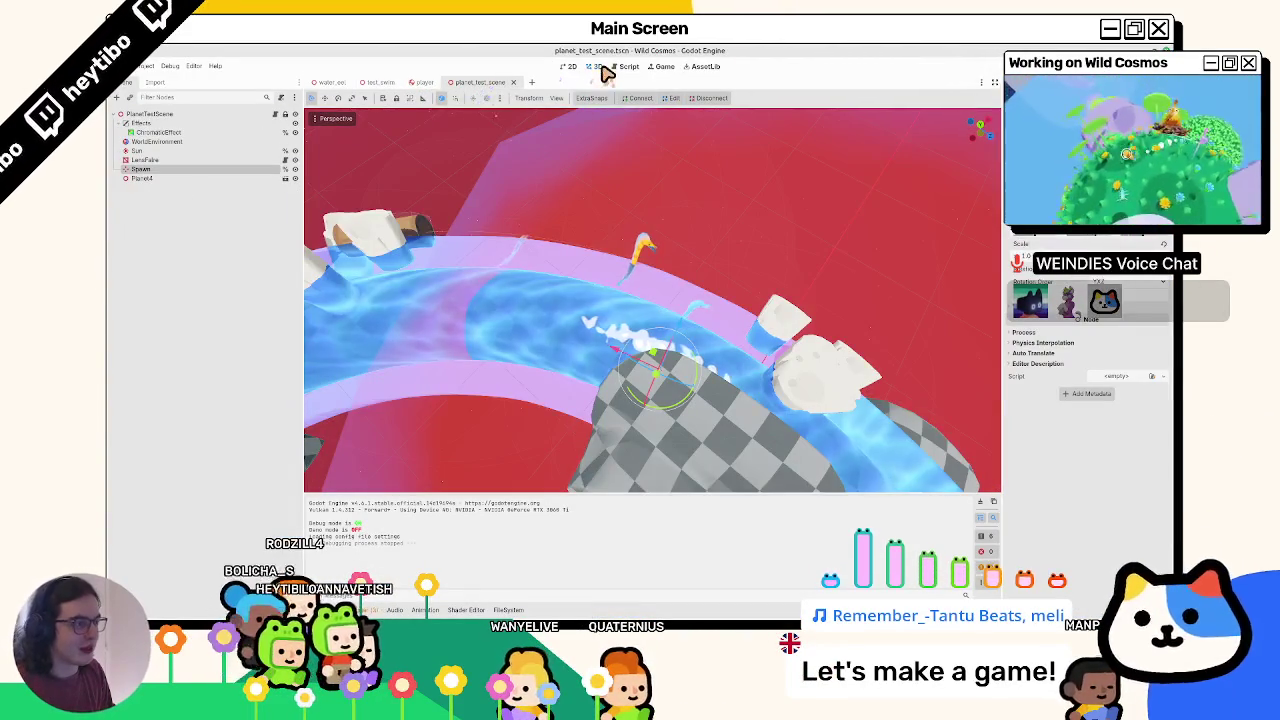
pyautogui.scroll(-5, 703, 327)
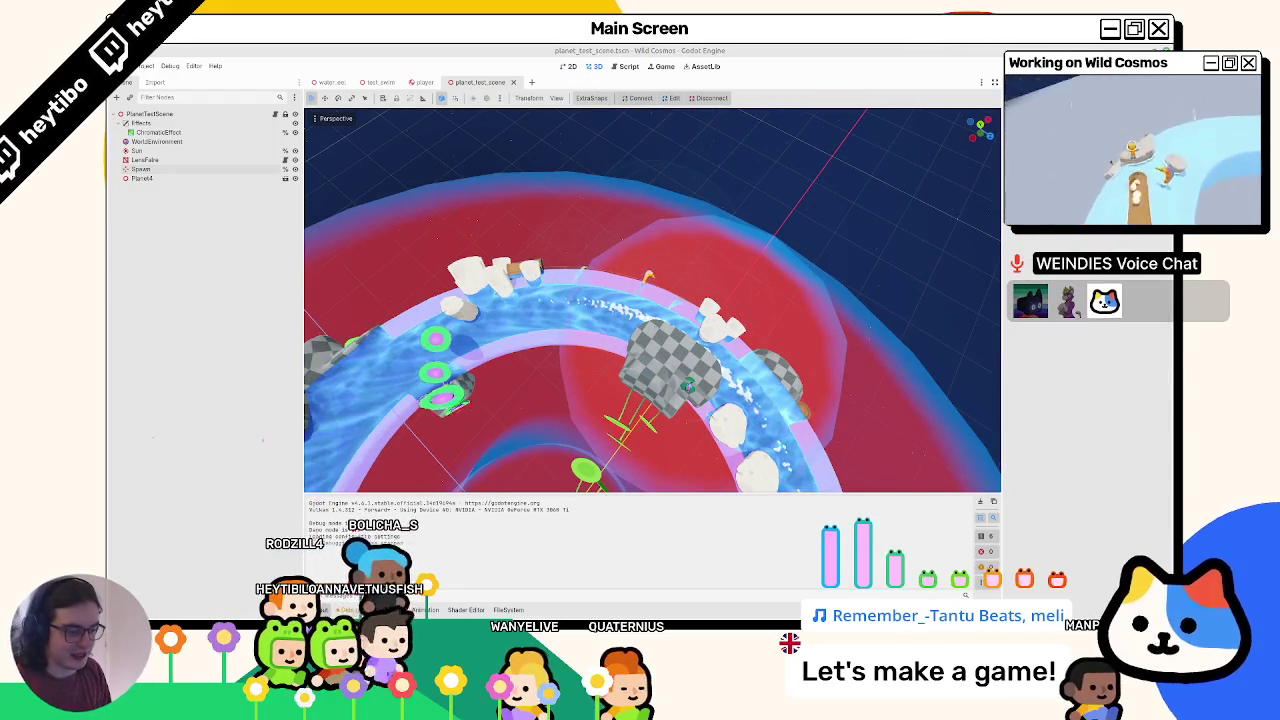
pyautogui.hotkey('alt', 'd')
pyautogui.click(371, 349)
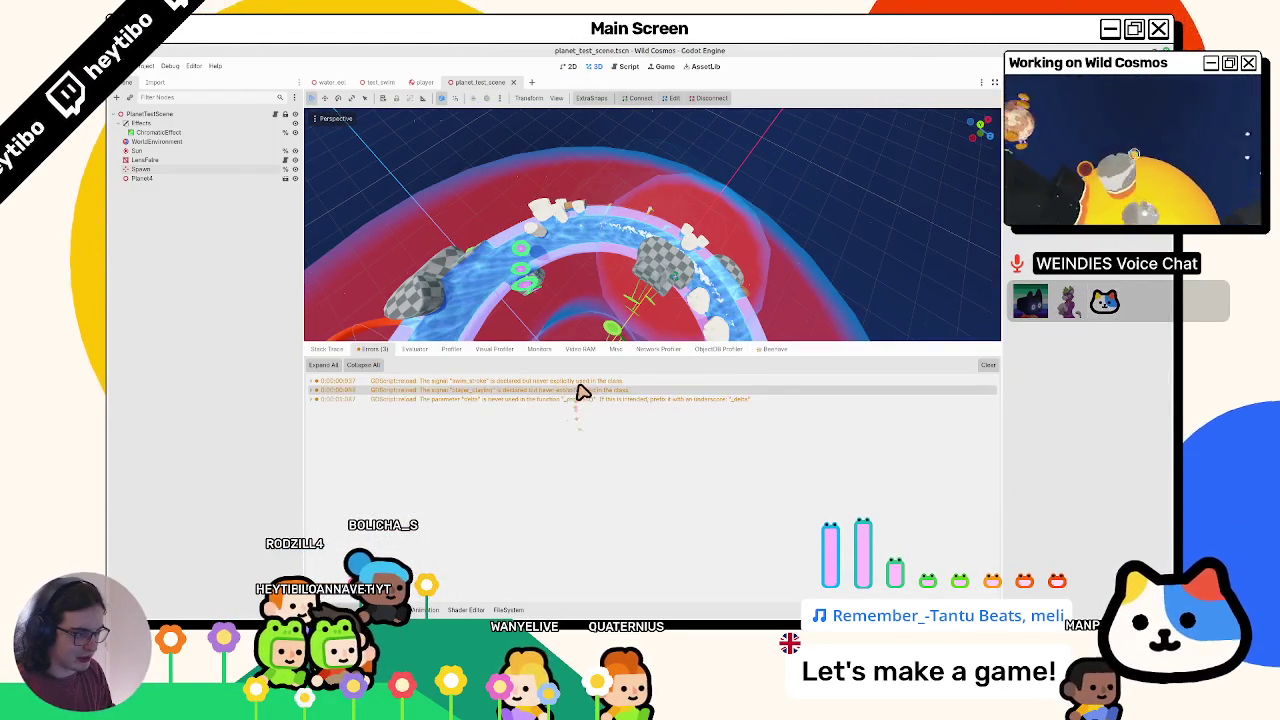
pyautogui.doubleClick(579, 390)
pyautogui.doubleClick(576, 400)
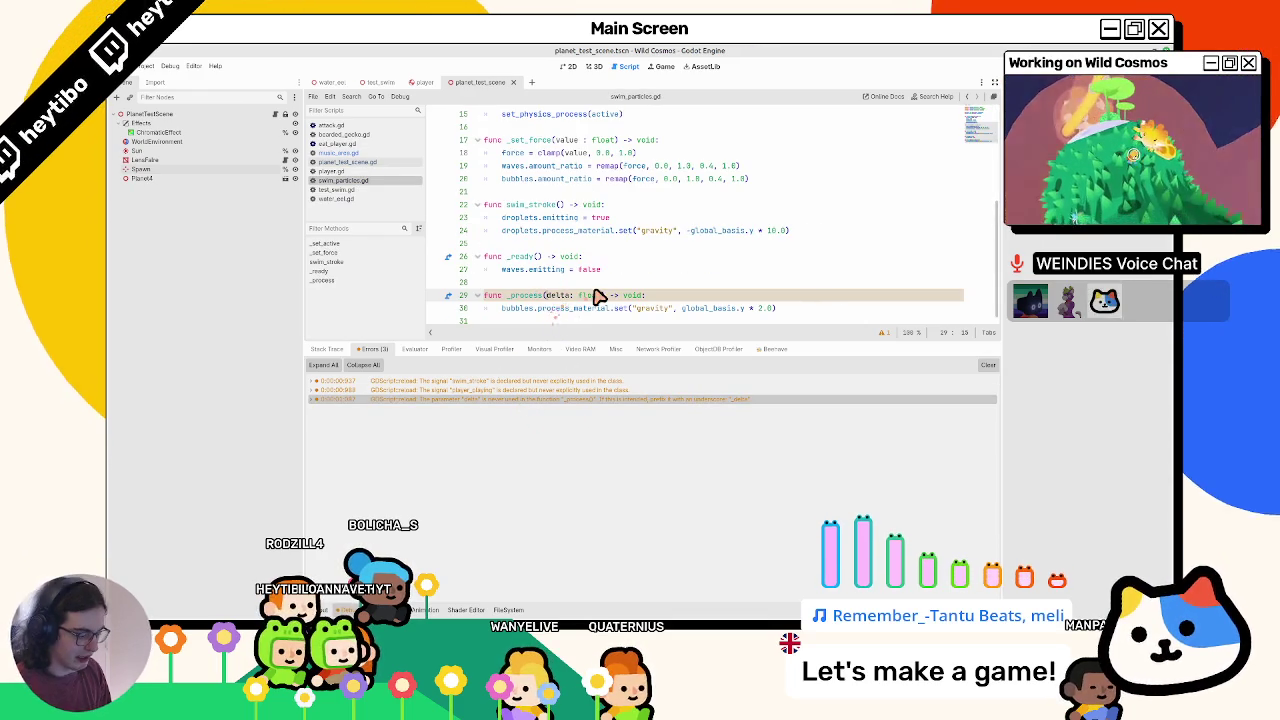
# - Run and stop the game, resolve the externally modified files warning, then rerun and switch to 3D
pyautogui.press('F5')
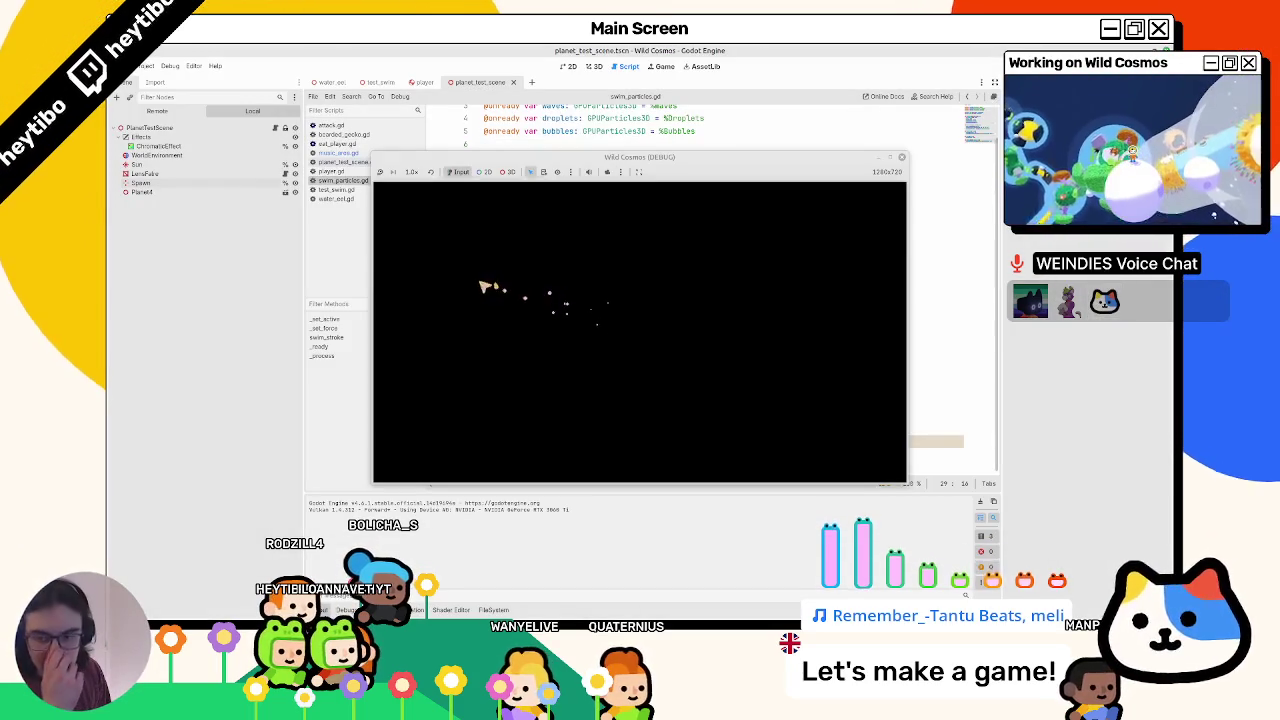
pyautogui.press('F8')
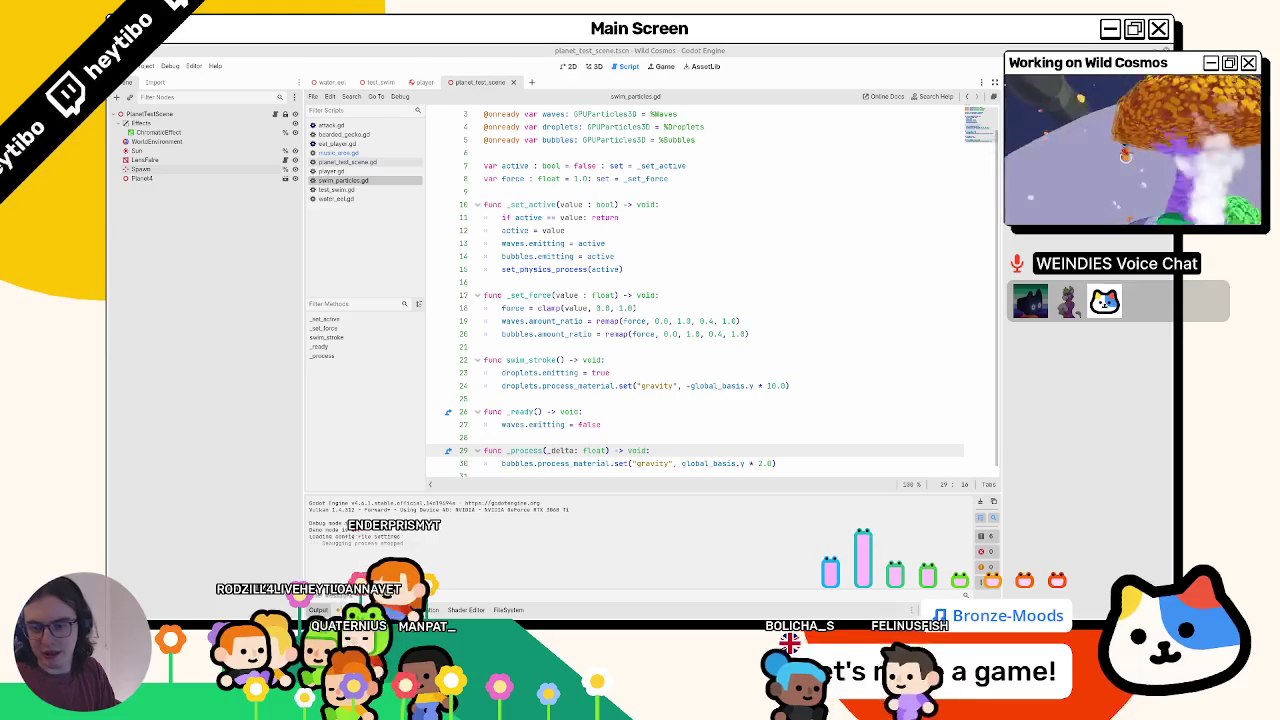
pyautogui.hotkey('alt', 'Tab')
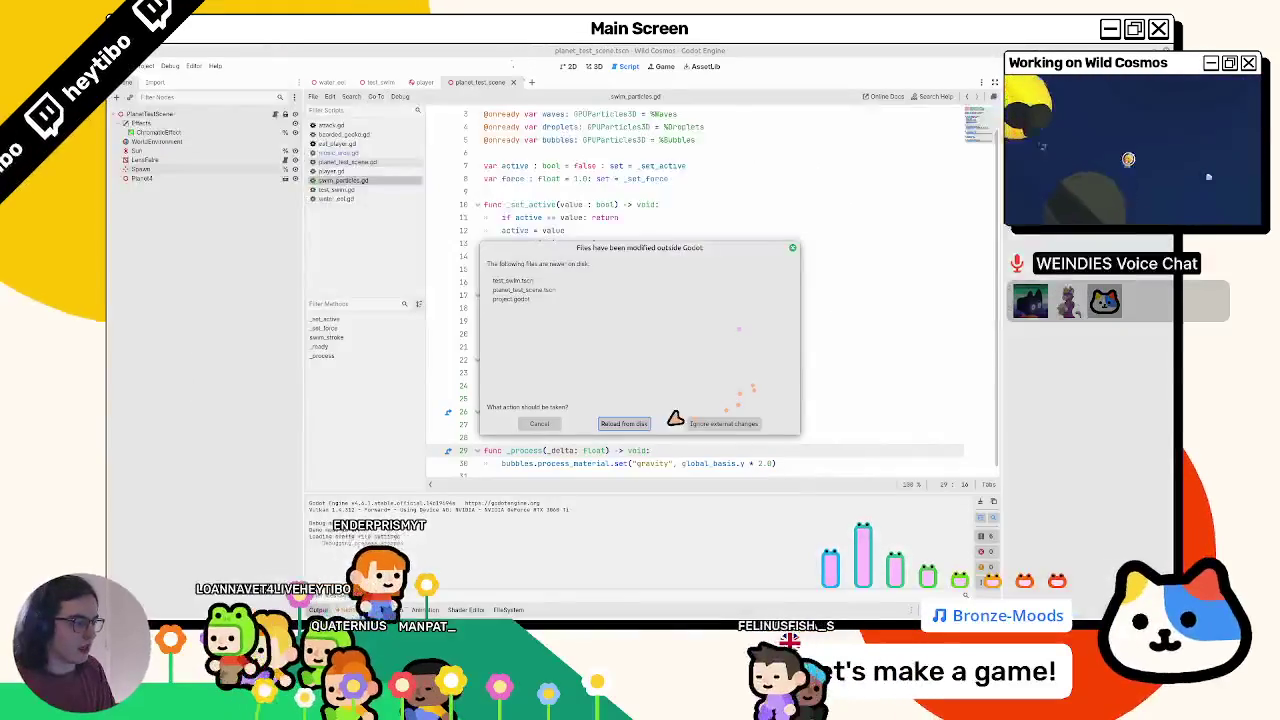
pyautogui.click(638, 428)
pyautogui.press('F5')
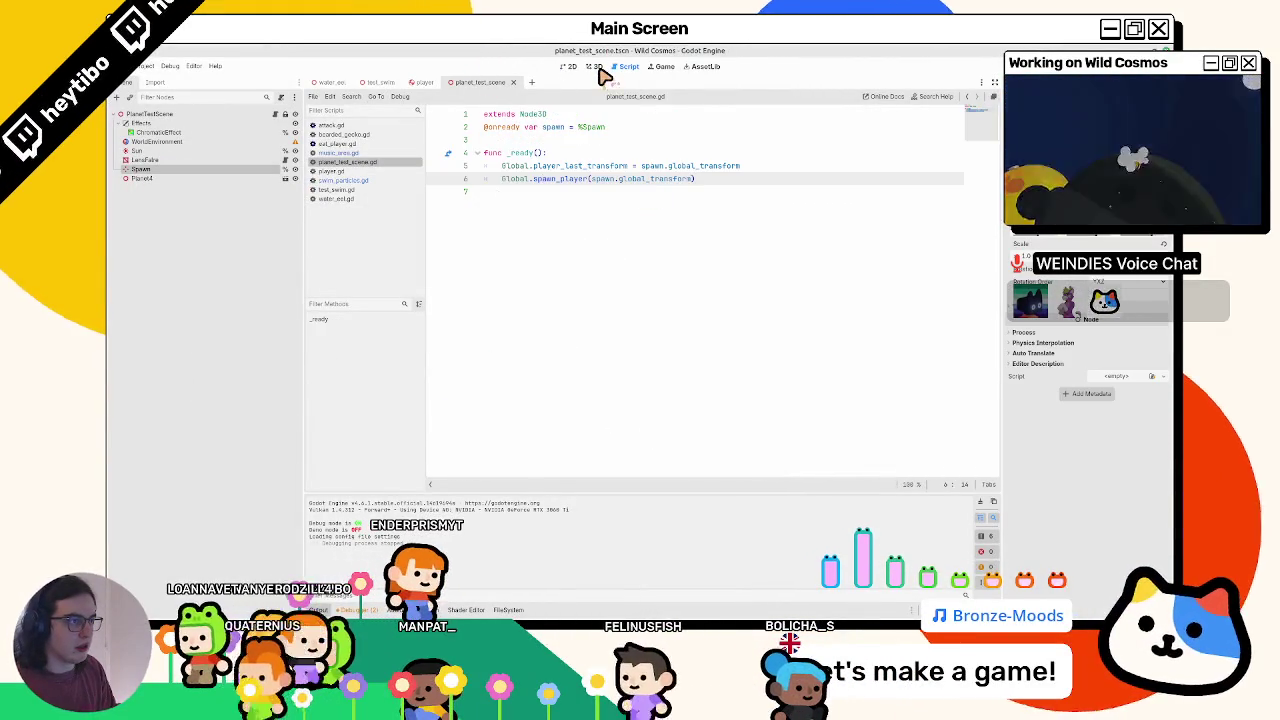
pyautogui.click(596, 66)
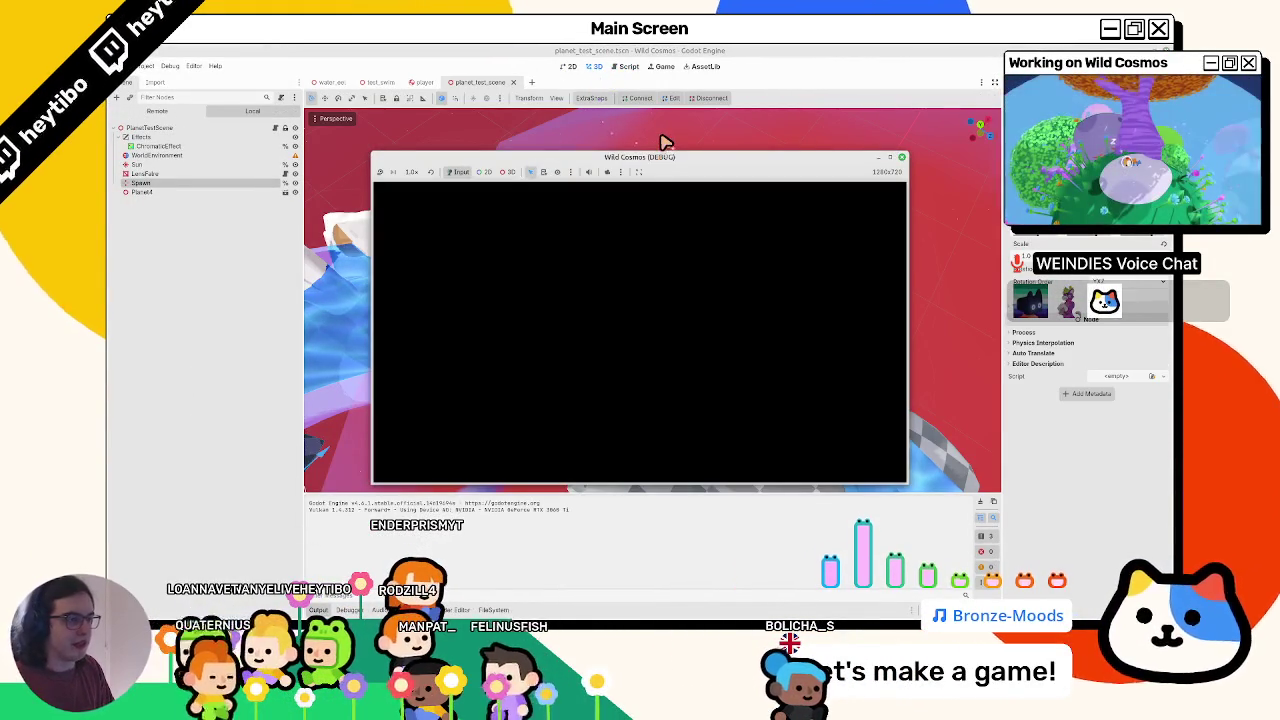
# - Focus the game window, play near the water eel, and pause with Esc
pyautogui.click(888, 161)
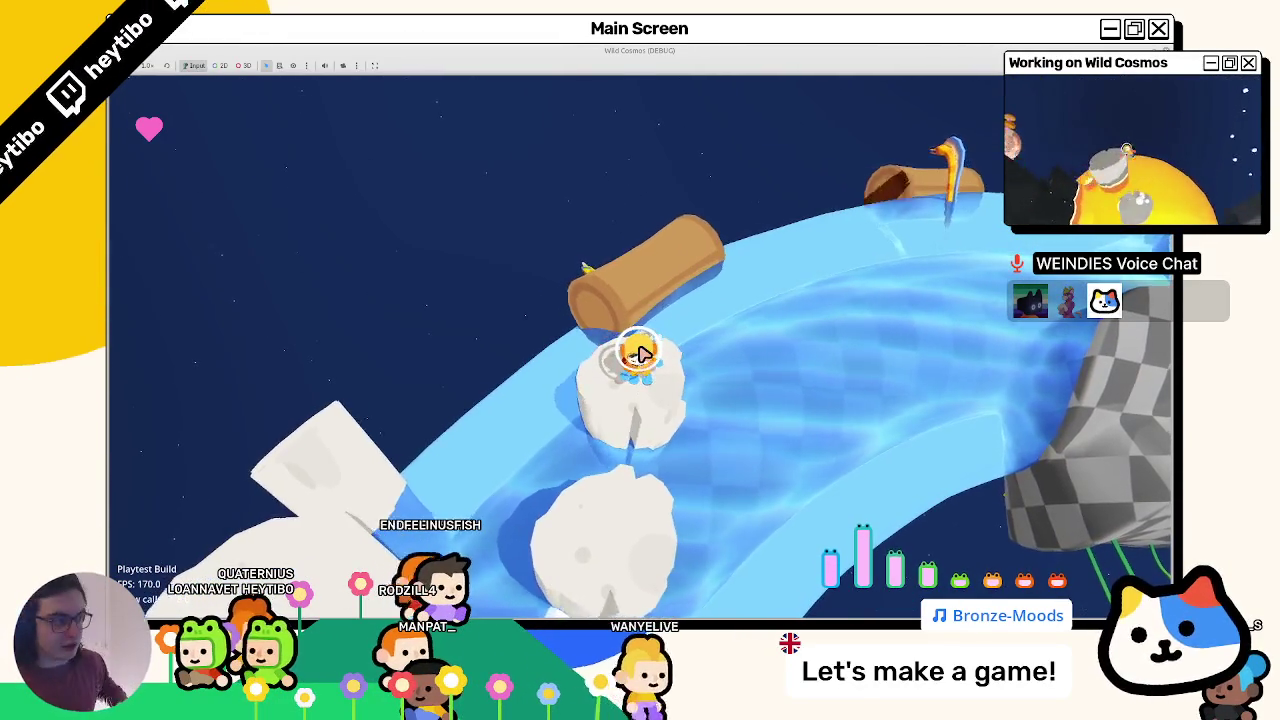
pyautogui.press('Escape')
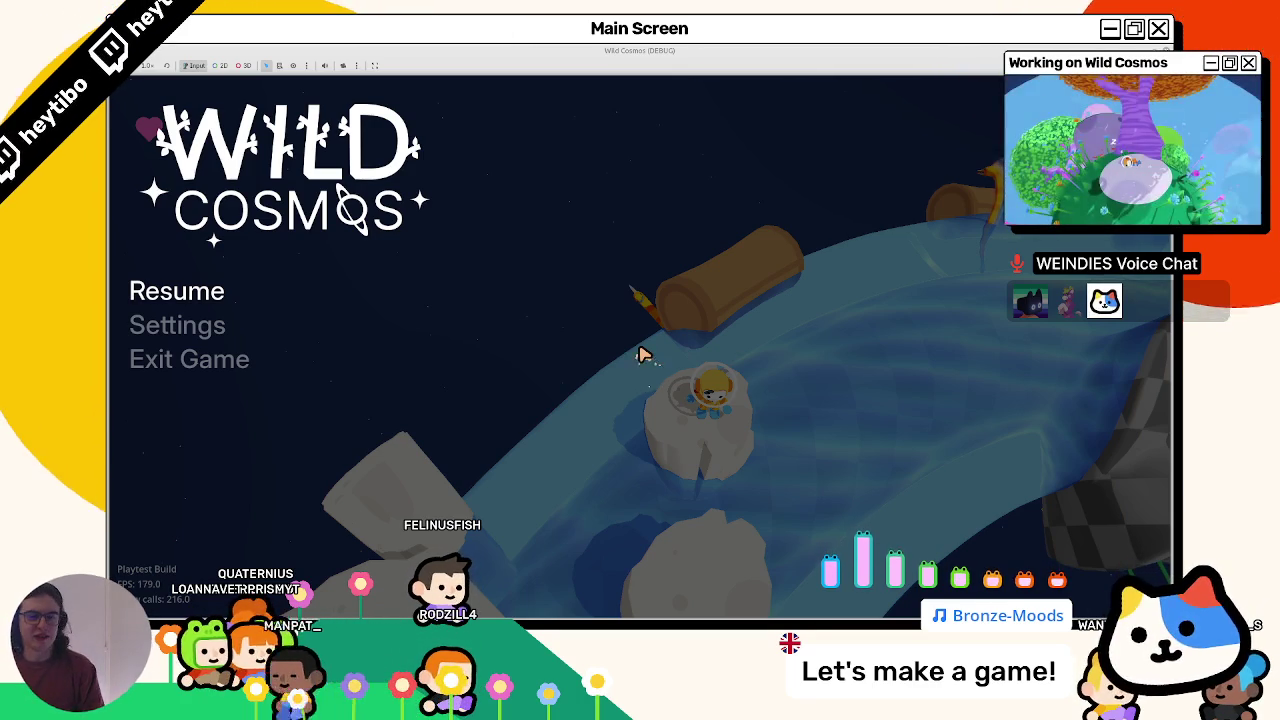
# - Resume play to draw the eel's bubble shots, then pause and stop the game with F8
pyautogui.press('Escape')
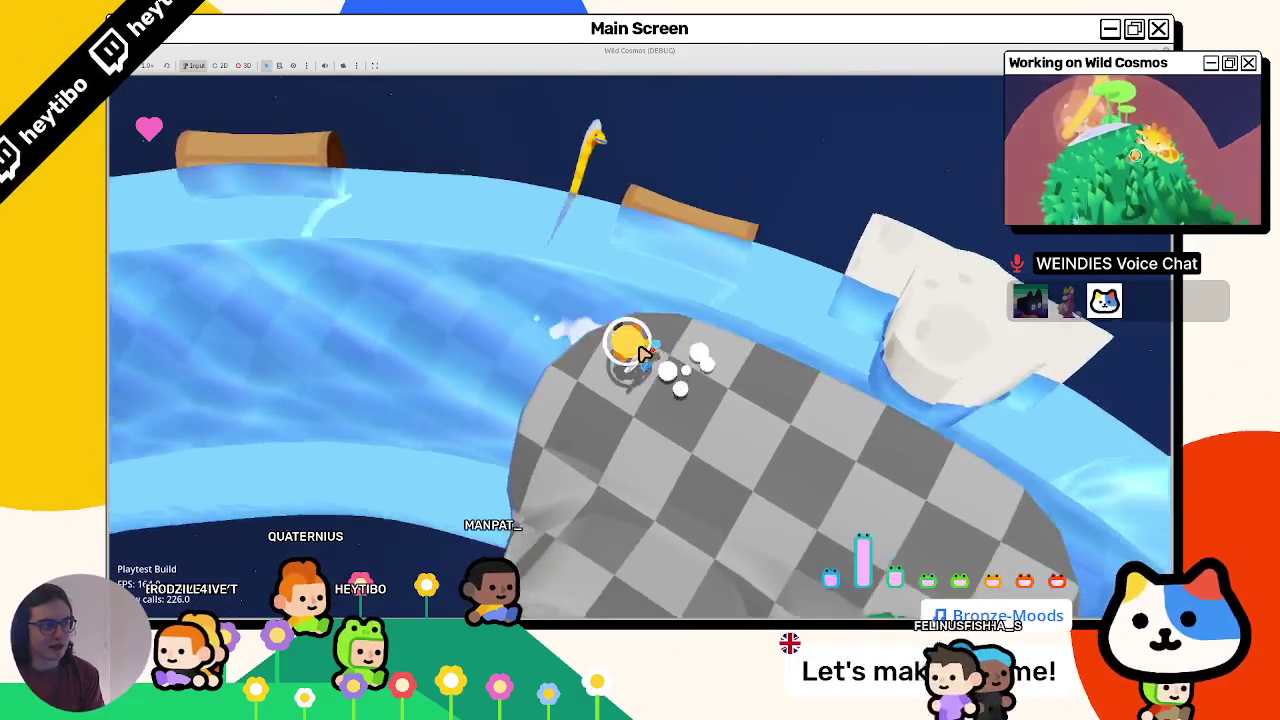
pyautogui.press('Escape')
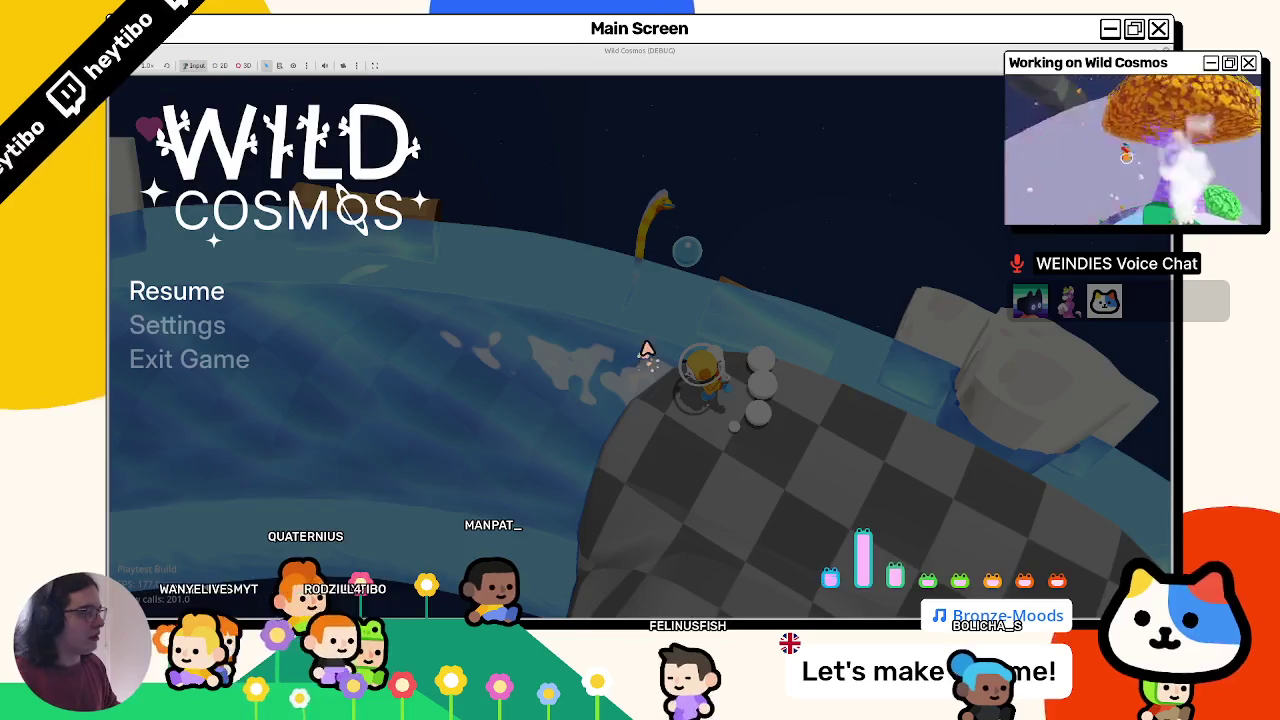
pyautogui.press('F8')
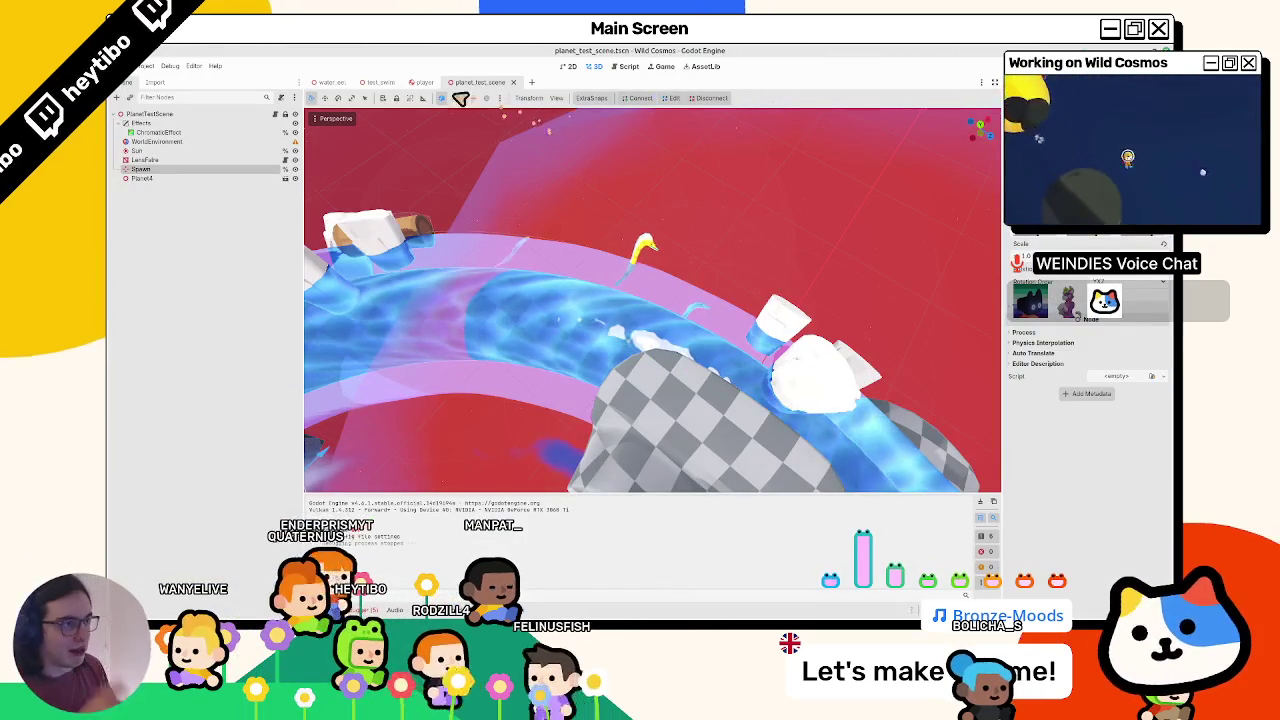
# - In the Script editor, browse the script list and open water_eel.gd
pyautogui.click(628, 66)
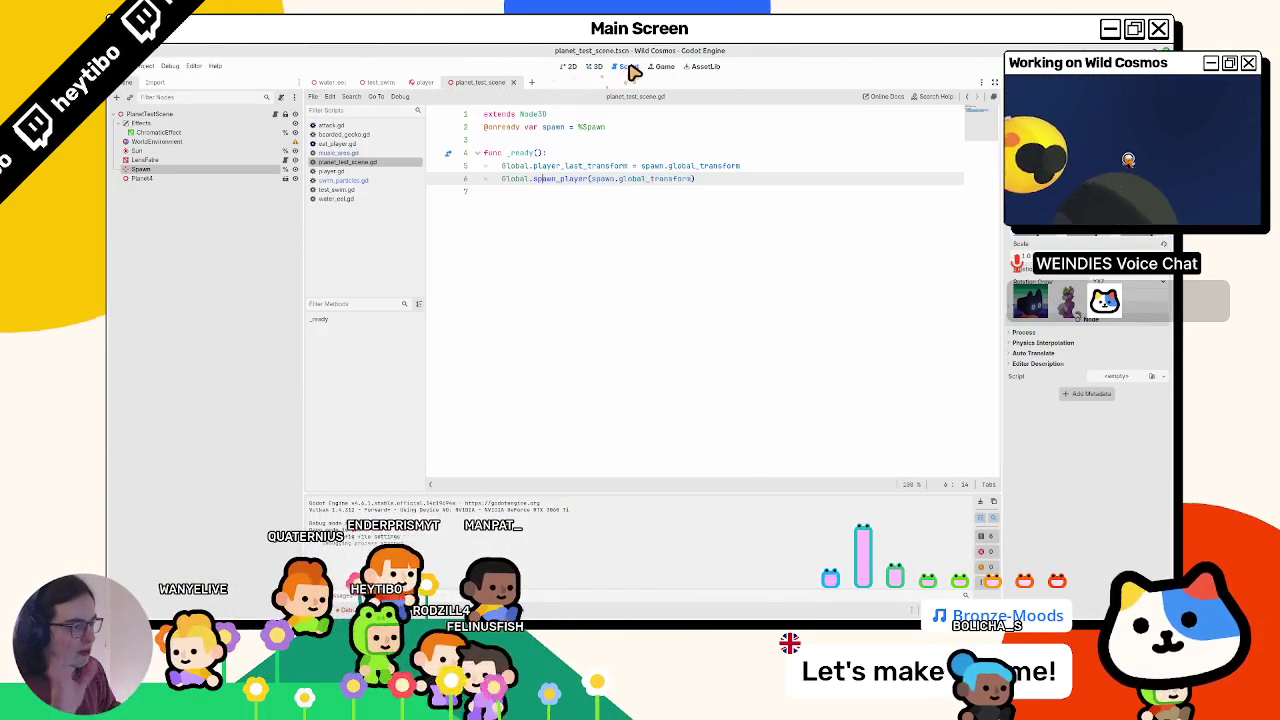
pyautogui.click(336, 171)
pyautogui.click(350, 181)
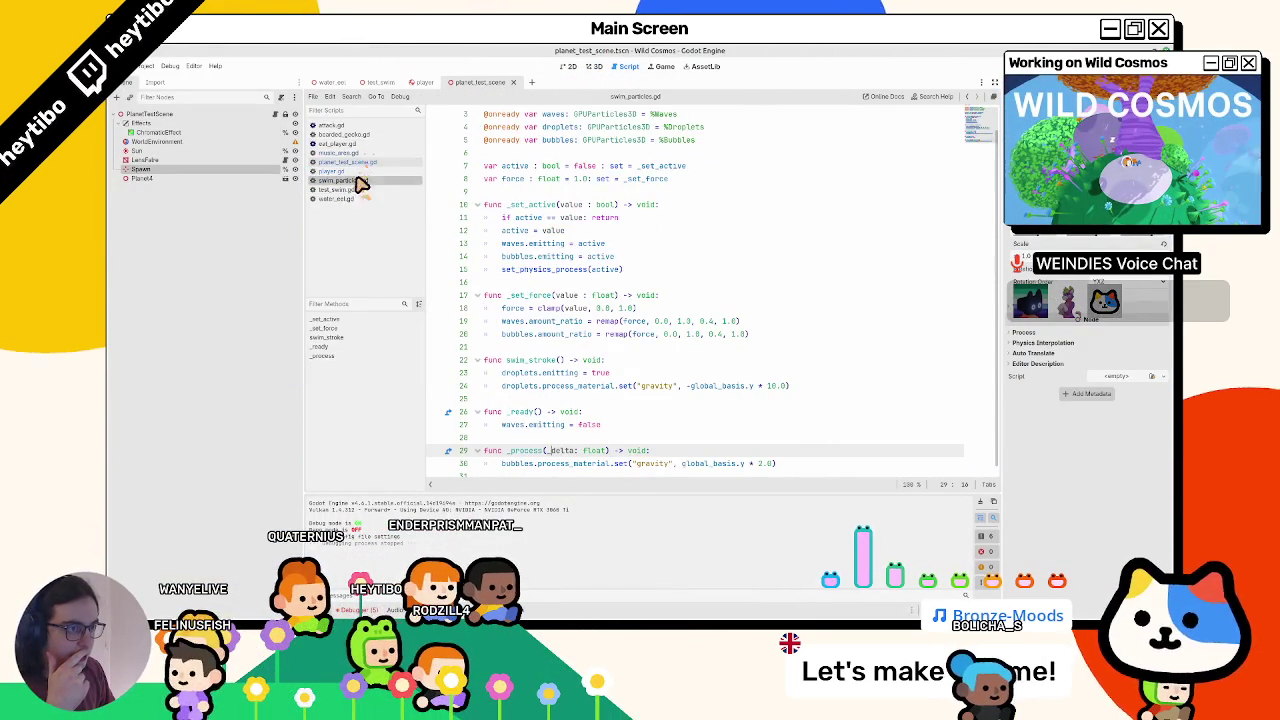
pyautogui.click(335, 161)
pyautogui.click(345, 134)
pyautogui.click(335, 125)
pyautogui.click(340, 143)
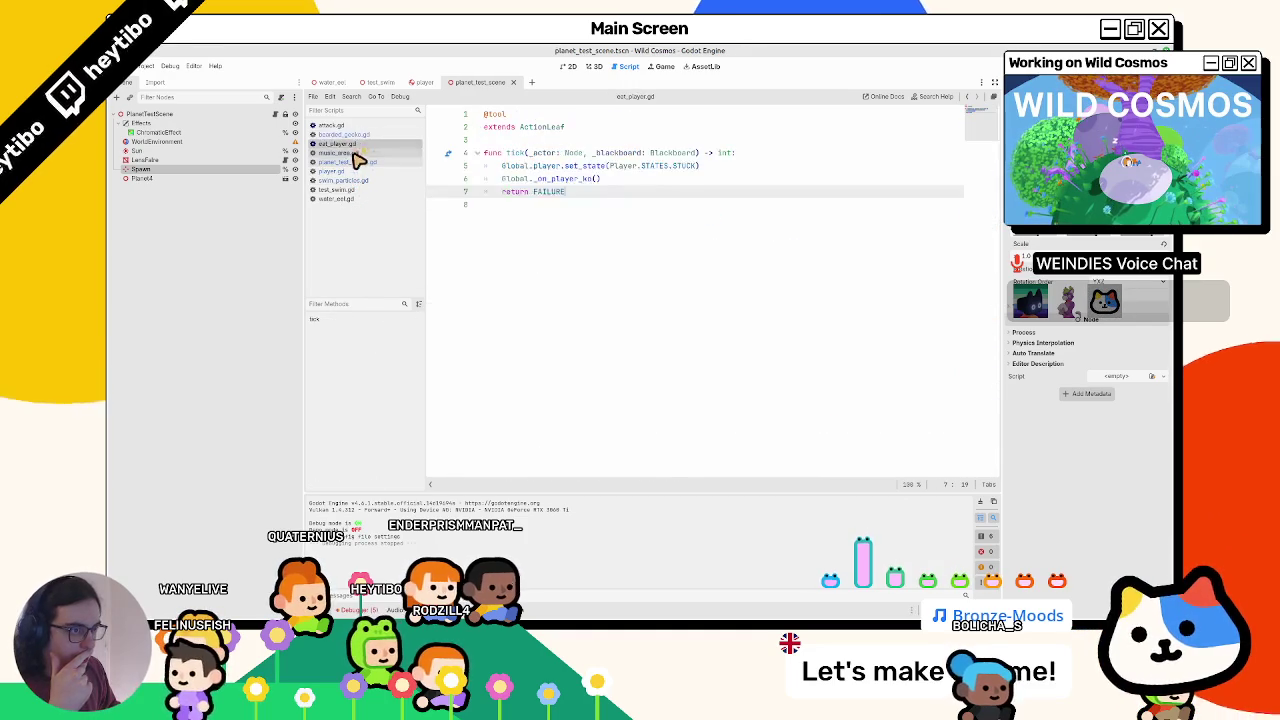
pyautogui.click(350, 180)
pyautogui.click(346, 189)
pyautogui.click(346, 198)
# - Fold the commented-out old code at line 49 and place the cursor on the bubble aiming line
pyautogui.scroll(-8, 594, 257)
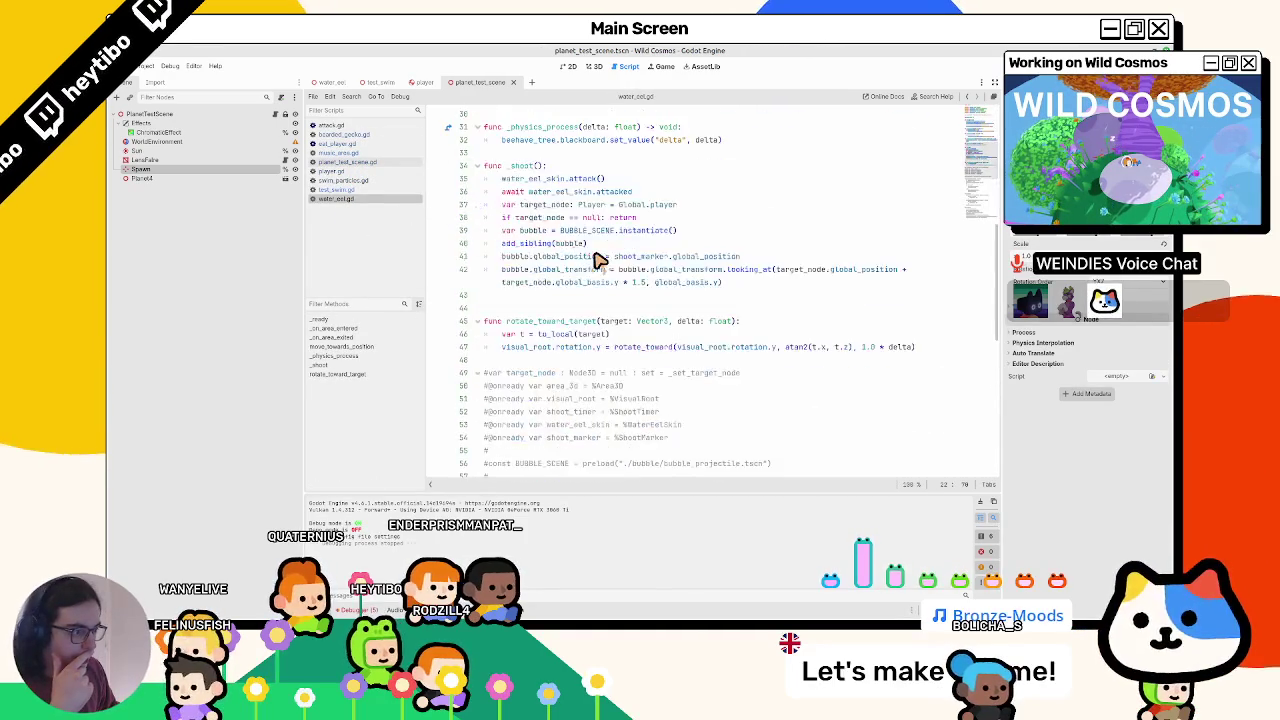
pyautogui.scroll(-8, 597, 260)
pyautogui.scroll(4, 486, 243)
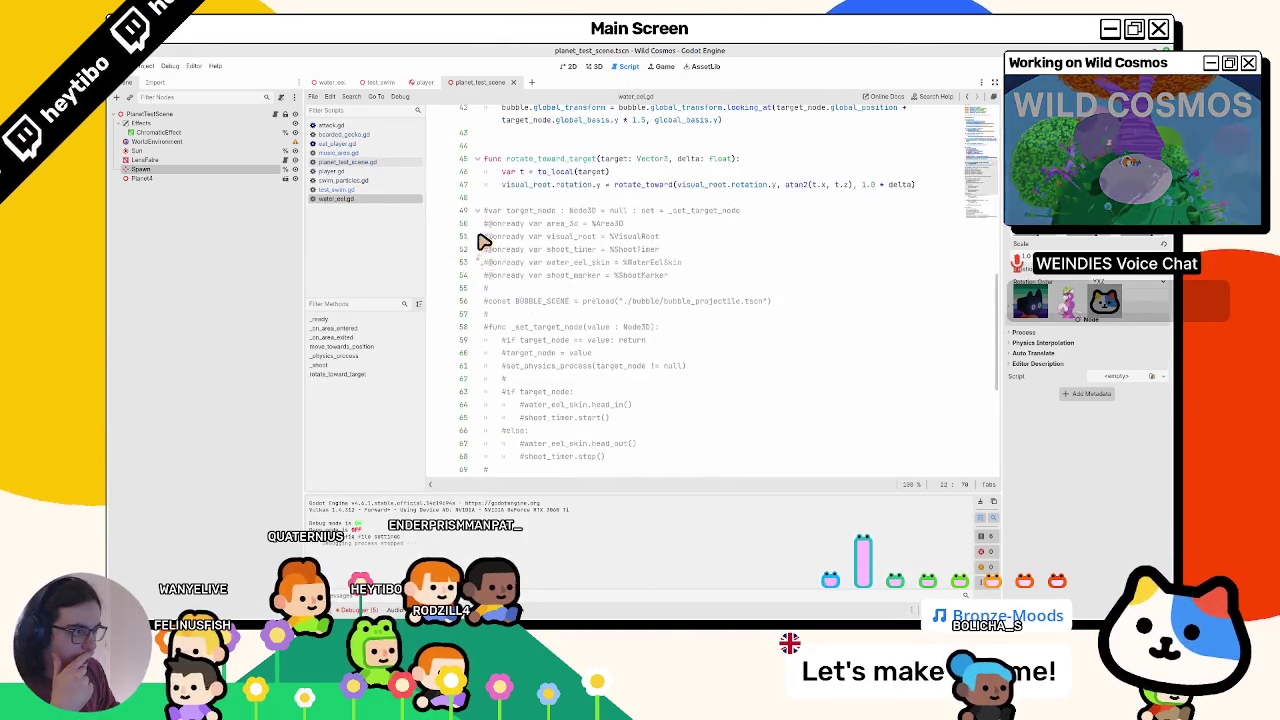
pyautogui.click(478, 211)
pyautogui.scroll(10, 483, 217)
pyautogui.scroll(-4, 488, 230)
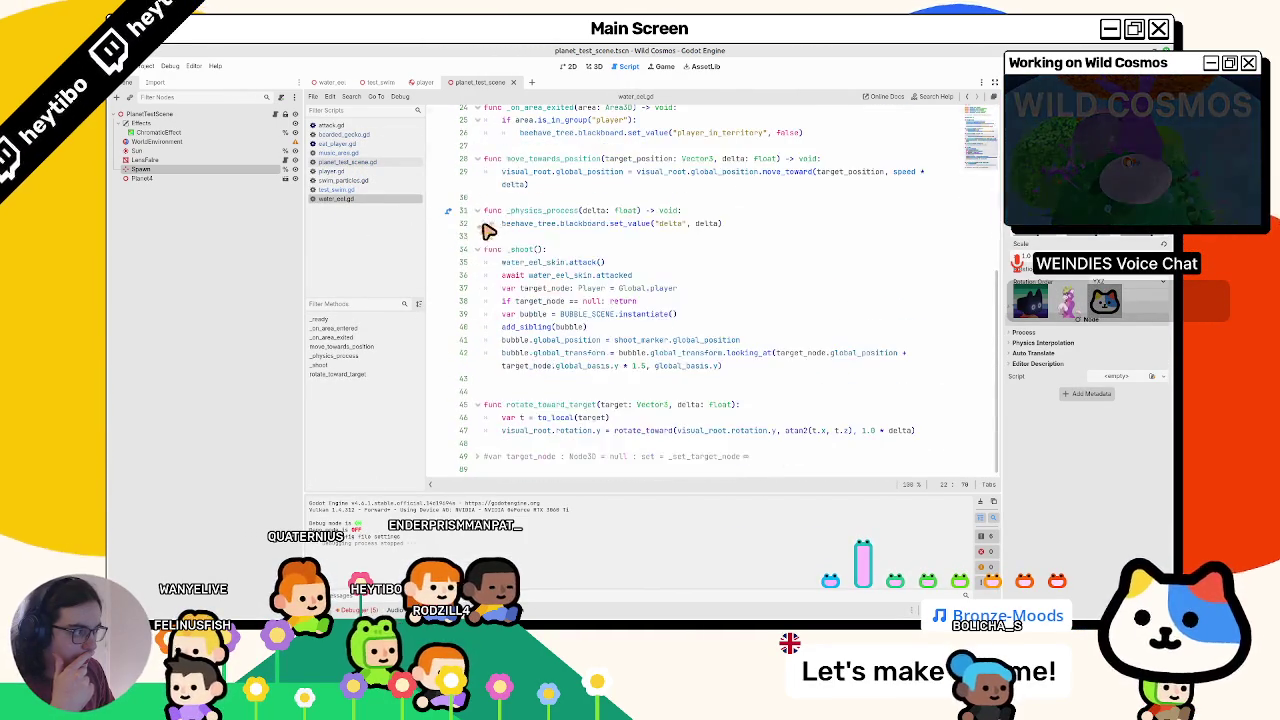
pyautogui.click(705, 341)
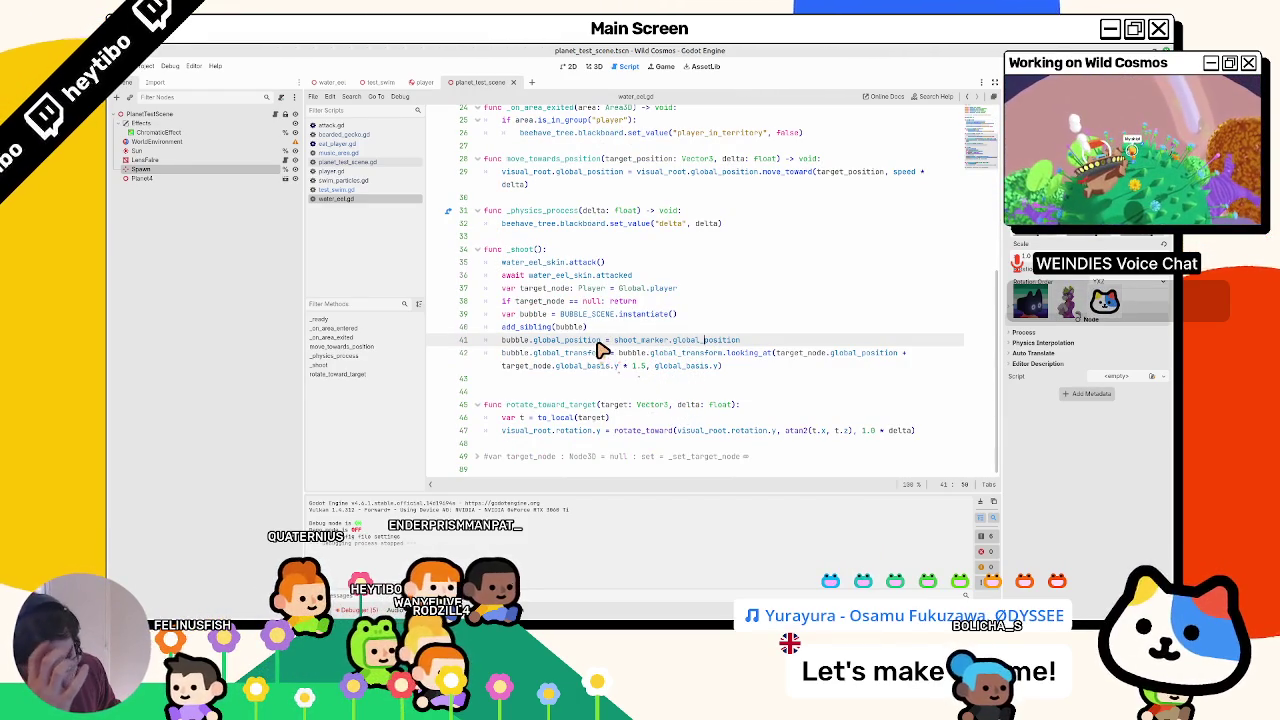
# - Add '+ target_node.linear_velocity' to the bubble's looking_at() target, then launch the game to test it
pyautogui.doubleClick(789, 356)
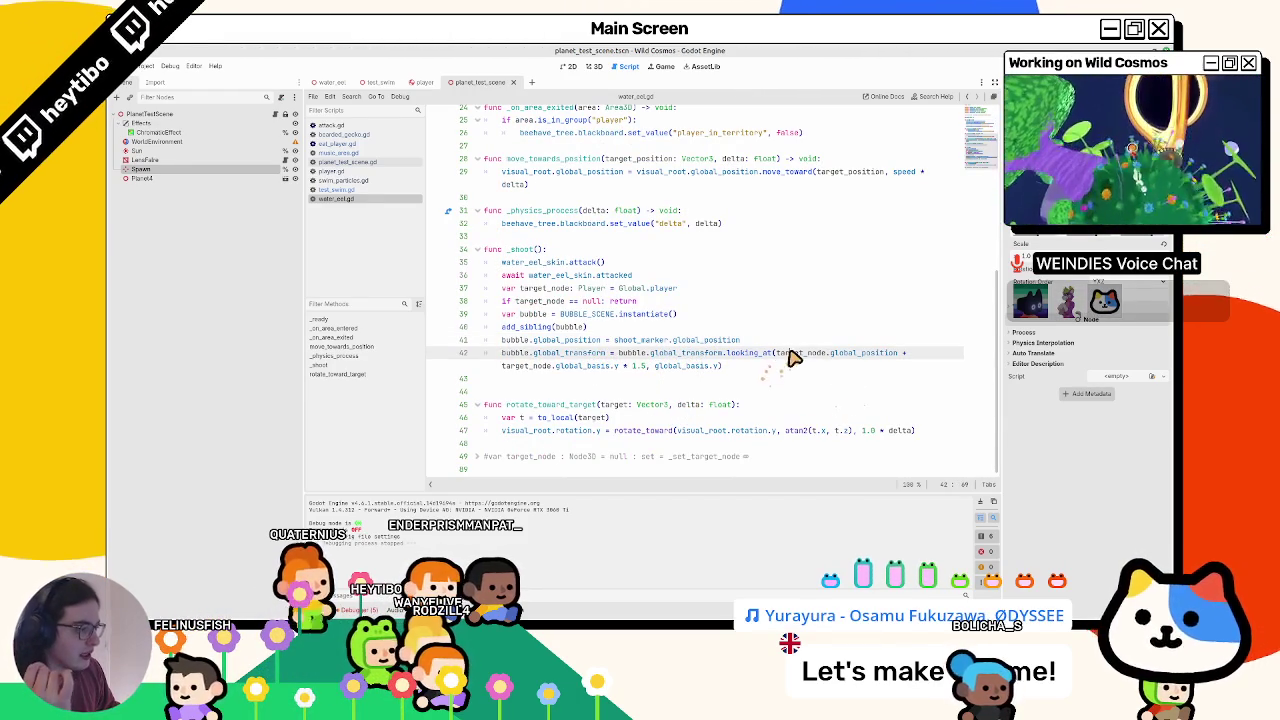
pyautogui.click(625, 367)
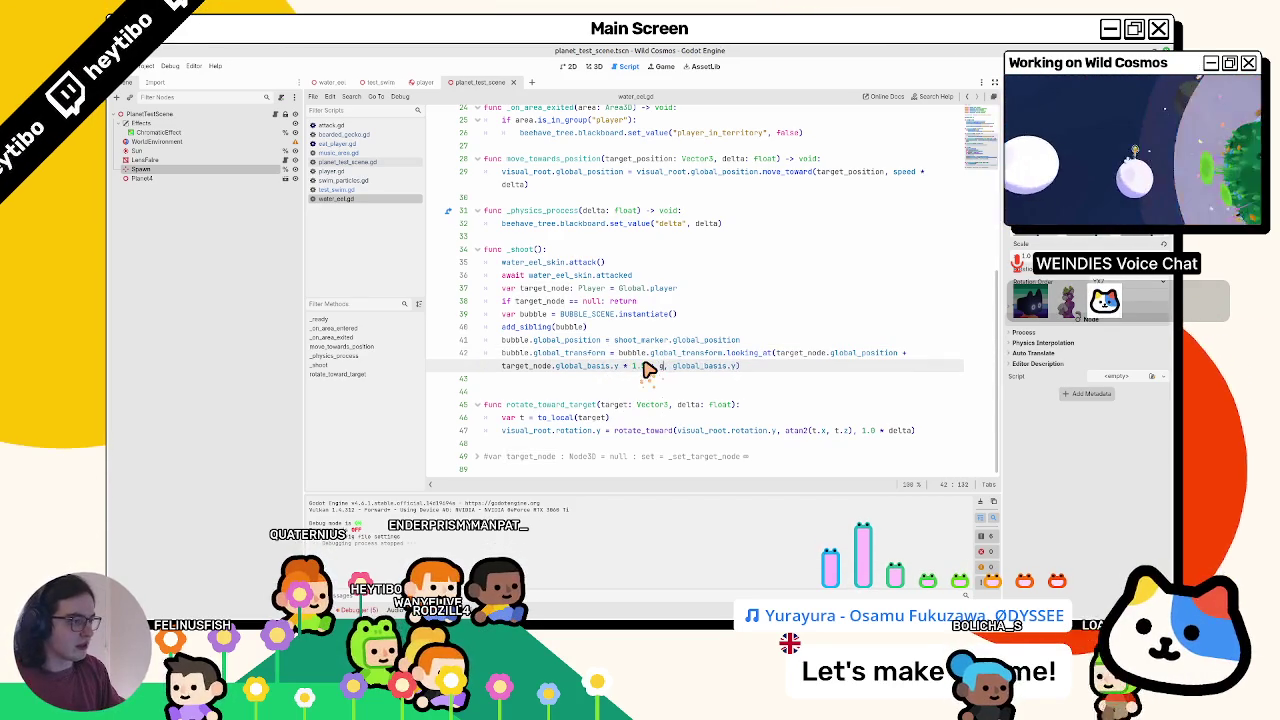
pyautogui.write('lobal')
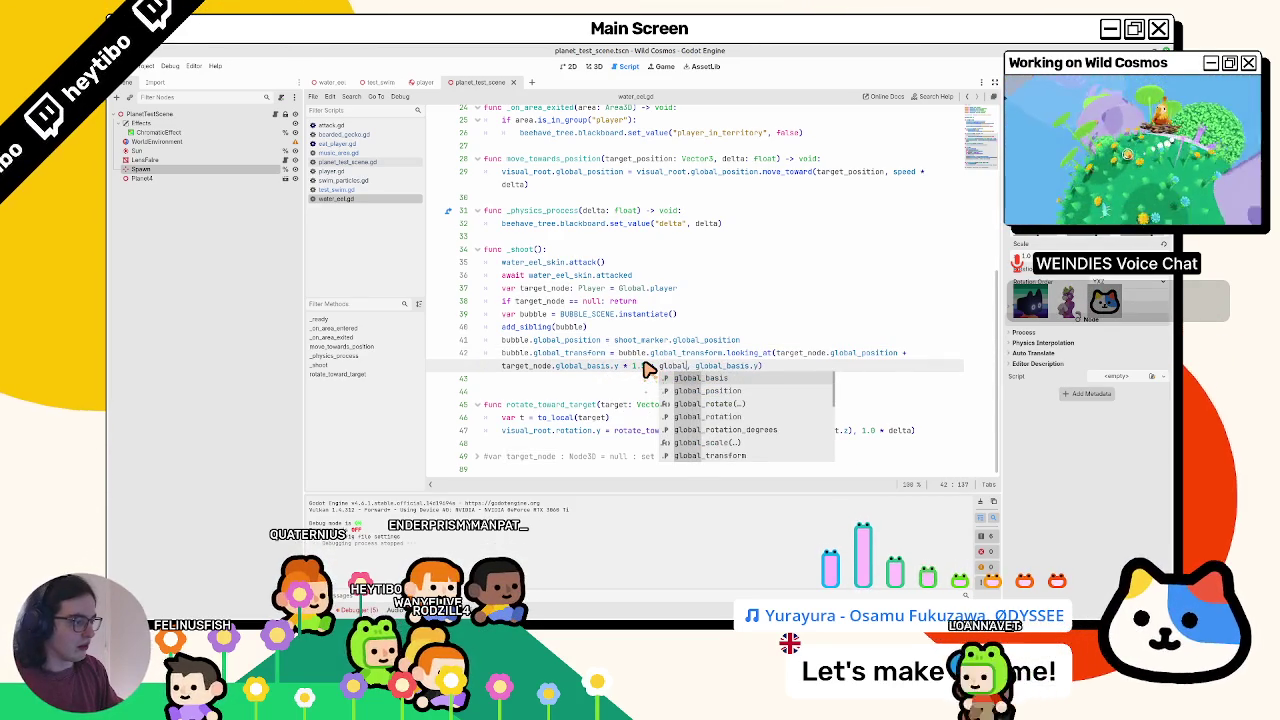
pyautogui.press('BackSpace')
pyautogui.press('BackSpace')
pyautogui.press('BackSpace')
pyautogui.write('ta')
pyautogui.press('Return')
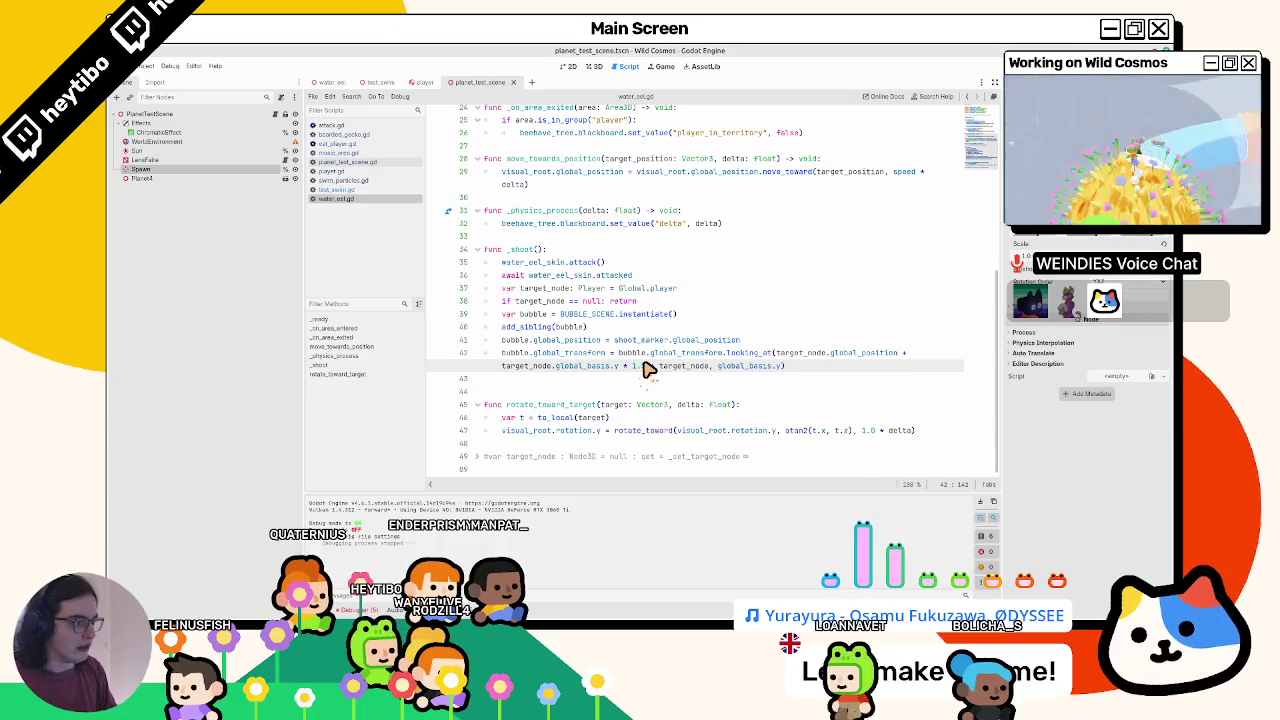
pyautogui.write('.linear_velocity')
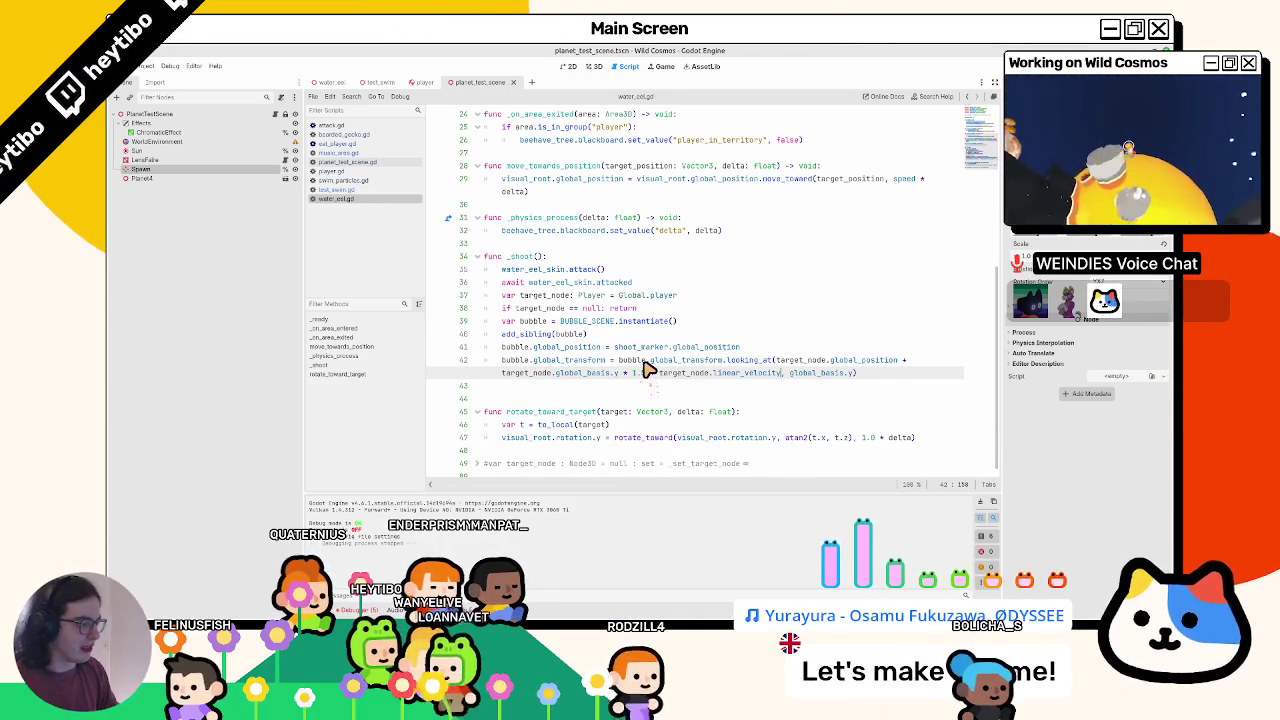
pyautogui.press('F5')
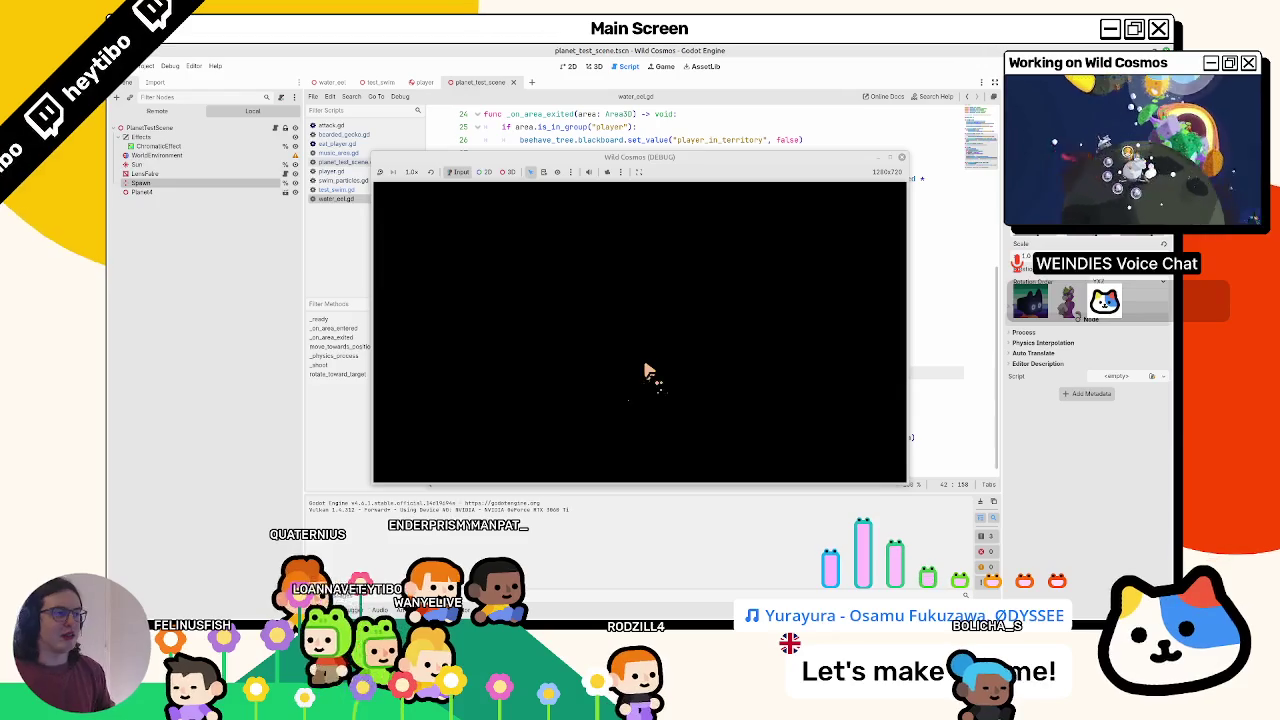